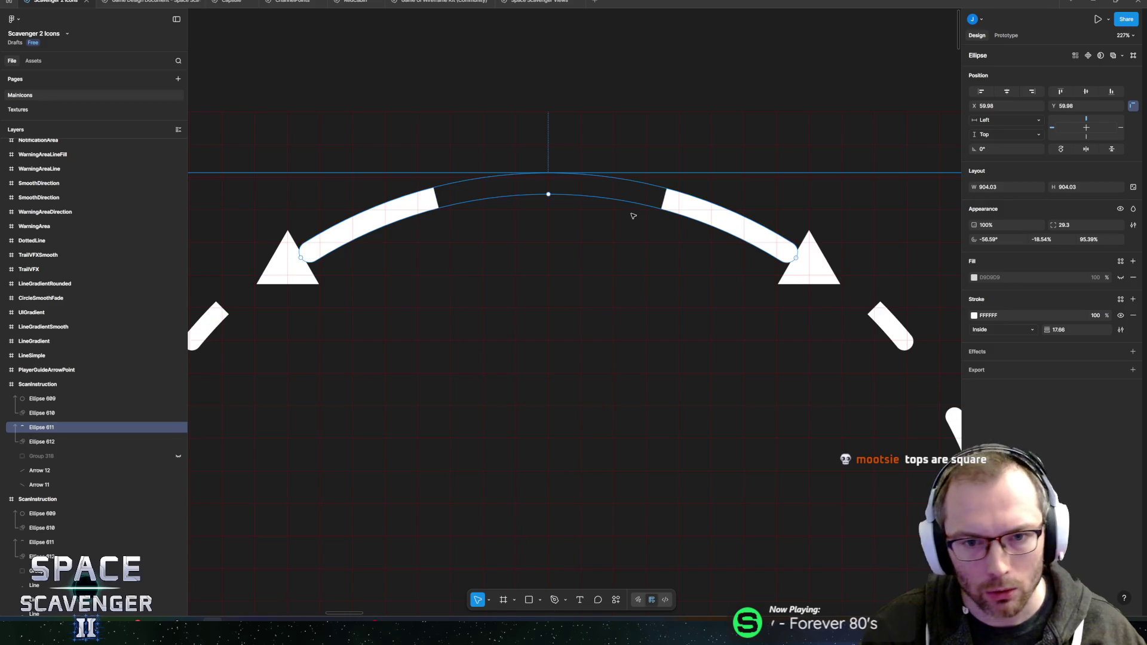
Remove the arc's rounded ends, then try flattening both arcs into one shape and undo it.
{"action": "key", "text": "ctrl+z"}
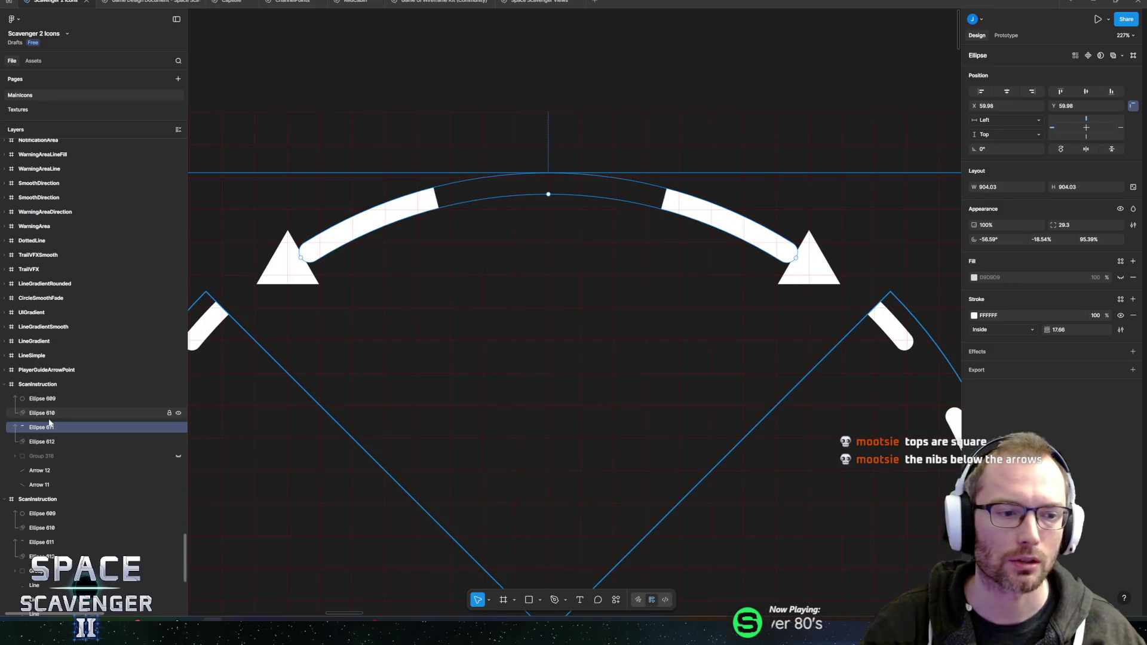
{"action": "left_click", "coordinate": [42, 441], "text": "shift"}
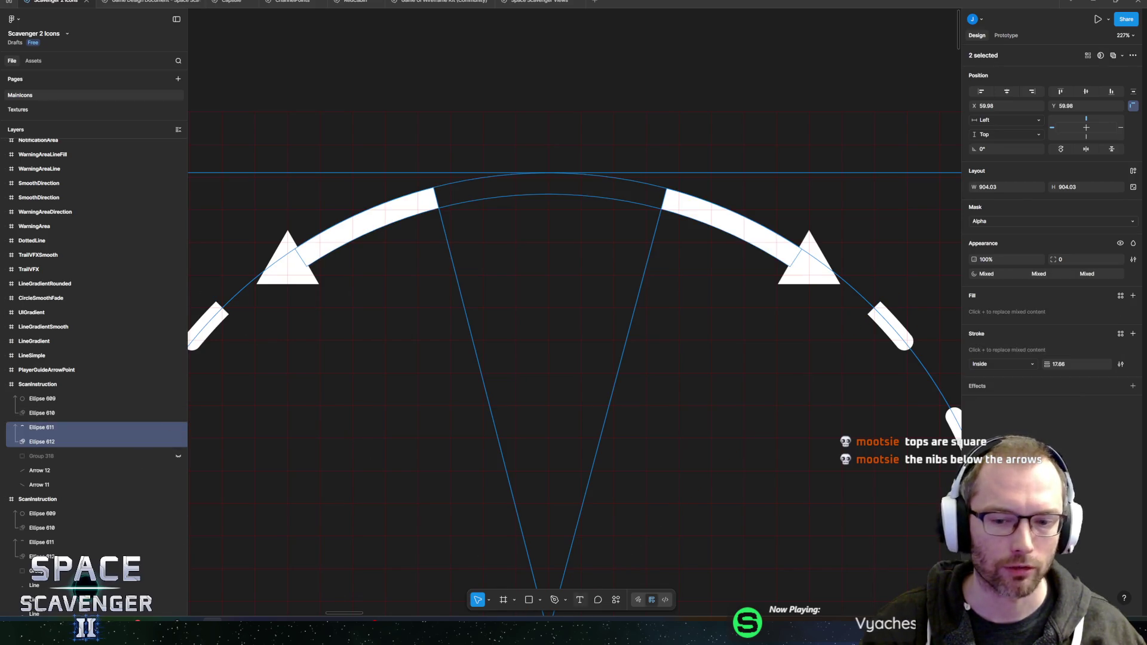
{"action": "left_click", "coordinate": [616, 599]}
{"action": "type", "text": "flatt"}
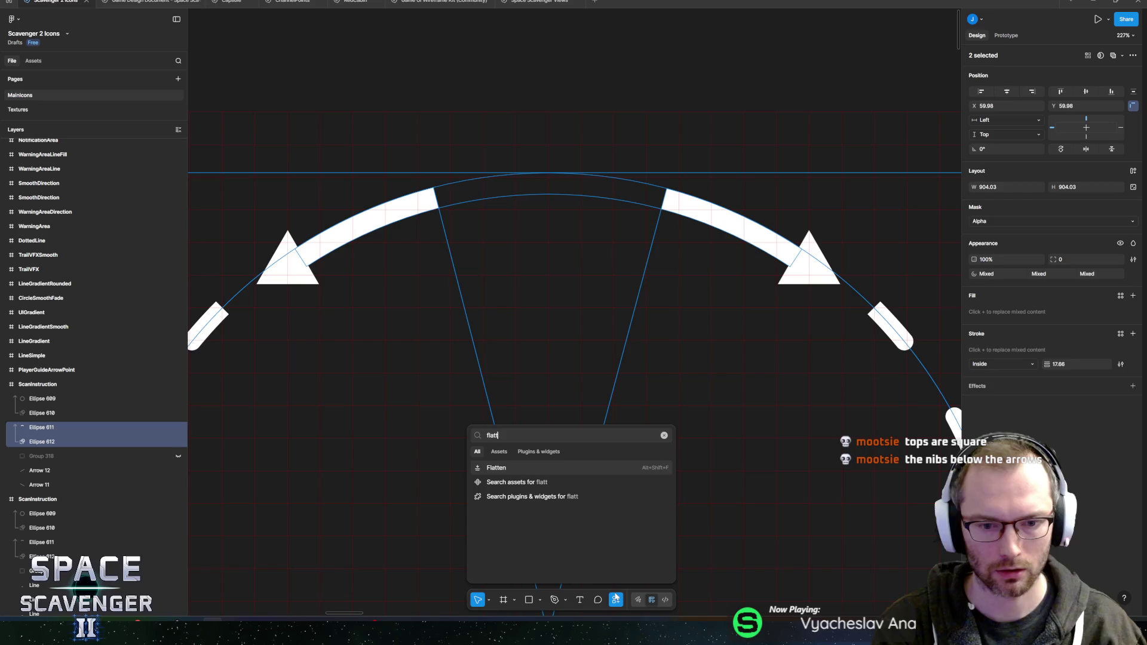
{"action": "key", "text": "Return"}
{"action": "key", "text": "ctrl+z"}
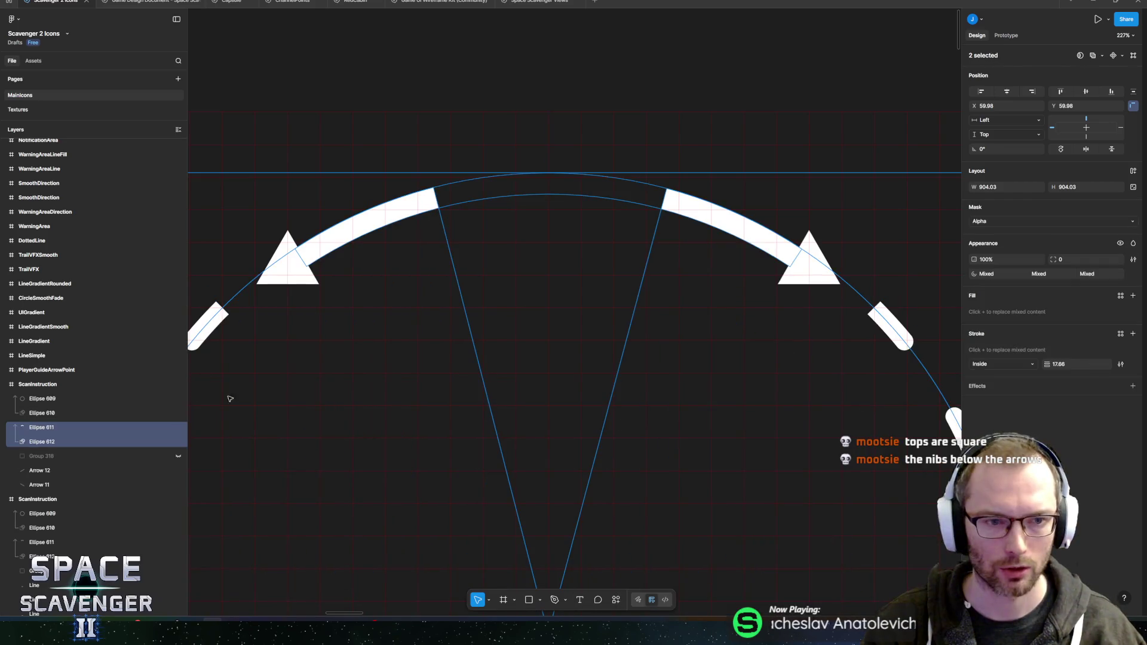
Bring the arcs and arrows into view and select the Ellipse 611 arc on its own.
{"action": "left_click", "coordinate": [49, 430]}
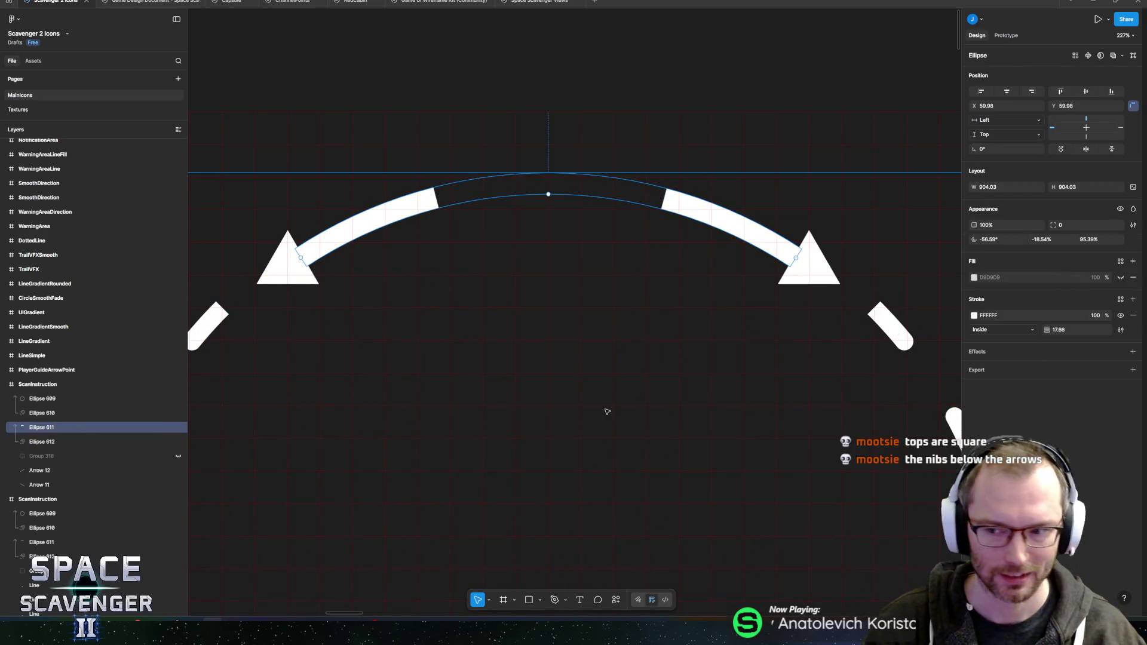
{"action": "scroll", "coordinate": [534, 357], "scroll_direction": "down", "scroll_amount": 5}
{"action": "scroll", "coordinate": [471, 354], "scroll_direction": "up", "scroll_amount": 5}
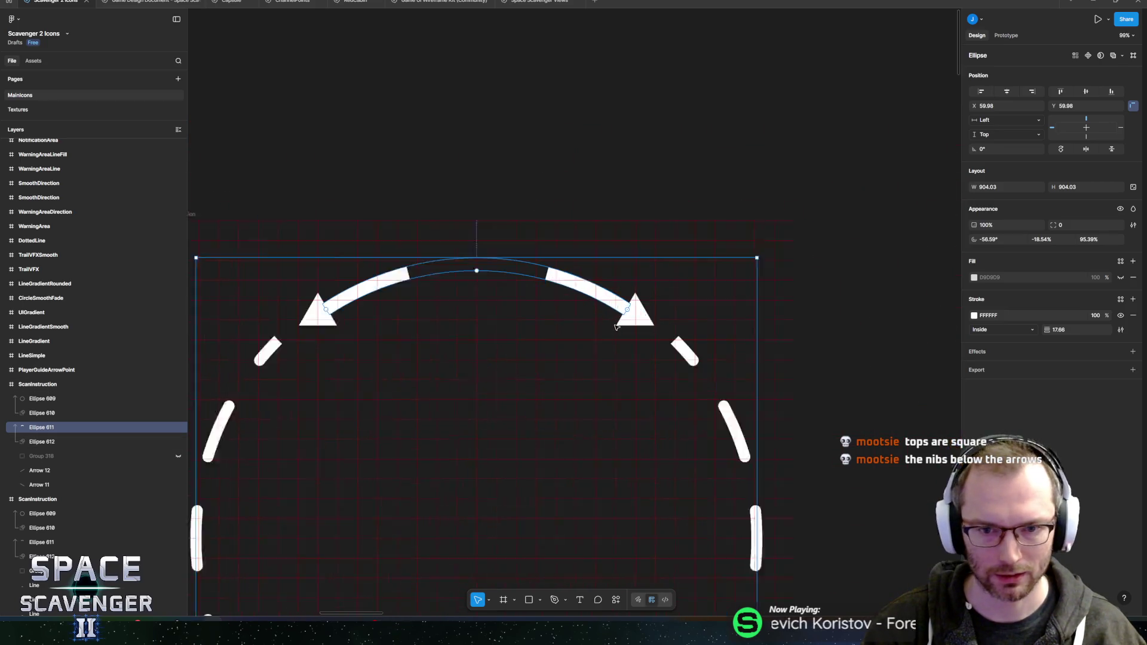
{"action": "mouse_move", "coordinate": [471, 354]}
{"action": "left_mouse_down"}
{"action": "mouse_move", "coordinate": [510, 351]}
{"action": "mouse_move", "coordinate": [524, 362]}
{"action": "left_mouse_up"}
{"action": "left_click", "coordinate": [527, 123]}
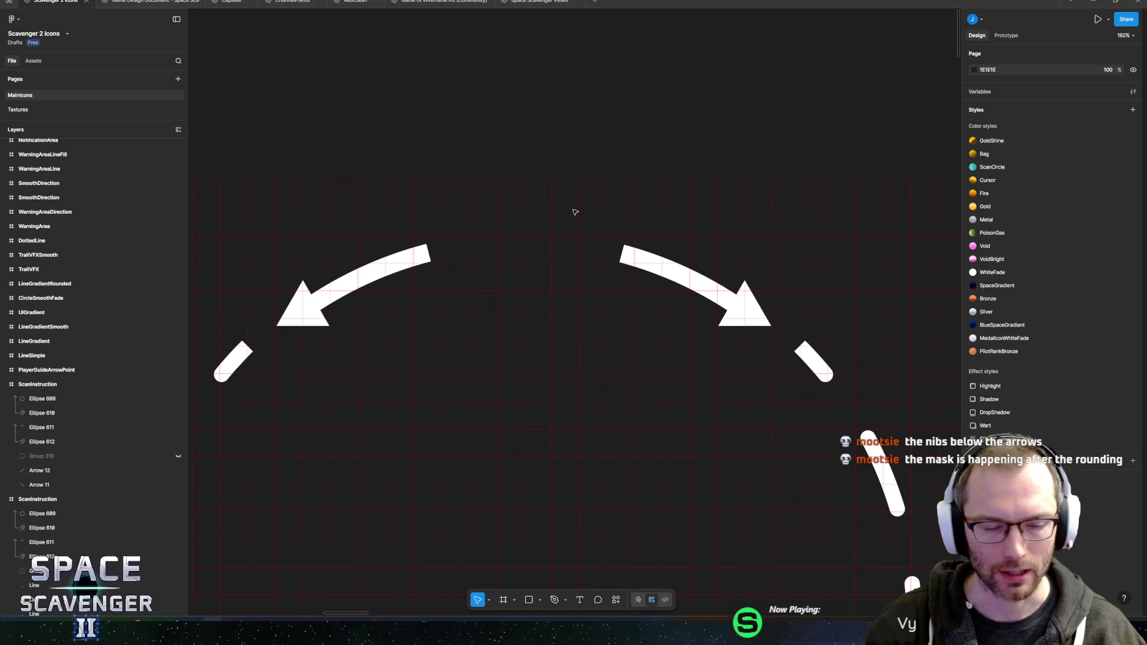
{"action": "left_click", "coordinate": [34, 430]}
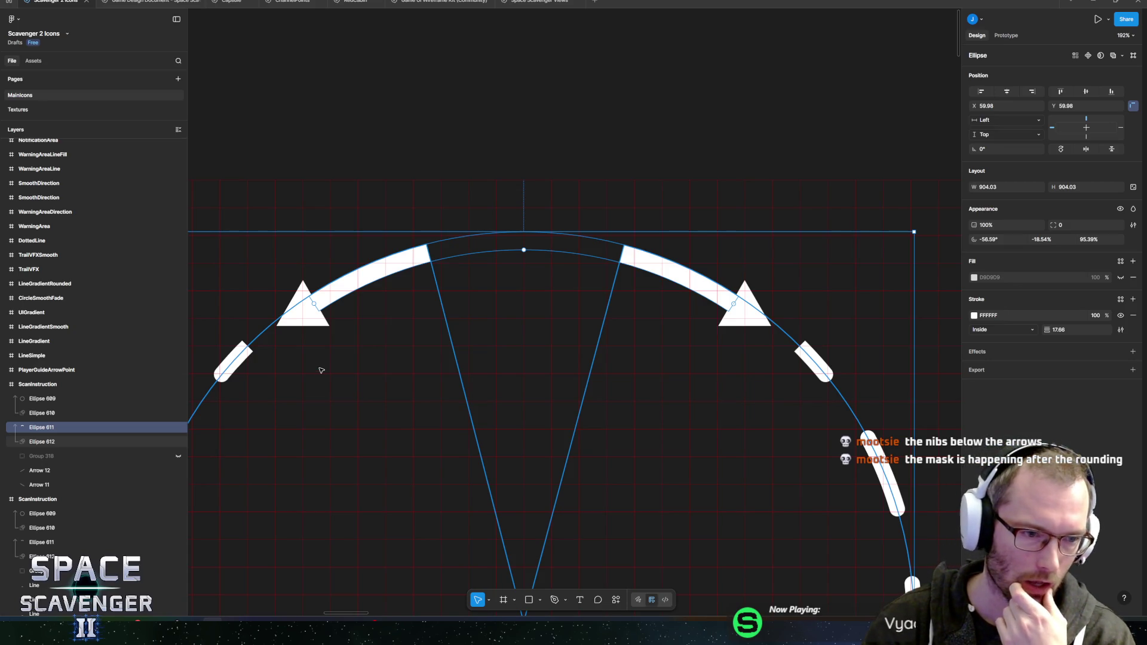
Drag the dashed ring Ellipse 610's arc start and sweep (-92.09%) so dashes run under both arrows.
{"action": "left_click", "coordinate": [42, 443]}
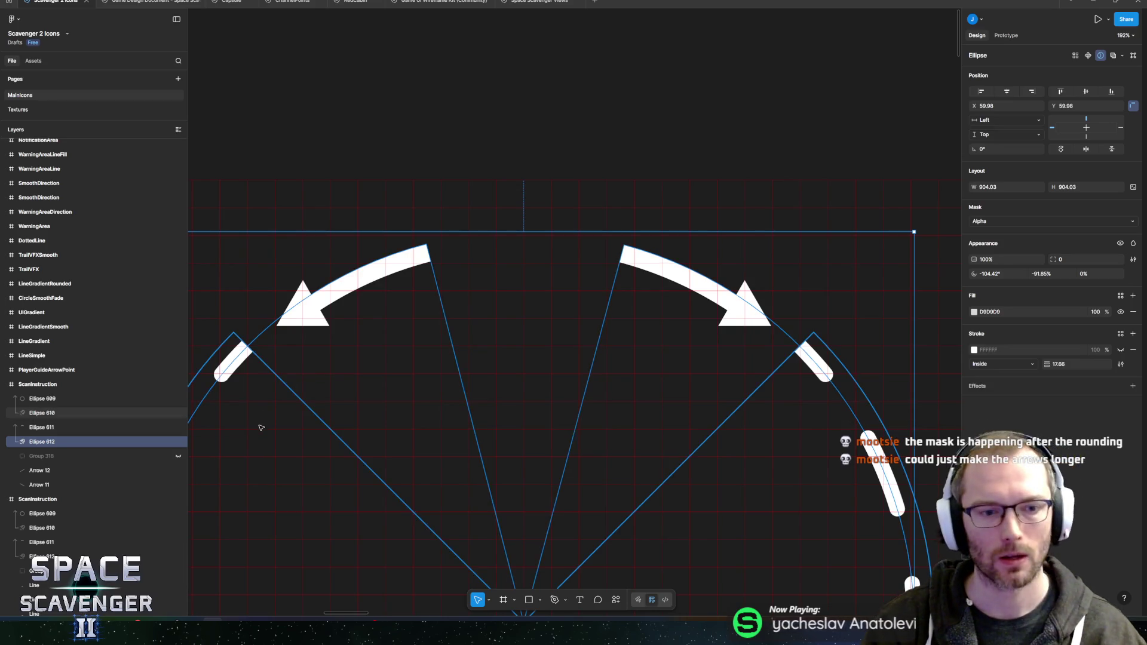
{"action": "left_click", "coordinate": [380, 479]}
{"action": "mouse_move", "coordinate": [380, 478]}
{"action": "left_mouse_down"}
{"action": "mouse_move", "coordinate": [481, 448]}
{"action": "mouse_move", "coordinate": [473, 425]}
{"action": "left_mouse_up"}
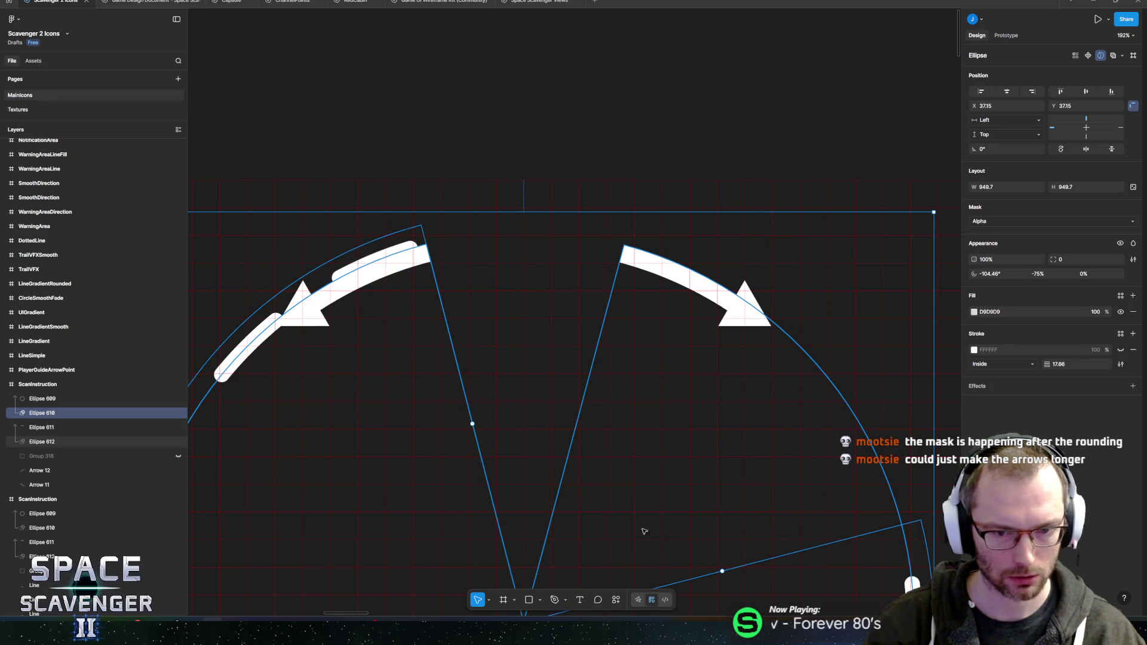
{"action": "mouse_move", "coordinate": [721, 572]}
{"action": "left_mouse_down"}
{"action": "mouse_move", "coordinate": [637, 440]}
{"action": "mouse_move", "coordinate": [566, 414]}
{"action": "mouse_move", "coordinate": [574, 421]}
{"action": "left_mouse_up"}
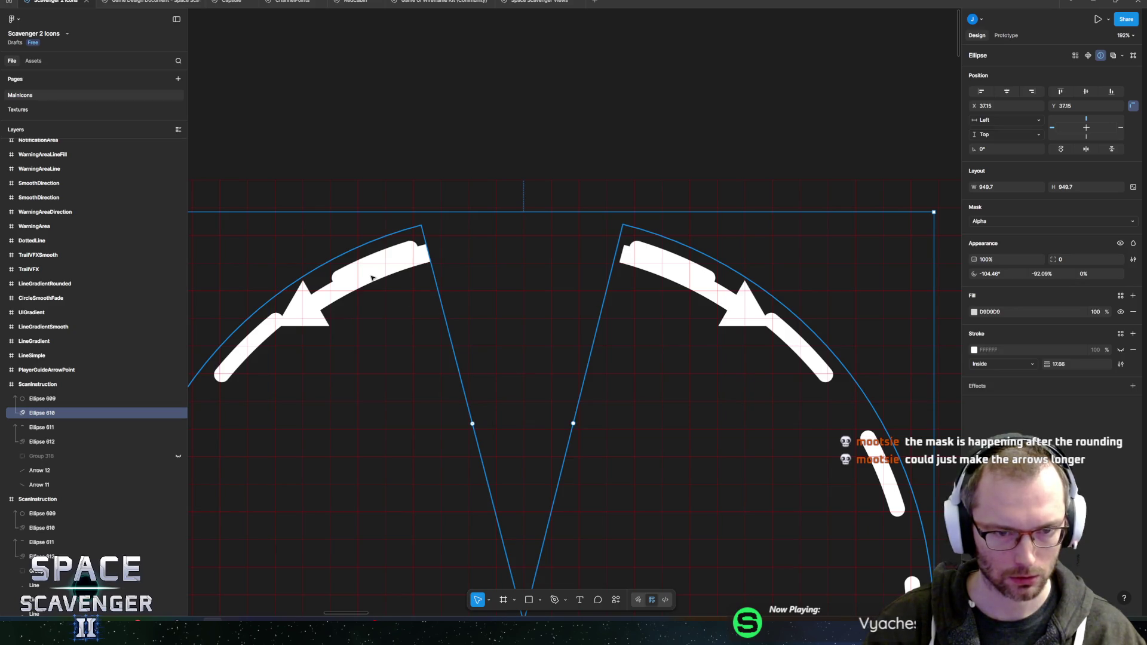
{"action": "left_click", "coordinate": [50, 469]}
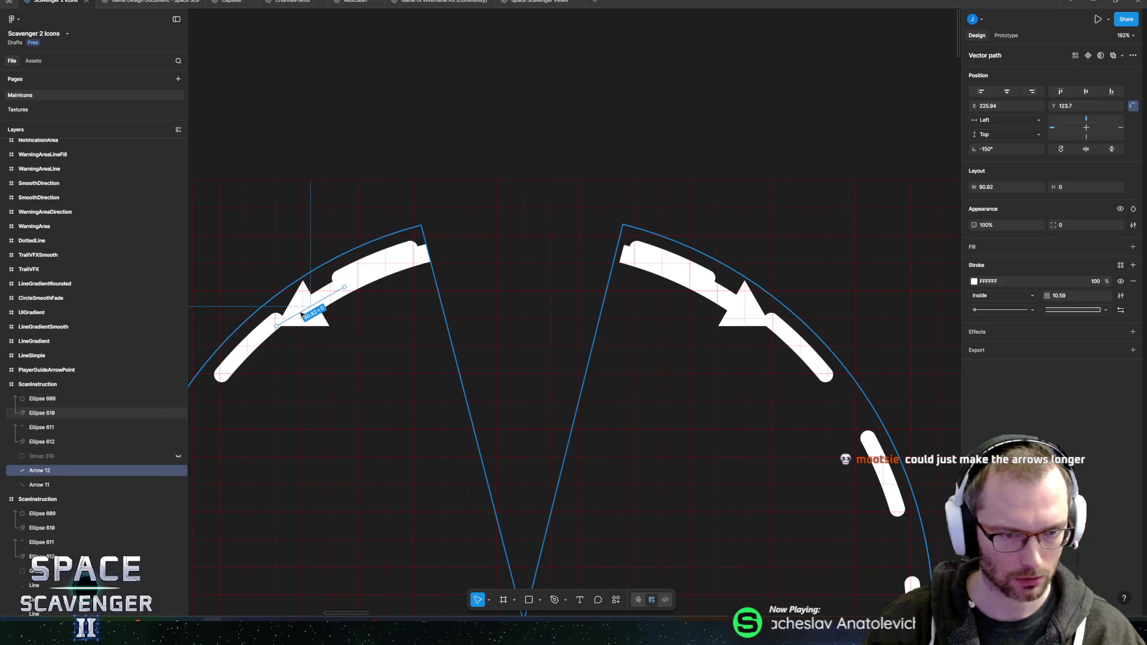
Nudge the left arrowhead up onto the dashed arc and hide Ellipse 611 and Ellipse 612.
{"action": "left_click_drag", "start_coordinate": [330, 293], "coordinate": [332, 285]}
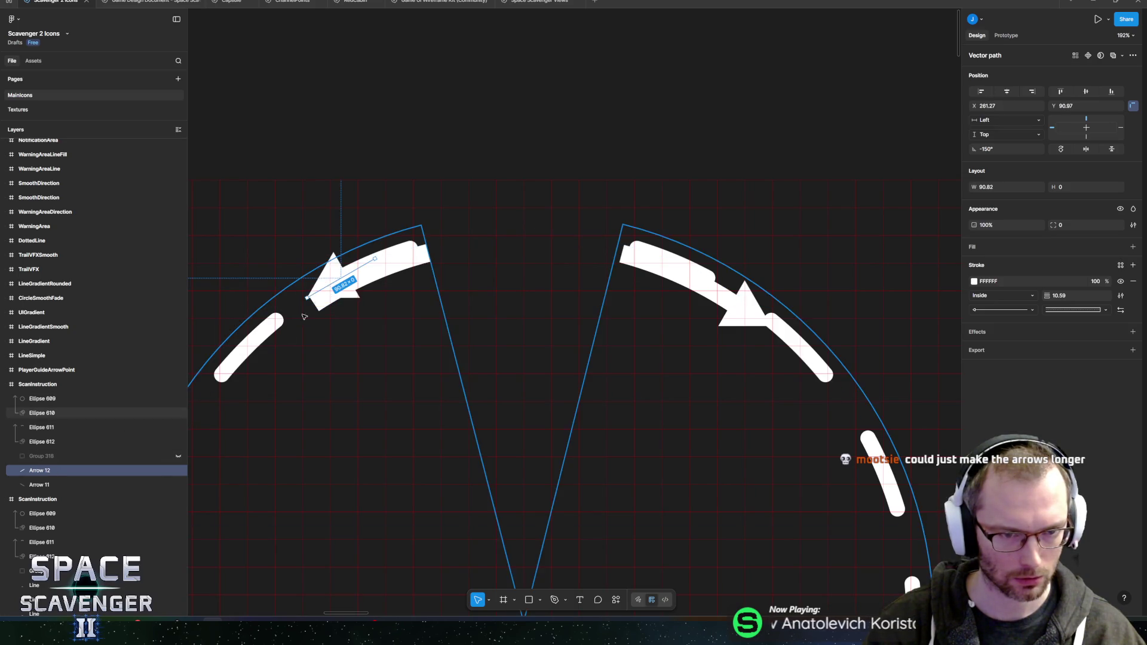
{"action": "left_click", "coordinate": [52, 427]}
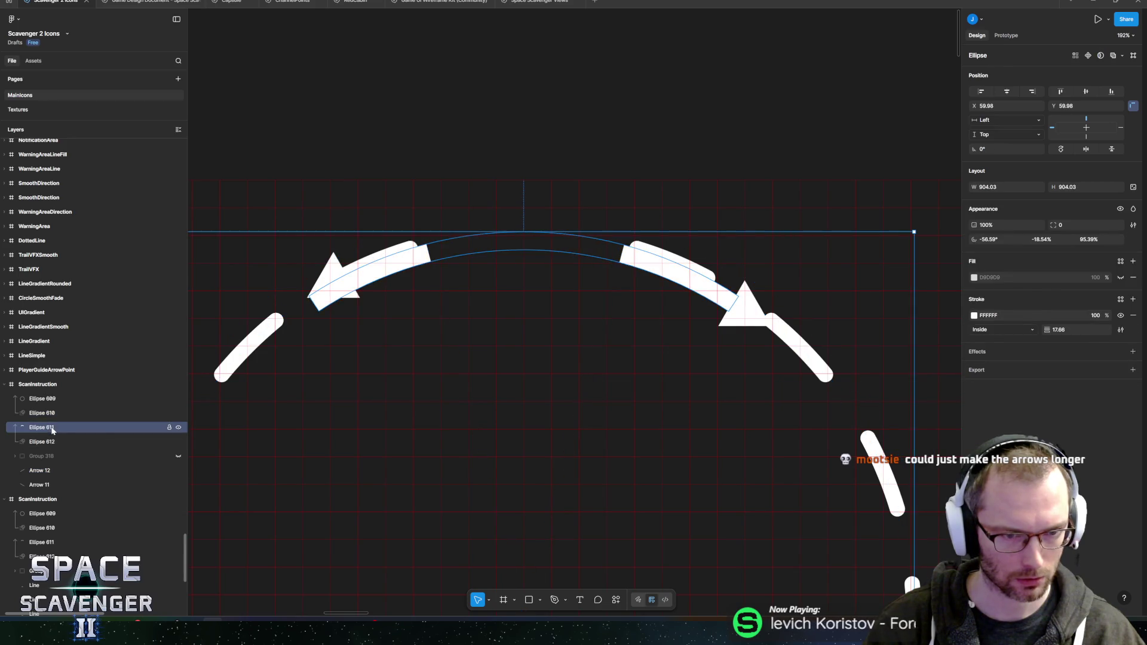
{"action": "left_click", "coordinate": [179, 428]}
{"action": "left_click", "coordinate": [178, 442]}
Move the right arrowhead, Arrow 11, up and left onto the dashed arc's end, keeping its tail length.
{"action": "left_click", "coordinate": [60, 470]}
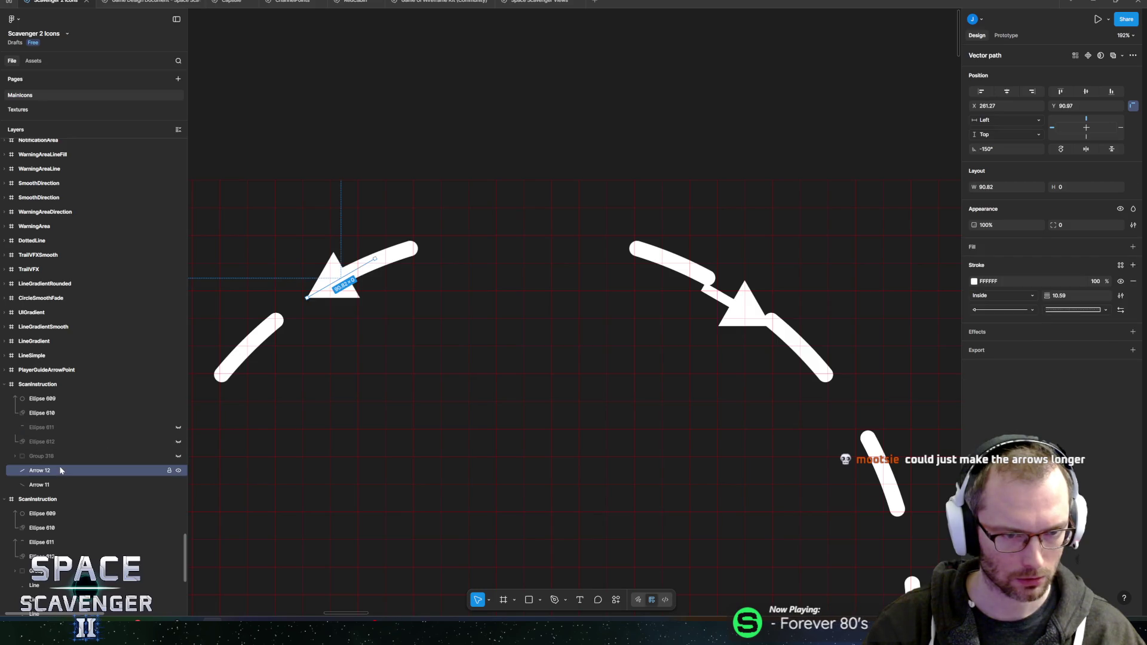
{"action": "left_click", "coordinate": [69, 485]}
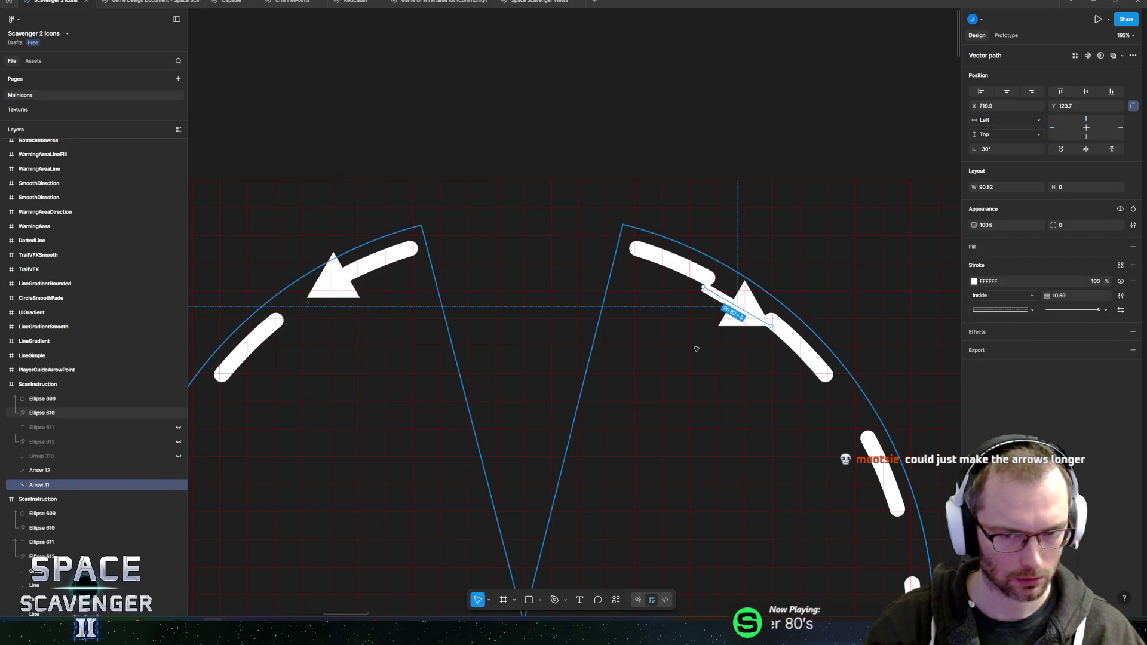
{"action": "left_click_drag", "start_coordinate": [746, 310], "coordinate": [720, 286]}
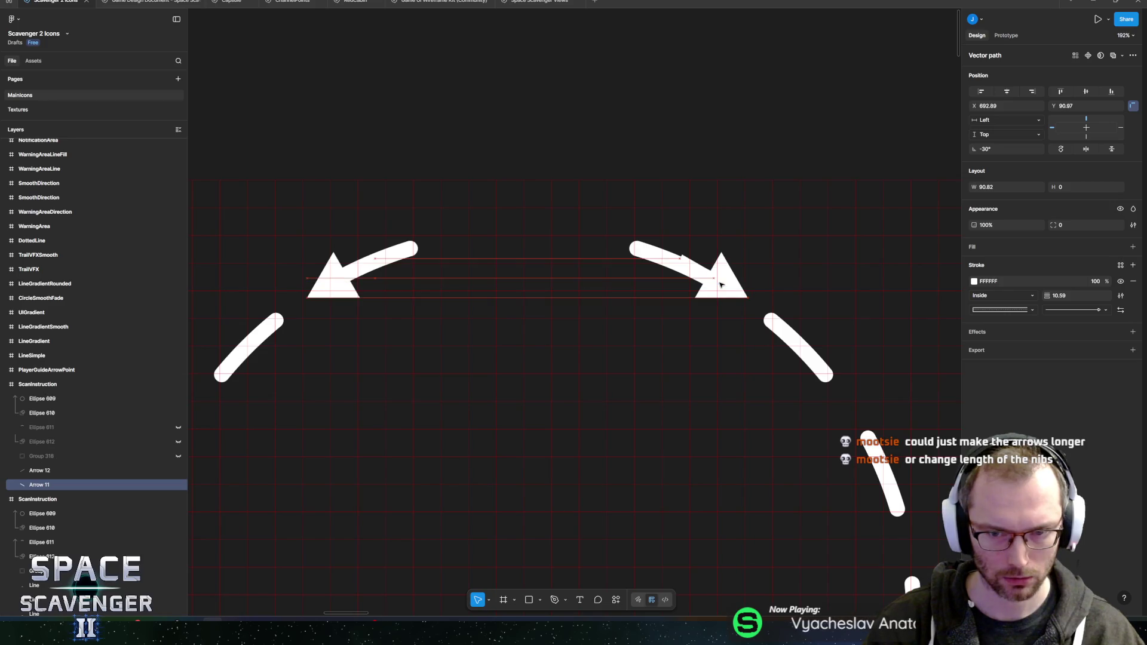
{"action": "mouse_move", "coordinate": [685, 273]}
{"action": "left_mouse_down"}
{"action": "mouse_move", "coordinate": [705, 278]}
{"action": "mouse_move", "coordinate": [706, 267]}
{"action": "mouse_move", "coordinate": [701, 274]}
{"action": "left_mouse_up"}
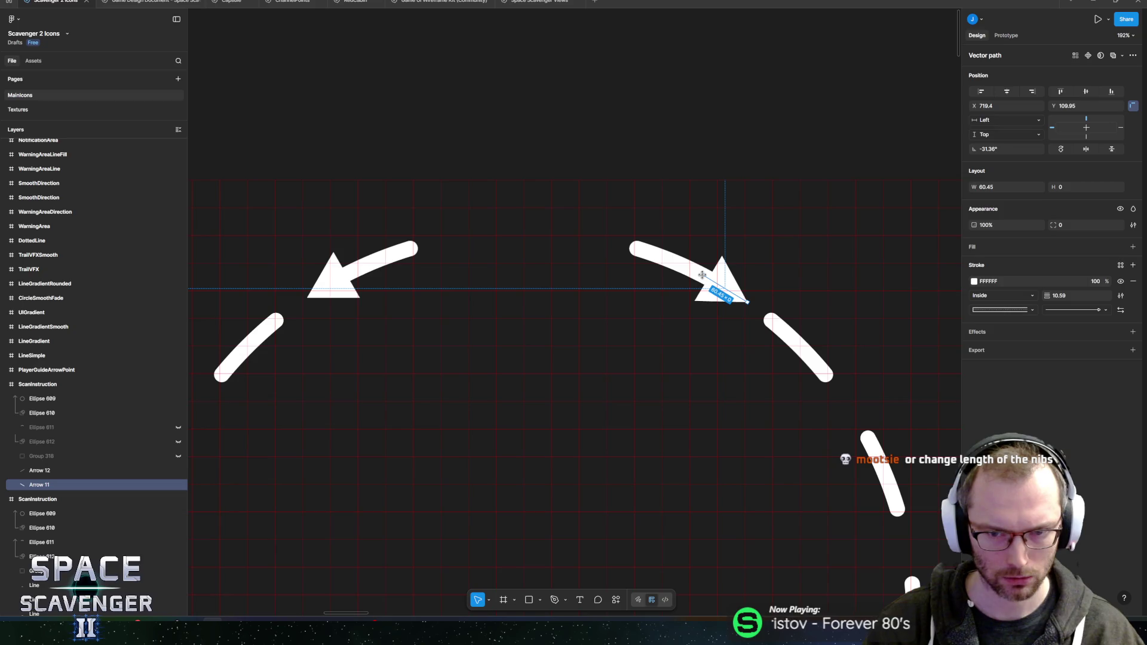
{"action": "key", "text": "ctrl+z"}
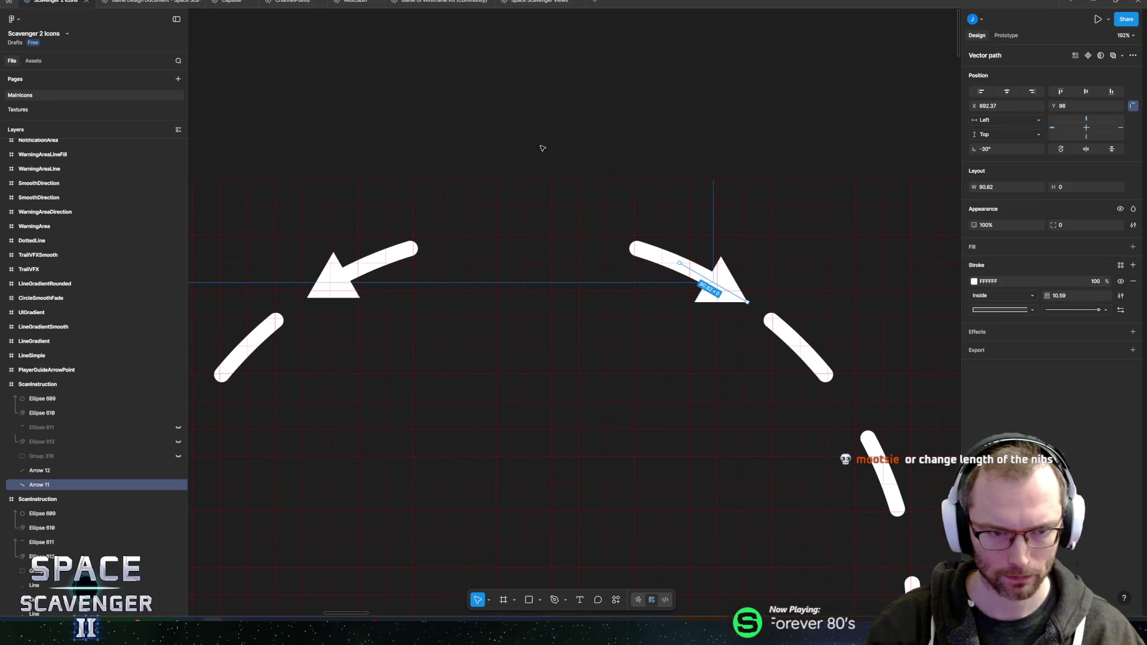
{"action": "left_click", "coordinate": [599, 177]}
{"action": "scroll", "coordinate": [597, 180], "scroll_direction": "down", "scroll_amount": 5, "text": "ctrl"}
{"action": "left_click", "coordinate": [570, 293]}
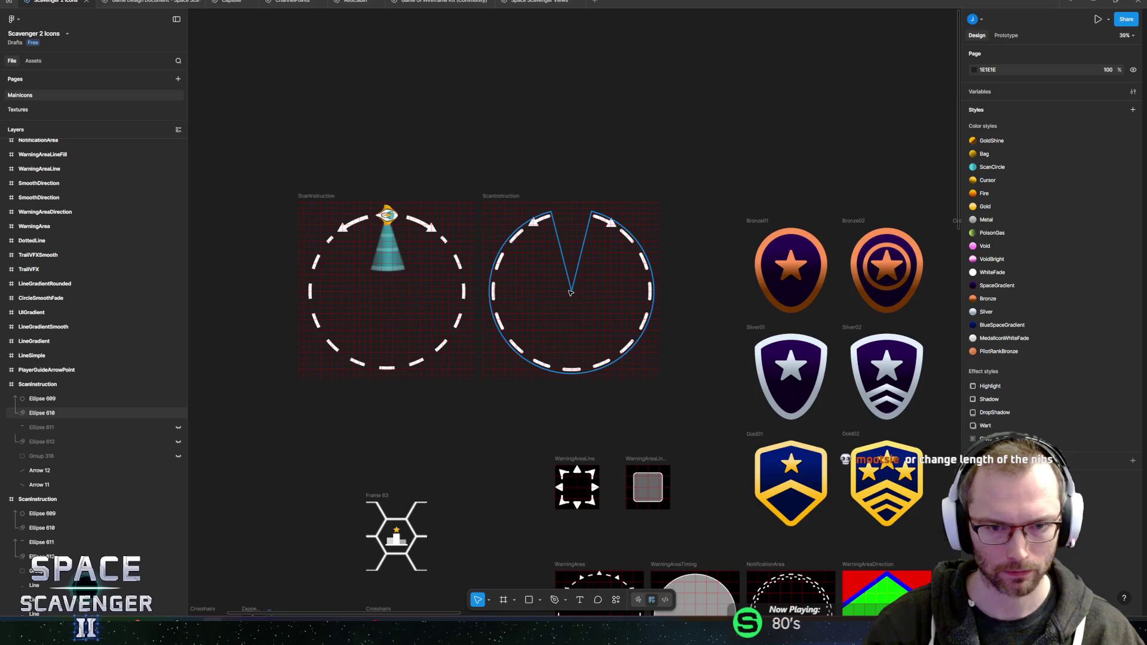
Export the ScanInstruction frame as a PNG, reaching the prompt to replace ScanInstruction.png.
{"action": "scroll", "coordinate": [570, 292], "scroll_direction": "up", "scroll_amount": 4, "text": "ctrl"}
{"action": "left_click", "coordinate": [690, 169]}
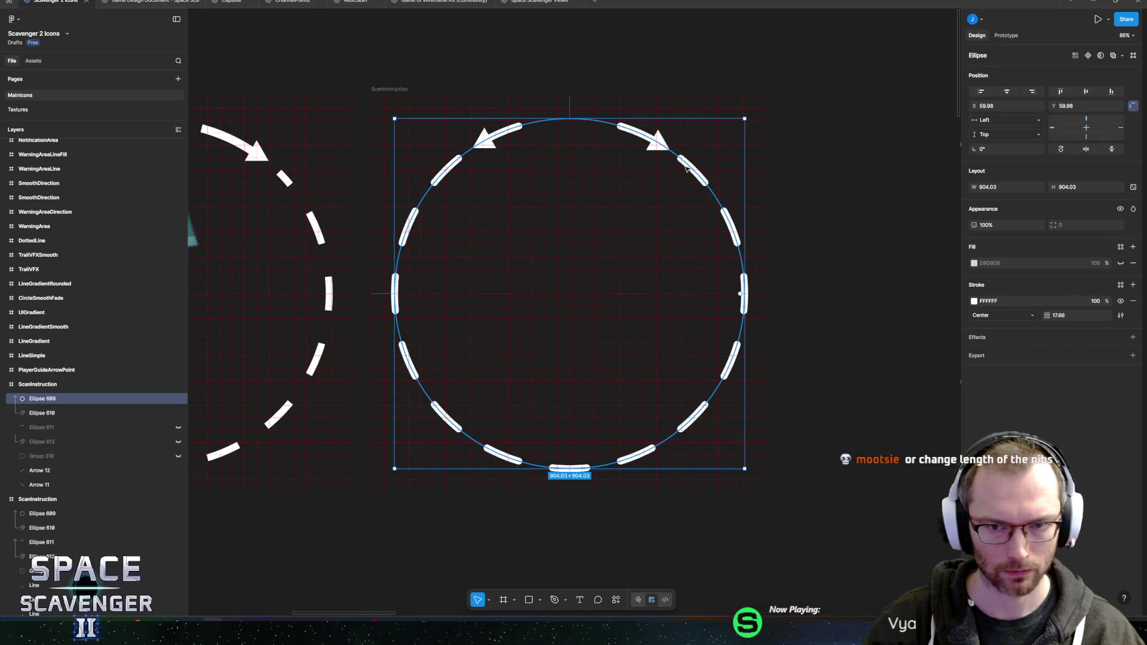
{"action": "left_click_drag", "start_coordinate": [572, 205], "coordinate": [577, 256]}
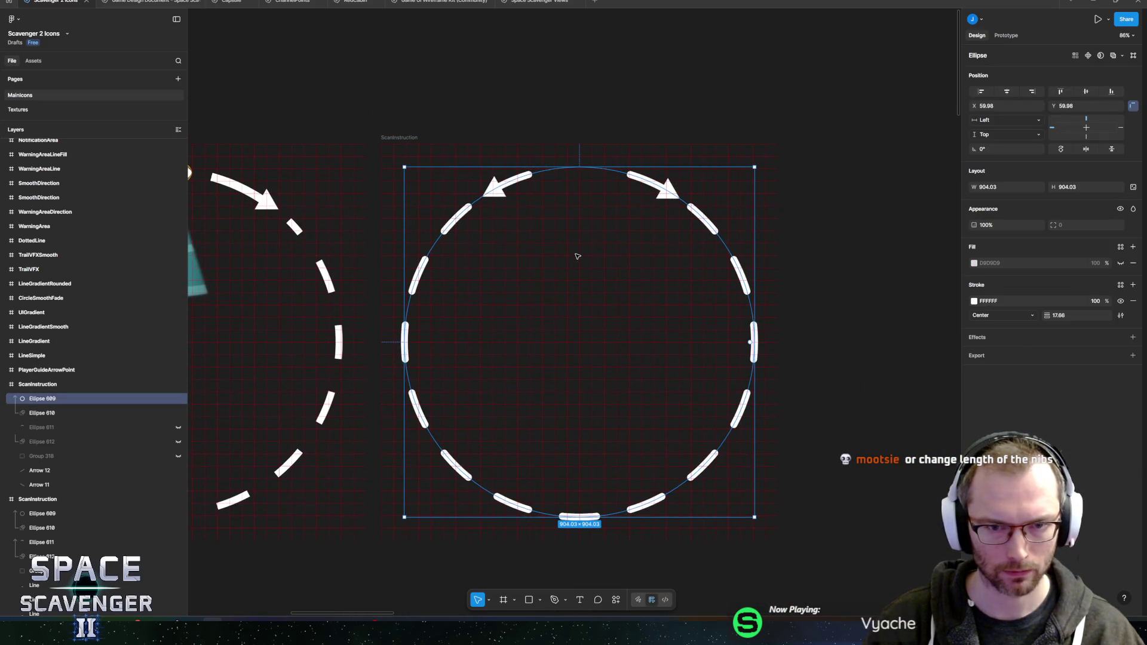
{"action": "left_click", "coordinate": [604, 86]}
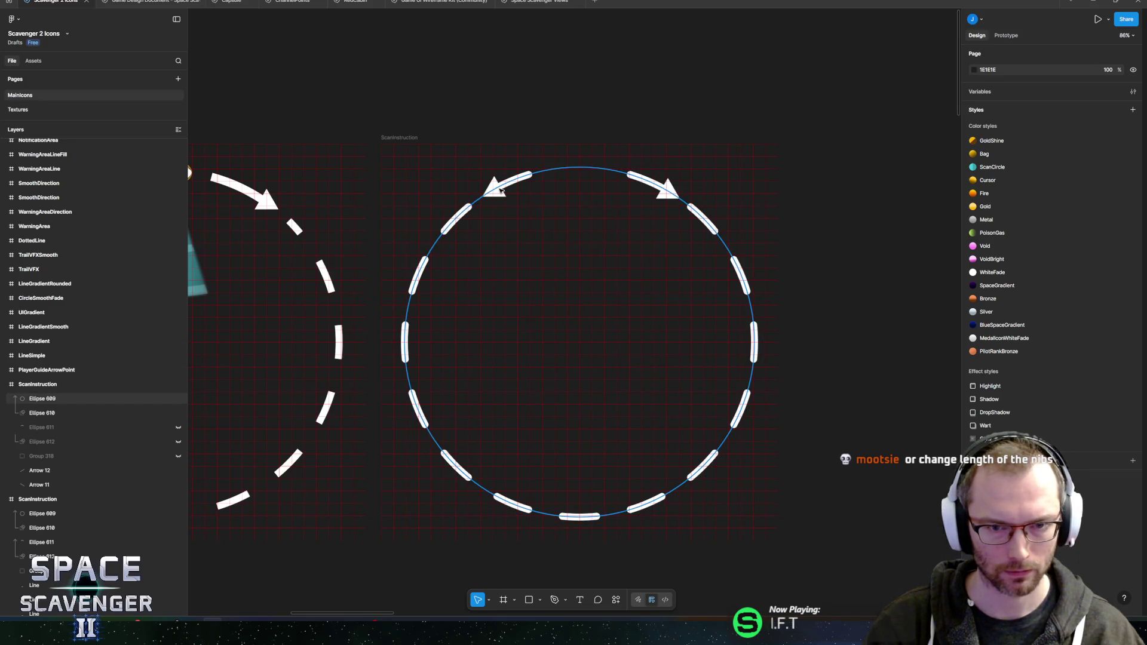
{"action": "left_click", "coordinate": [395, 138]}
{"action": "left_click", "coordinate": [1061, 446]}
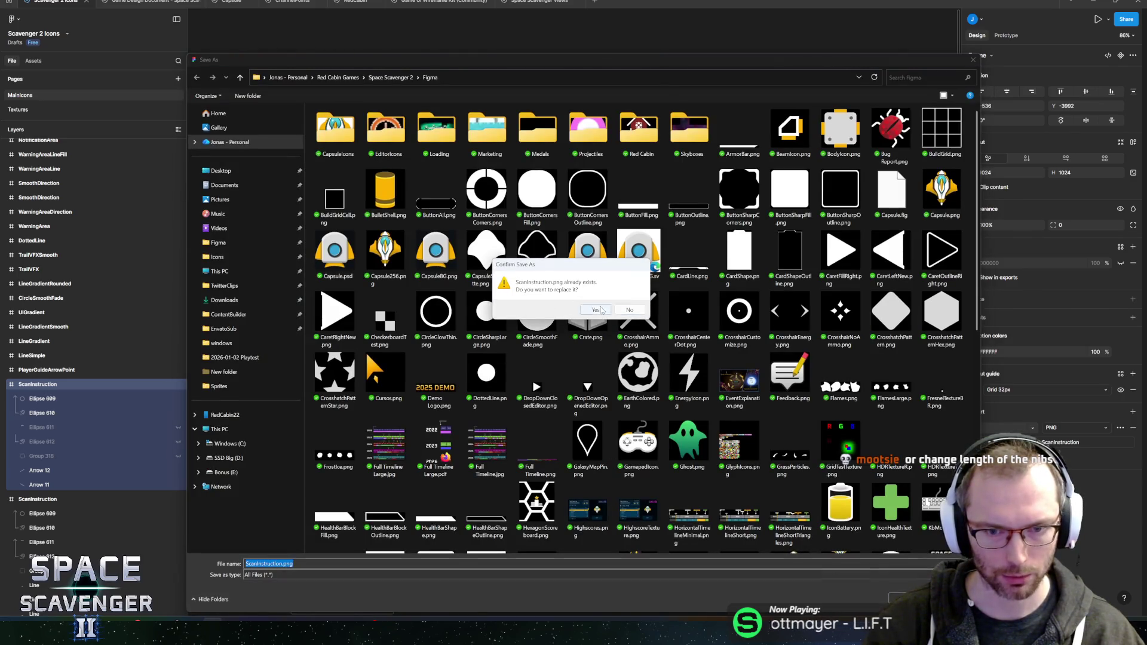
Confirm overwriting ScanInstruction.png and switch to the Unity editor.
{"action": "left_click", "coordinate": [589, 309]}
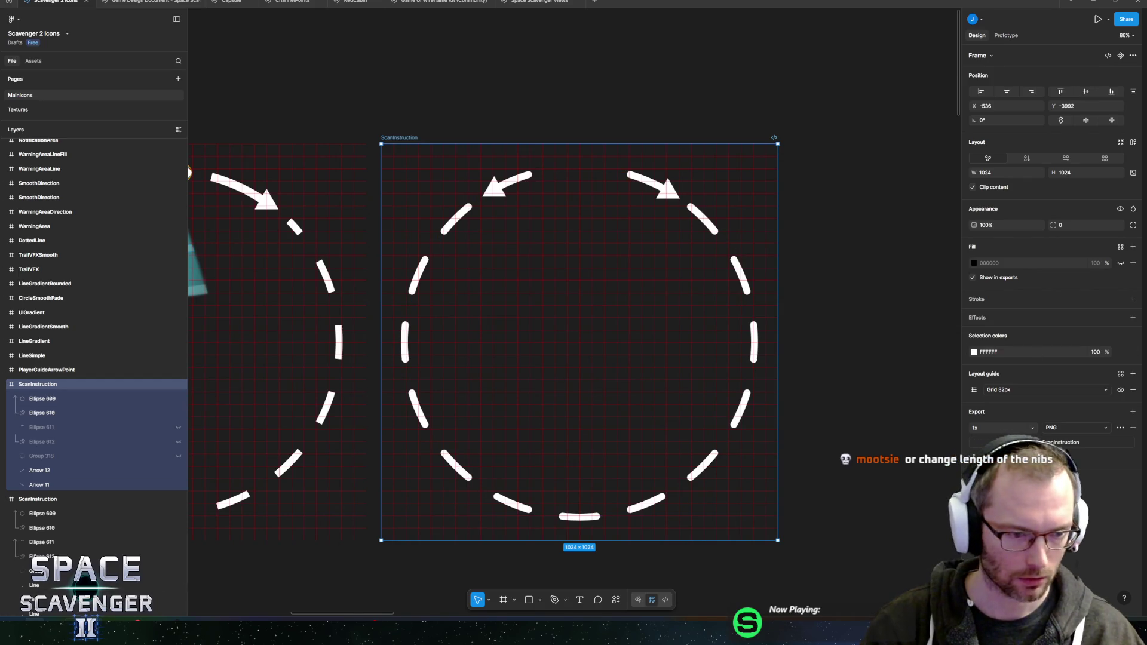
{"action": "key", "text": "alt+Tab"}
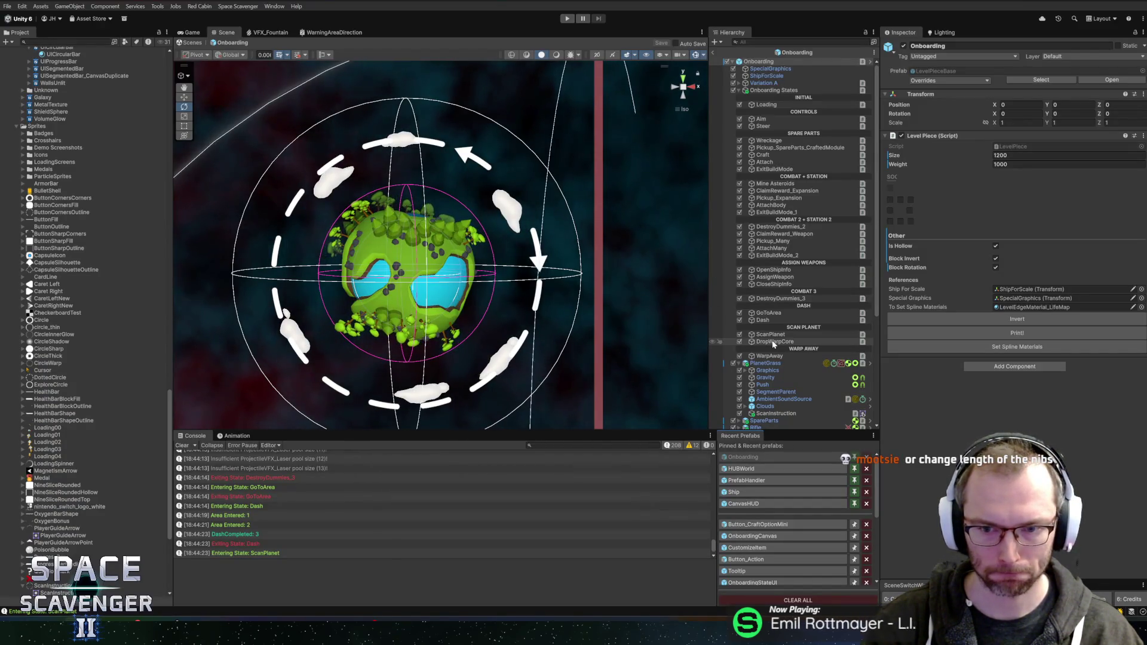
Set the ScanInstruction sprite's Z rotation to 0, remove its Rotation script, and save the Onboarding scene.
{"action": "left_click", "coordinate": [777, 413]}
{"action": "left_click", "coordinate": [1126, 92]}
{"action": "type", "text": "0"}
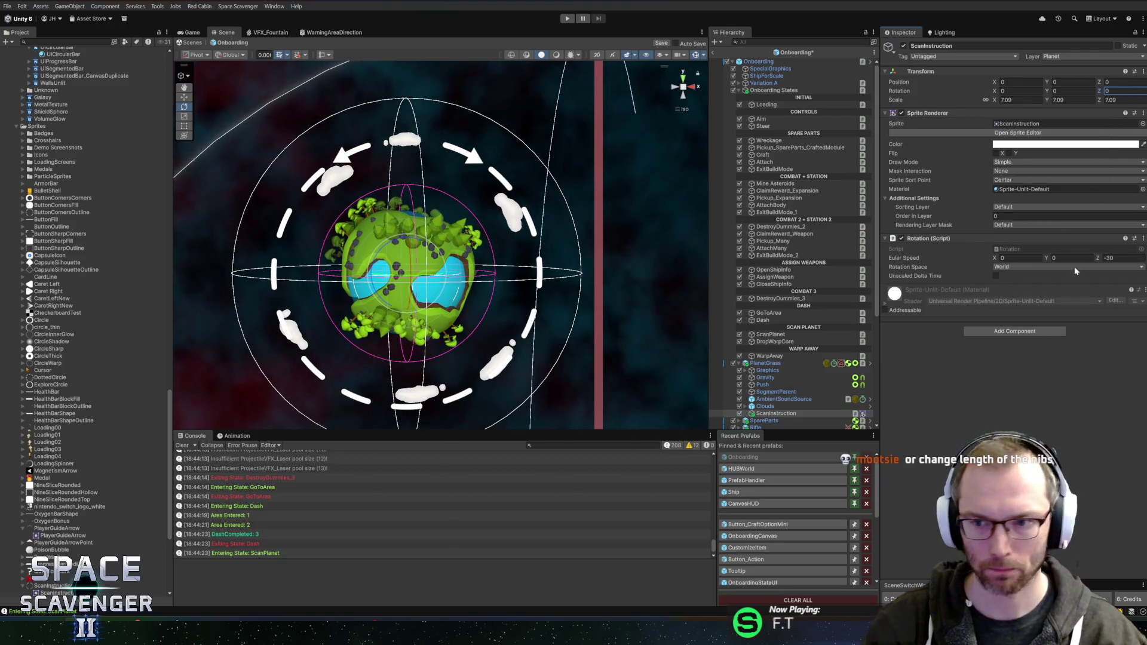
{"action": "right_click", "coordinate": [929, 241]}
{"action": "left_click", "coordinate": [962, 266]}
{"action": "key", "text": "ctrl+s"}
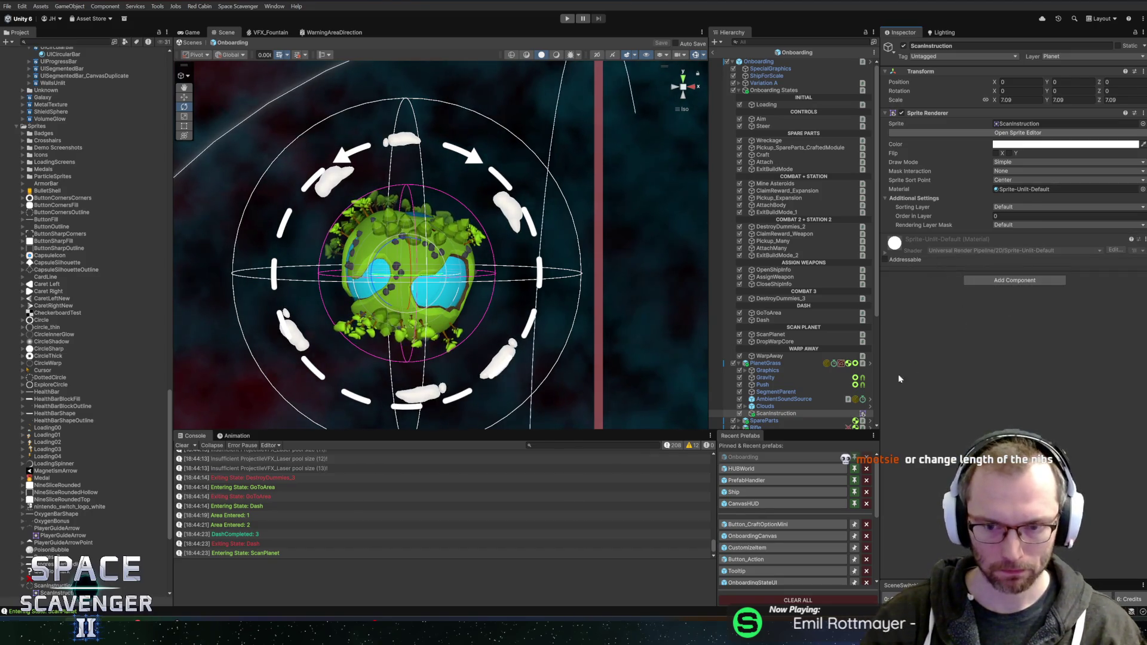
{"action": "left_click", "coordinate": [771, 363]}
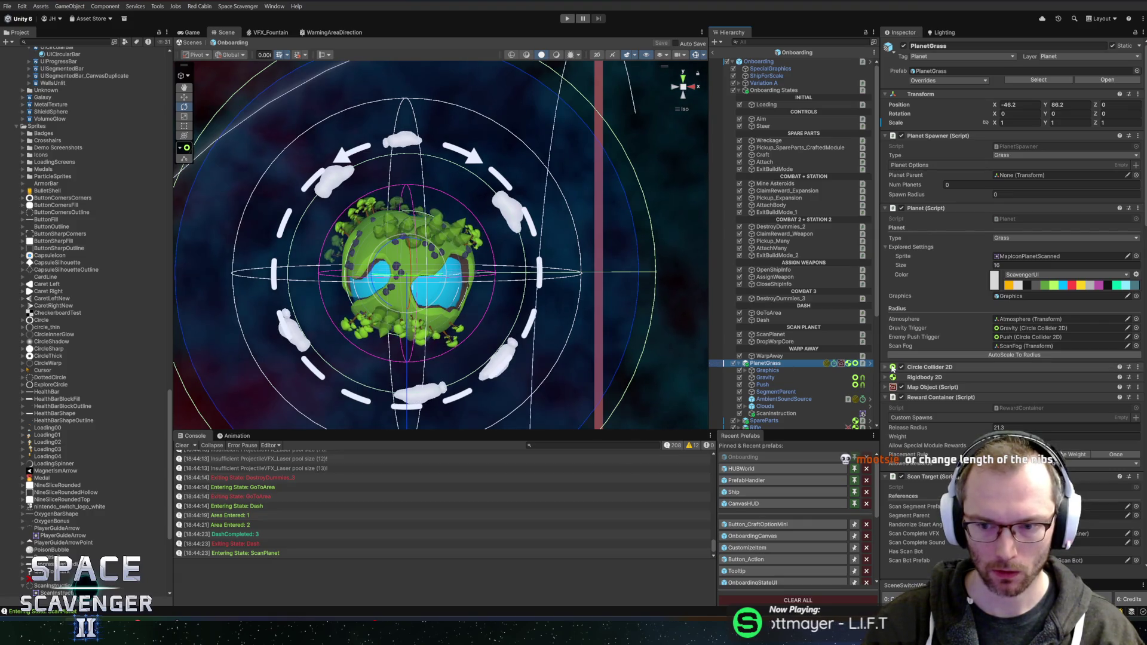
{"action": "key", "text": "alt+Tab"}
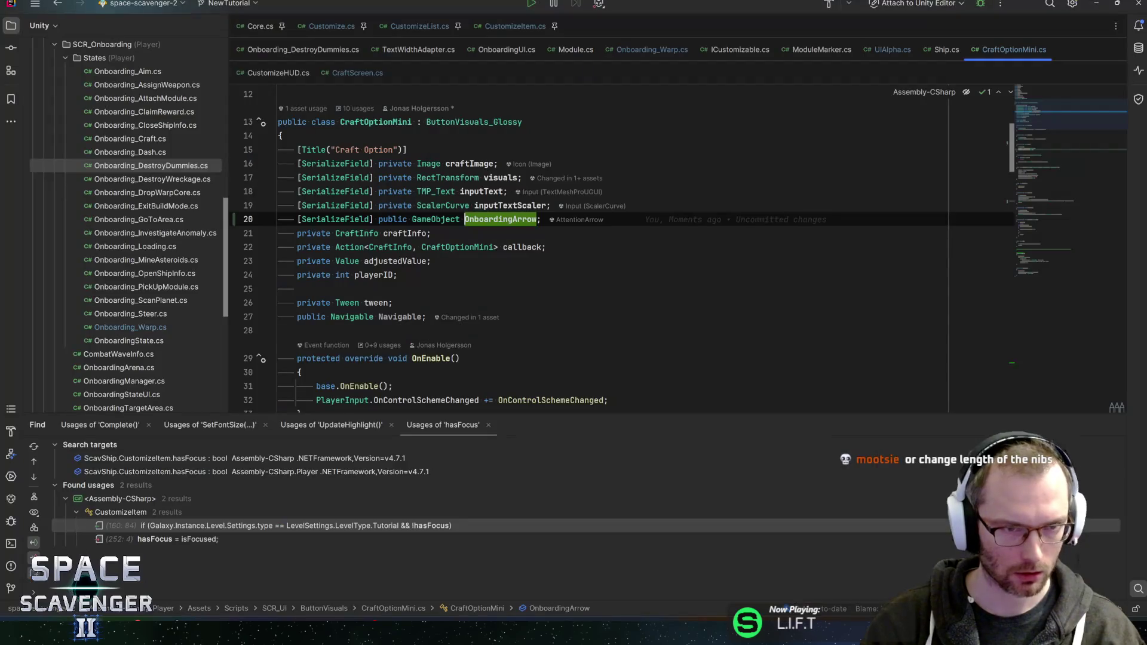
Create a new Unity script named OnboardingPlanet in the SCR_Onboarding folder.
{"action": "right_click", "coordinate": [96, 57]}
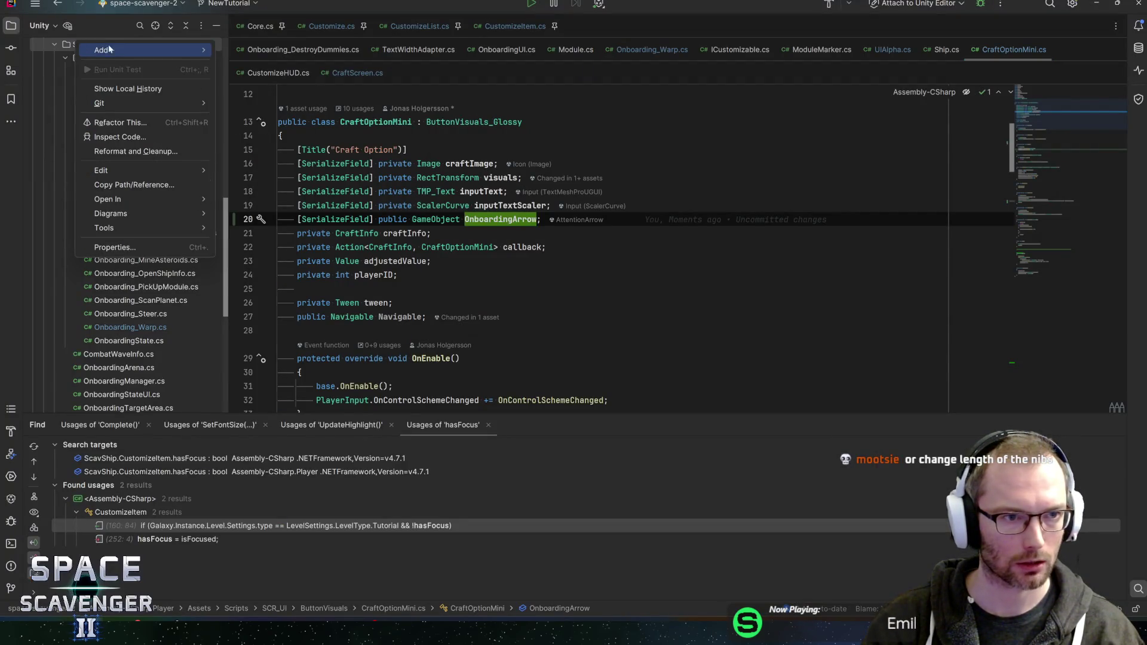
{"action": "mouse_move", "coordinate": [180, 50]}
{"action": "left_click", "coordinate": [257, 113]}
{"action": "type", "text": "OnboardingPlan"}
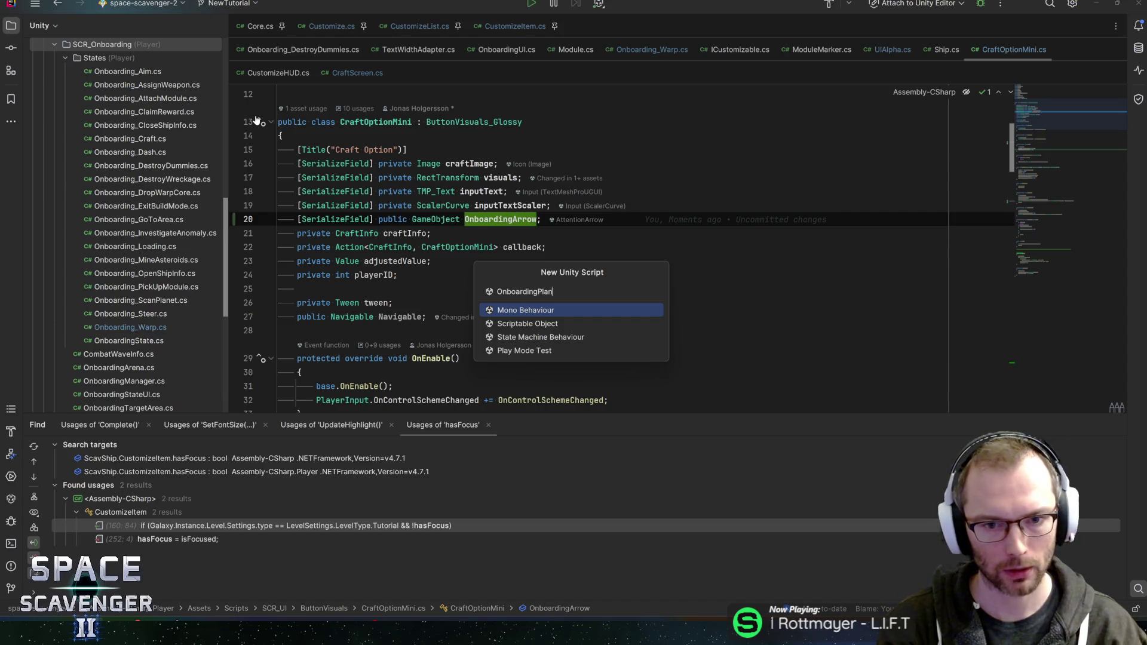
{"action": "type", "text": "et"}
{"action": "key", "text": "Return"}
Open Planet.cs and search it for 'scann' to find the OnPlanetScanned event.
{"action": "key", "text": "ctrl+t"}
{"action": "type", "text": "planet"}
{"action": "key", "text": "Return"}
{"action": "key", "text": "ctrl+f"}
{"action": "type", "text": "scann"}
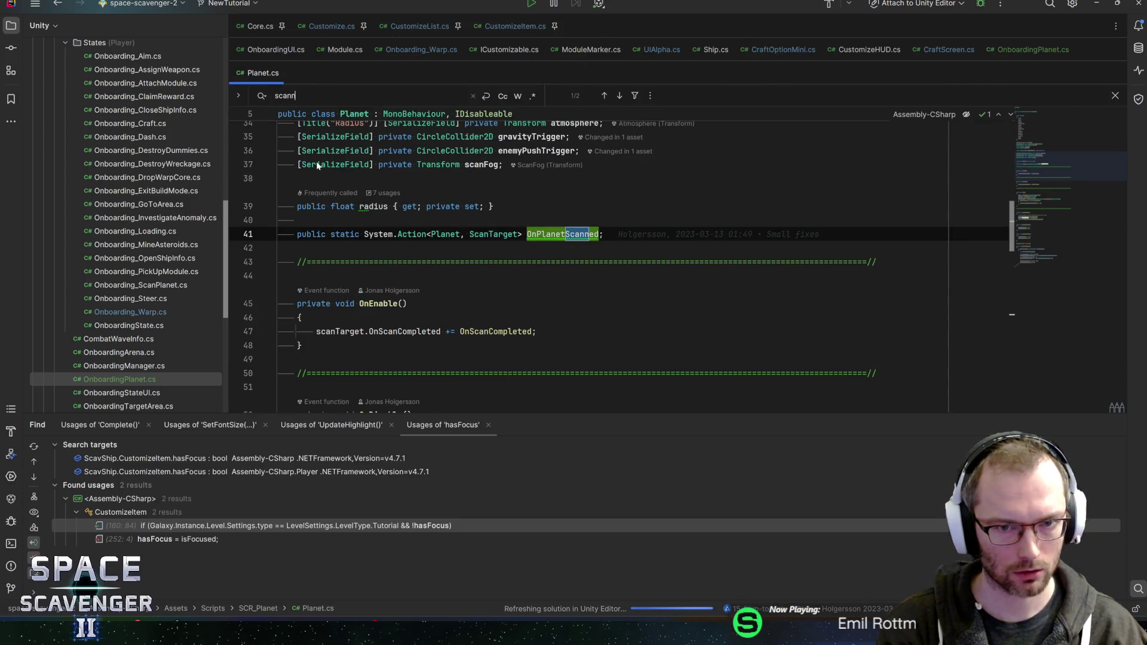
Open the PlanetScanBot class and look at where its offsetTransform field is used.
{"action": "key", "text": "ctrl+BackSpace"}
{"action": "type", "text": "scanbot"}
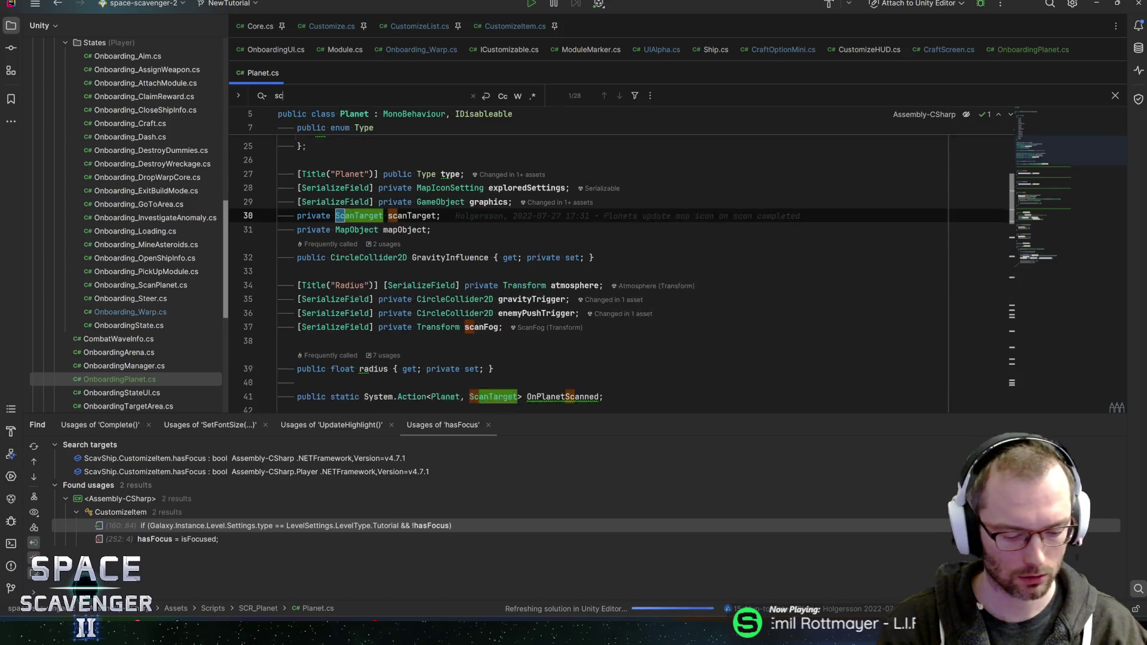
{"action": "key", "text": "ctrl+BackSpace"}
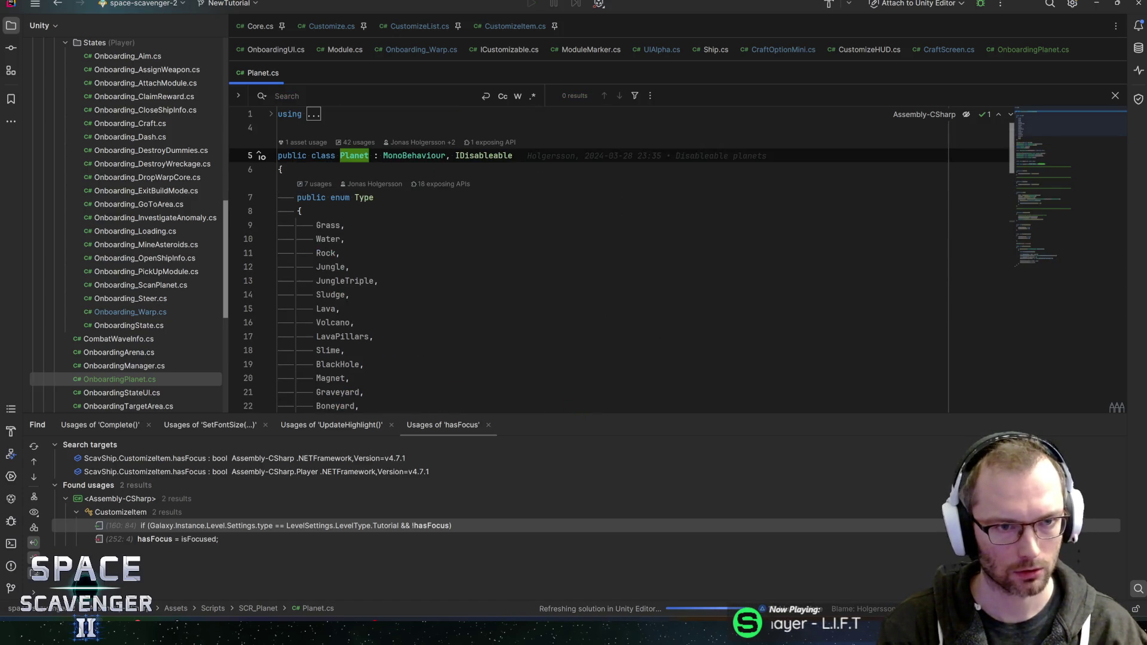
{"action": "key", "text": "ctrl+n"}
{"action": "type", "text": "scanbo"}
{"action": "key", "text": "Return"}
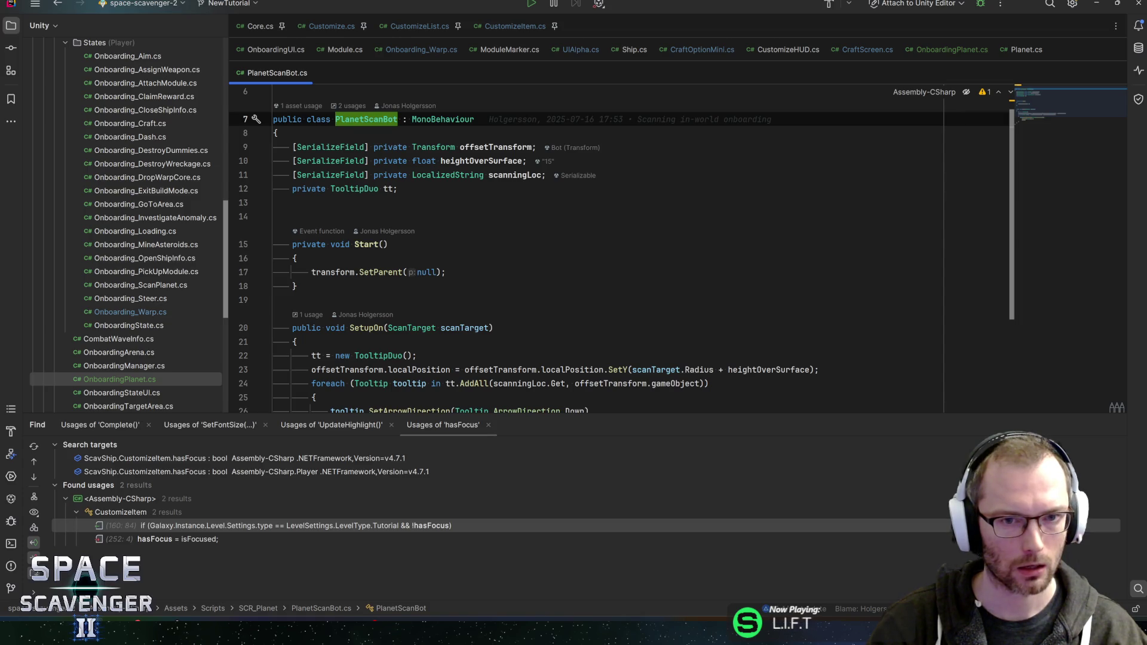
{"action": "left_click", "coordinate": [475, 147]}
{"action": "scroll", "coordinate": [615, 249], "scroll_direction": "down", "scroll_amount": 2}
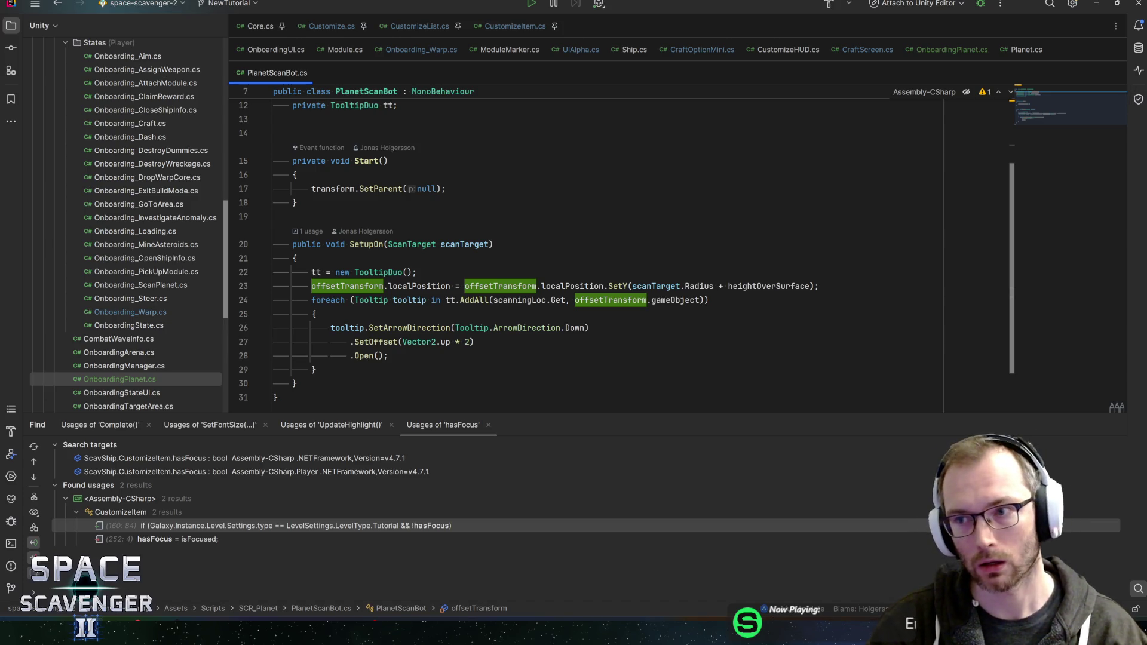
{"action": "key", "text": "F12"}
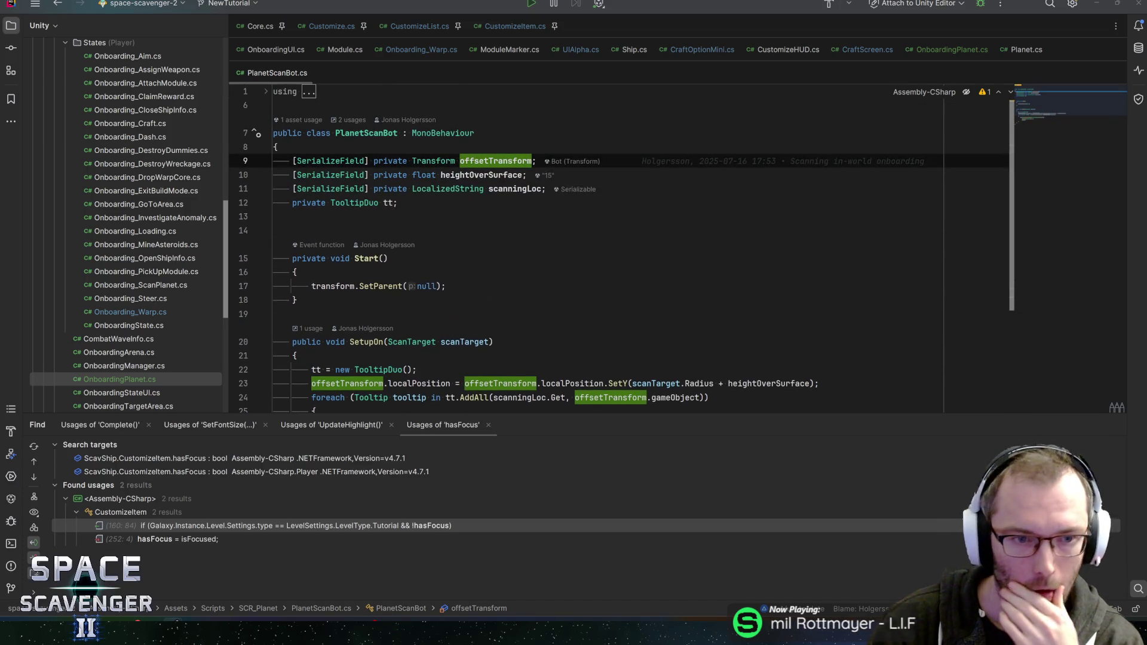
{"action": "scroll", "coordinate": [208, 401], "scroll_direction": "down", "scroll_amount": 1}
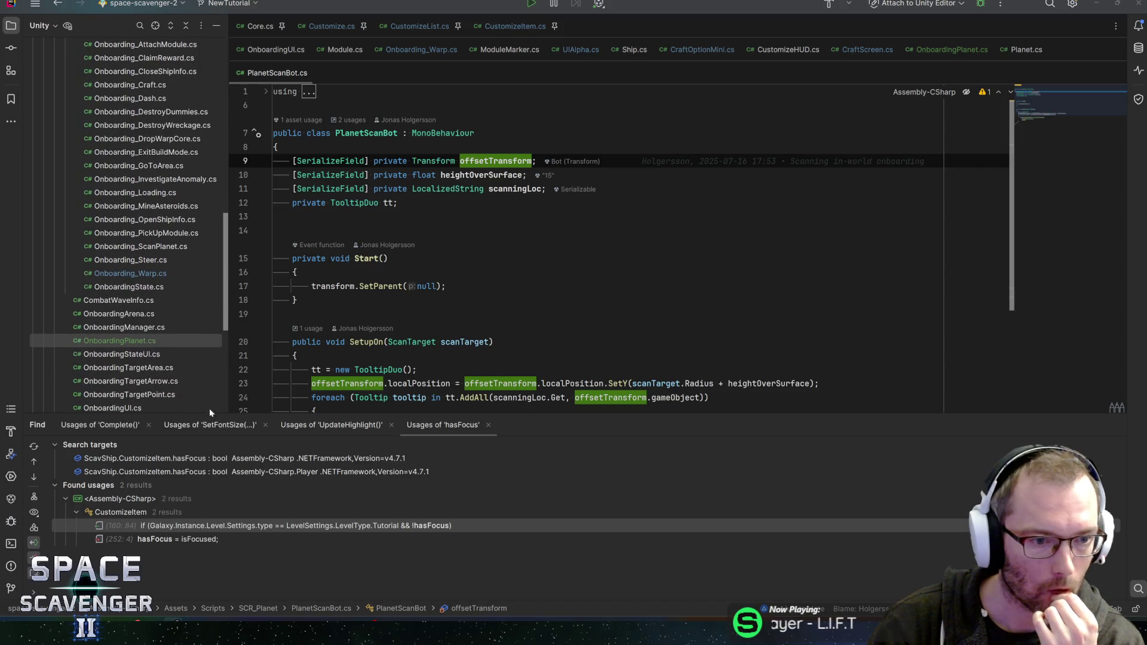
{"action": "left_click_drag", "start_coordinate": [563, 413], "coordinate": [563, 440]}
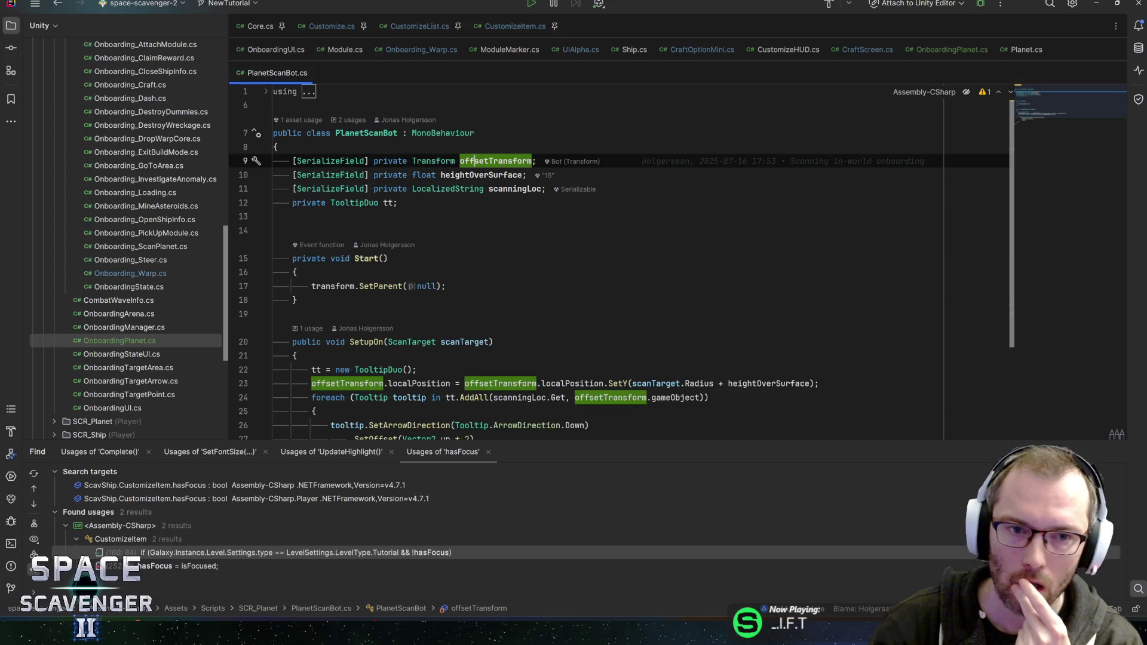
List PlanetScanBot's usages and open its Instantiate call in ScanTarget.cs, then return to OnboardingPlanet.cs.
{"action": "left_click", "coordinate": [376, 133]}
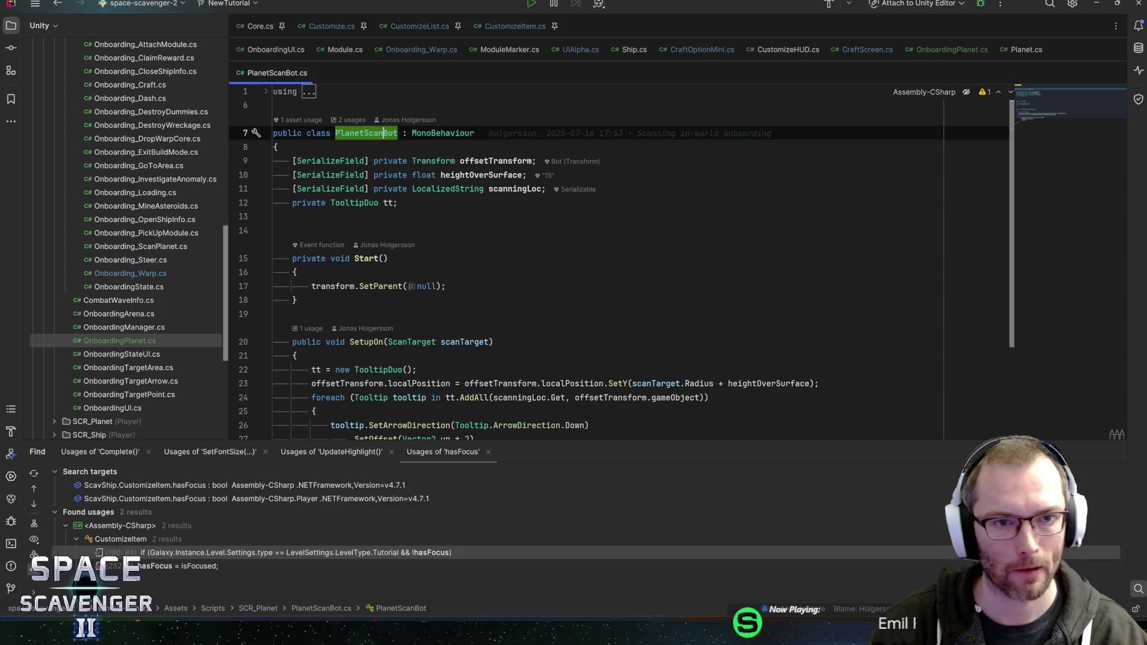
{"action": "key", "text": "alt+F7"}
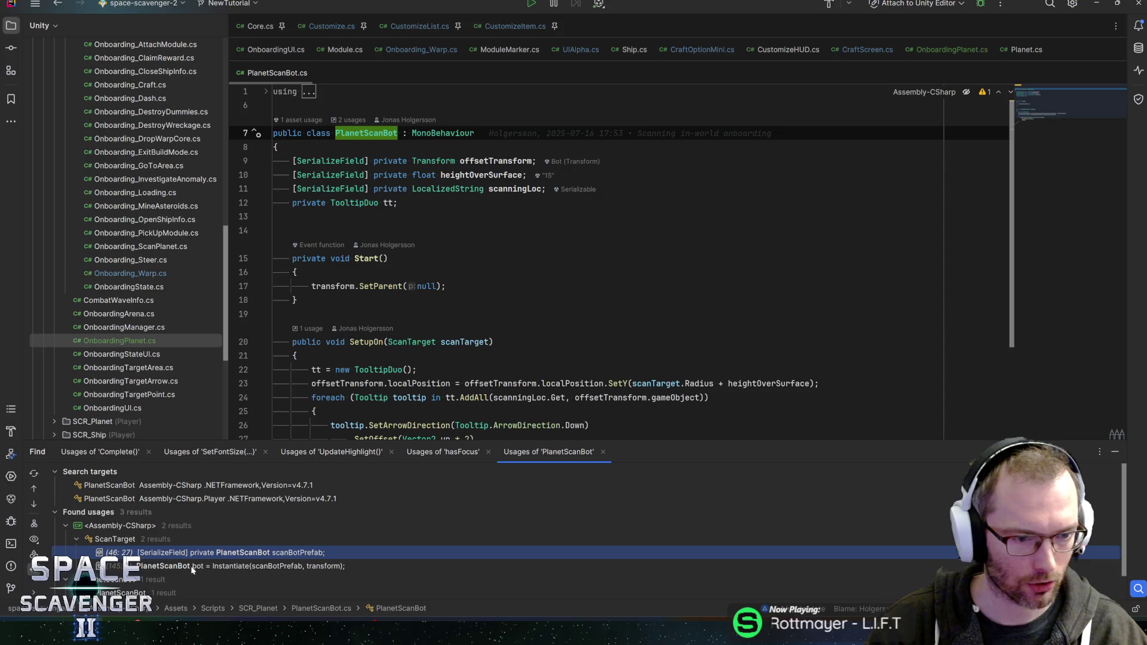
{"action": "double_click", "coordinate": [190, 567]}
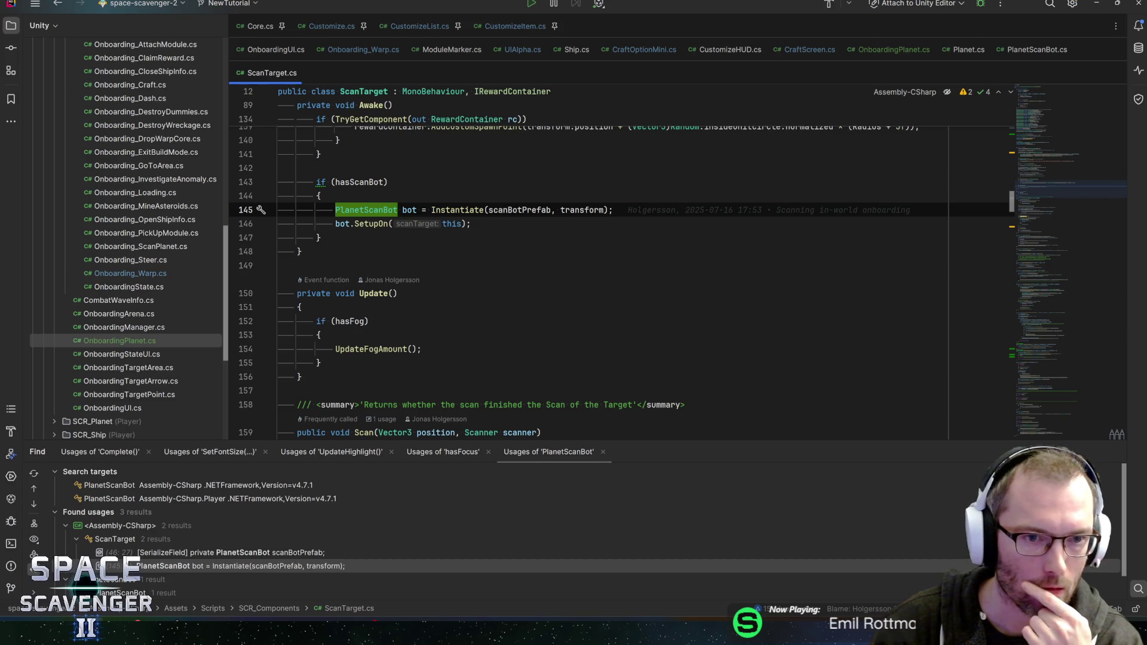
{"action": "scroll", "coordinate": [621, 280], "scroll_direction": "up", "scroll_amount": 2}
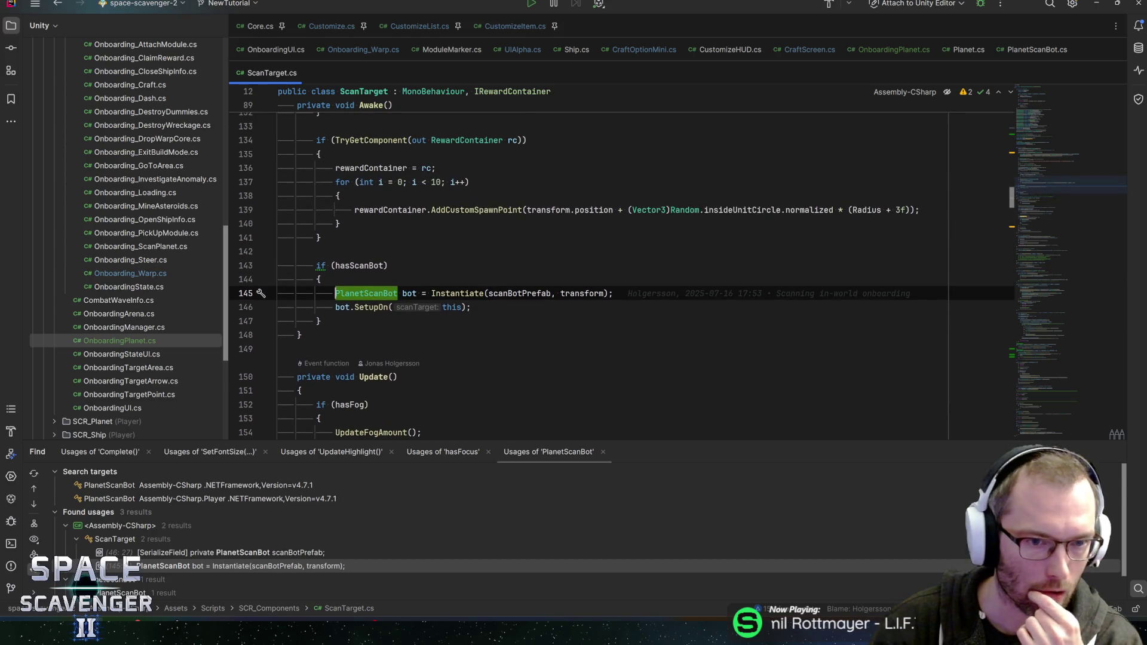
{"action": "left_click", "coordinate": [881, 53]}
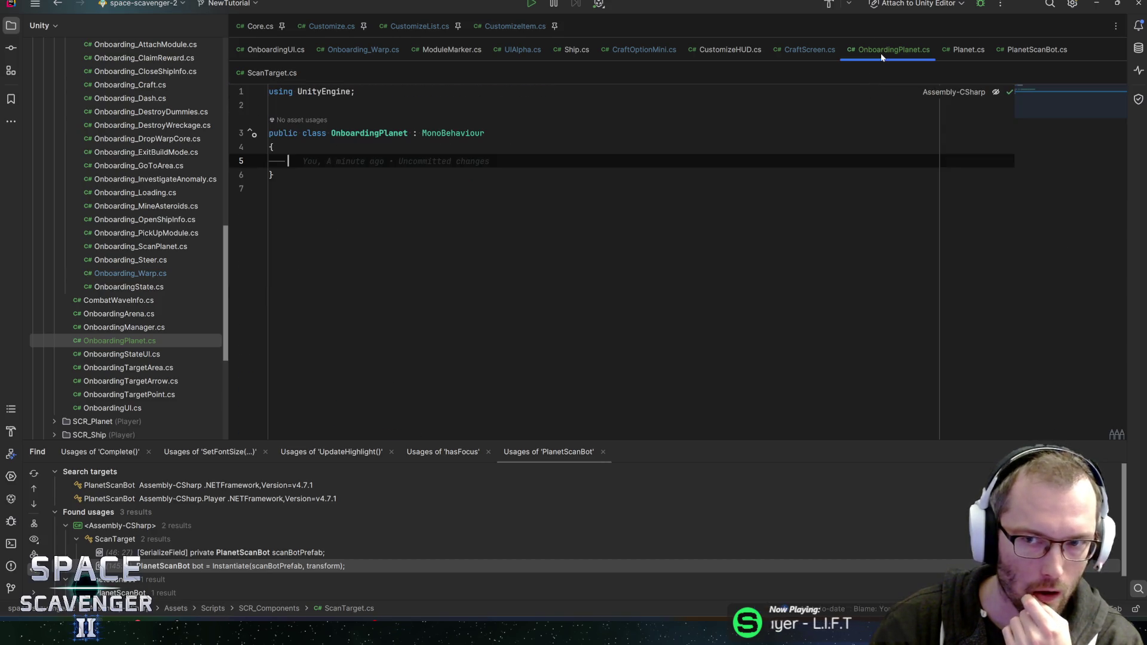
Add an empty Start() method and a 'private PlanetScanBot scanBot;' field above it.
{"action": "type", "text": "Start"}
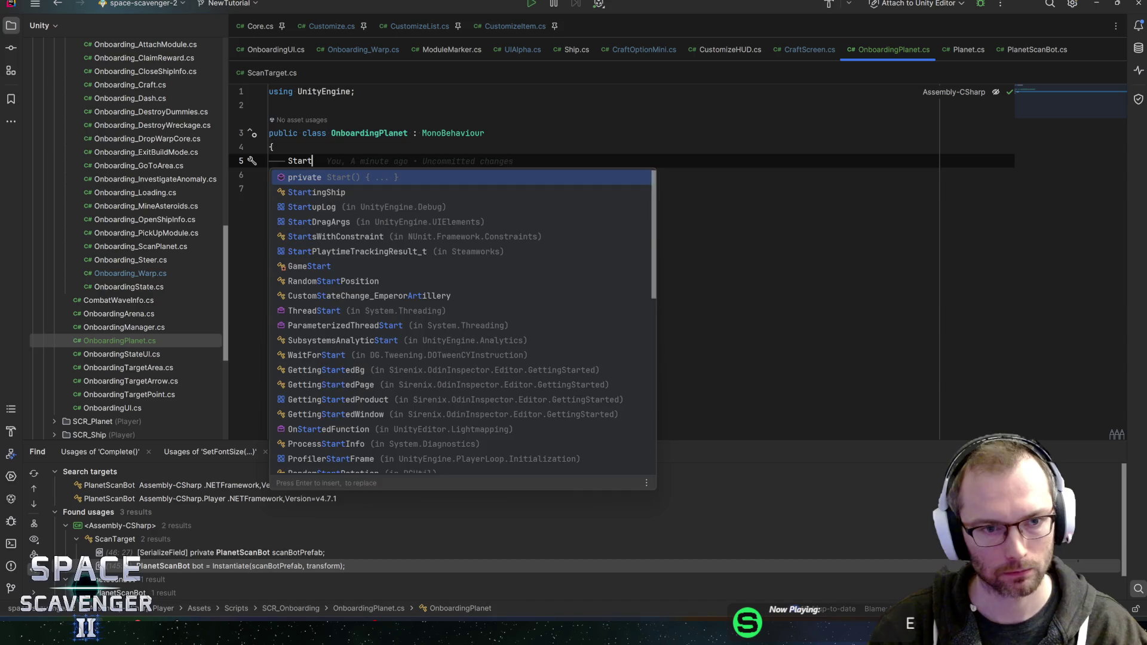
{"action": "key", "text": "Return"}
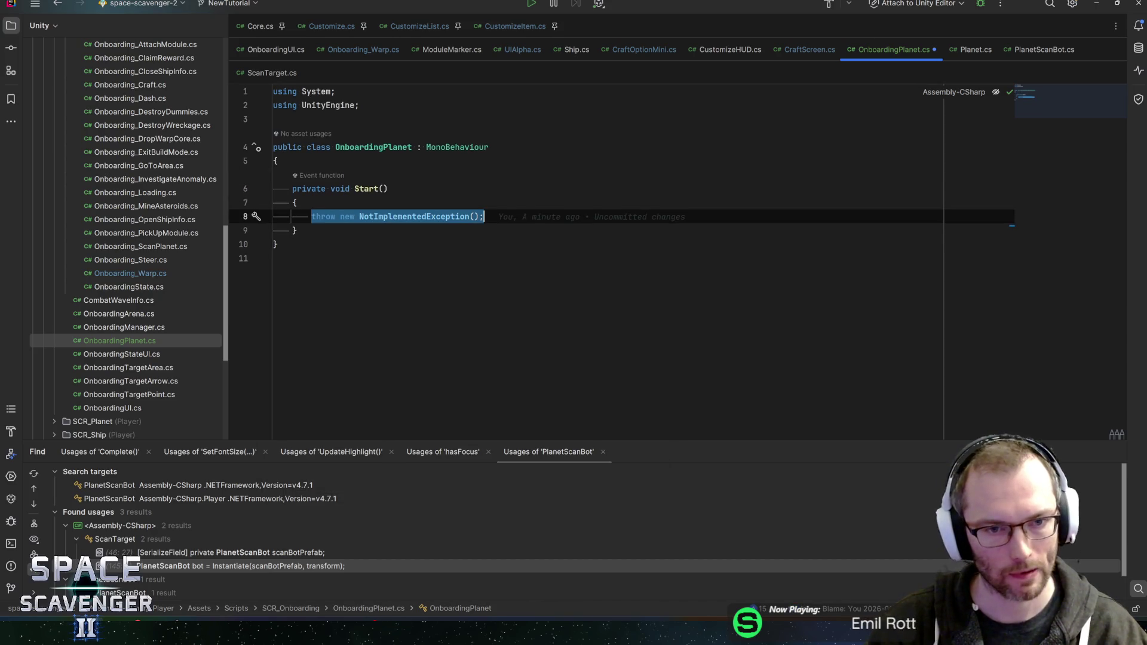
{"action": "key", "text": "BackSpace"}
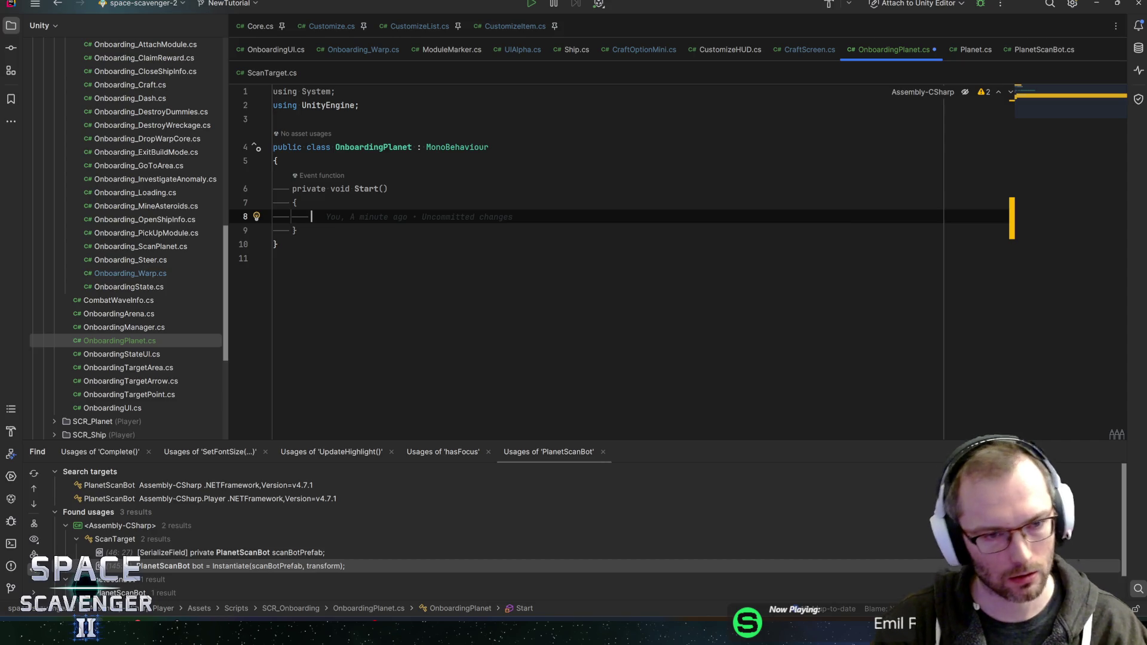
{"action": "left_click", "coordinate": [277, 161]}
{"action": "key", "text": "Return"}
{"action": "type", "text": "privat"}
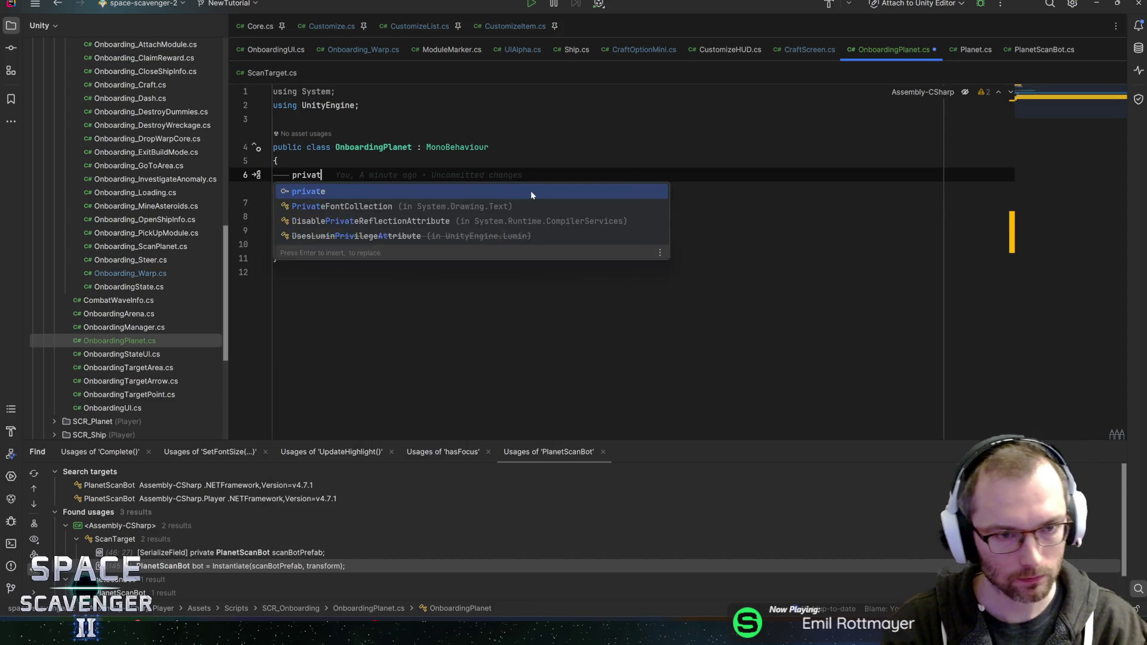
{"action": "type", "text": "e PlanetScanB"}
{"action": "key", "text": "Return"}
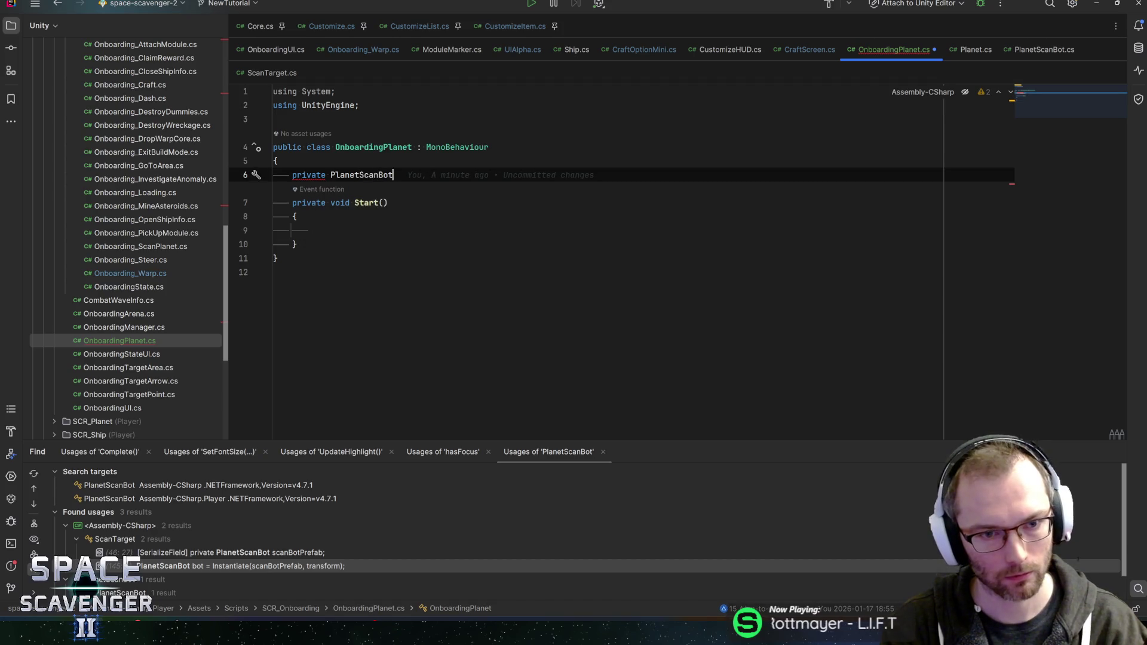
{"action": "type", "text": " scanb"}
{"action": "key", "text": "Return"}
{"action": "type", "text": ";"}
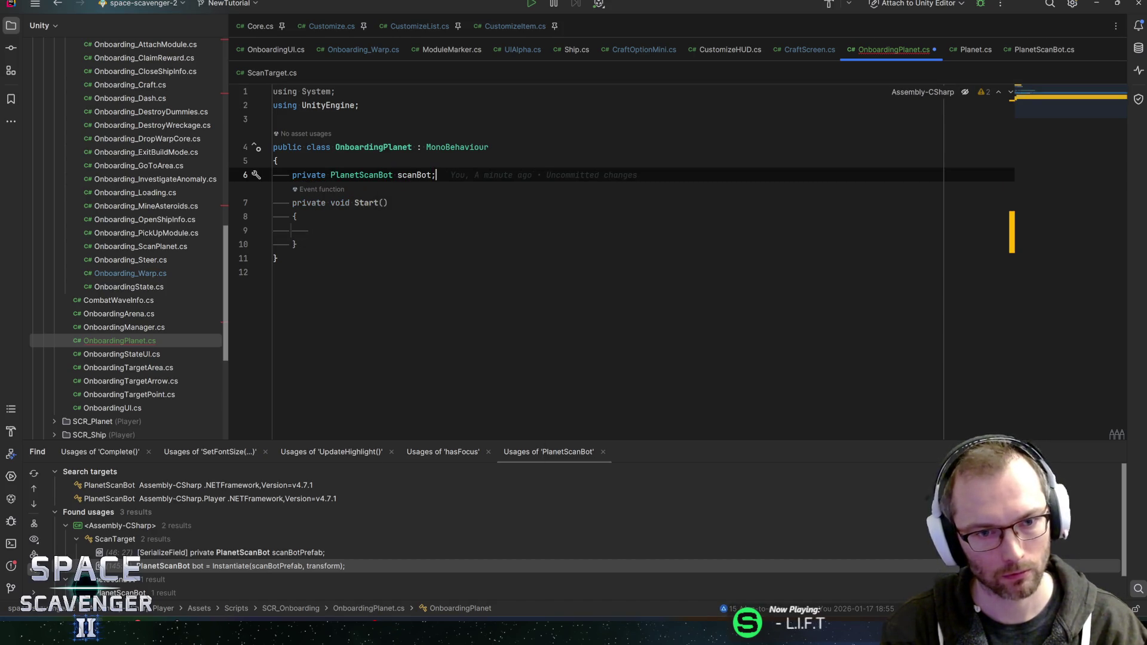
In Start, assign scanBot = FindObjectsByType<PlanetScanBot>();.
{"action": "key", "text": "Down"}
{"action": "key", "text": "Down"}
{"action": "key", "text": "Down"}
{"action": "type", "text": "scanBot"}
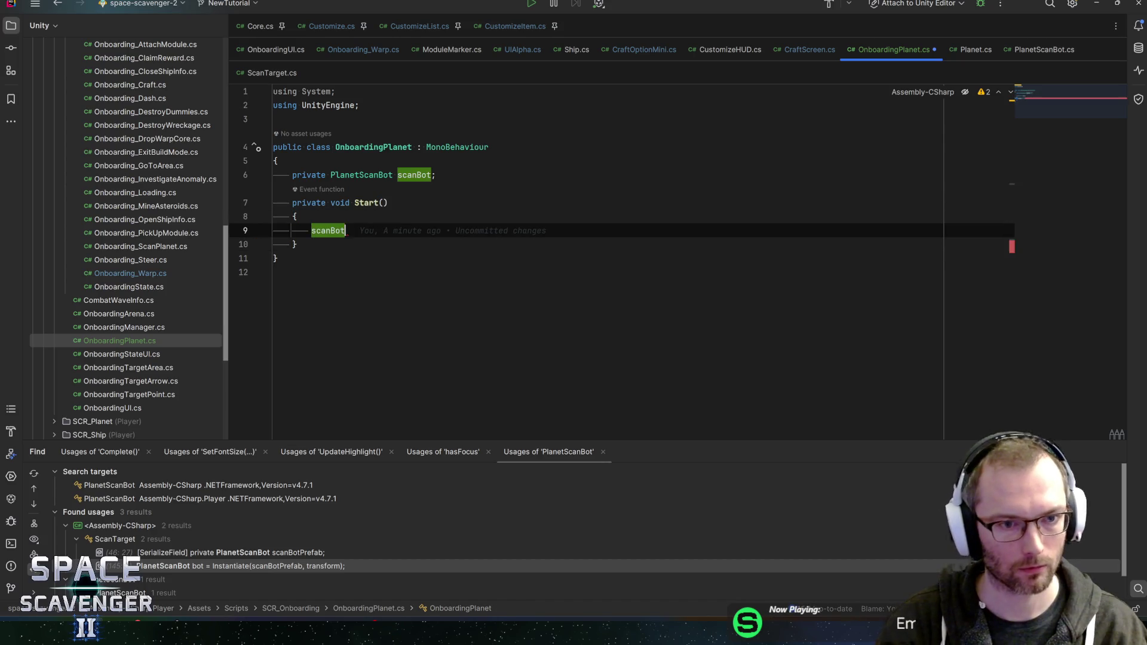
{"action": "type", "text": " = find"}
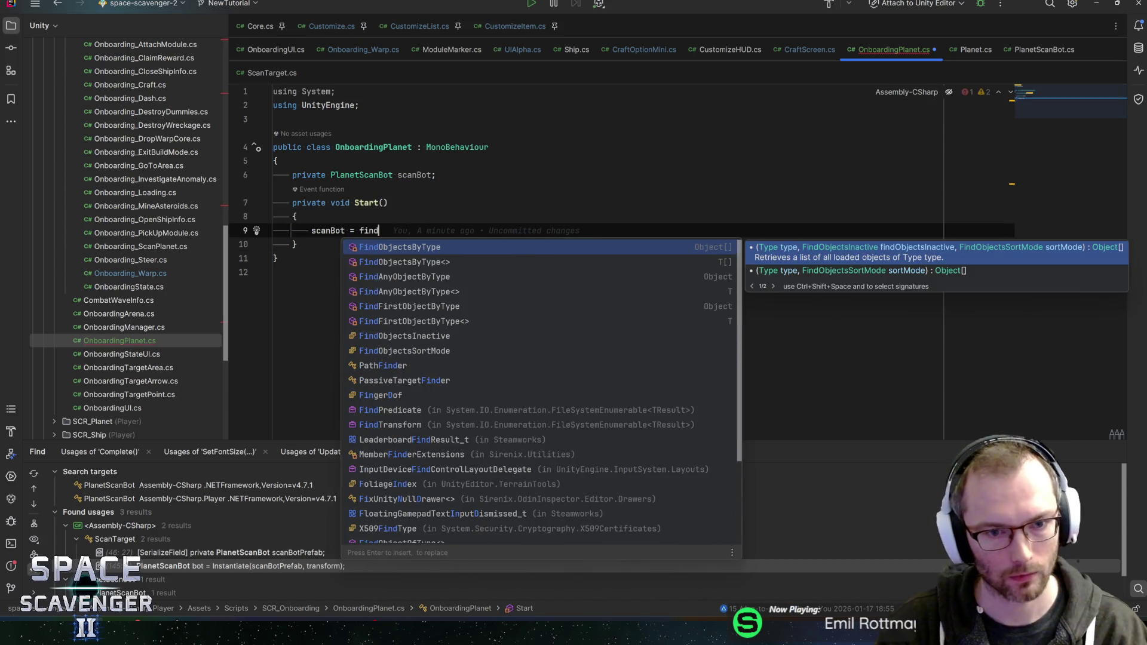
{"action": "key", "text": "Down"}
{"action": "key", "text": "Return"}
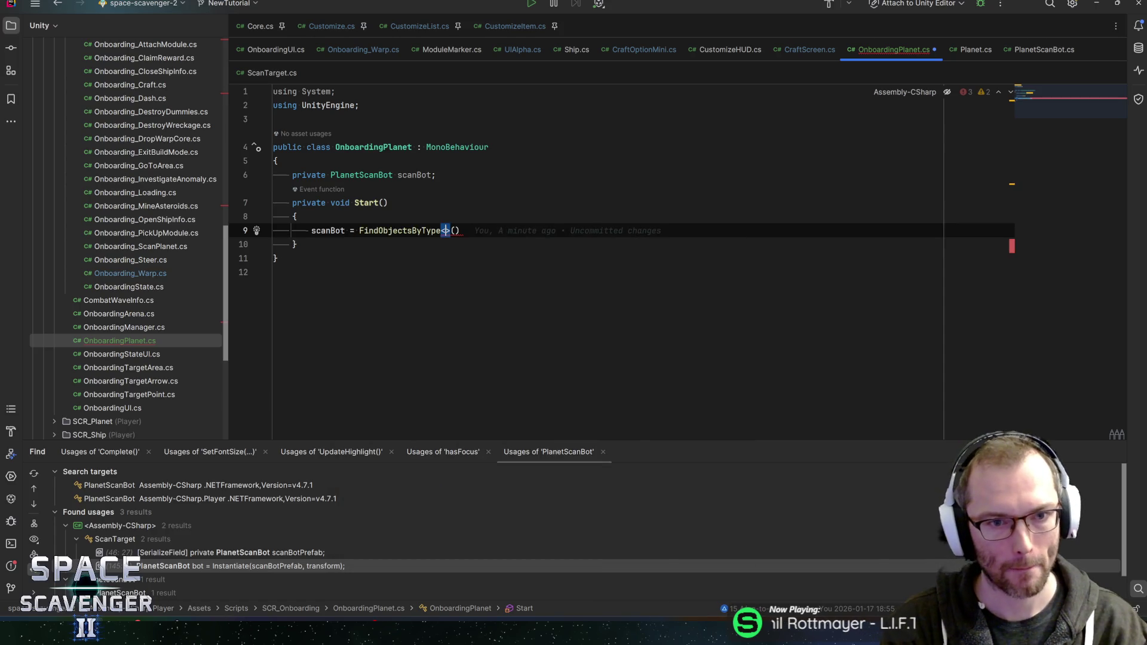
{"action": "type", "text": "PlanetSC"}
{"action": "key", "text": "Return"}
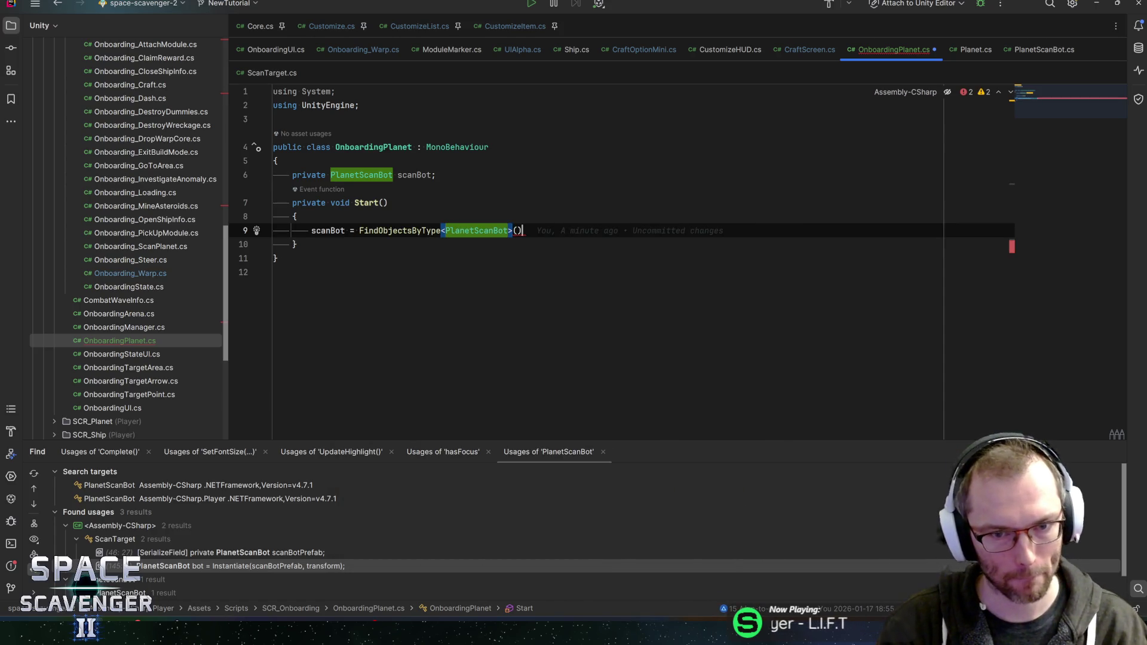
{"action": "type", "text": ";"}
{"action": "key", "text": "Down"}
{"action": "key", "text": "End"}
{"action": "key", "text": "Return"}
{"action": "key", "text": "Return"}
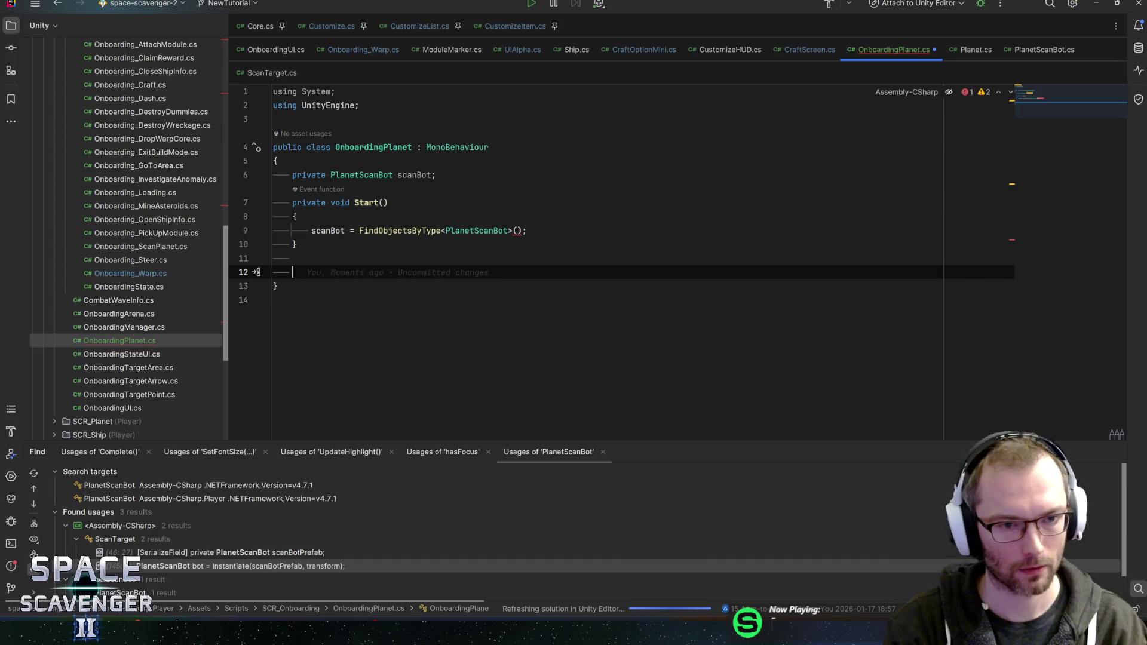
Add an empty LateUpdate() and pass FindObjectsInactive.Include and FindObjectsSortMode.None to the find call.
{"action": "type", "text": "lateup"}
{"action": "key", "text": "Return"}
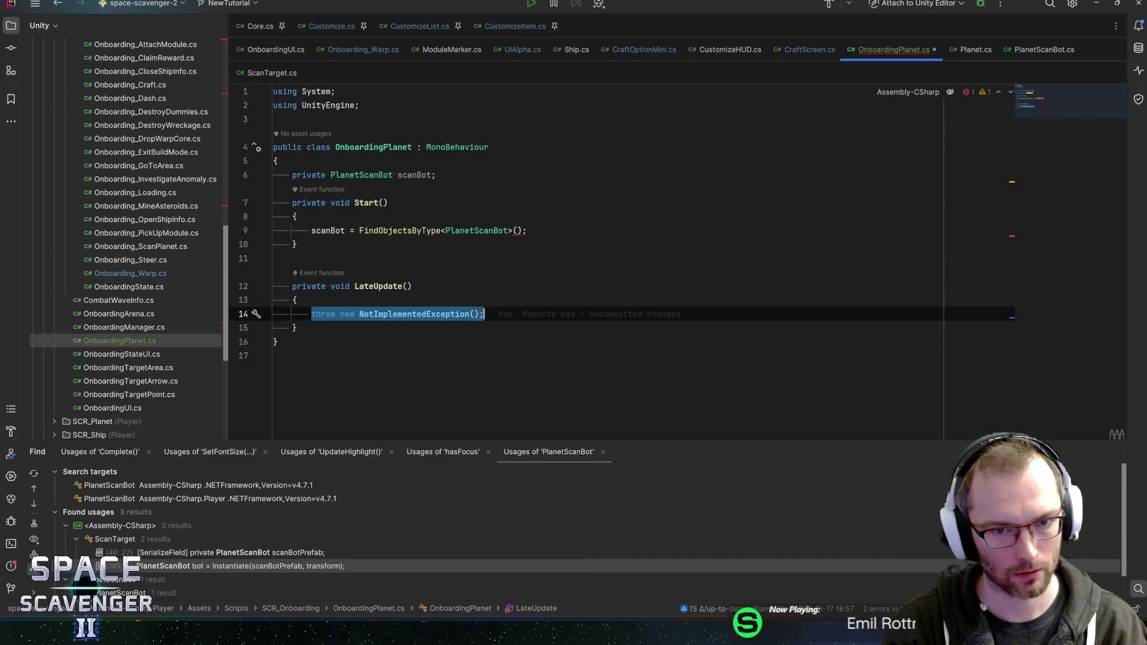
{"action": "key", "text": "BackSpace"}
{"action": "left_click", "coordinate": [517, 230]}
{"action": "key", "text": "ctrl+space"}
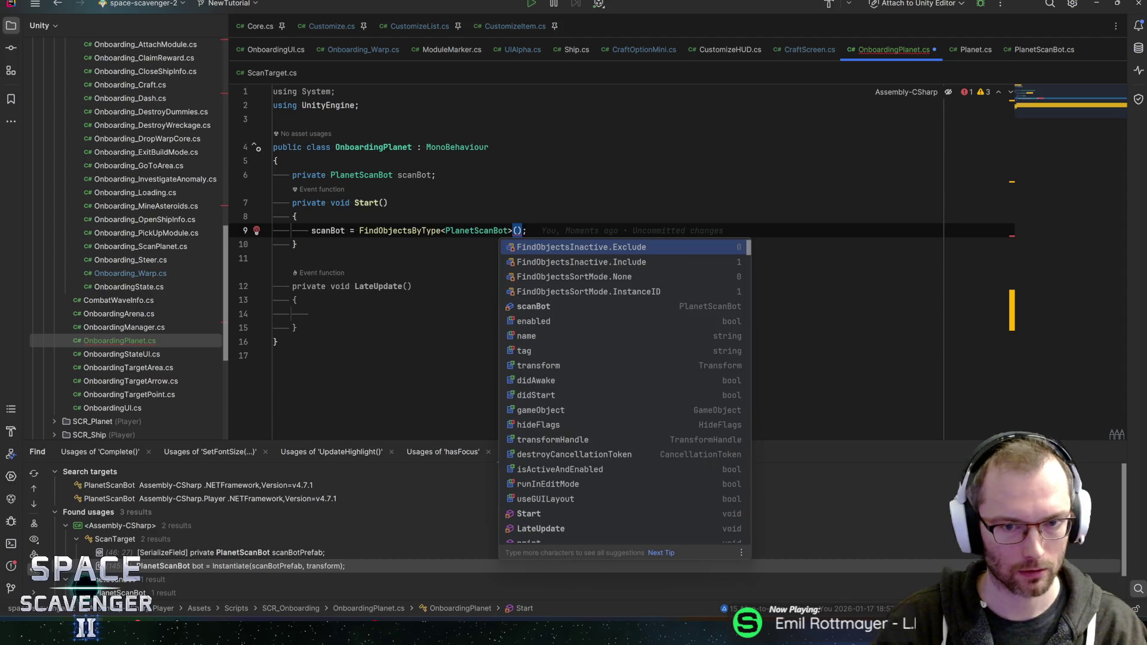
{"action": "key", "text": "Down"}
{"action": "key", "text": "Return"}
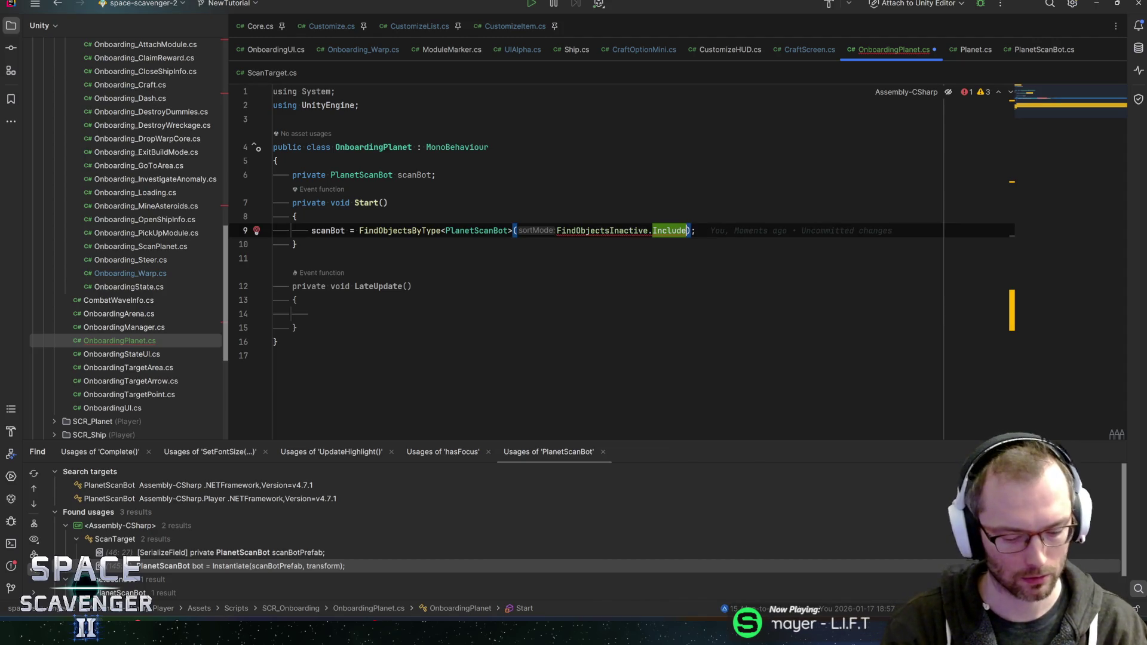
{"action": "type", "text": ","}
{"action": "key", "text": "Return"}
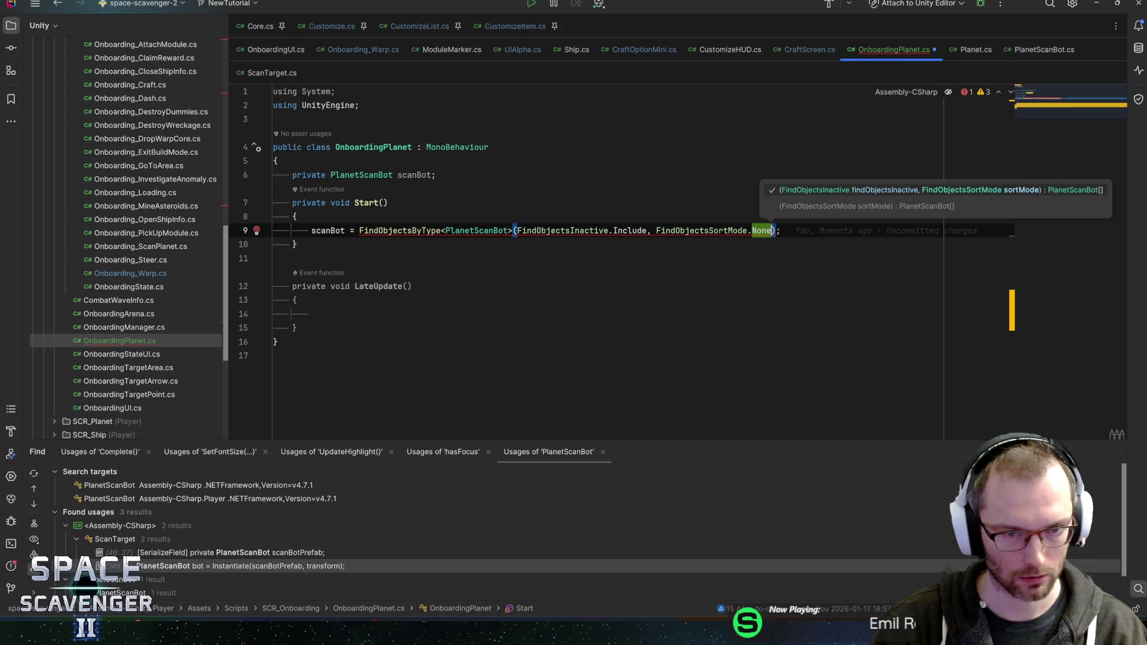
Change the call to FindFirstObjectByType<PlanetScanBot>(FindObjectsInactive.Include) and save OnboardingPlanet.cs.
{"action": "left_click", "coordinate": [412, 230]}
{"action": "key", "text": "BackSpace"}
{"action": "key", "text": "End"}
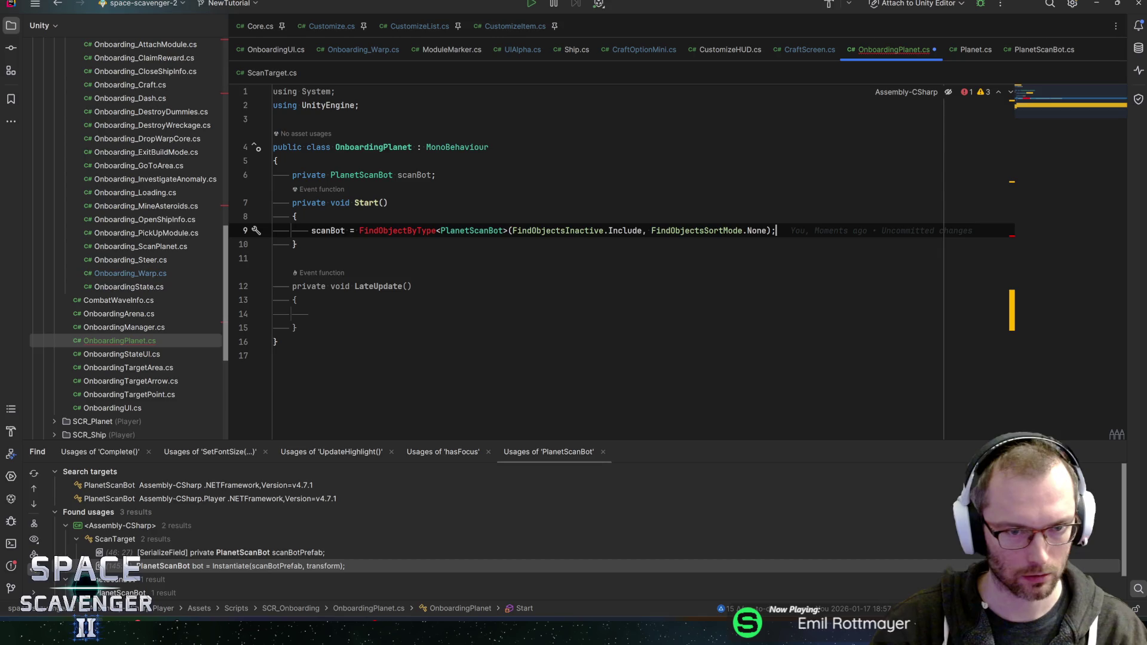
{"action": "key", "text": "ctrl+shift+Right"}
{"action": "type", "text": "Findfir"}
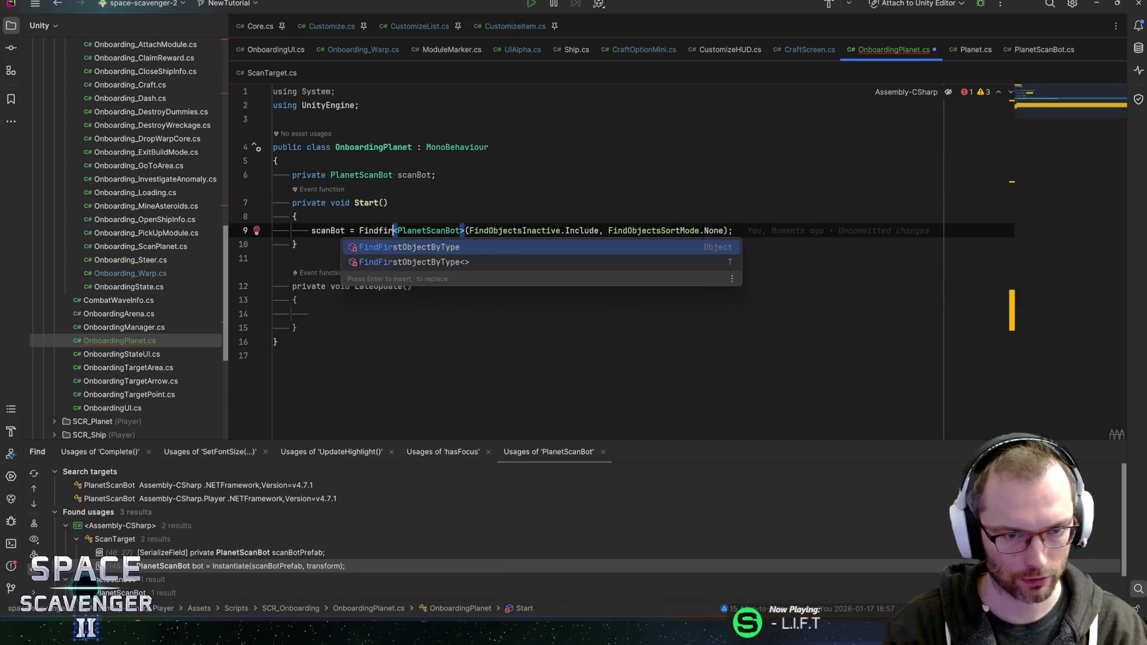
{"action": "key", "text": "Return"}
{"action": "key", "text": "Delete"}
{"action": "key", "text": "Delete"}
{"action": "key", "text": "Delete"}
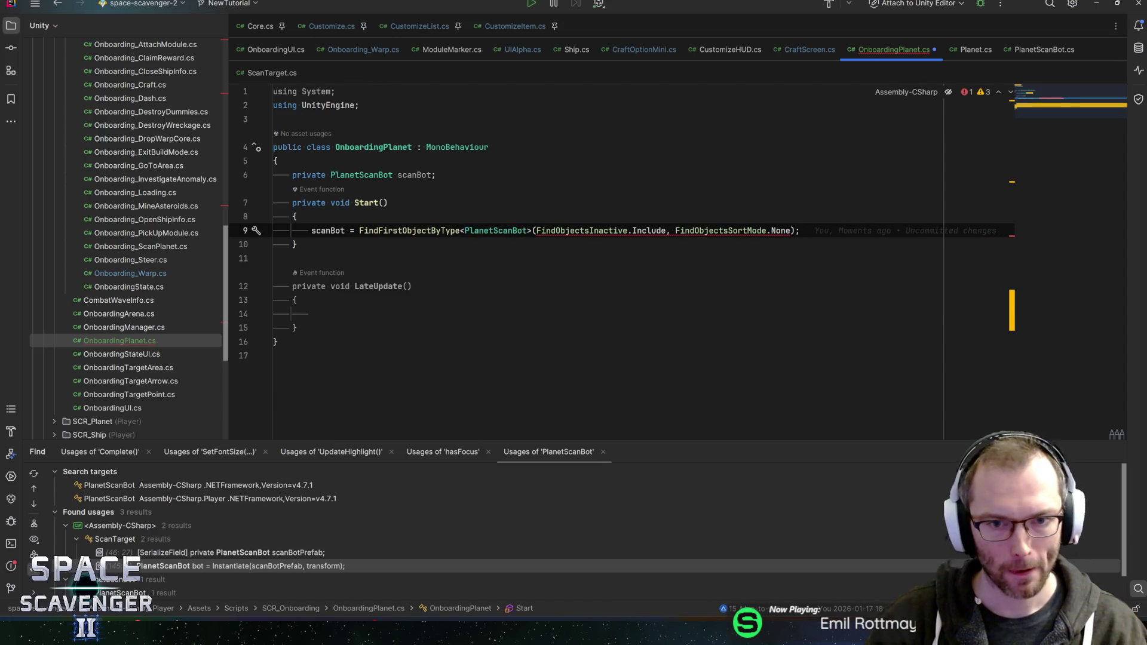
{"action": "key", "text": "End"}
{"action": "key", "text": "Left"}
{"action": "key", "text": "Left"}
{"action": "key", "text": "ctrl+shift+Left"}
{"action": "key", "text": "ctrl+shift+Left"}
{"action": "key", "text": "ctrl+shift+Left"}
{"action": "key", "text": "ctrl+shift+Left"}
{"action": "key", "text": "ctrl+shift+Left"}
{"action": "key", "text": "BackSpace"}
{"action": "key", "text": "ctrl+s"}
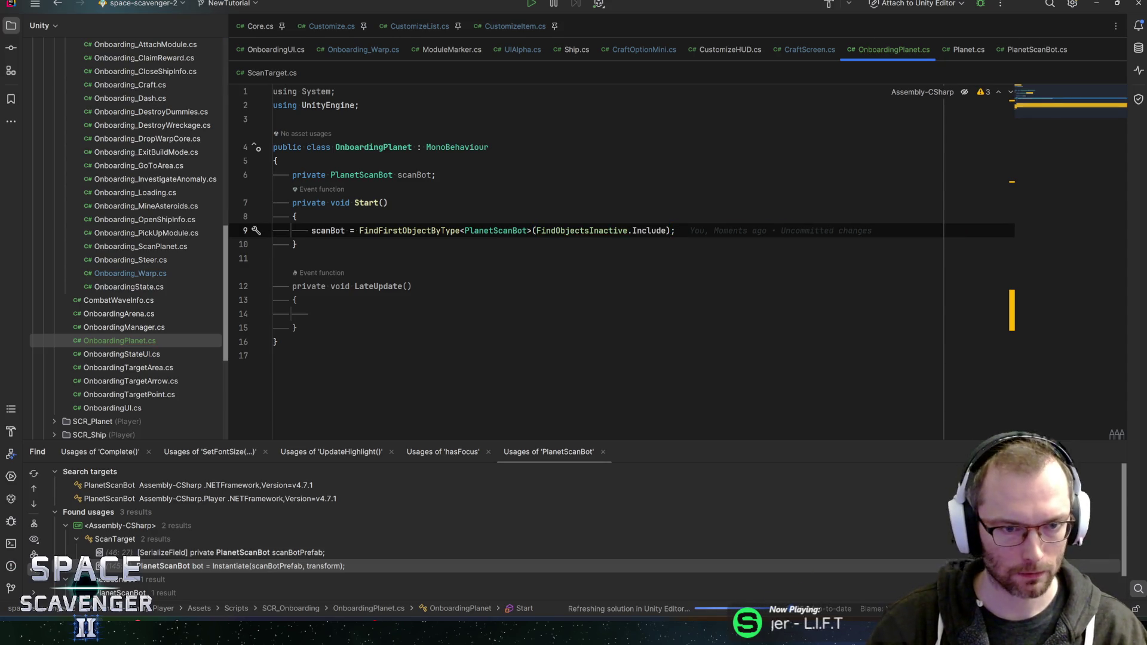
{"action": "key", "text": "ctrl+w"}
{"action": "left_click", "coordinate": [311, 314]}
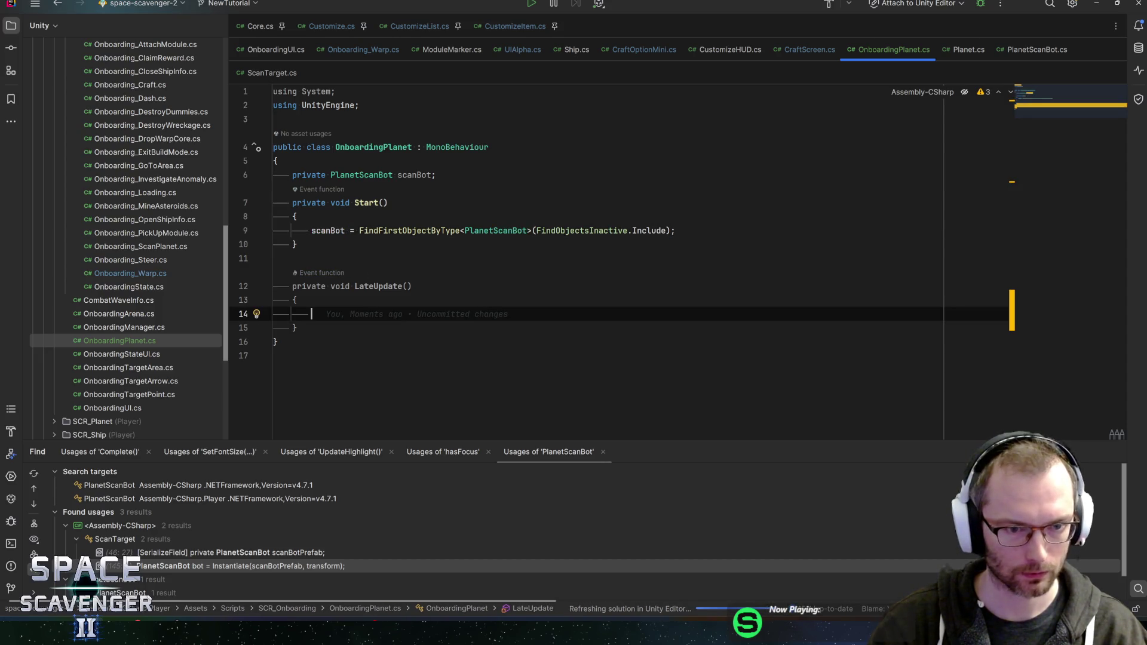
Start the LateUpdate line transform.rotation = Quaternion.LookRotation(Vector3.forward, ...) using autocomplete.
{"action": "type", "text": "scanBot"}
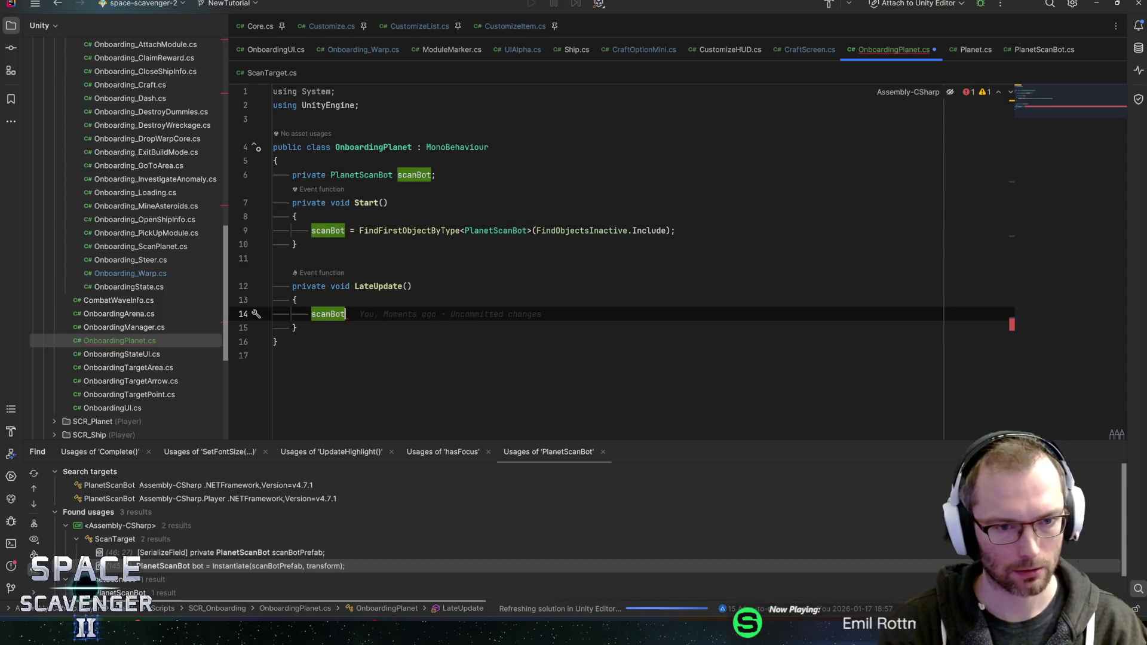
{"action": "key", "text": "ctrl+z"}
{"action": "type", "text": "tr"}
{"action": "key", "text": "Return"}
{"action": "type", "text": ".rot"}
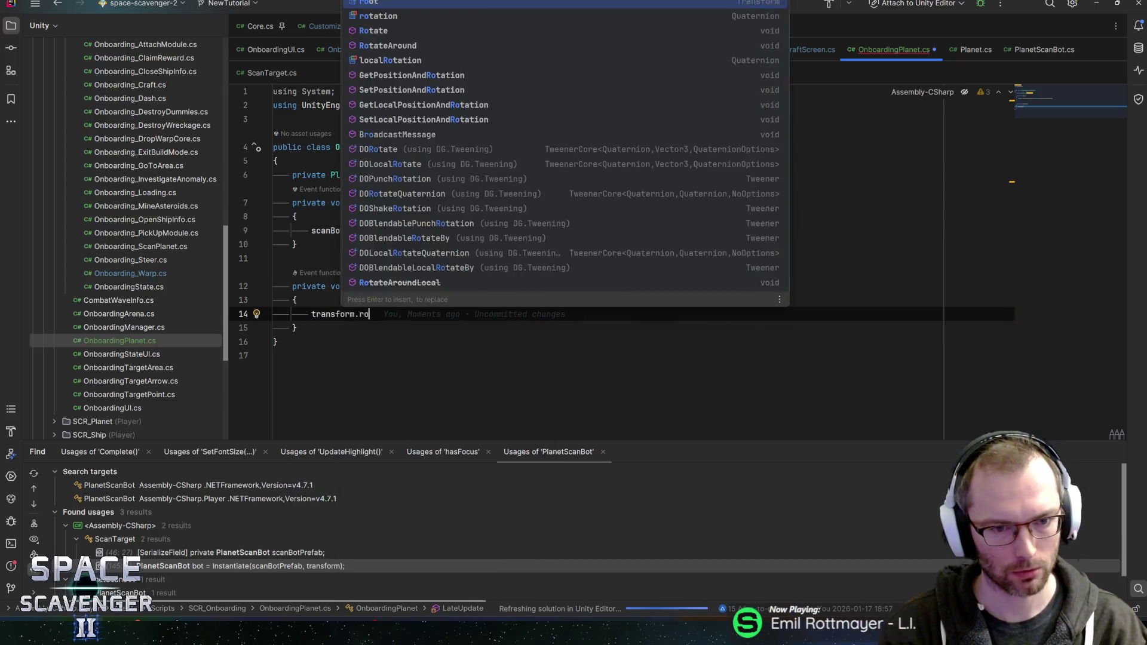
{"action": "key", "text": "Return"}
{"action": "type", "text": "= "}
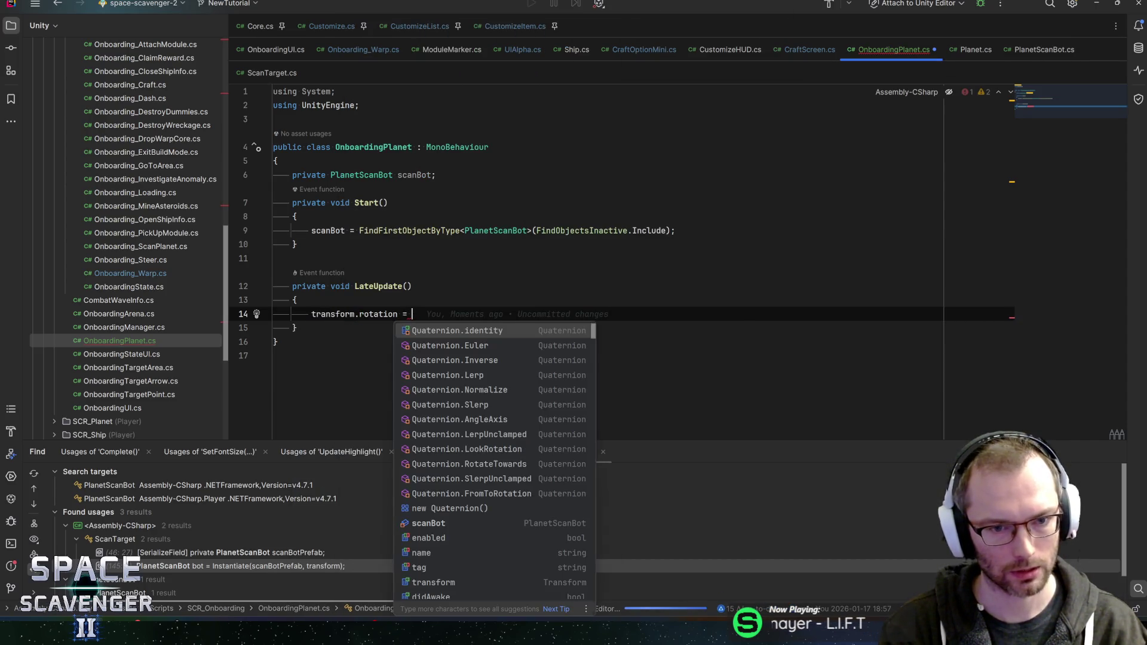
{"action": "type", "text": "Qlook"}
{"action": "key", "text": "Return"}
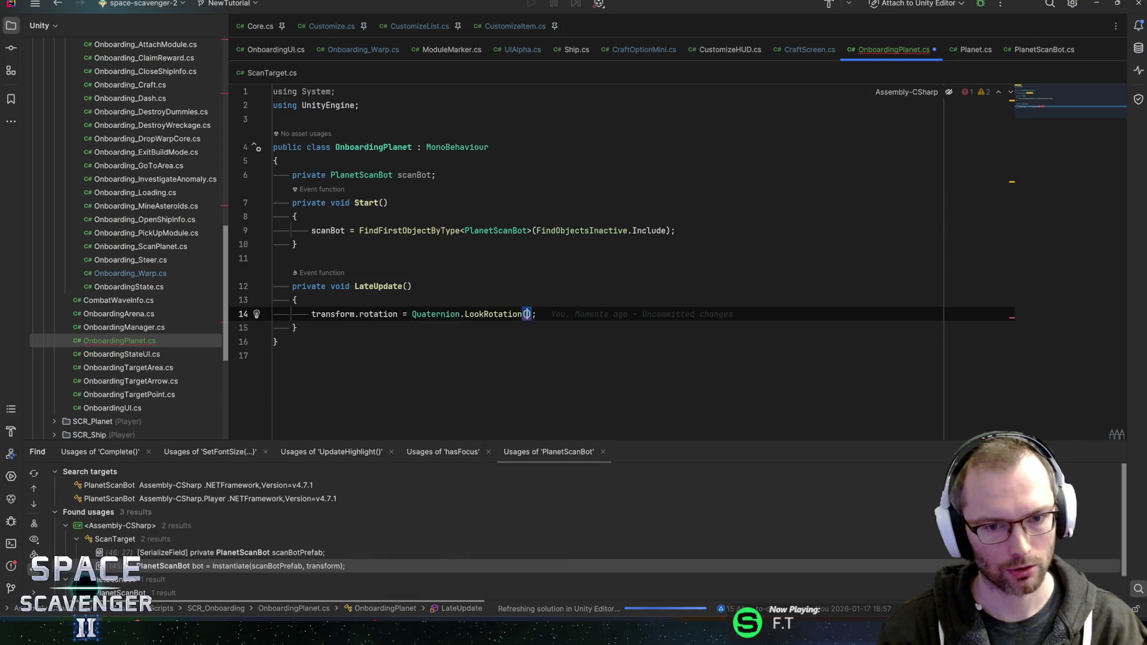
{"action": "type", "text": "(v"}
{"action": "key", "text": "Down"}
{"action": "key", "text": "Down"}
{"action": "key", "text": "Return"}
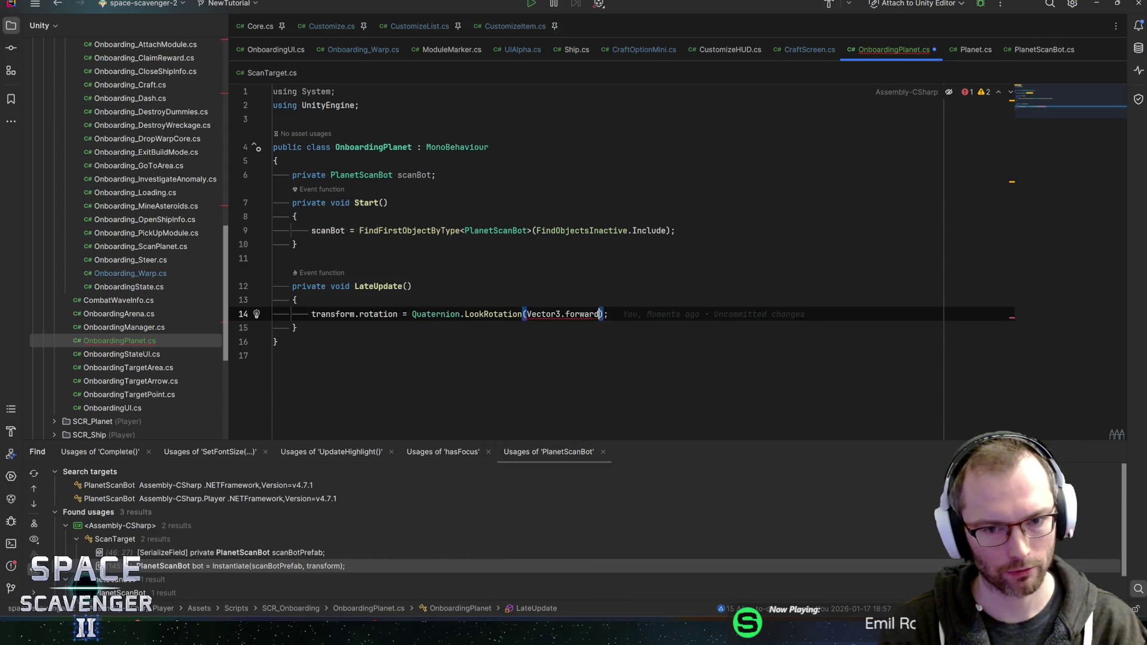
Complete the up vector as transform.position.To(scanBot.transform.position), importing RCUtil, and save OnboardingPlanet.cs.
{"action": "type", "text": ", "}
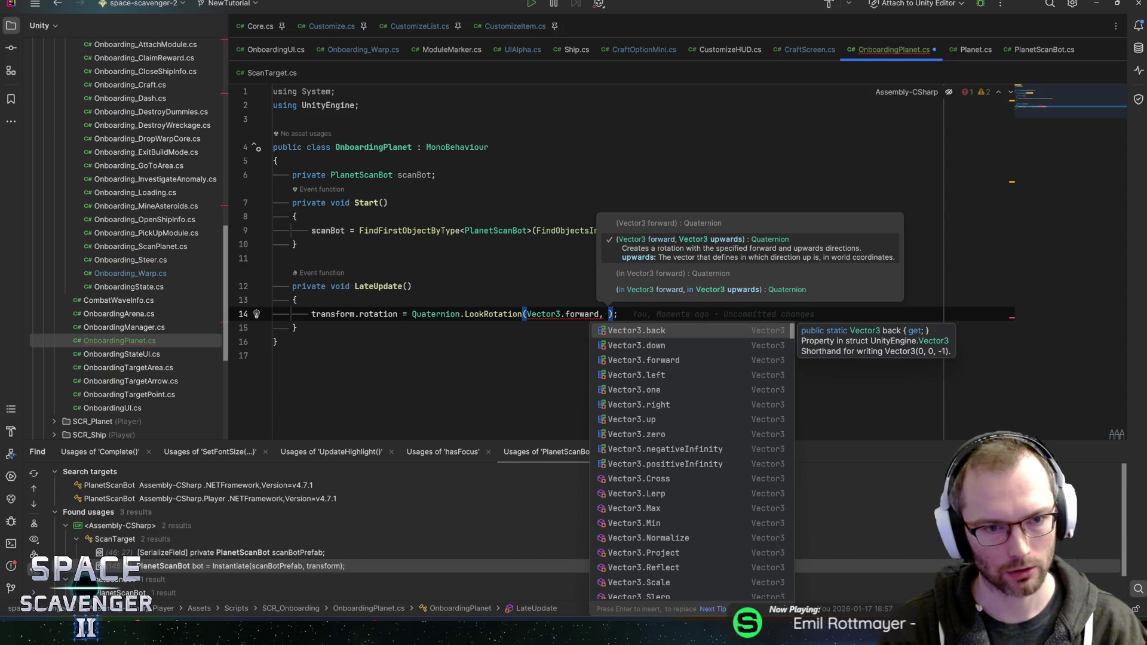
{"action": "type", "text": "transform."}
{"action": "key", "text": "Down"}
{"action": "key", "text": "Return"}
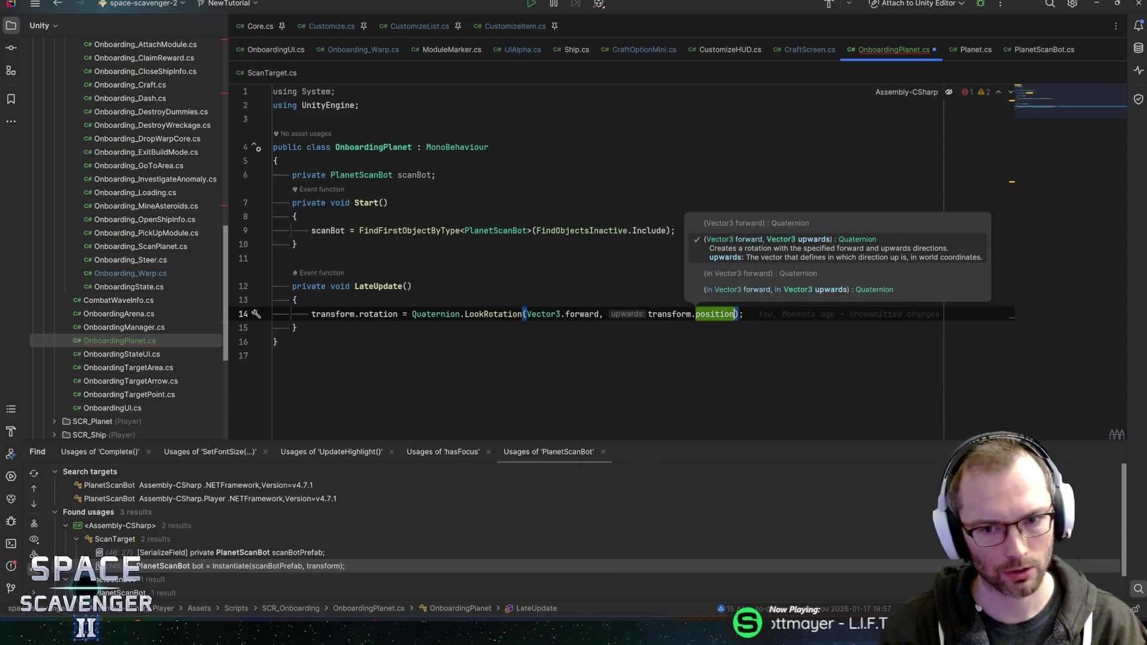
{"action": "type", "text": ".To"}
{"action": "key", "text": "Return"}
{"action": "type", "text": "scanBot."}
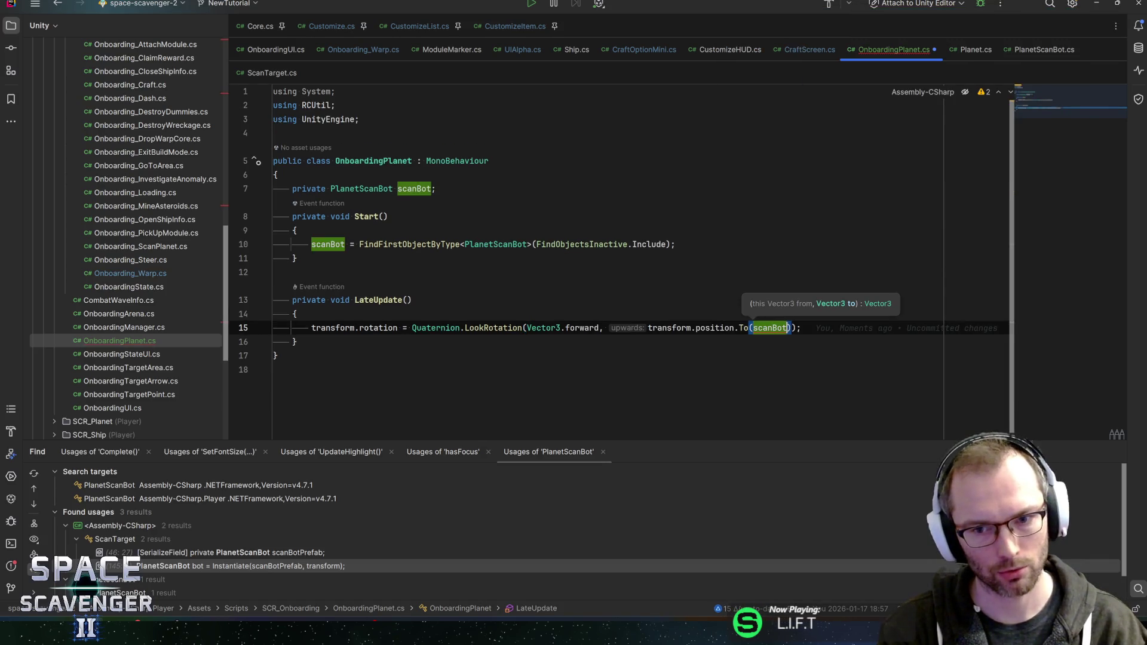
{"action": "type", "text": "transform.position"}
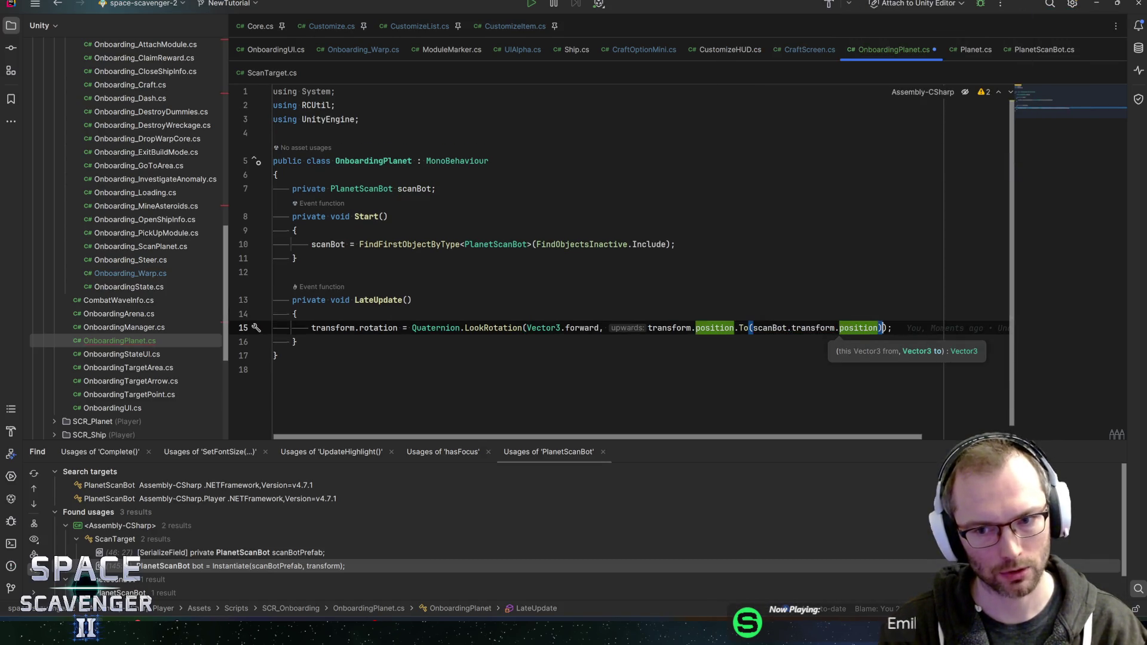
{"action": "key", "text": "Escape"}
{"action": "key", "text": "ctrl+s"}
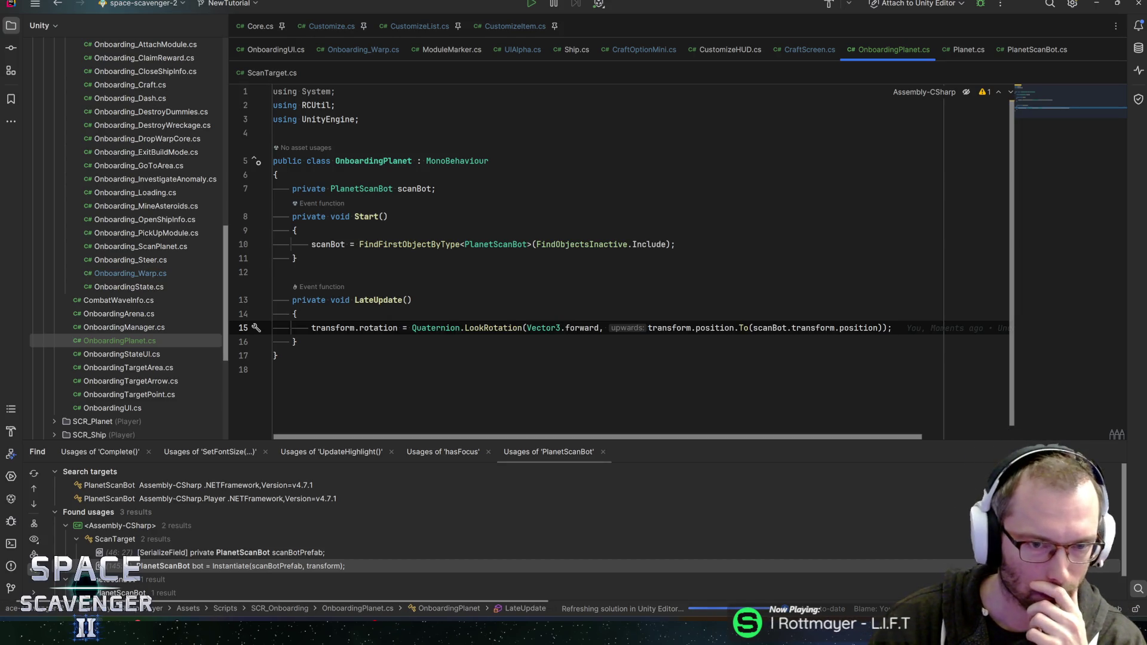
{"action": "left_click", "coordinate": [389, 217]}
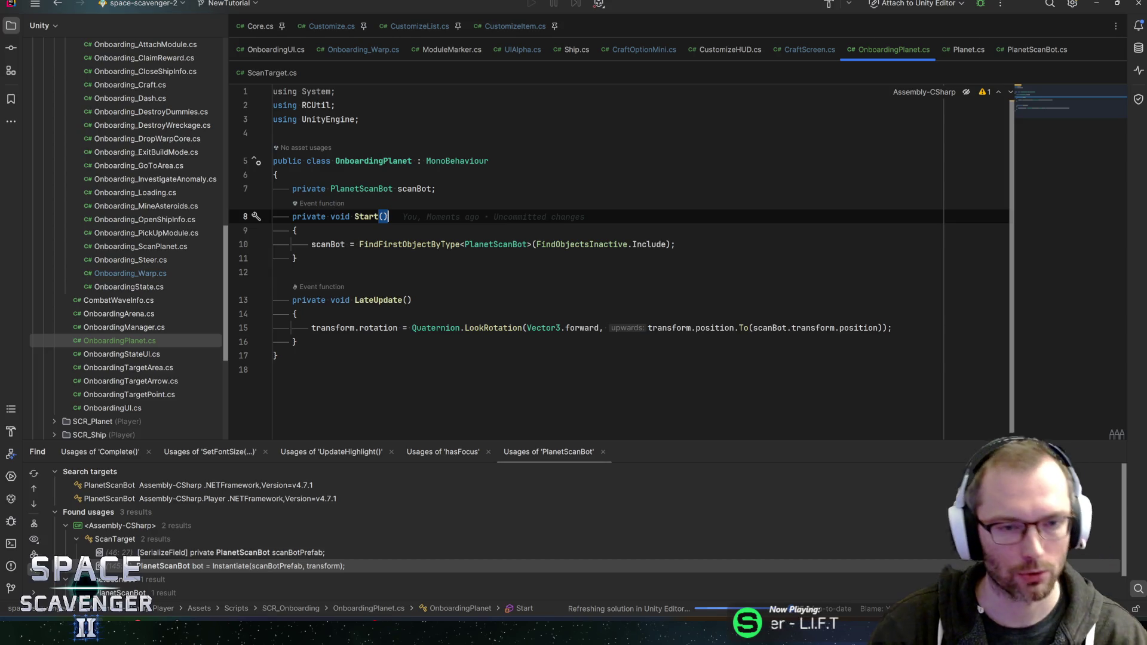
Add if (scanBot == null) { enabled = false; } below the scanBot assignment in Start.
{"action": "left_click", "coordinate": [343, 244]}
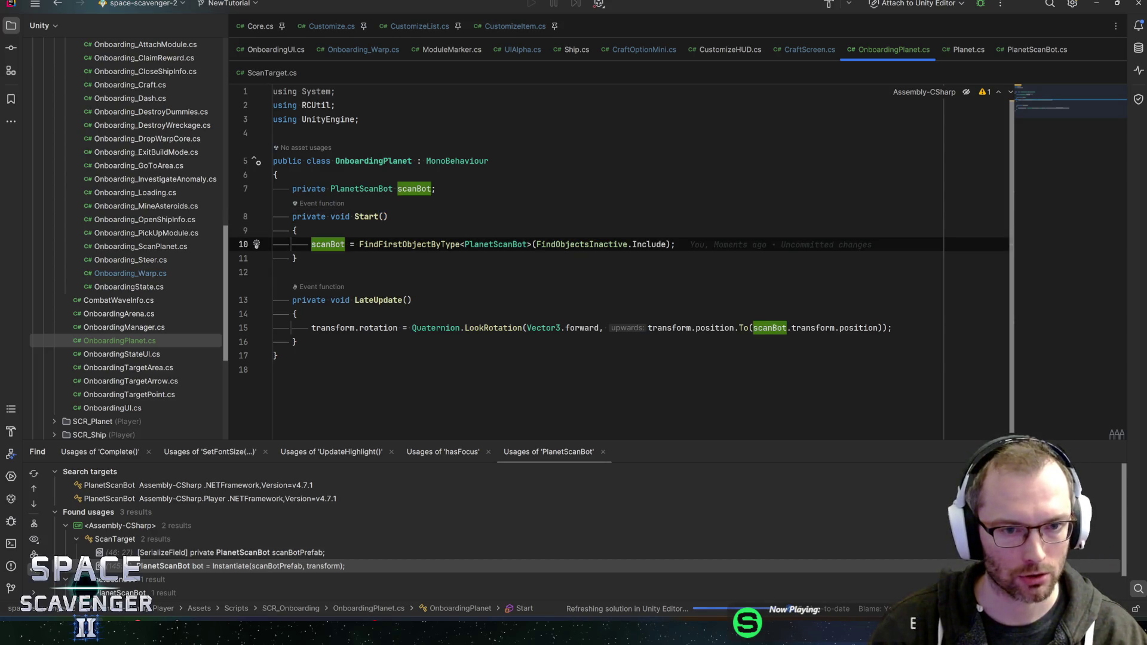
{"action": "key", "text": "End"}
{"action": "key", "text": "Return"}
{"action": "type", "text": "if ("}
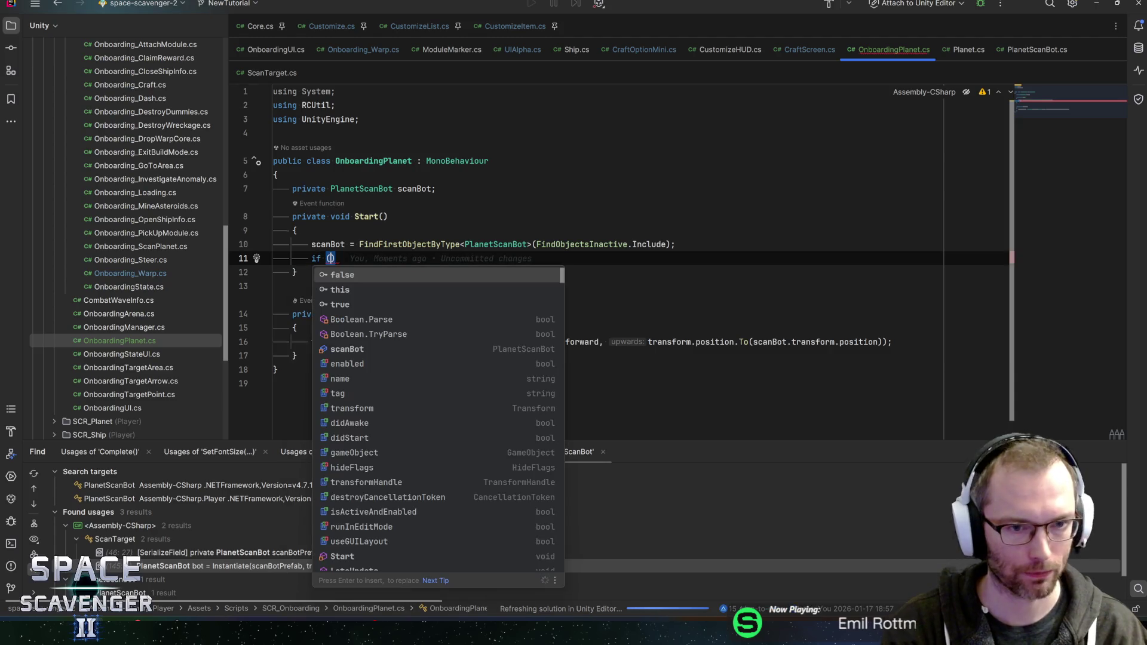
{"action": "type", "text": "scanBot =="}
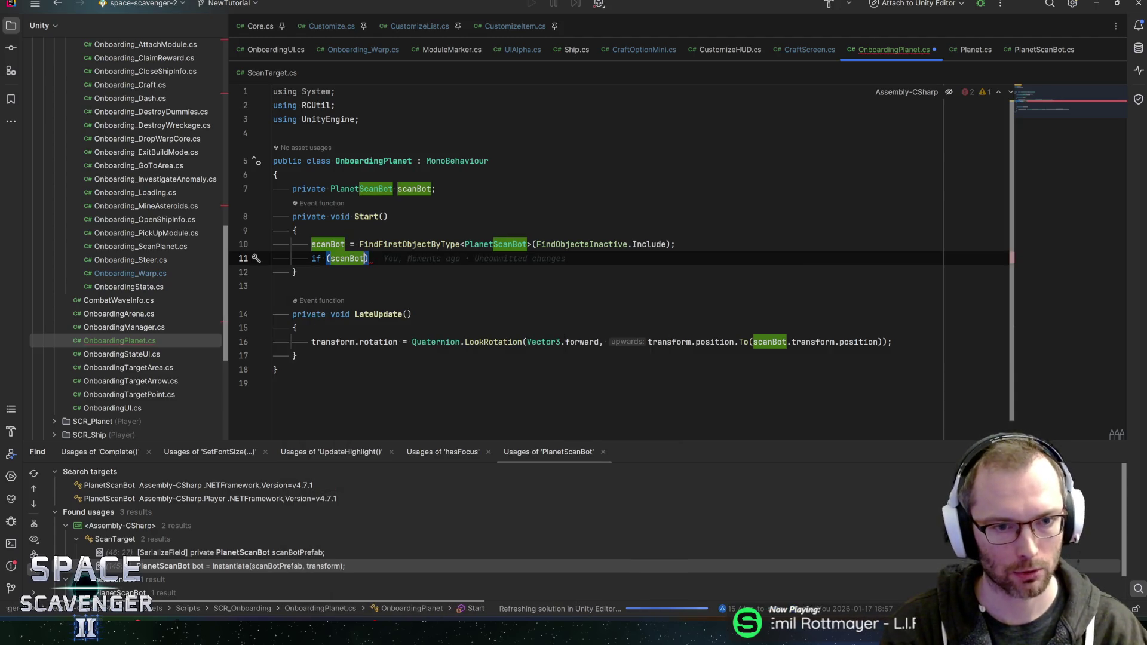
{"action": "type", "text": " null)"}
{"action": "key", "text": "Return"}
{"action": "type", "text": "{"}
{"action": "key", "text": "Return"}
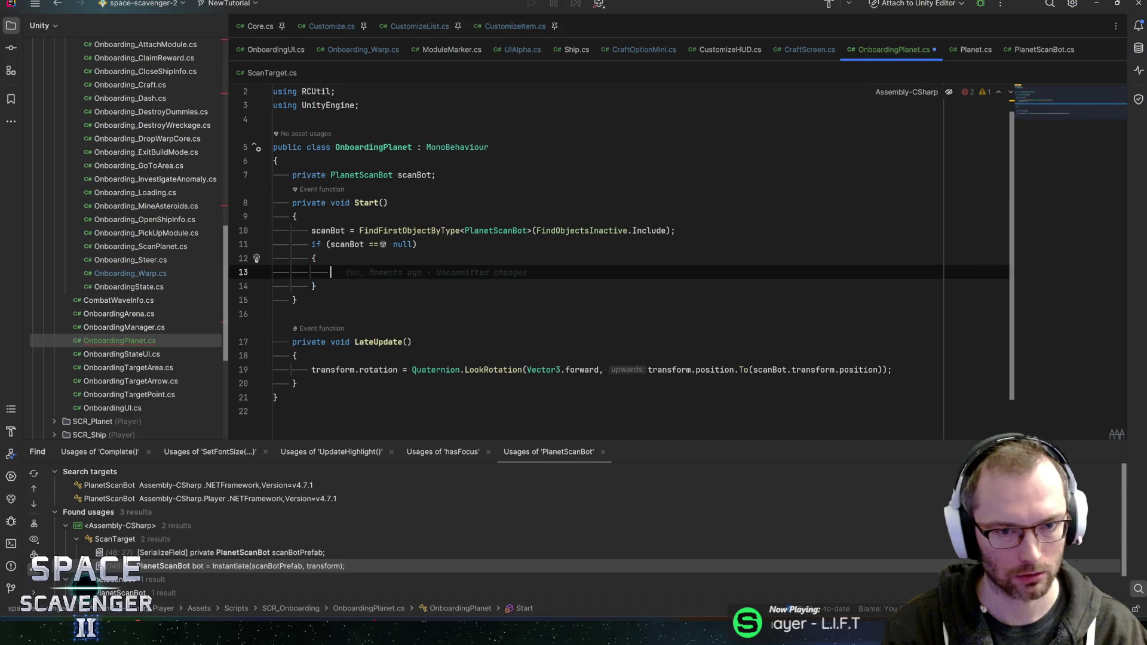
{"action": "type", "text": "enabled = false;"}
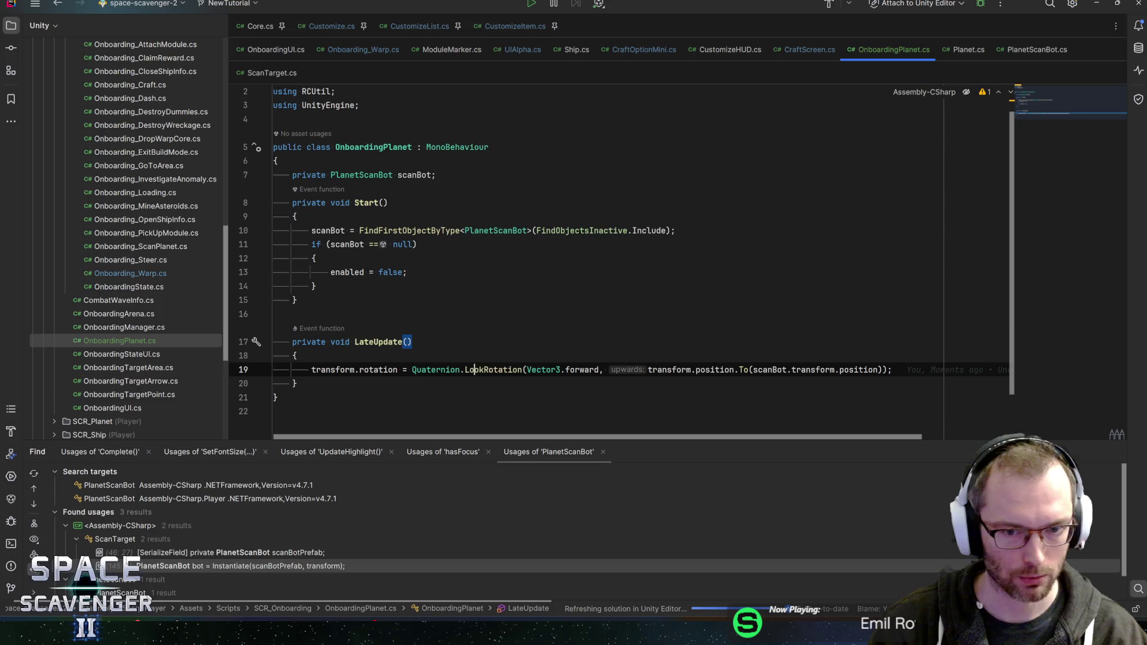
{"action": "left_click", "coordinate": [892, 370]}
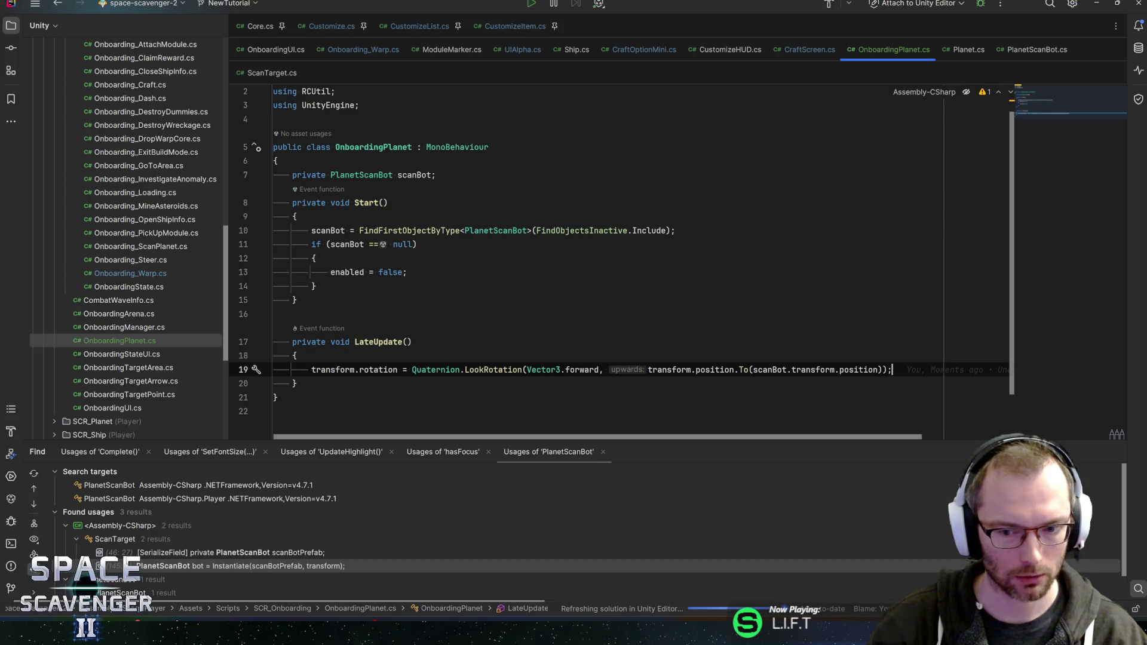
{"action": "left_click", "coordinate": [296, 384]}
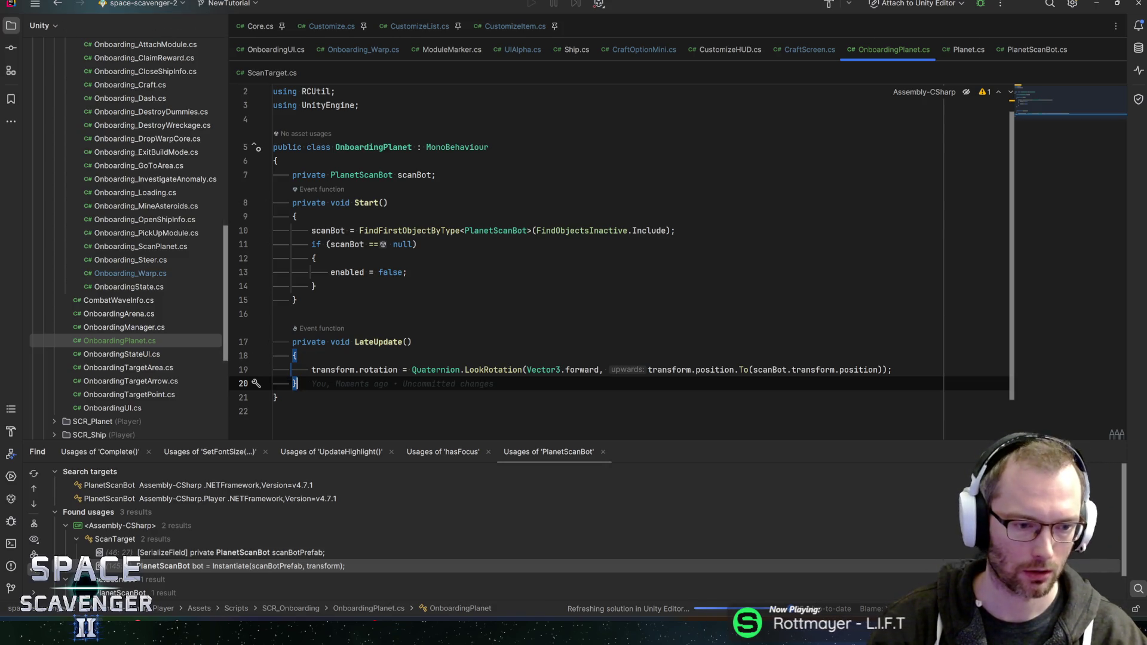
{"action": "mouse_move", "coordinate": [102, 634]}
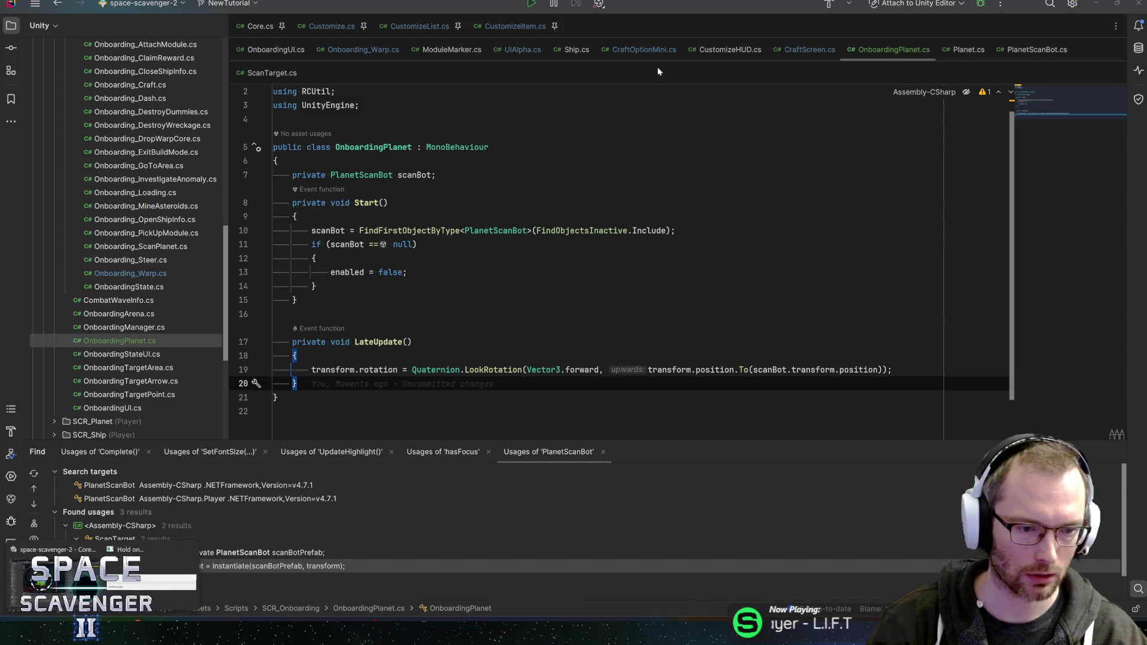
{"action": "left_click", "coordinate": [165, 558]}
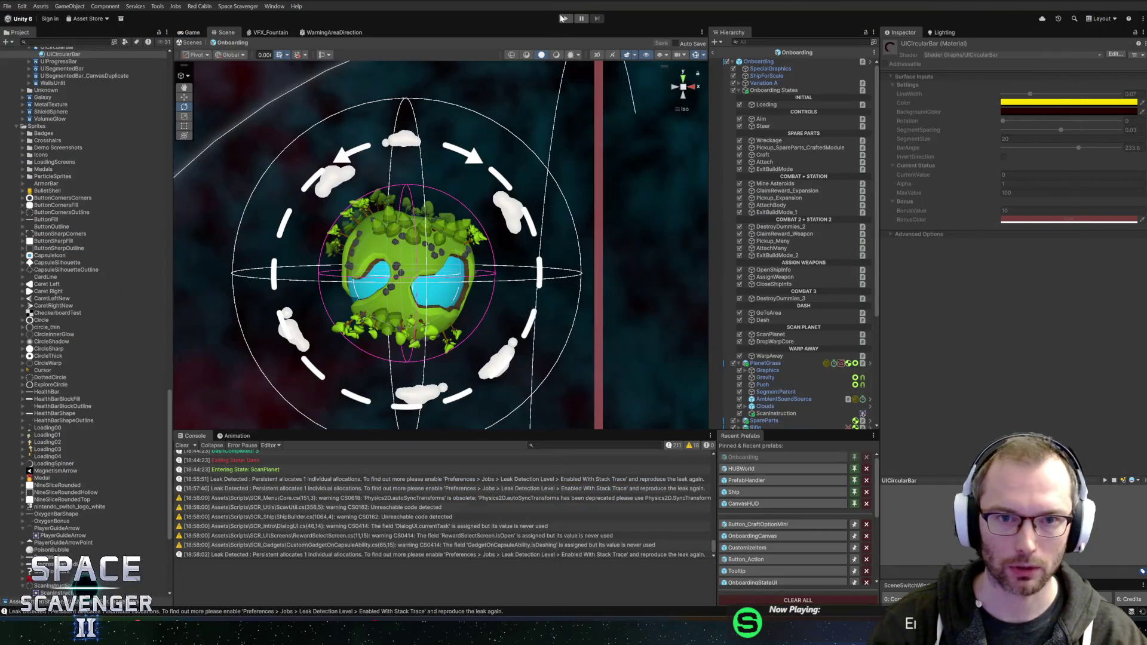
Add the Onboarding Planet script to ScanInstruction and save the Onboarding prefab.
{"action": "left_click", "coordinate": [776, 412]}
{"action": "left_click", "coordinate": [981, 281]}
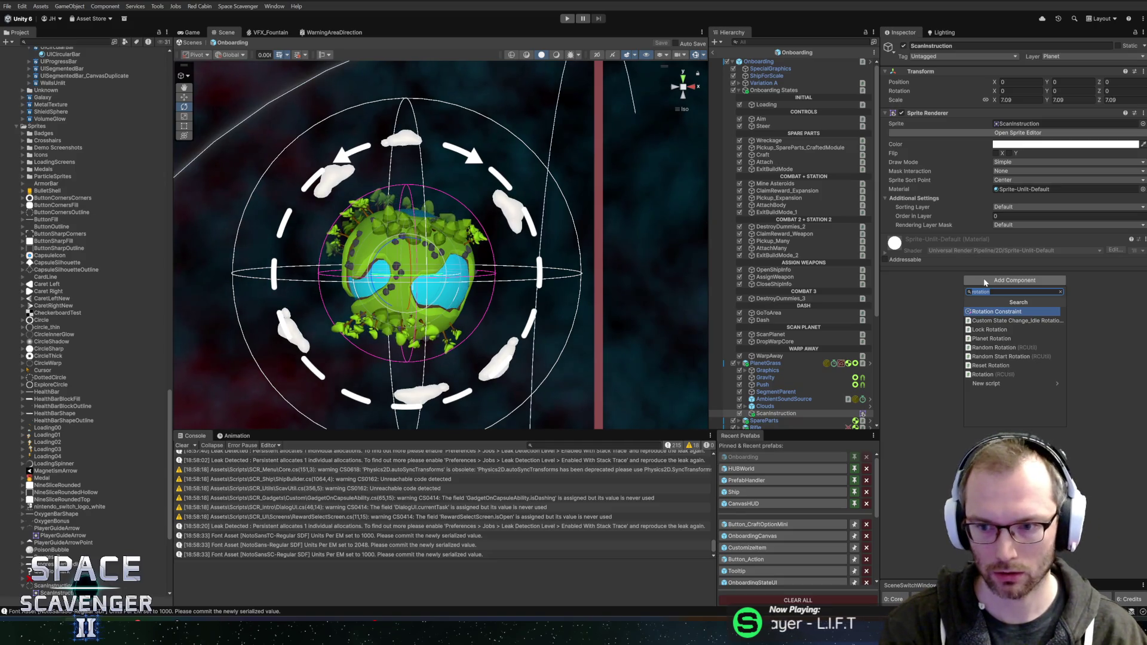
{"action": "type", "text": "scan"}
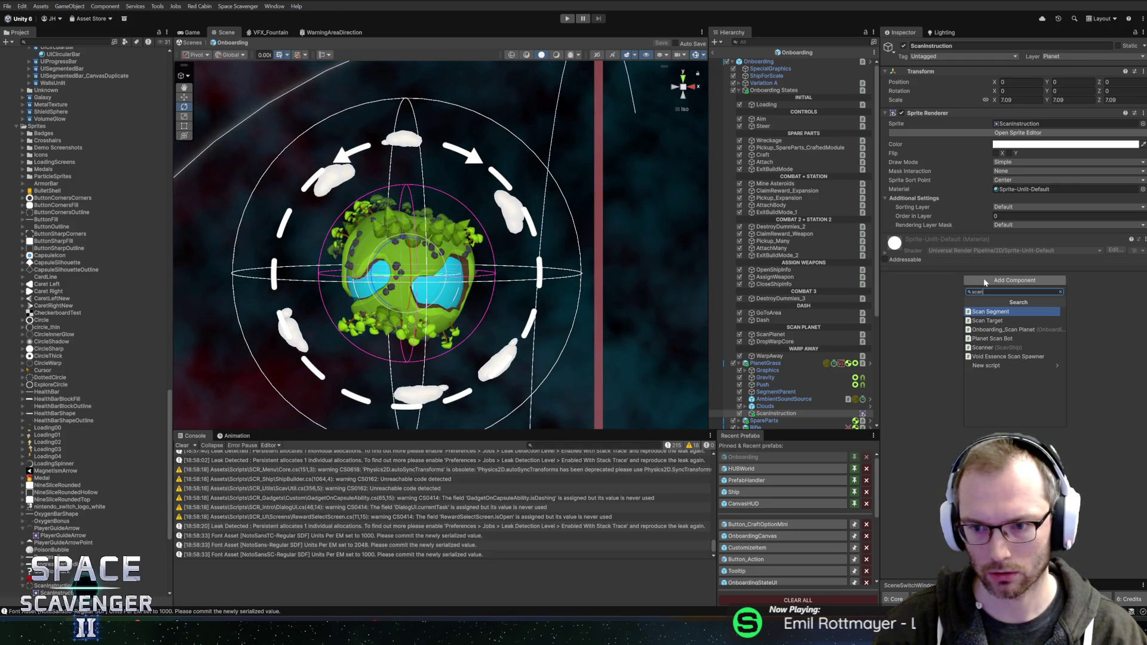
{"action": "key", "text": "alt+Tab"}
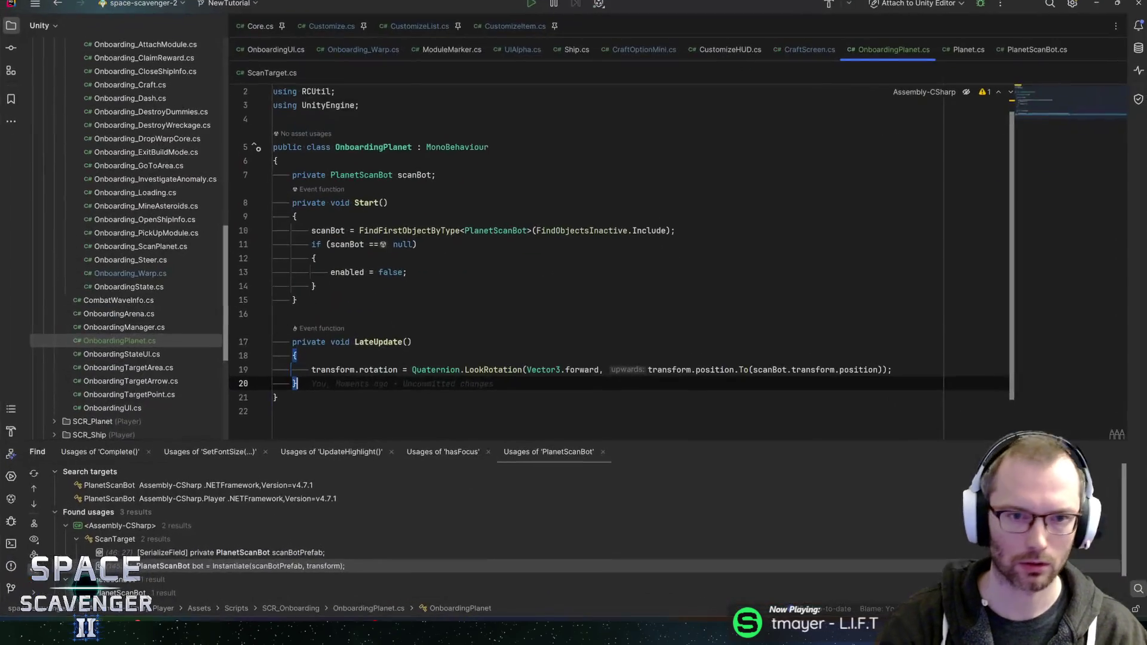
{"action": "key", "text": "alt+Tab"}
{"action": "left_click", "coordinate": [987, 281]}
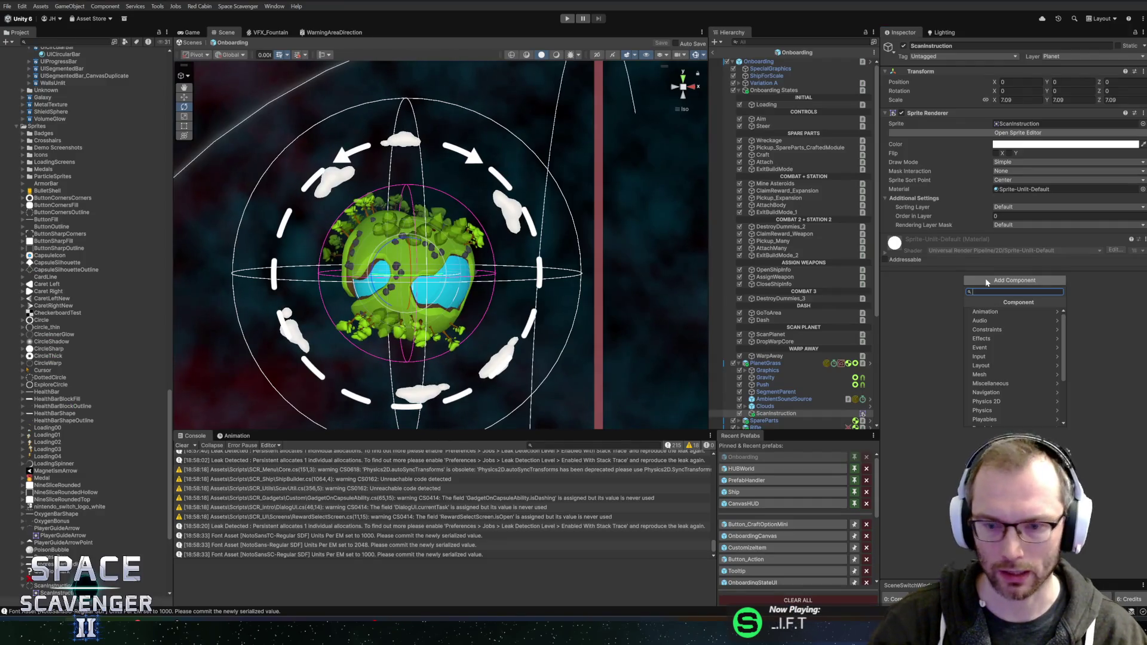
{"action": "type", "text": "onboardingpl"}
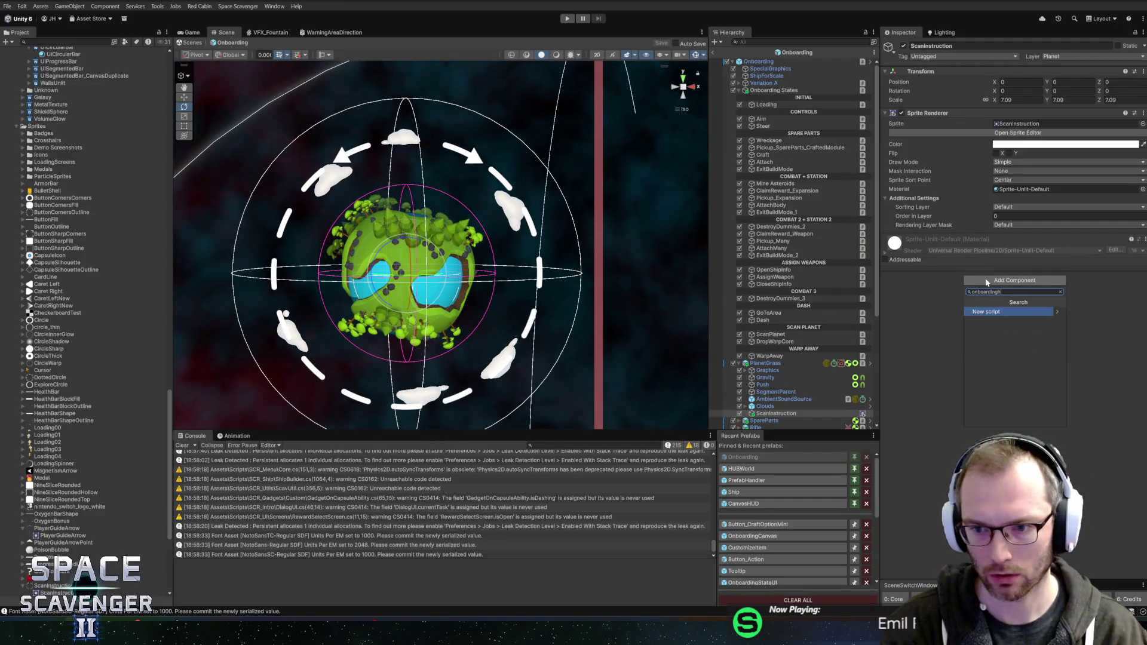
{"action": "key", "text": "Return"}
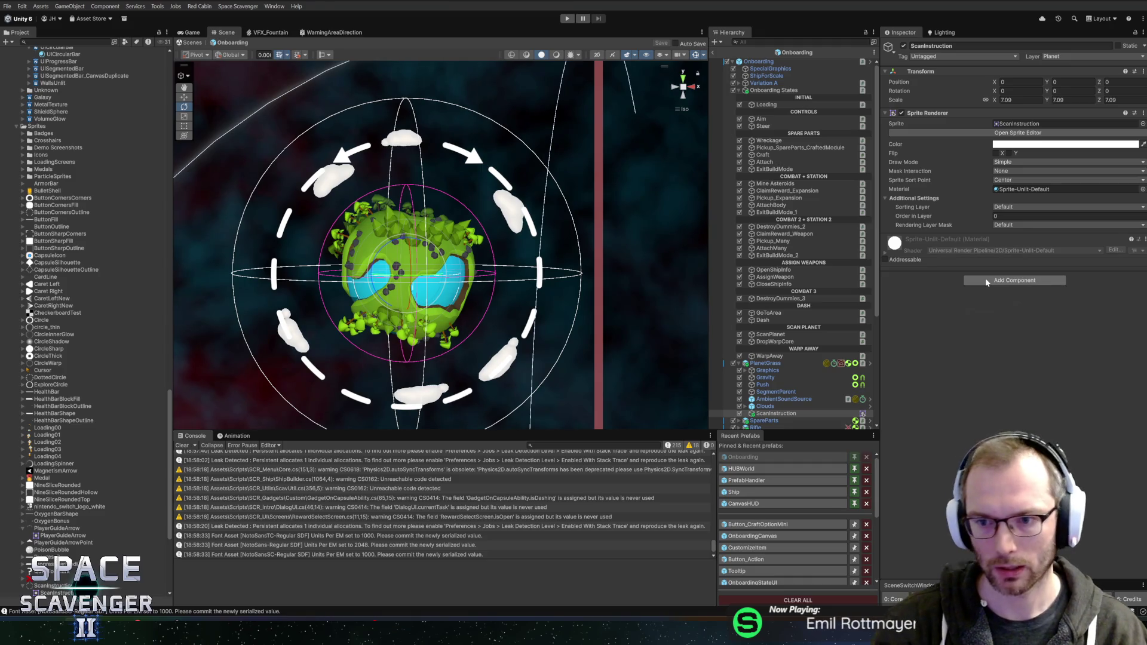
{"action": "key", "text": "ctrl+s"}
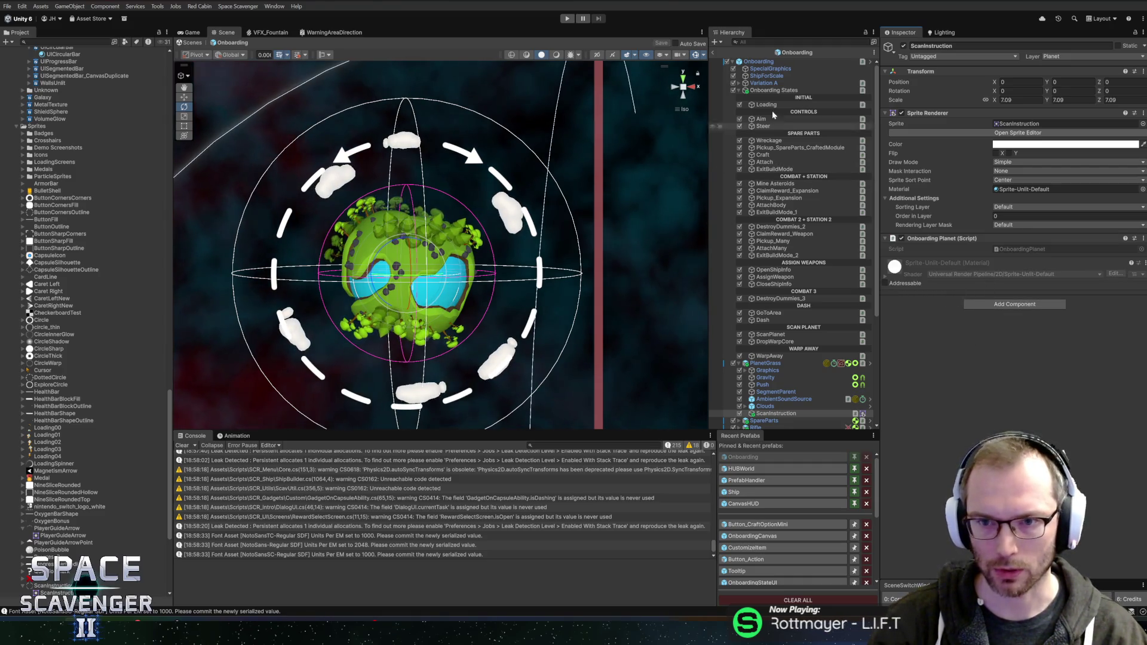
Return to the Core scene, play the onboarding maximized up to the scan step, then pause.
{"action": "left_click", "coordinate": [716, 51]}
{"action": "left_click", "coordinate": [714, 52]}
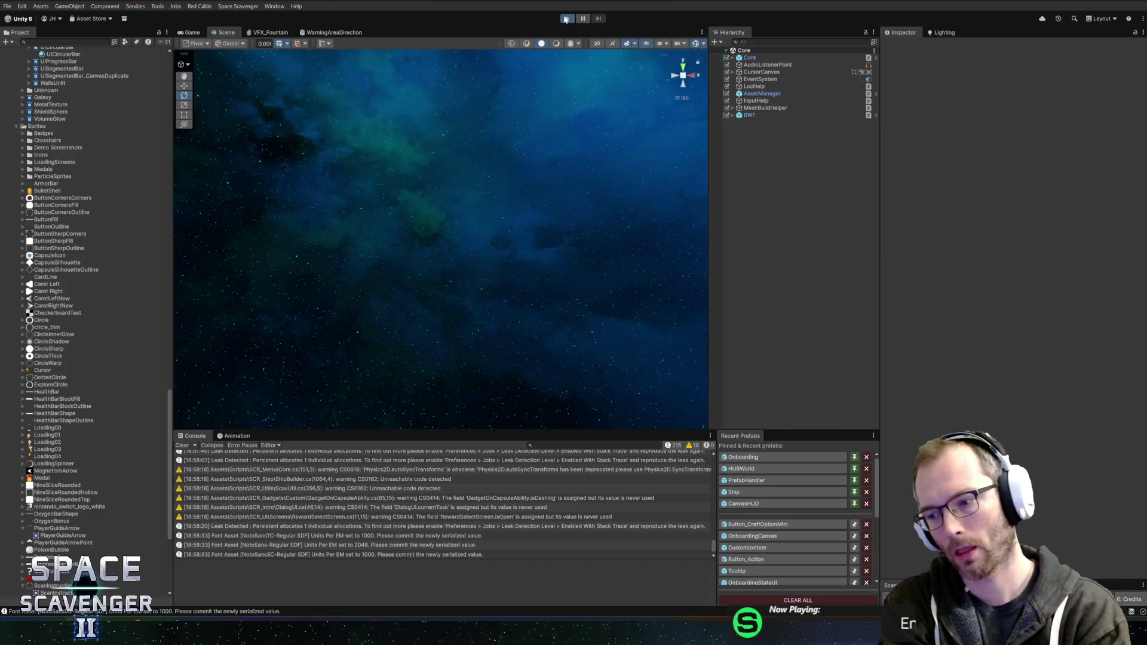
{"action": "left_click", "coordinate": [566, 20]}
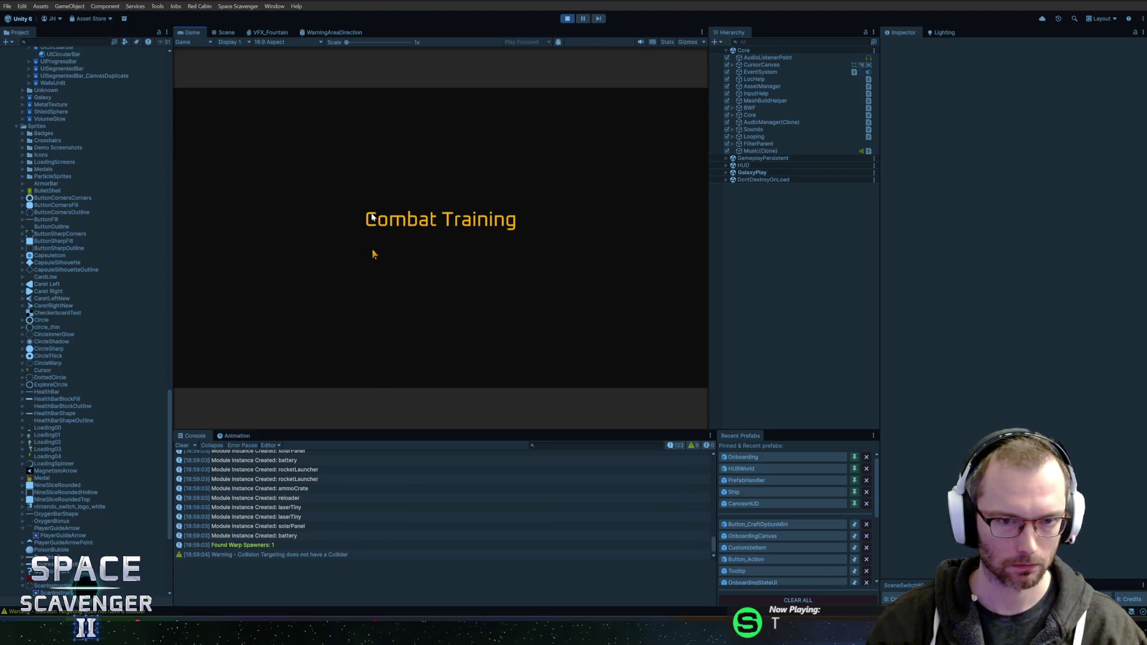
{"action": "double_click", "coordinate": [193, 34]}
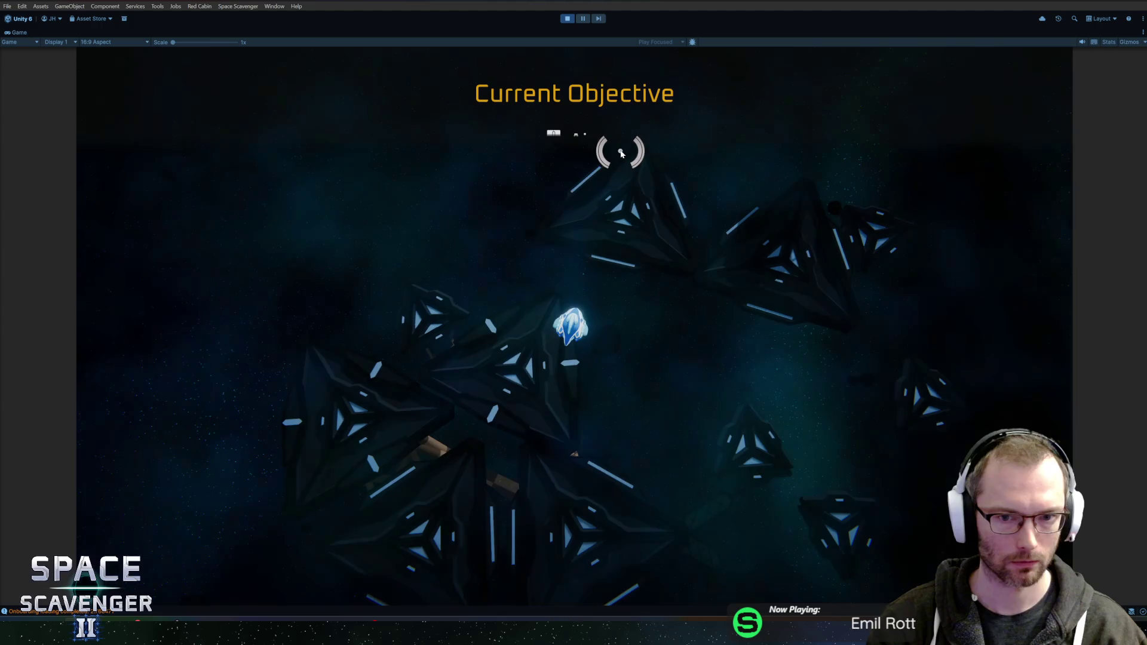
{"action": "key", "text": "w"}
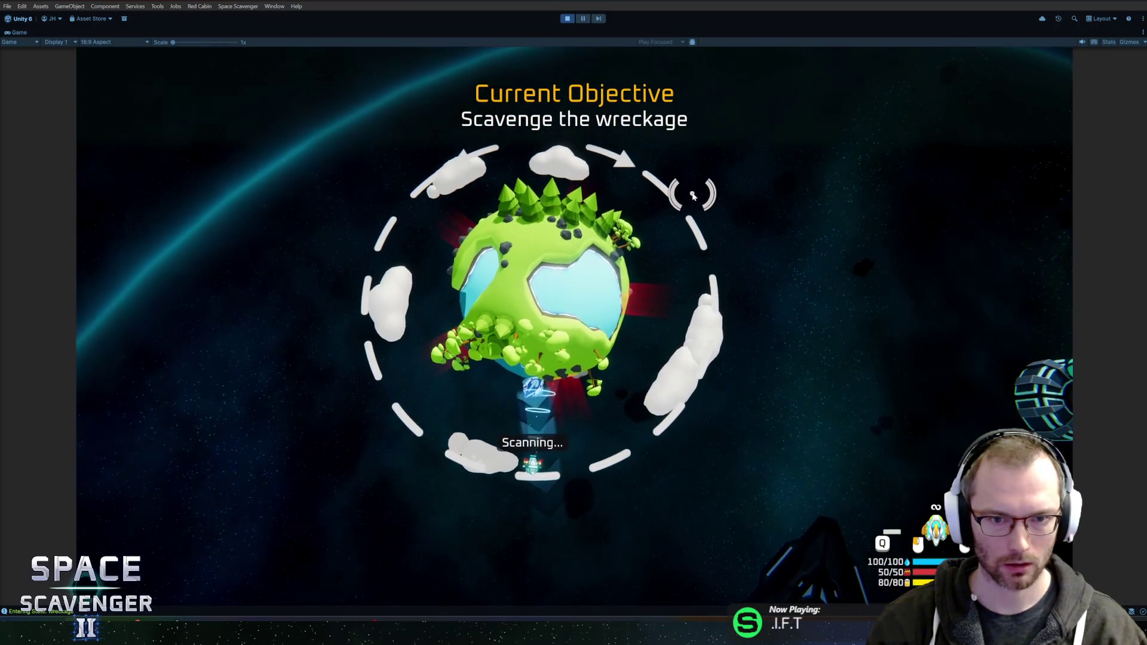
{"action": "left_click", "coordinate": [583, 19]}
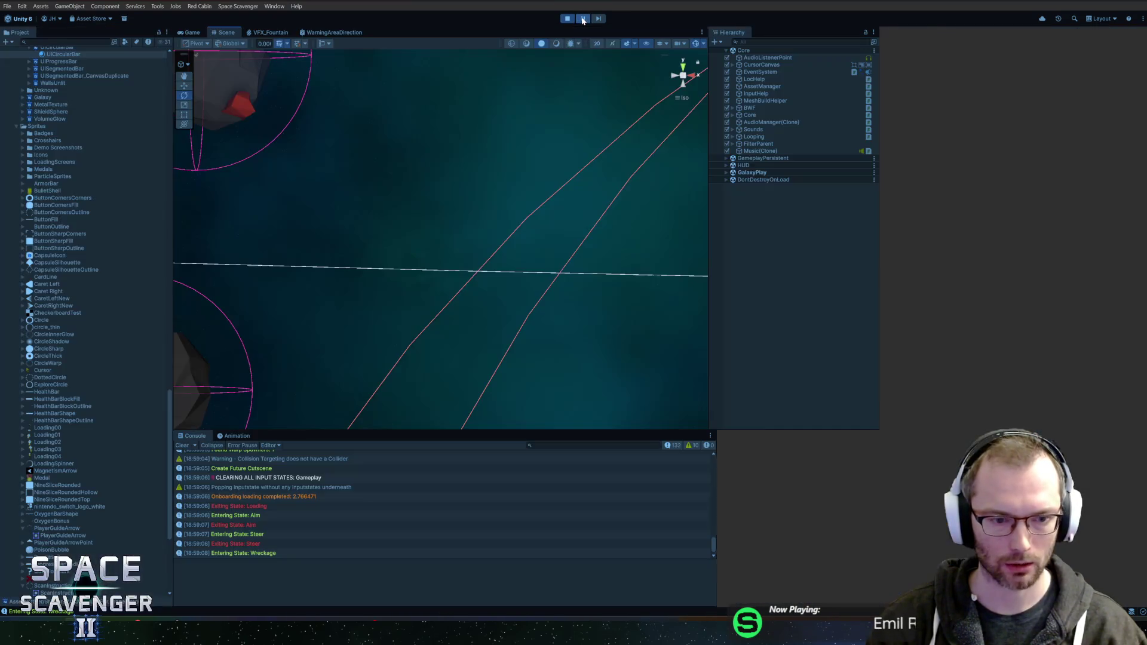
Find ScanInstruction via the Hierarchy search 'scan', inspect its rotation, then stop Play mode.
{"action": "left_click", "coordinate": [780, 42]}
{"action": "type", "text": "scan"}
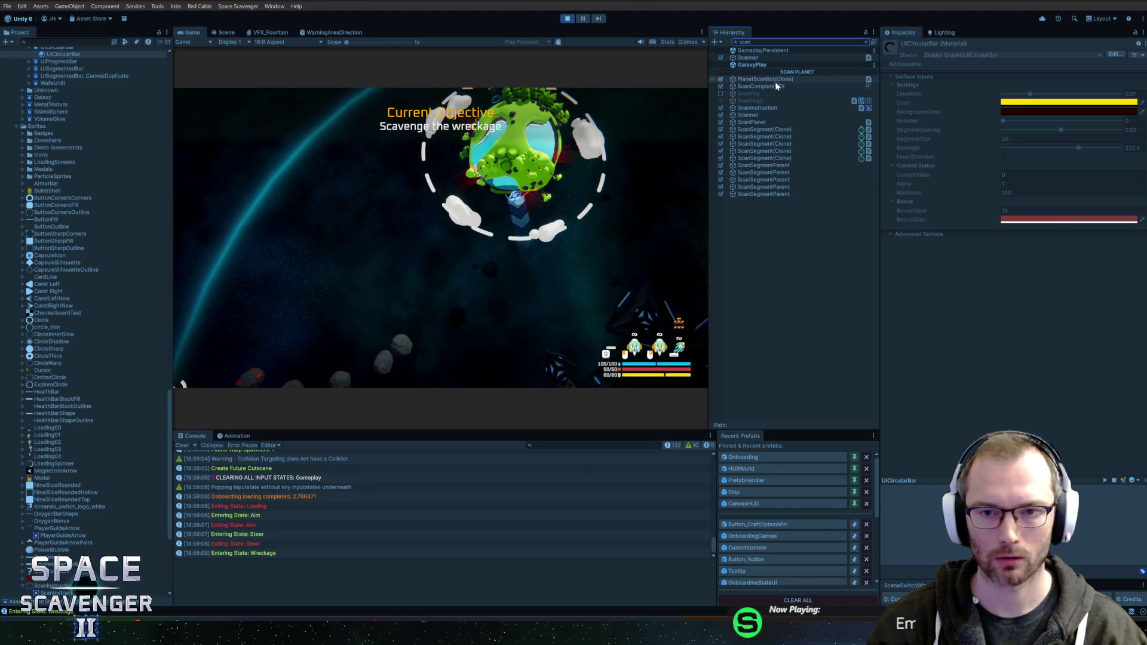
{"action": "left_click", "coordinate": [780, 108]}
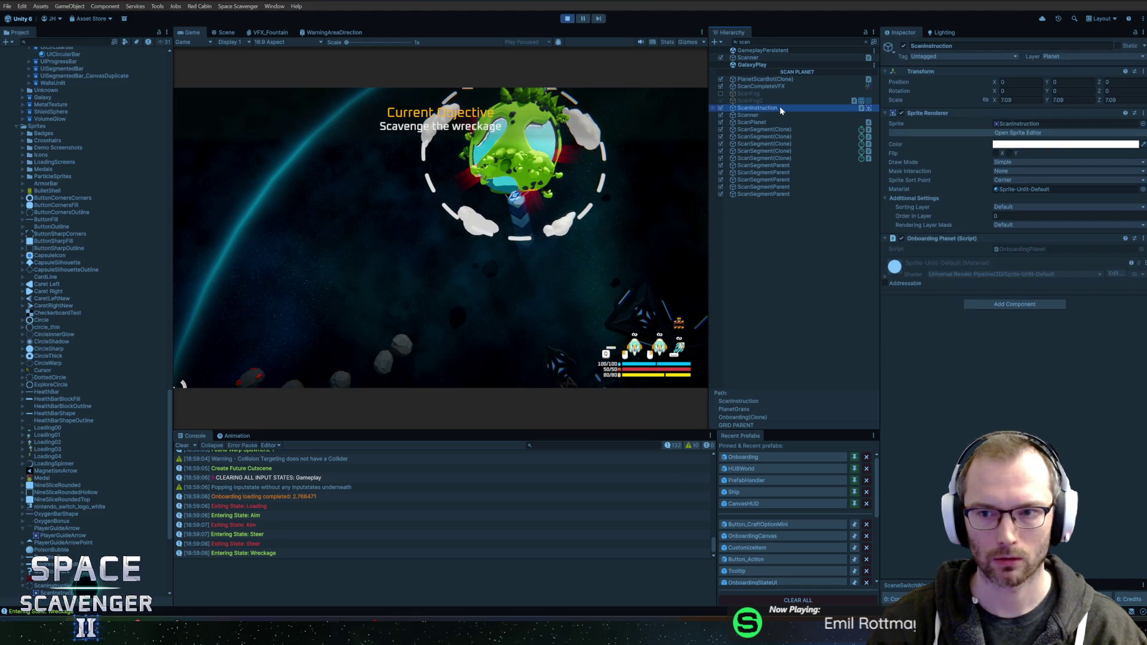
{"action": "left_click", "coordinate": [866, 42]}
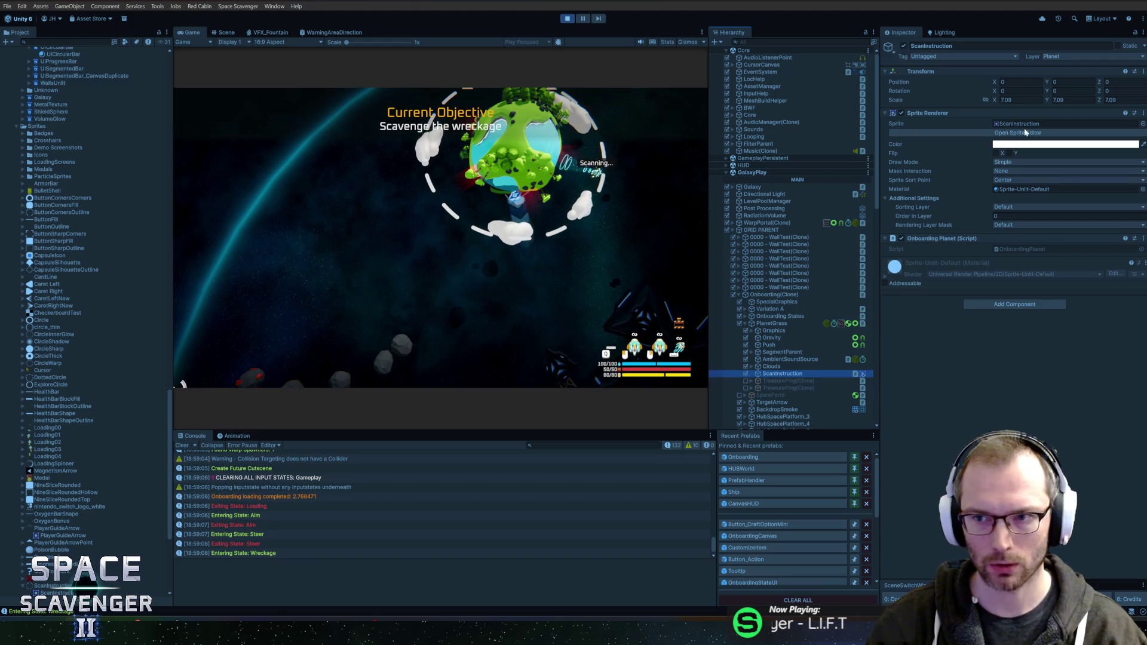
{"action": "left_click", "coordinate": [1103, 92]}
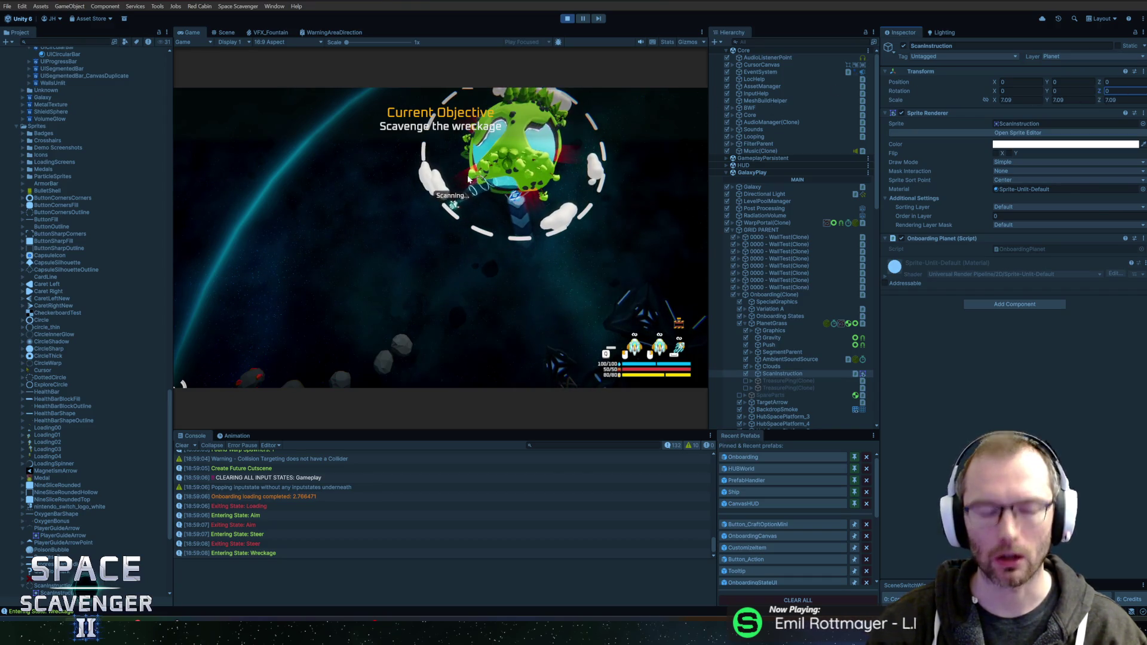
{"action": "left_click", "coordinate": [567, 19]}
{"action": "key", "text": "alt+Tab"}
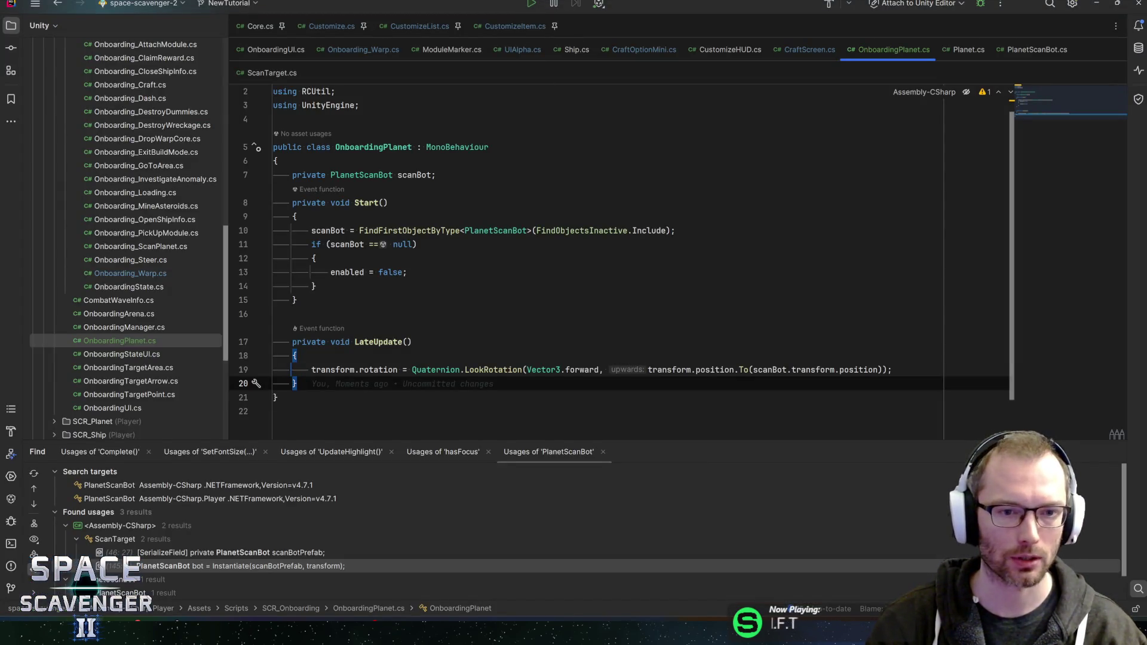
Inspect PlanetScanBot and make its offsetTransform field public.
{"action": "left_click", "coordinate": [366, 244]}
{"action": "left_click", "coordinate": [398, 175]}
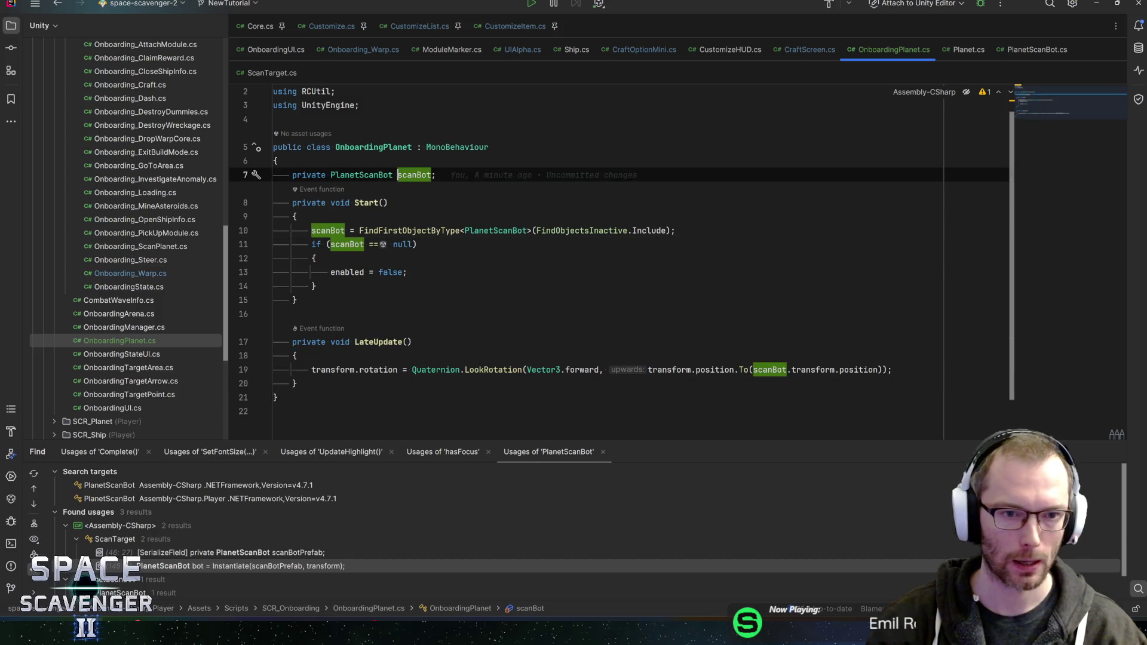
{"action": "left_click", "coordinate": [362, 175], "text": "ctrl"}
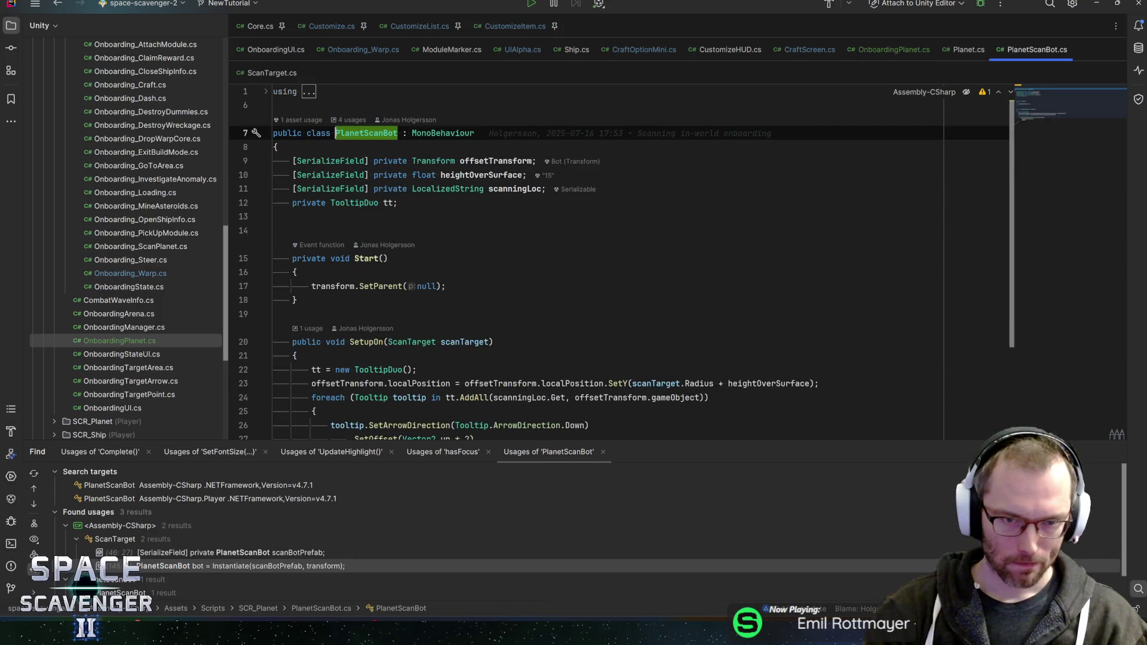
{"action": "left_click", "coordinate": [483, 174]}
{"action": "scroll", "coordinate": [621, 266], "scroll_direction": "down", "scroll_amount": 3}
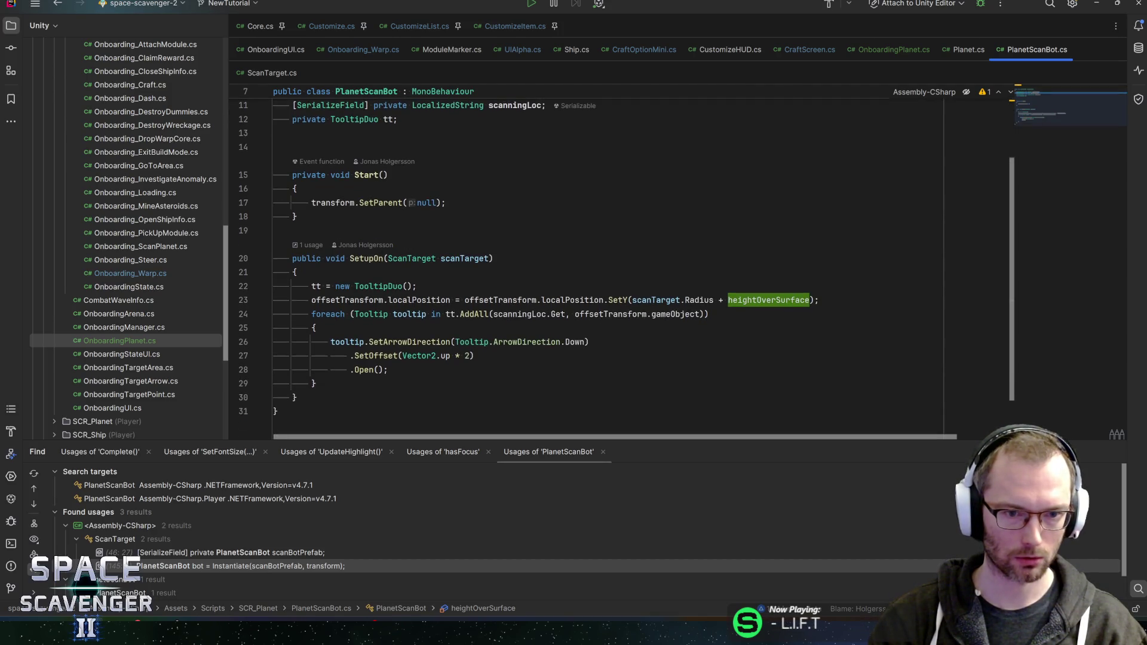
{"action": "left_click", "coordinate": [365, 300]}
{"action": "scroll", "coordinate": [366, 300], "scroll_direction": "up", "scroll_amount": 3}
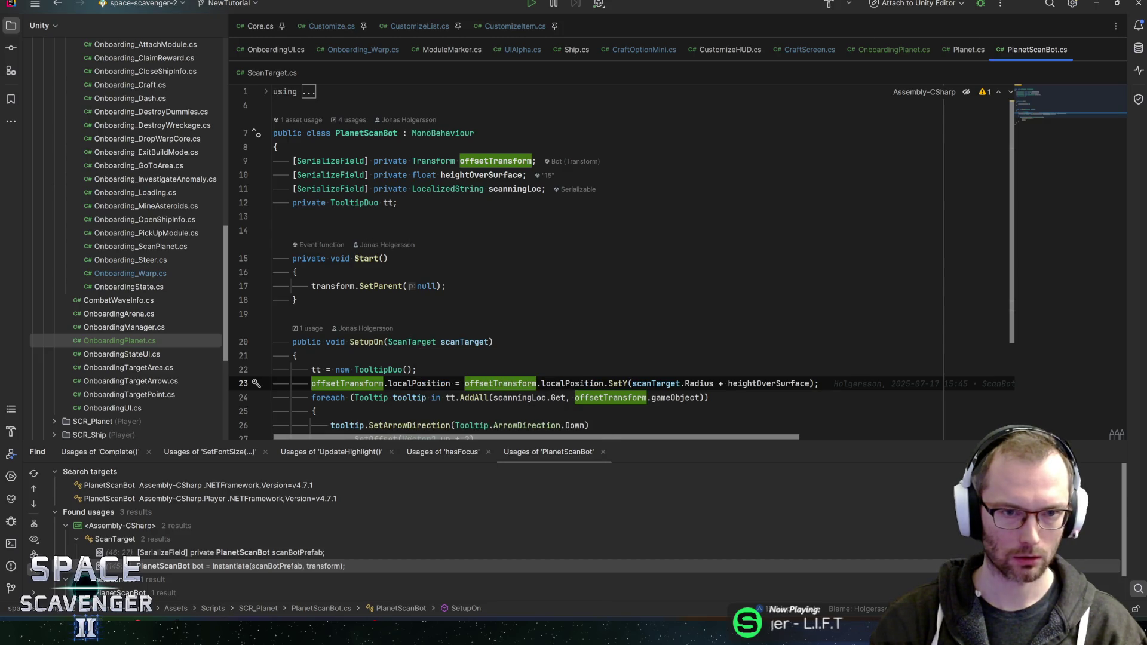
{"action": "double_click", "coordinate": [393, 161]}
{"action": "type", "text": "publi"}
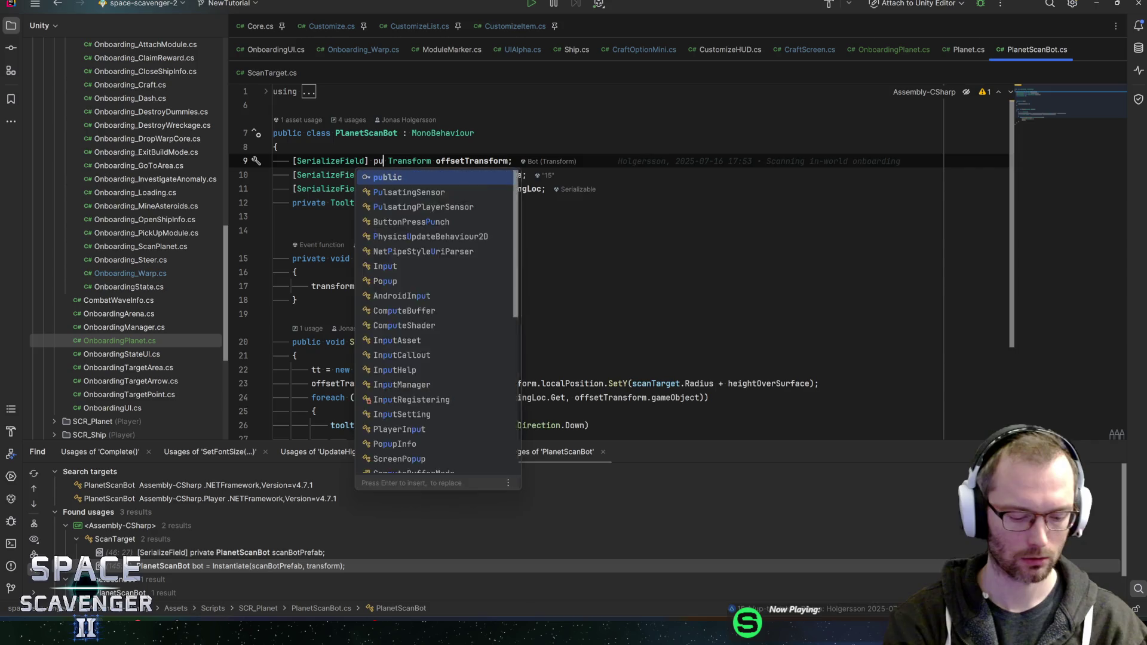
{"action": "key", "text": "Return"}
Aim the LateUpdate rotation at scanBot.offsetTransform.position instead of scanBot.transform.position.
{"action": "key", "text": "ctrl+w"}
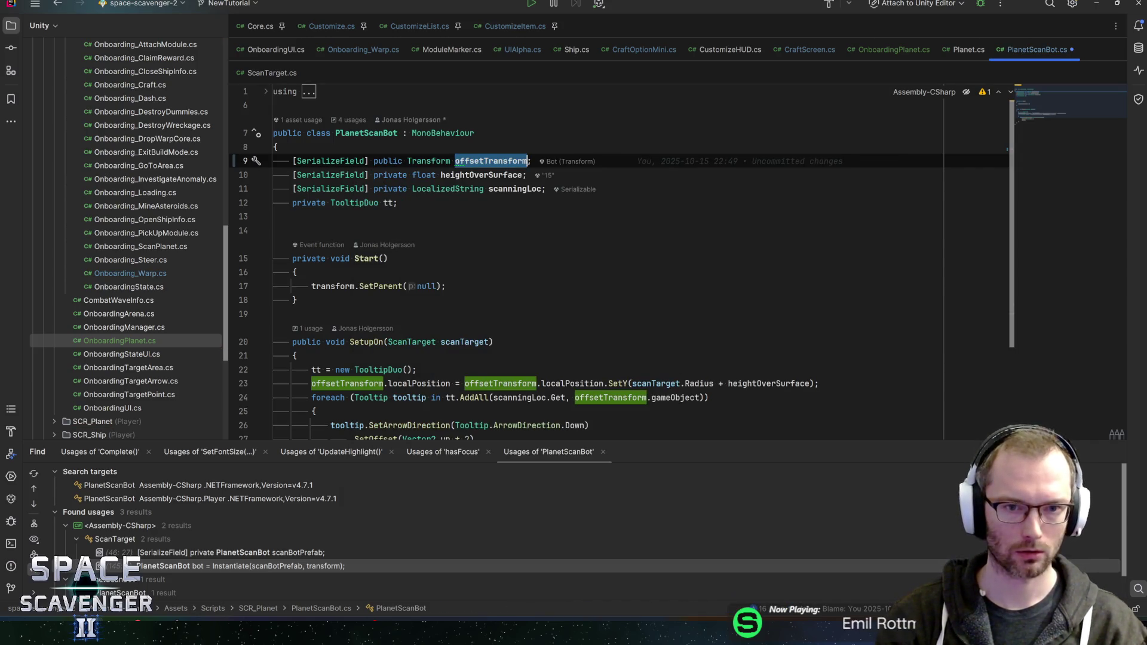
{"action": "key", "text": "ctrl+Tab"}
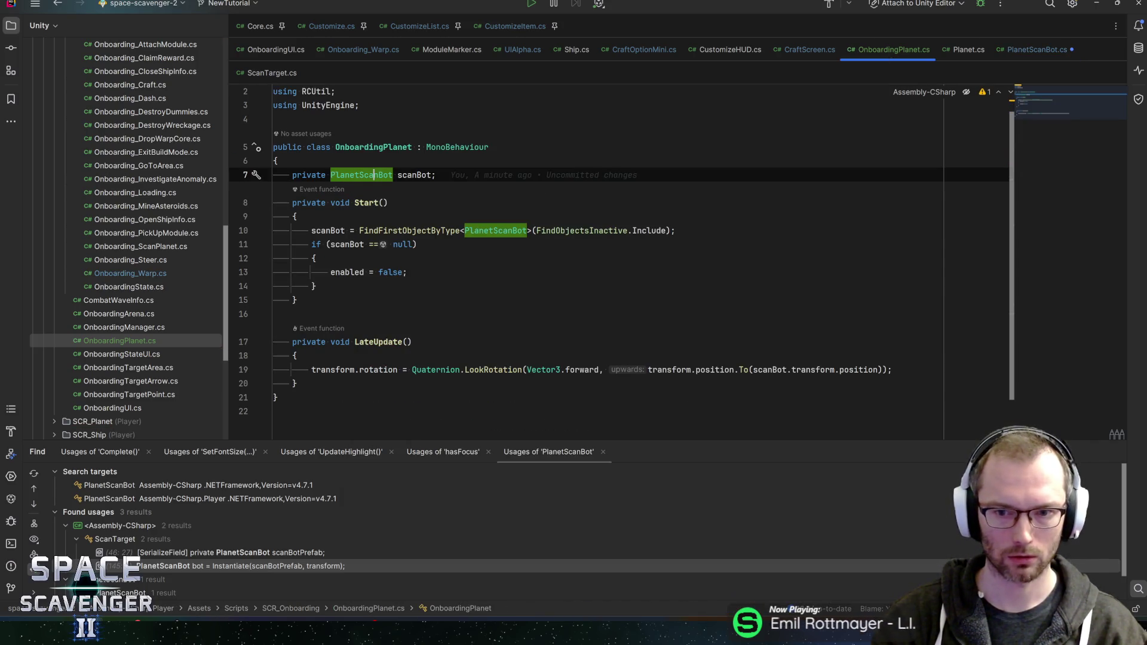
{"action": "left_click", "coordinate": [787, 369]}
{"action": "type", "text": "."}
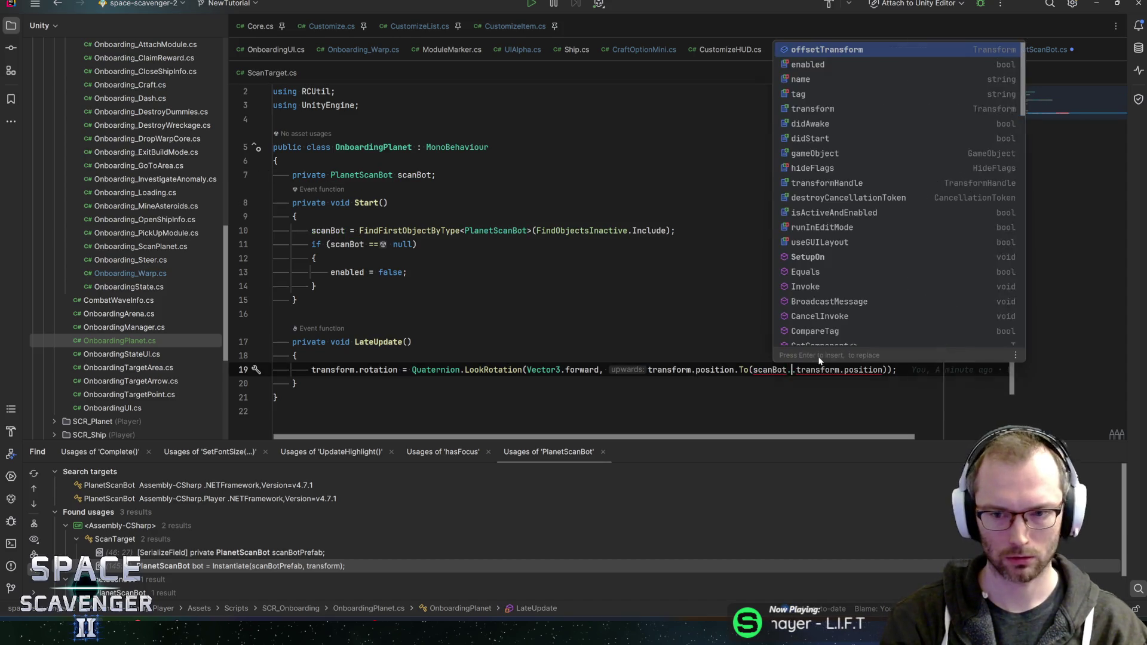
{"action": "key", "text": "Return"}
{"action": "key", "text": "ctrl+Delete"}
{"action": "key", "text": "ctrl+Delete"}
{"action": "key", "text": "End"}
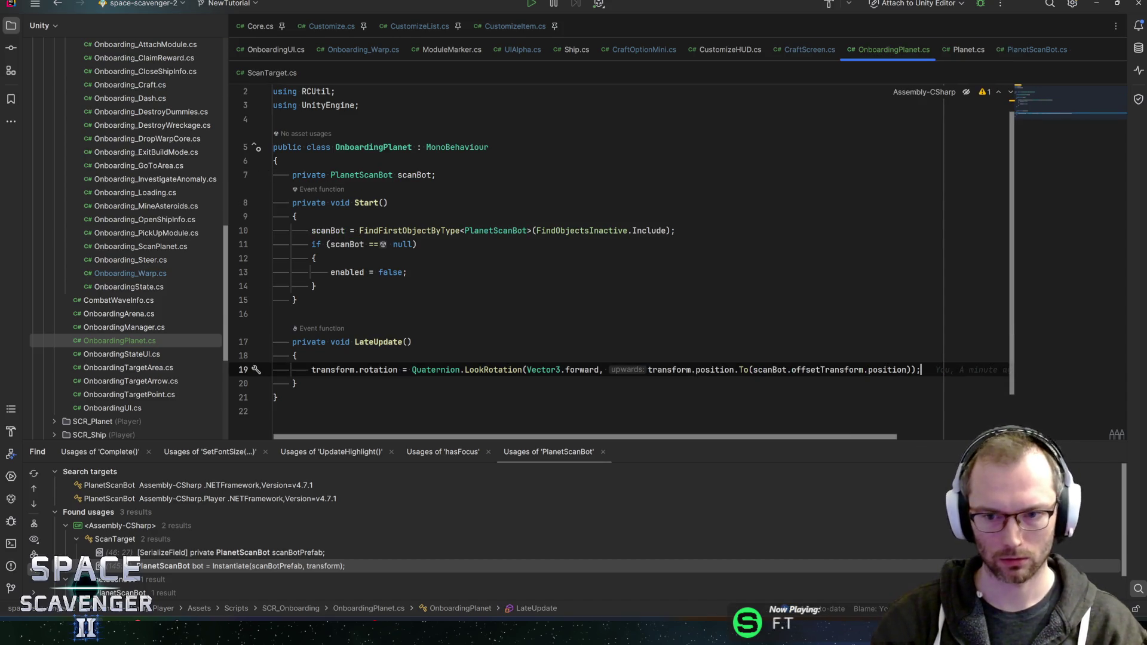
Rename offsetTransform to OffsetTransform everywhere, including the serialized field, then go back to Unity.
{"action": "left_click", "coordinate": [827, 369]}
{"action": "key", "text": "shift+F6"}
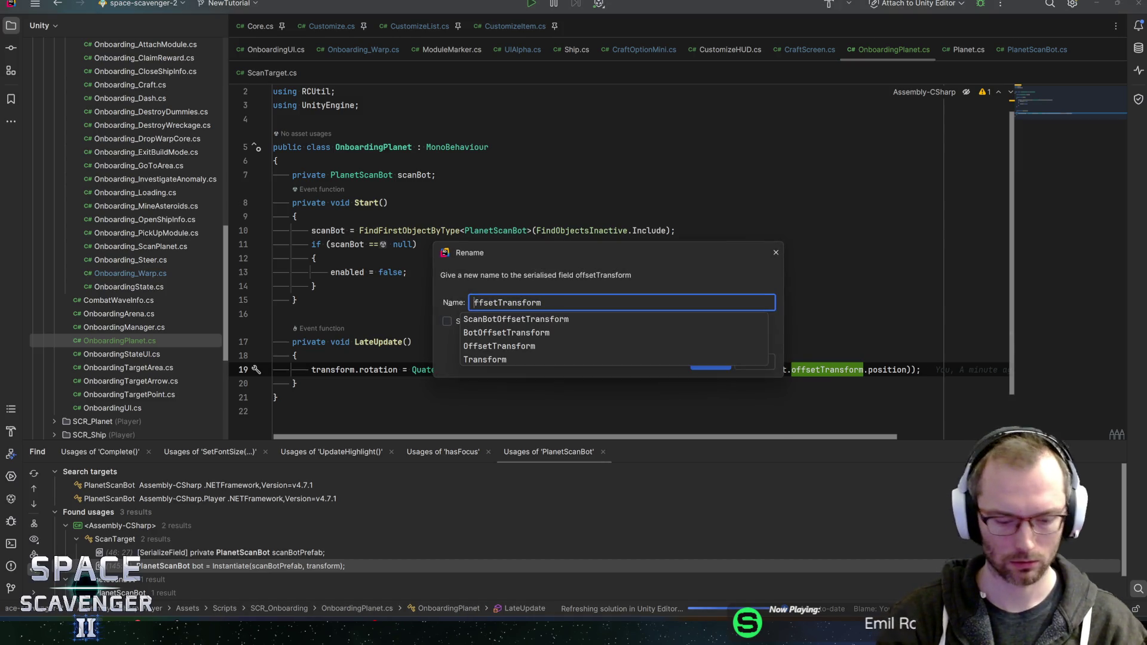
{"action": "type", "text": "O"}
{"action": "key", "text": "Return"}
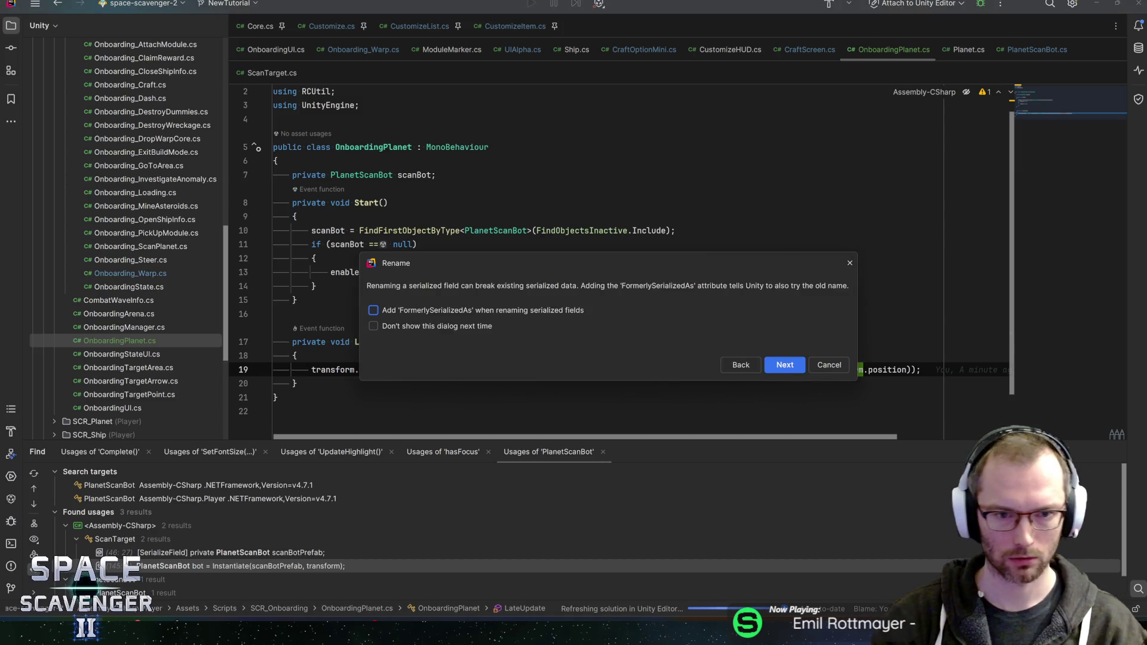
{"action": "left_click", "coordinate": [775, 364]}
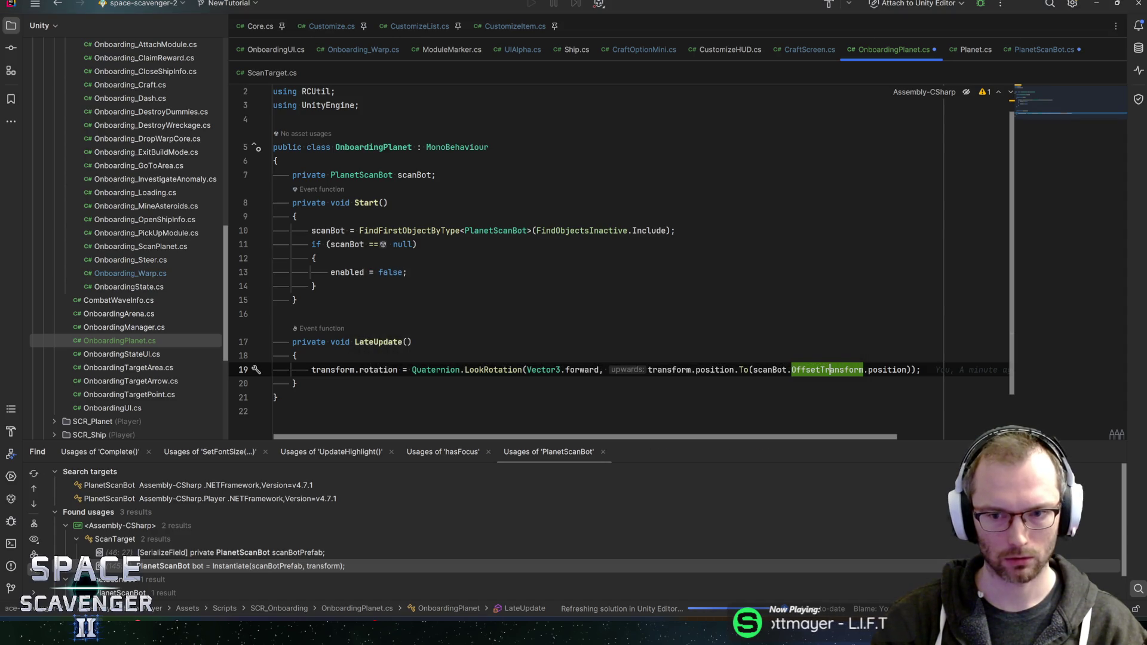
{"action": "left_click", "coordinate": [411, 341]}
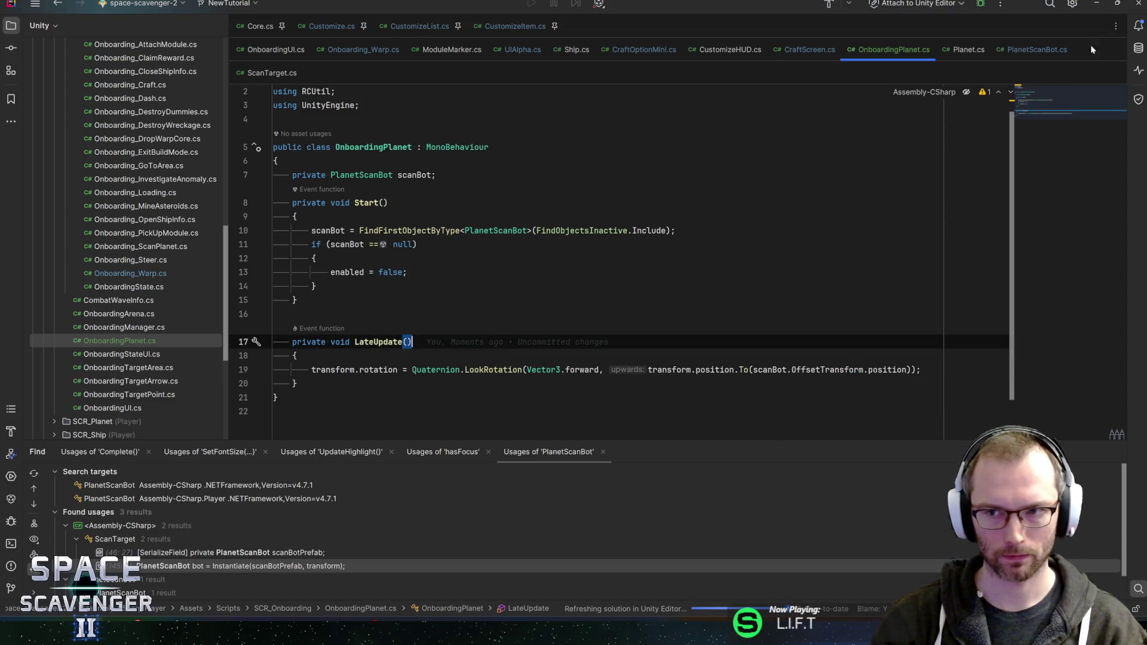
{"action": "left_click", "coordinate": [1096, 6]}
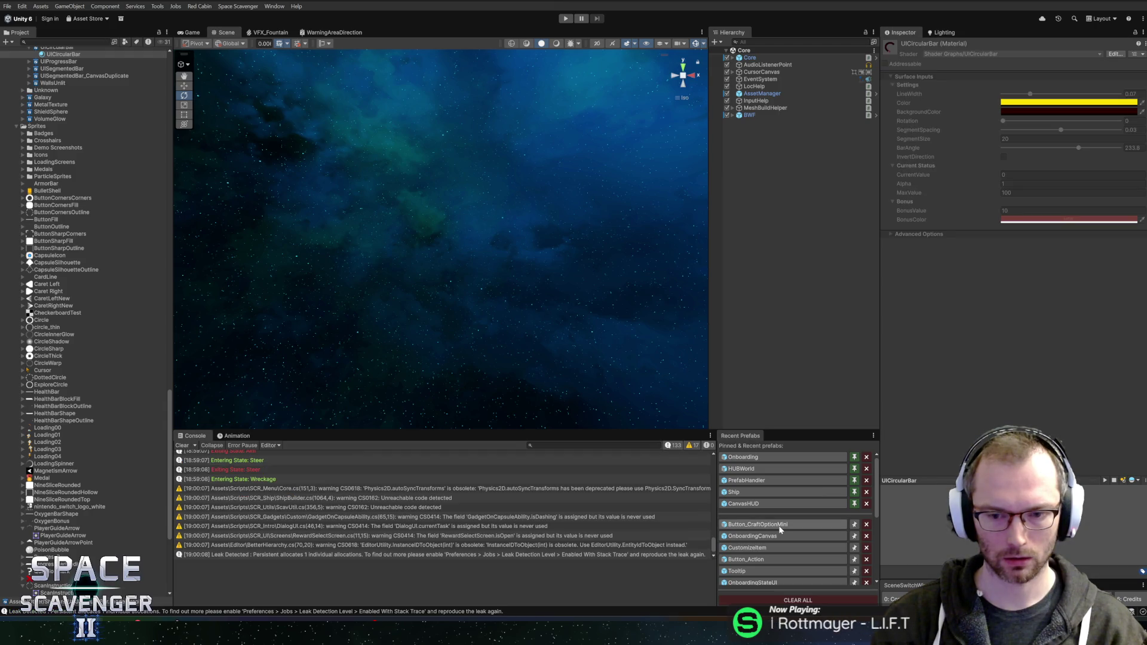
Append .Flatten() to transform.position and scanBot.OffsetTransform.position in the line-19 rotation.
{"action": "key", "text": "alt+Tab"}
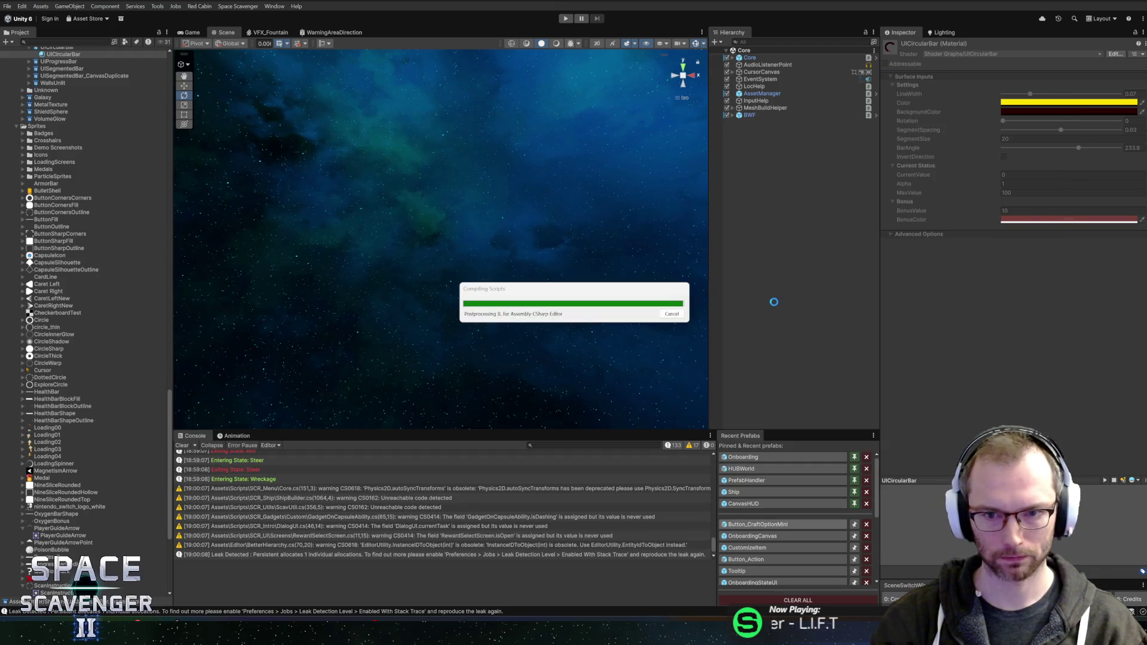
{"action": "key", "text": "alt+Tab"}
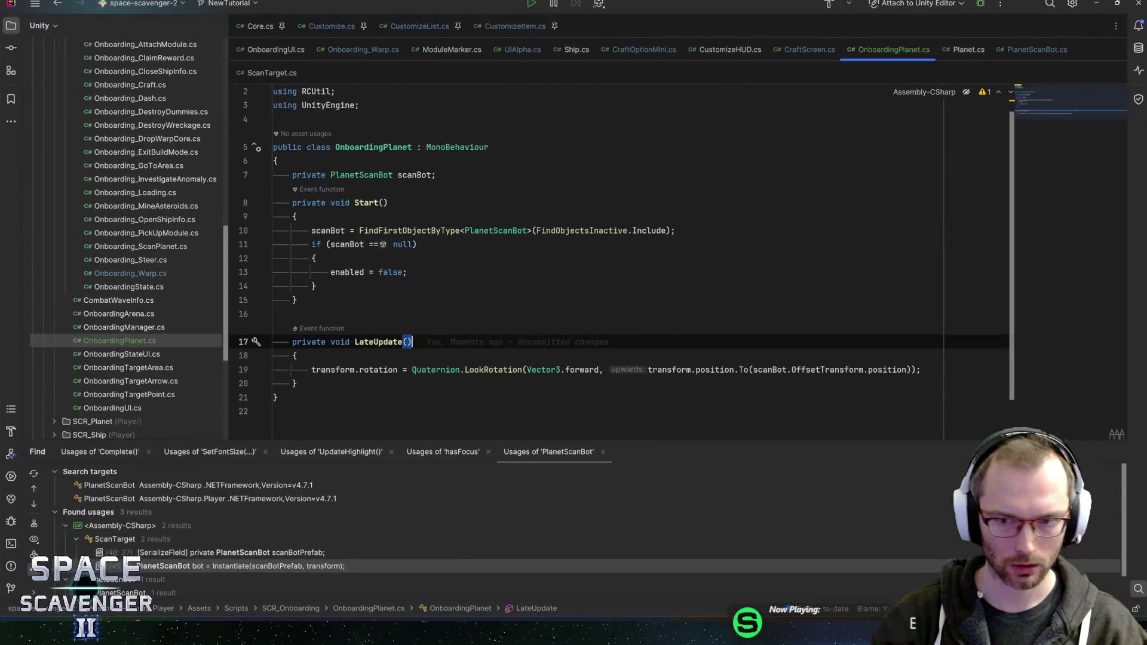
{"action": "left_click", "coordinate": [734, 370]}
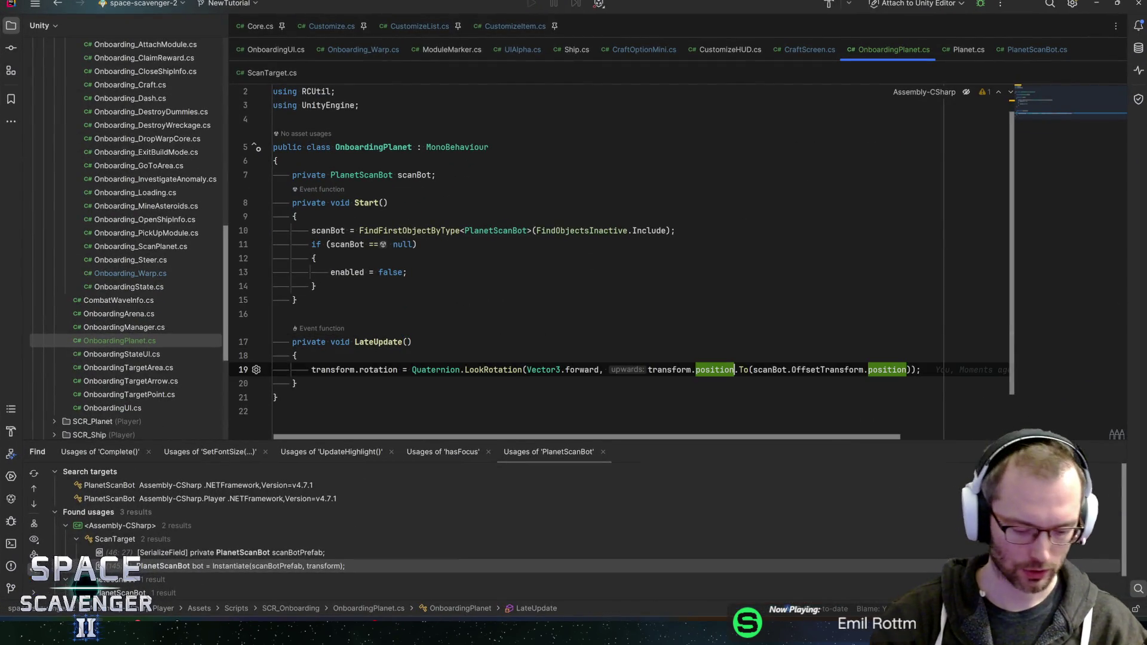
{"action": "type", "text": ".Flatten()."}
{"action": "key", "text": "Return"}
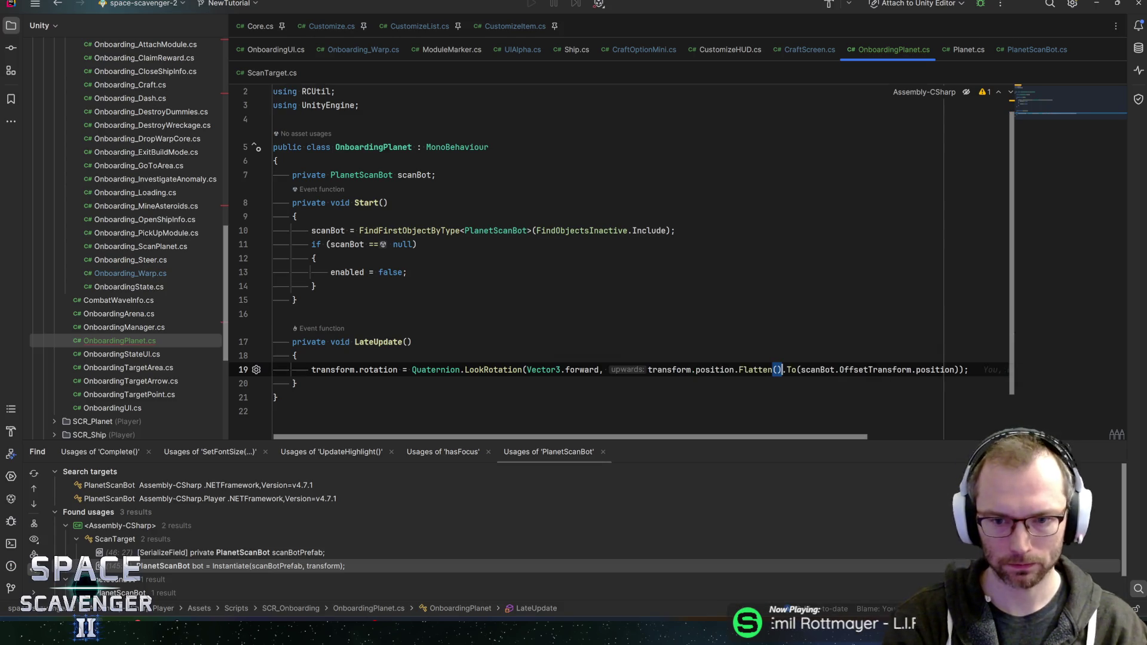
{"action": "left_click", "coordinate": [954, 370]}
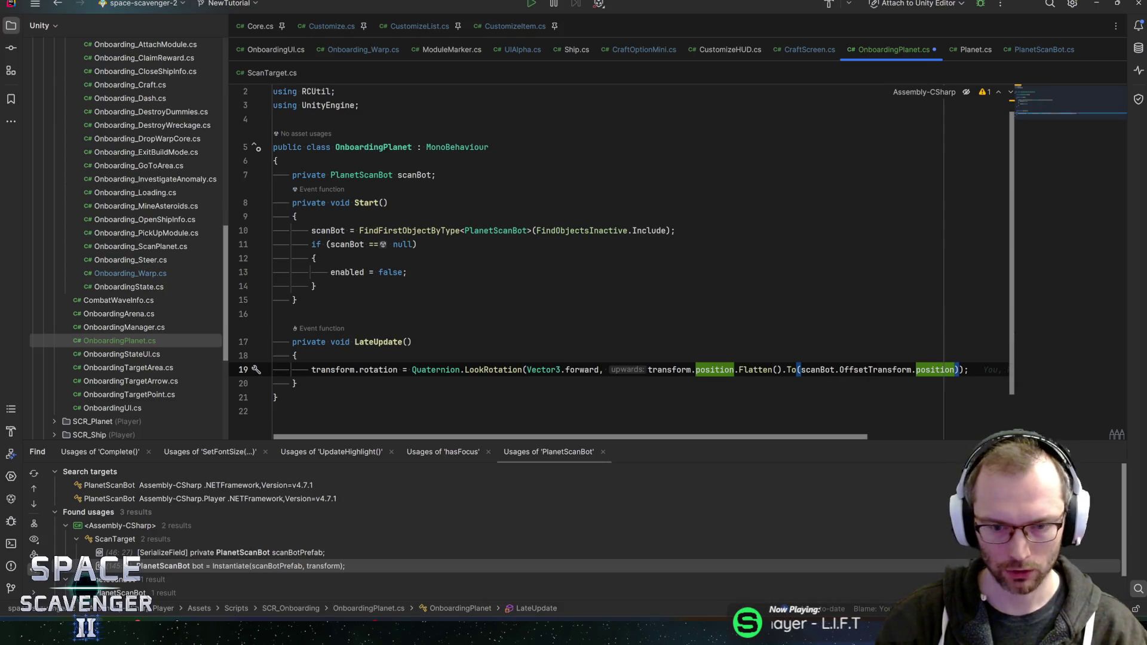
{"action": "type", "text": ".Flatt"}
{"action": "key", "text": "Return"}
{"action": "key", "text": "Home"}
{"action": "key", "text": "Home"}
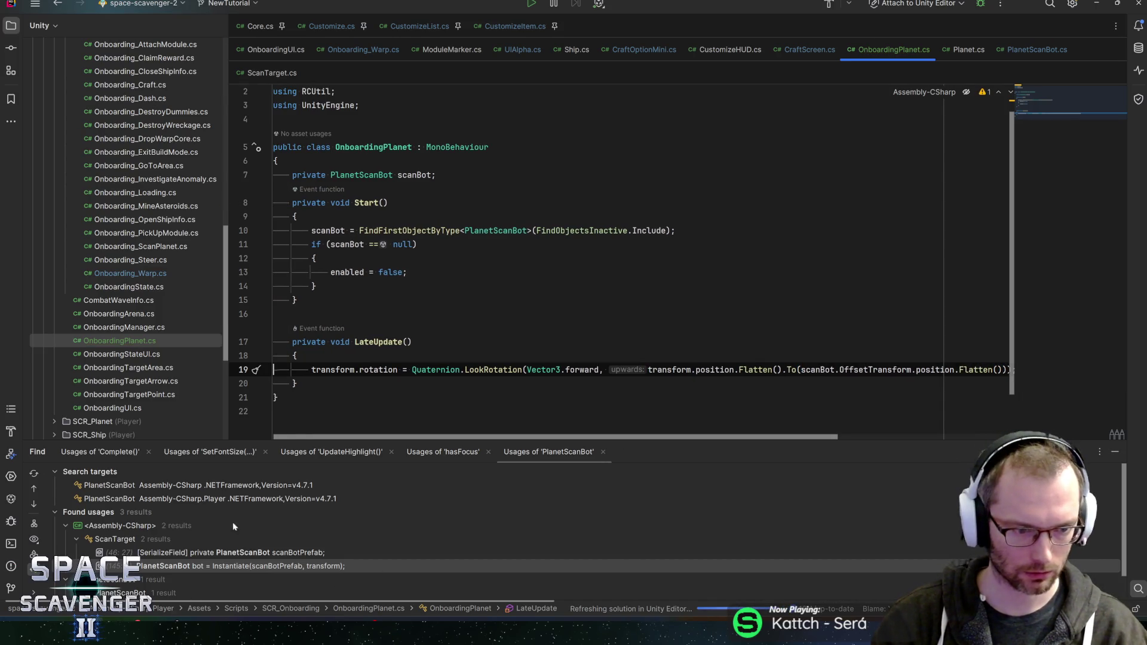
{"action": "left_click", "coordinate": [1096, 4]}
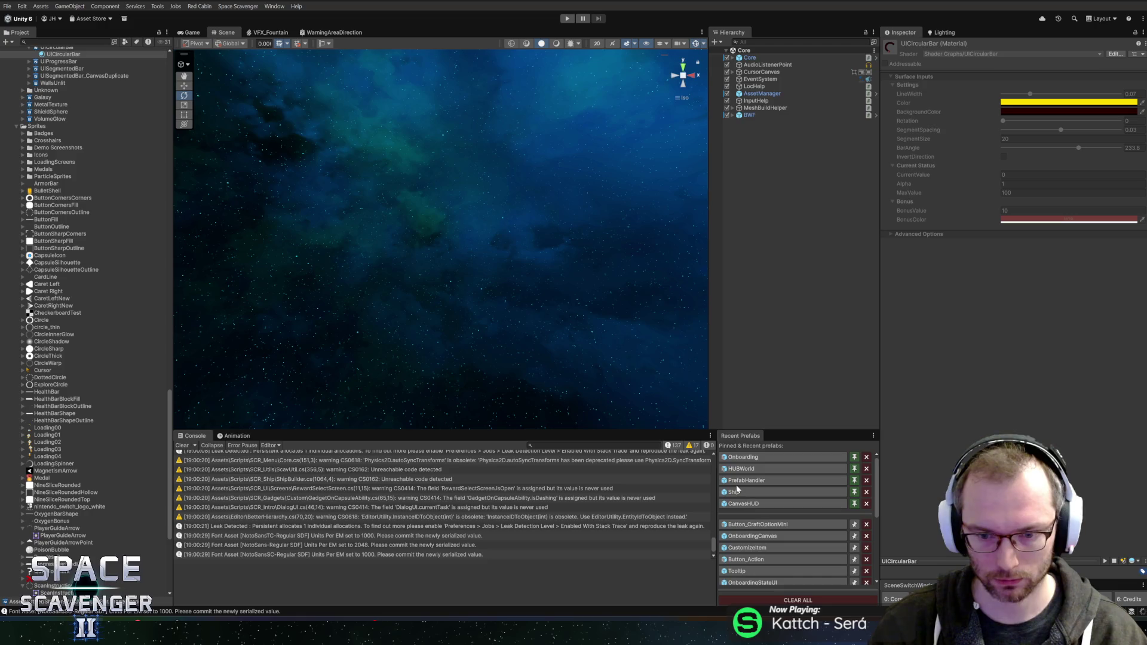
In the Onboarding prefab, set ScanInstruction's Z position to -1 and start Play mode.
{"action": "left_click", "coordinate": [742, 458]}
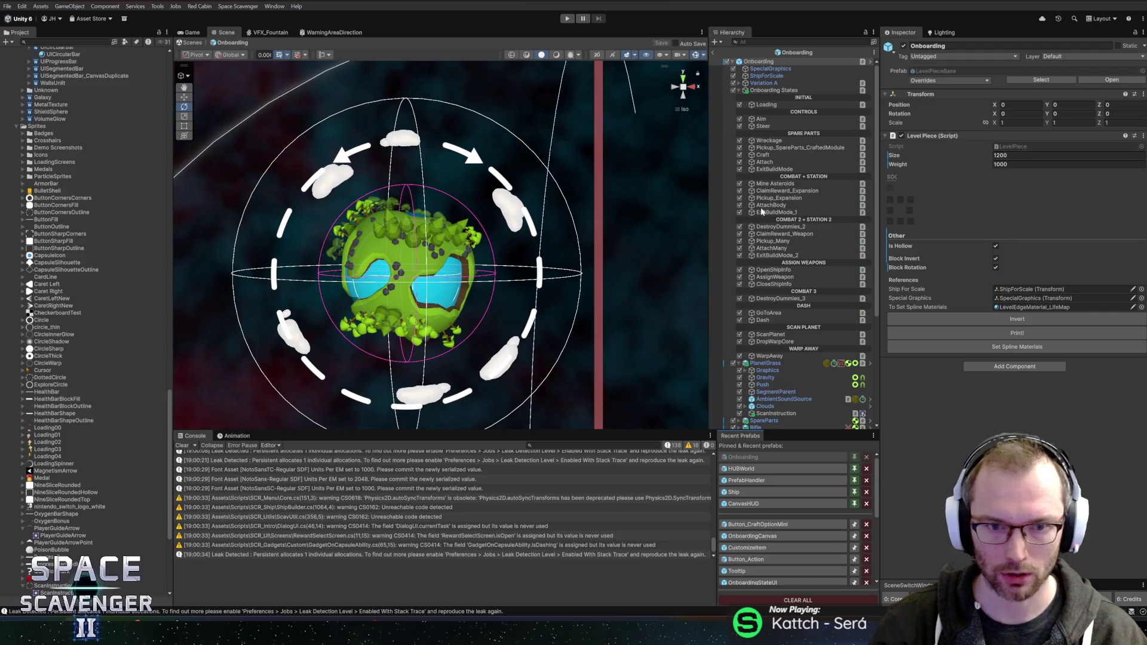
{"action": "scroll", "coordinate": [780, 346], "scroll_direction": "down", "scroll_amount": 7}
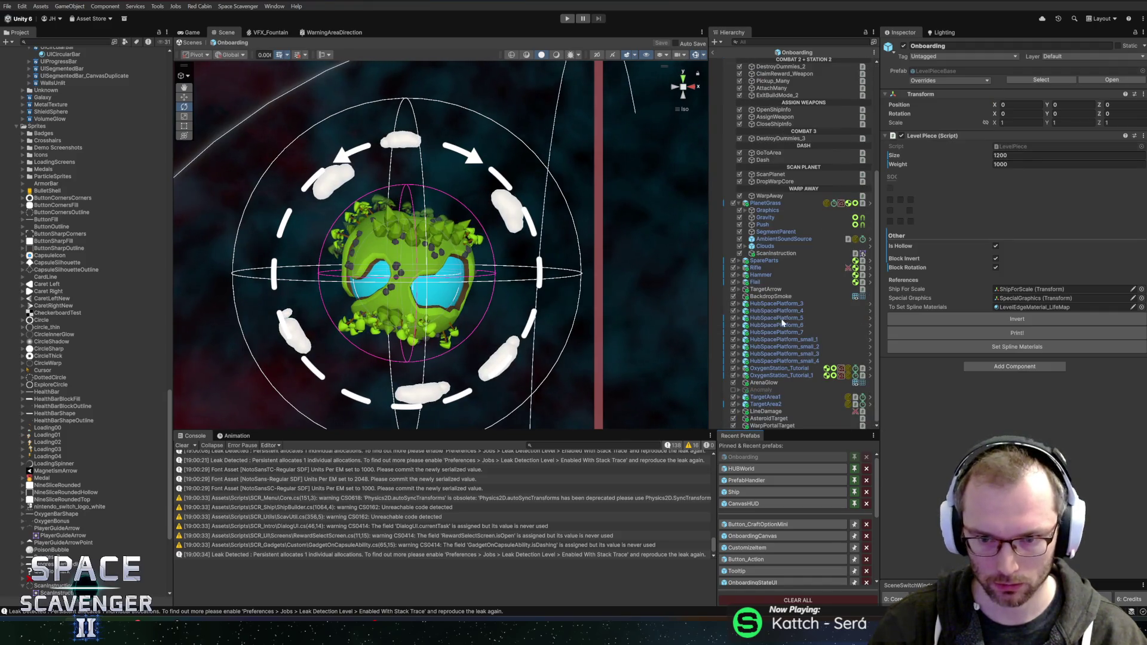
{"action": "left_click", "coordinate": [768, 253]}
{"action": "type", "text": "-1"}
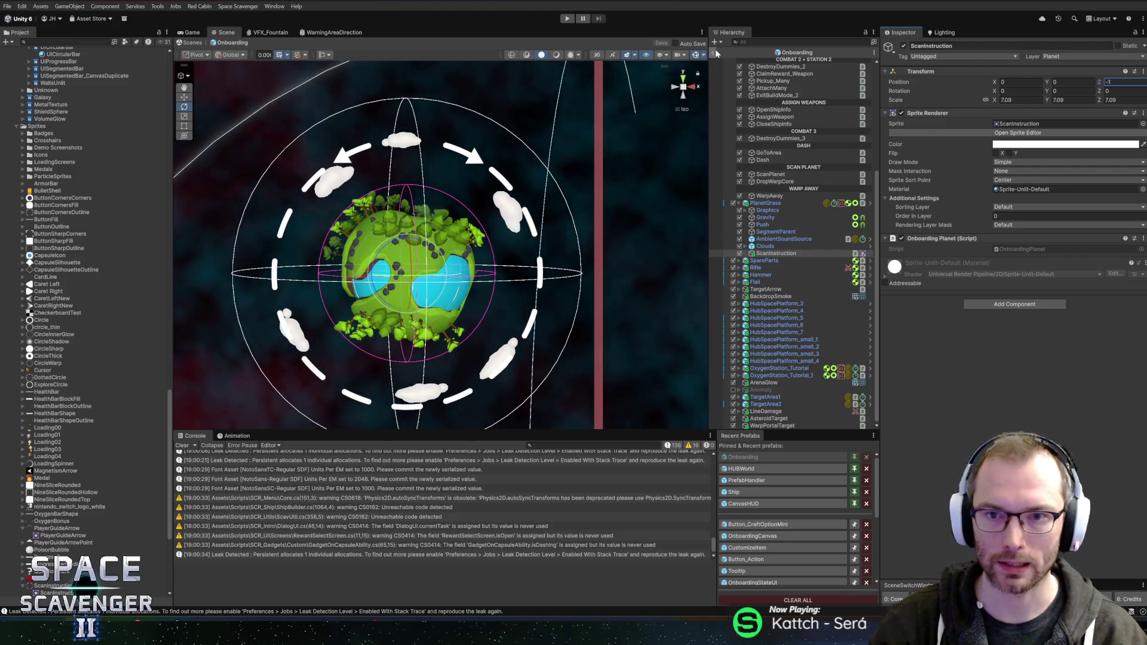
{"action": "left_click", "coordinate": [568, 19]}
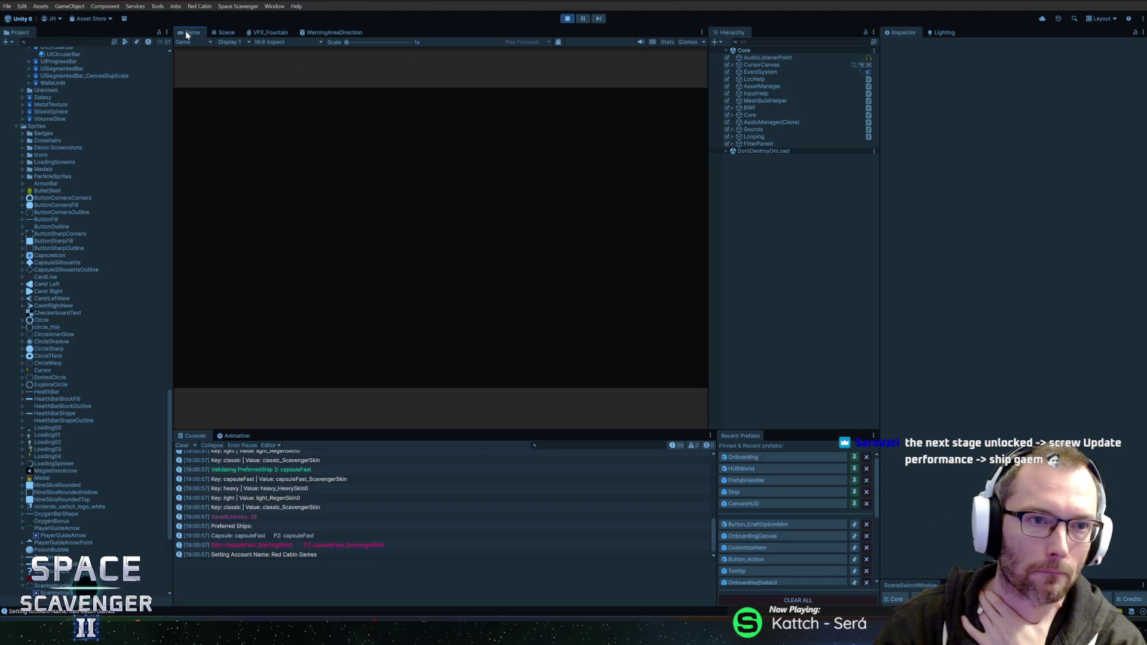
Shrink the ScanInstruction sprite's scale from 7.09 to 5.75 during the maximized play-through.
{"action": "key", "text": "shift+space"}
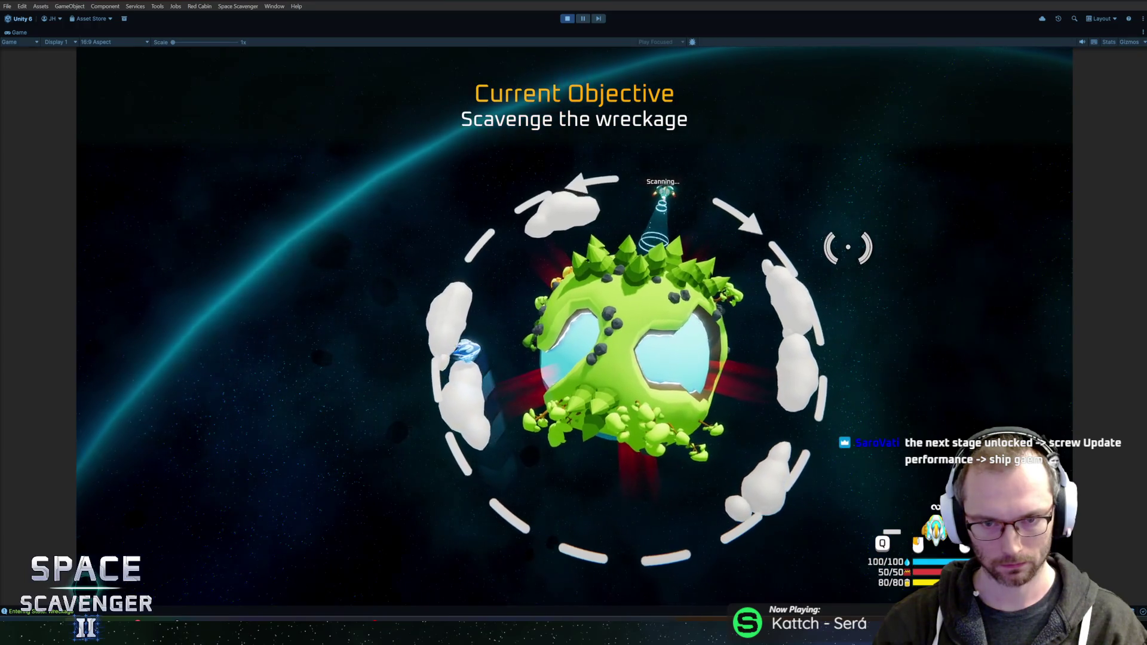
{"action": "left_click", "coordinate": [585, 20]}
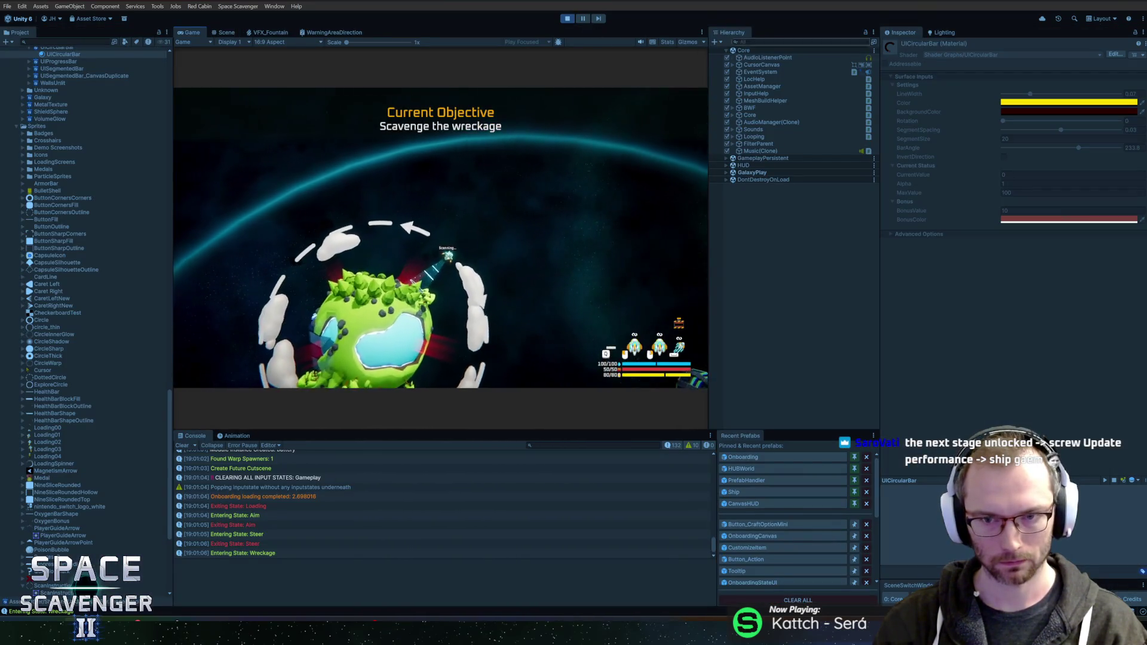
{"action": "type", "text": "scanin"}
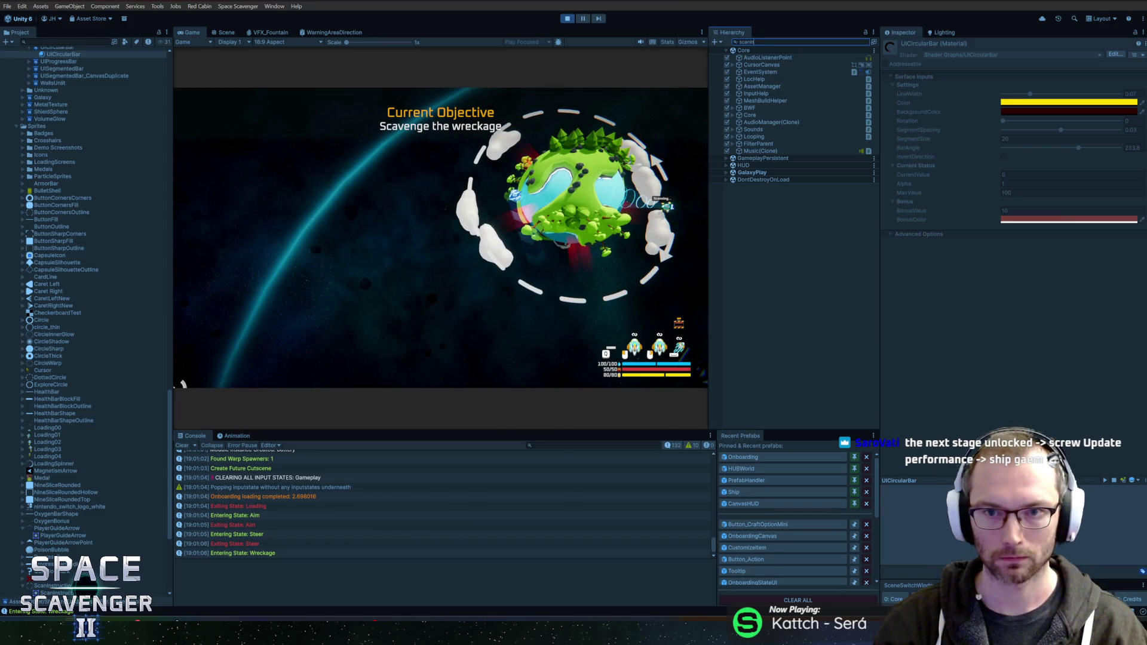
{"action": "left_click", "coordinate": [783, 57]}
{"action": "left_click", "coordinate": [870, 41]}
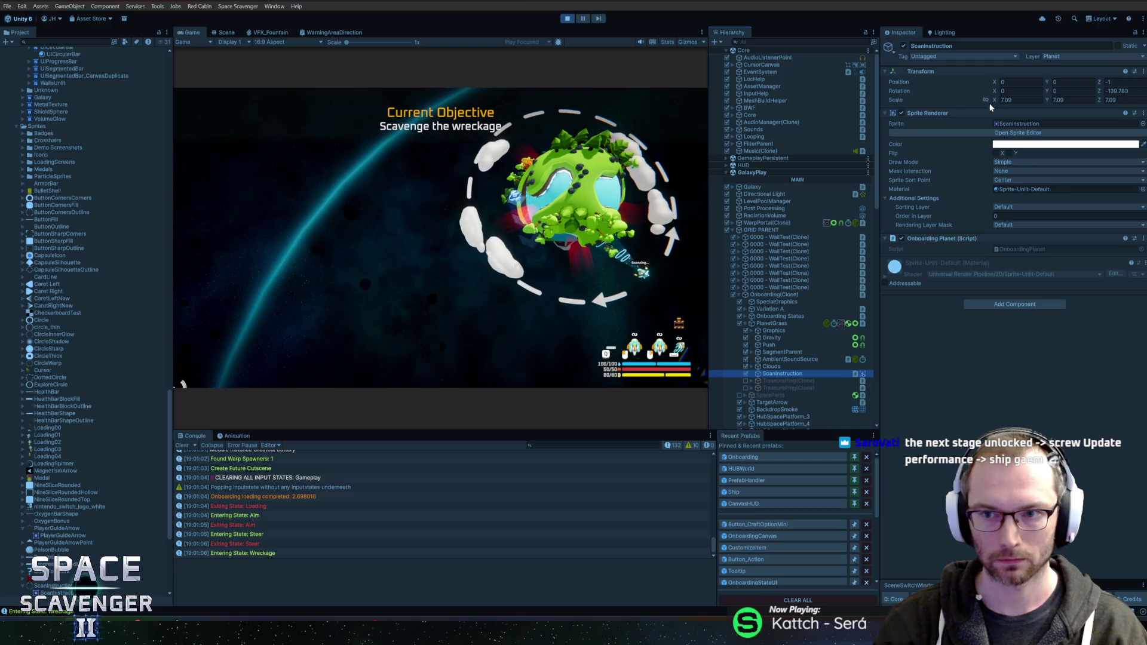
{"action": "left_click_drag", "start_coordinate": [992, 100], "coordinate": [972, 98]}
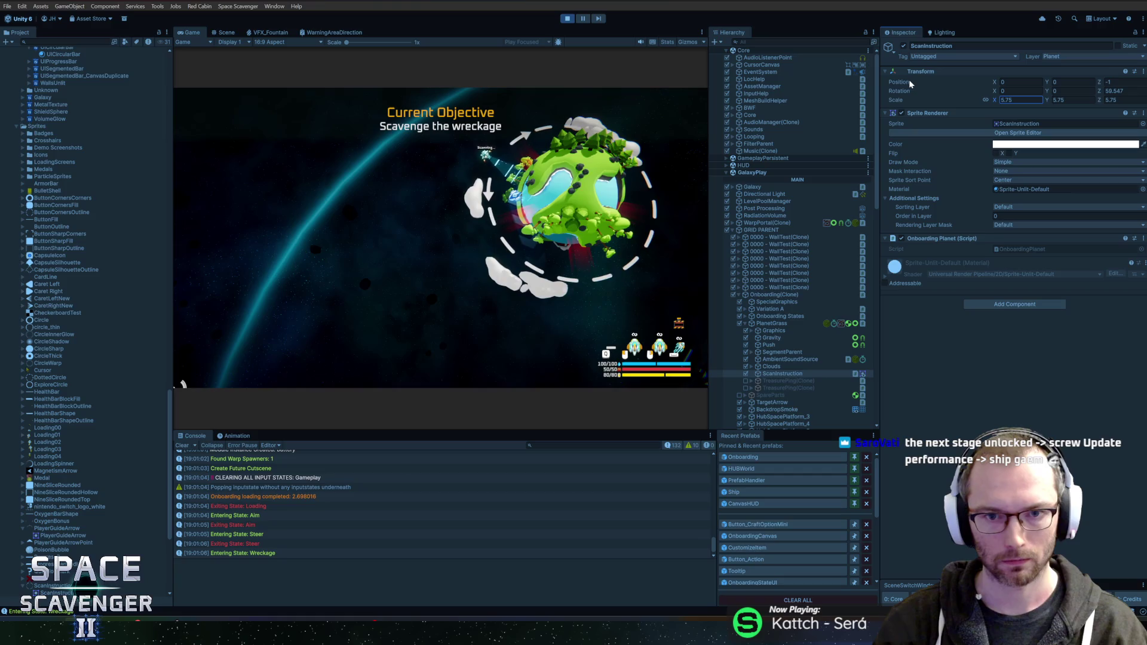
{"action": "left_click", "coordinate": [1024, 100]}
{"action": "key", "text": "Return"}
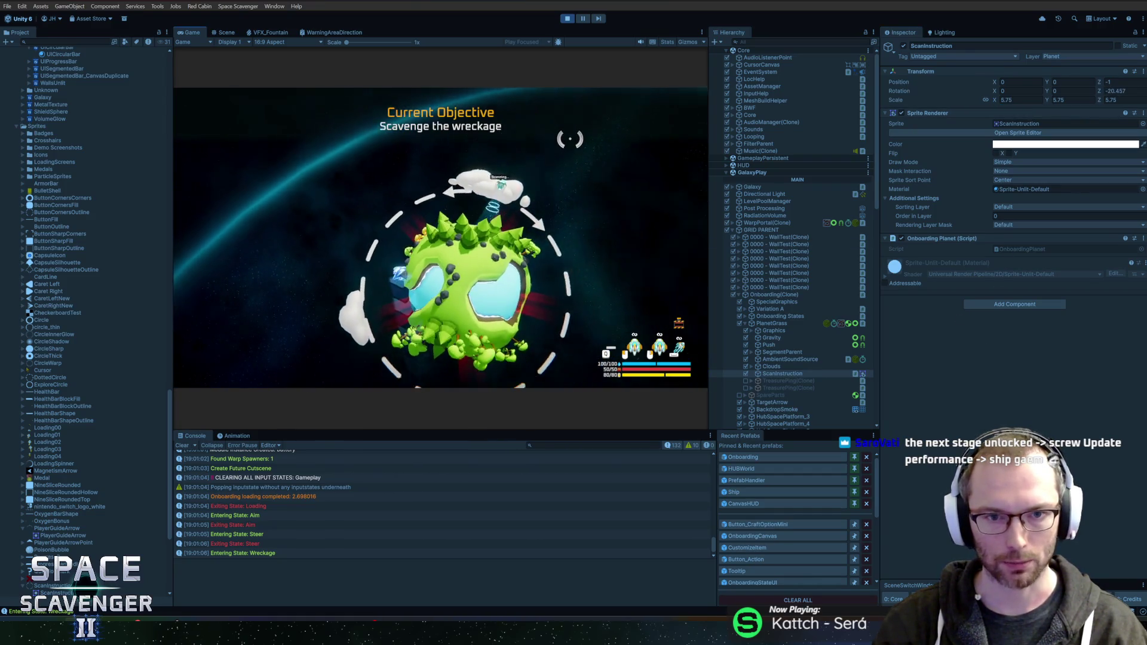
{"action": "key", "text": "shift+space"}
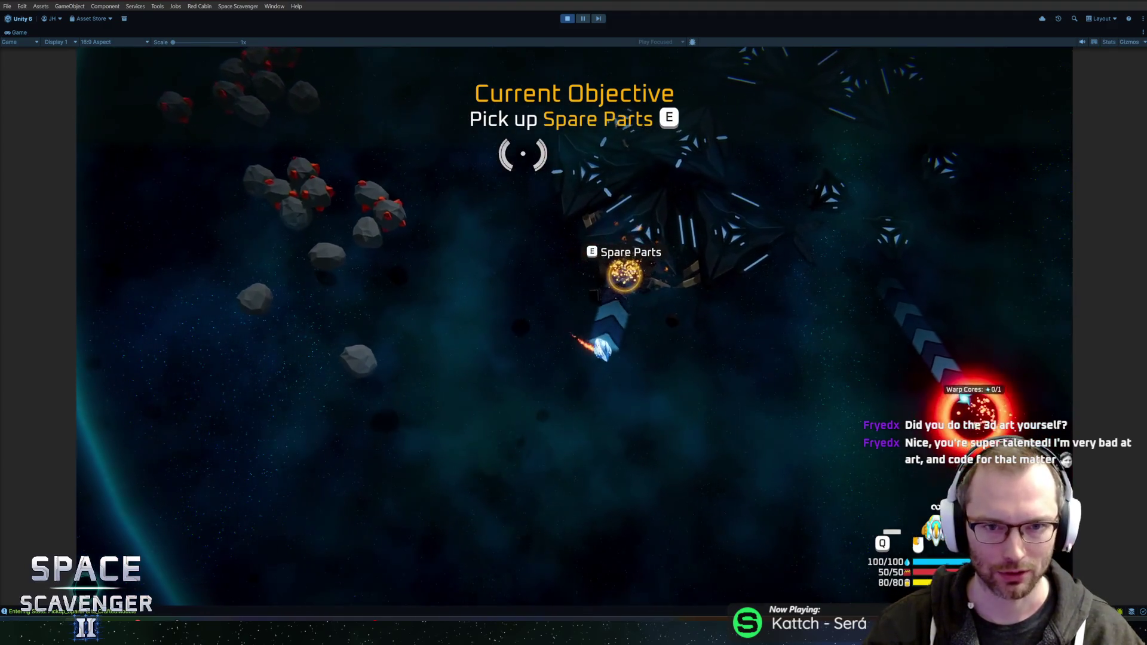
Craft the Spare Parts into a Flail, attach it, smash the copper asteroids and reach the Oxygen Station.
{"action": "key", "text": "e"}
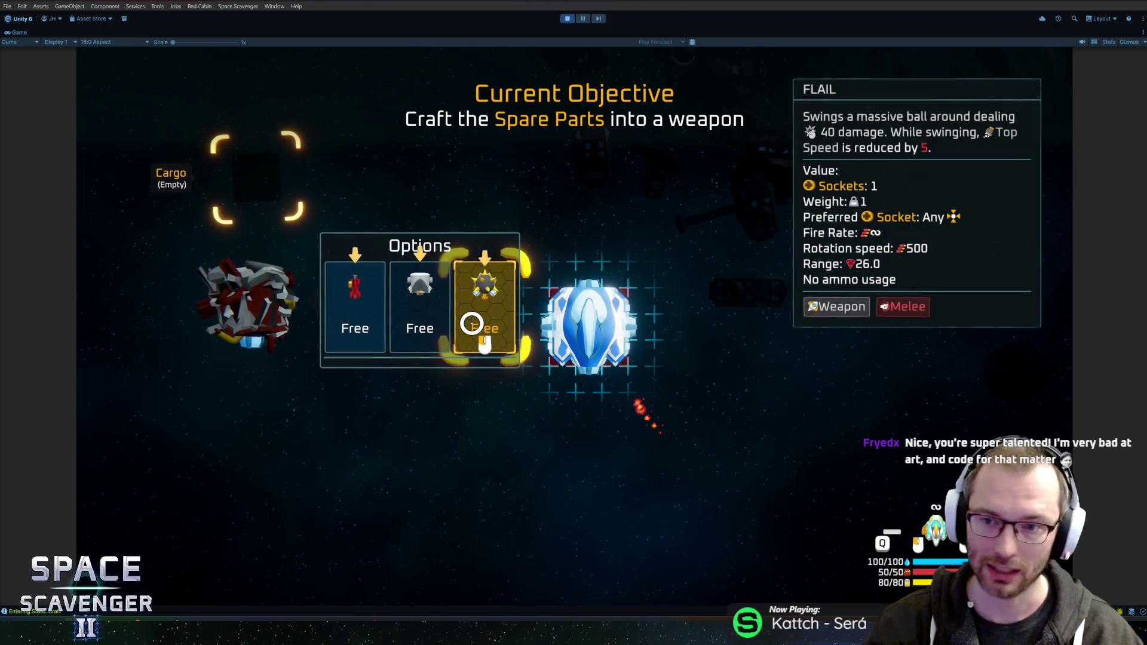
{"action": "left_click", "coordinate": [472, 324]}
{"action": "mouse_move", "coordinate": [259, 411]}
{"action": "left_mouse_down"}
{"action": "mouse_move", "coordinate": [667, 323]}
{"action": "mouse_move", "coordinate": [645, 310]}
{"action": "left_mouse_up"}
{"action": "key", "text": "e"}
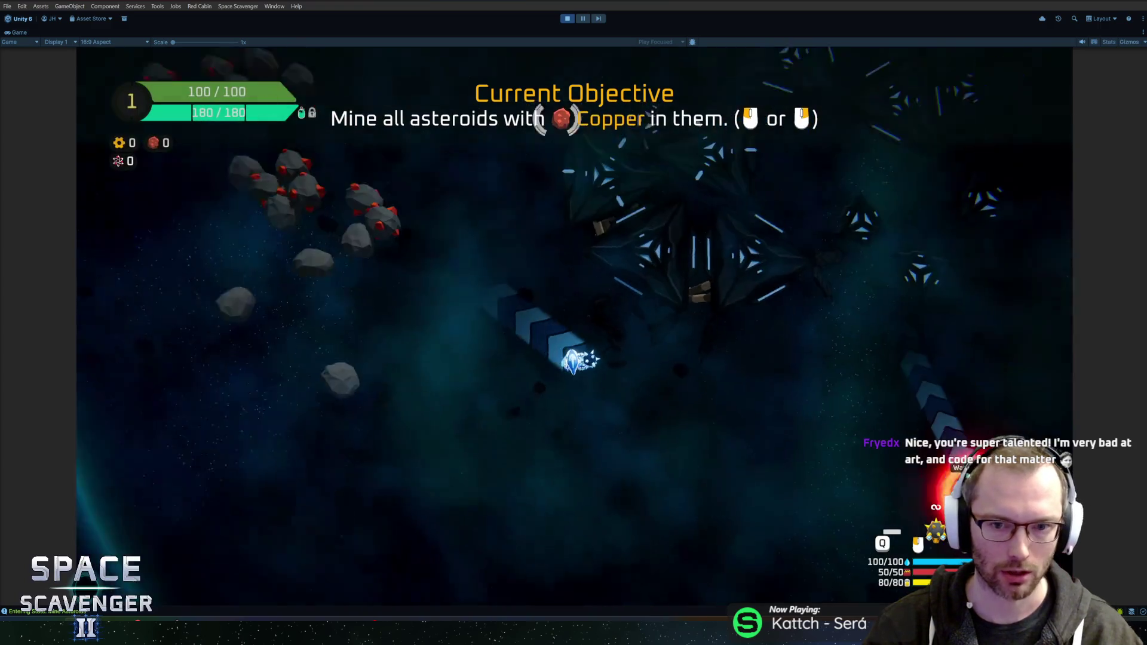
{"action": "key", "text": "w"}
{"action": "key", "text": "a"}
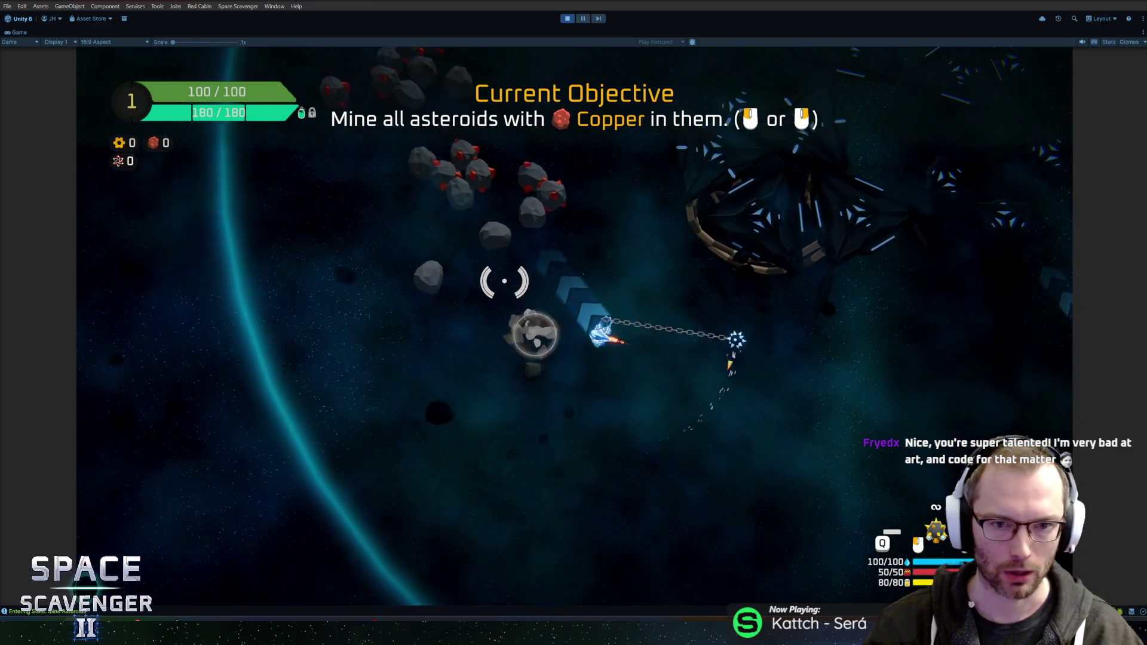
{"action": "key", "text": "w"}
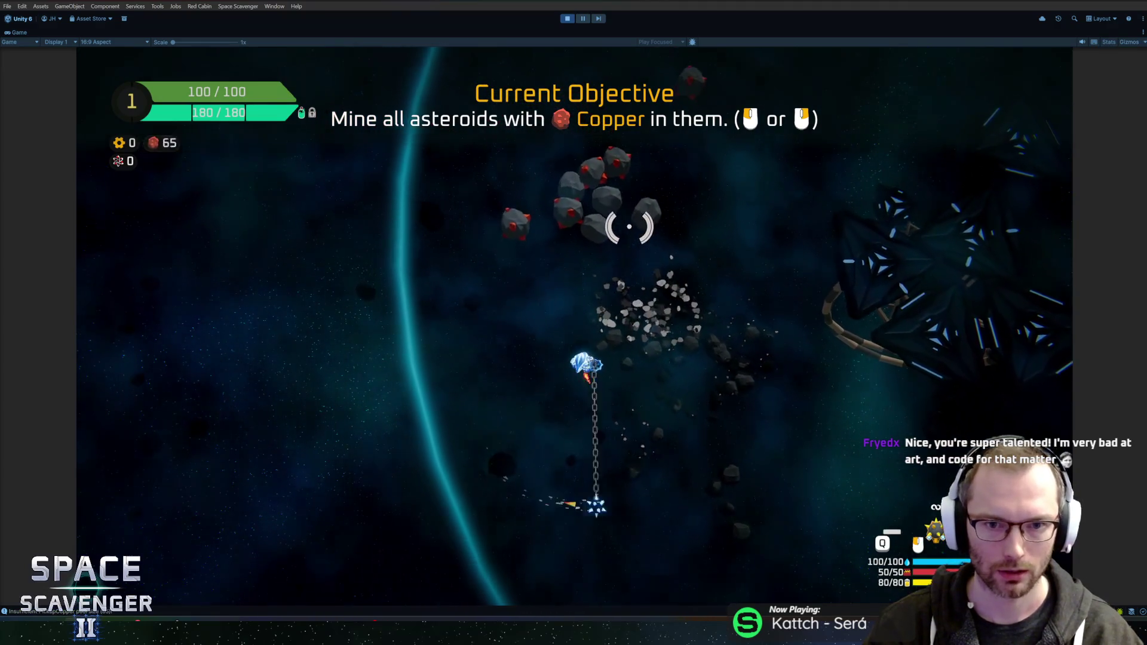
{"action": "key", "text": "w"}
{"action": "key", "text": "w"}
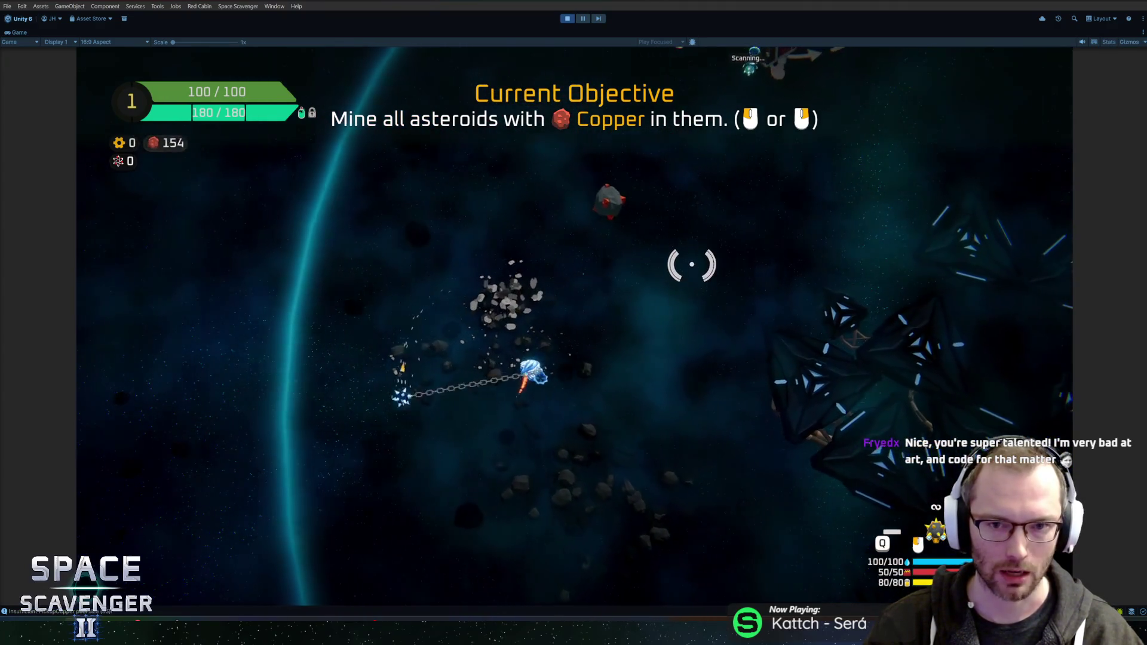
{"action": "key", "text": "d"}
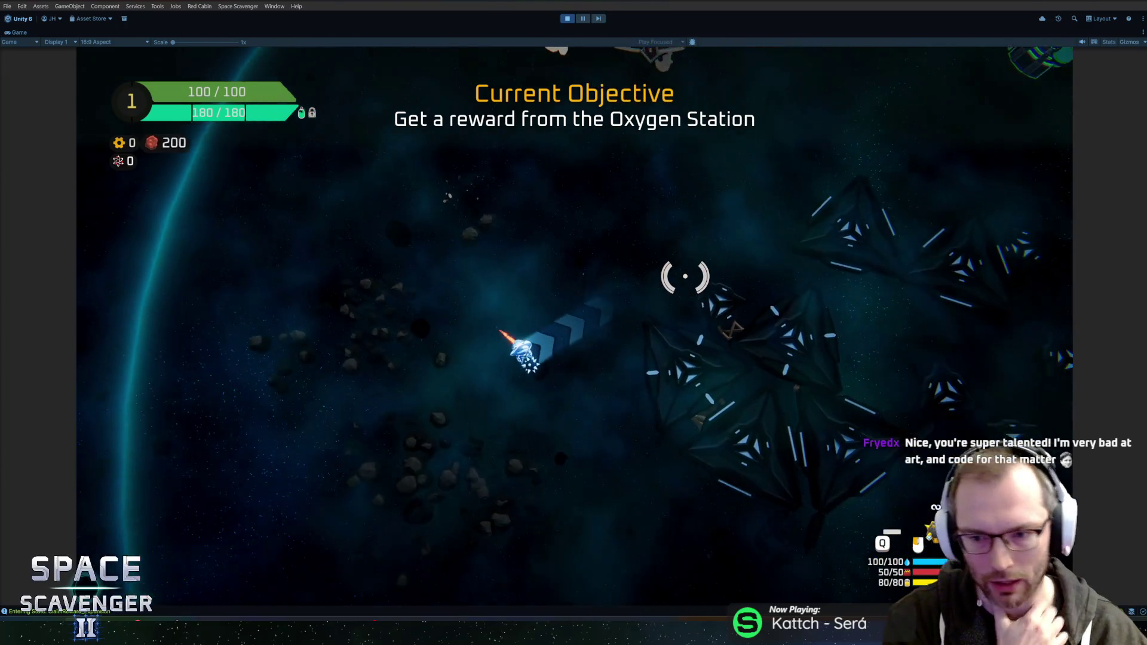
{"action": "key", "text": "w"}
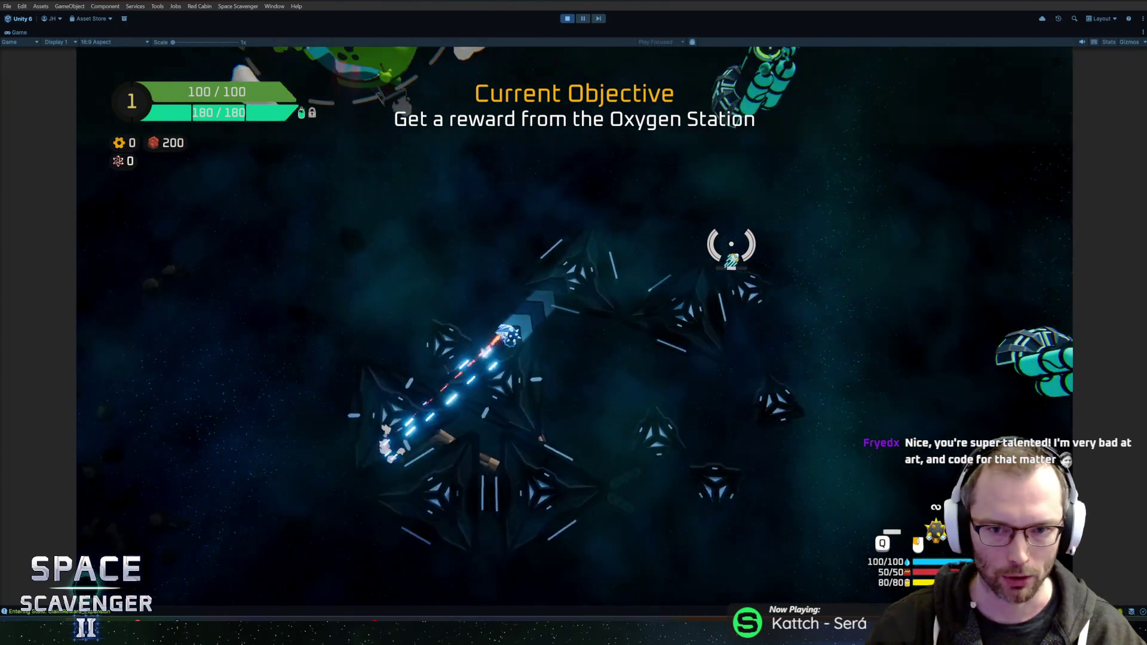
{"action": "key", "text": "w"}
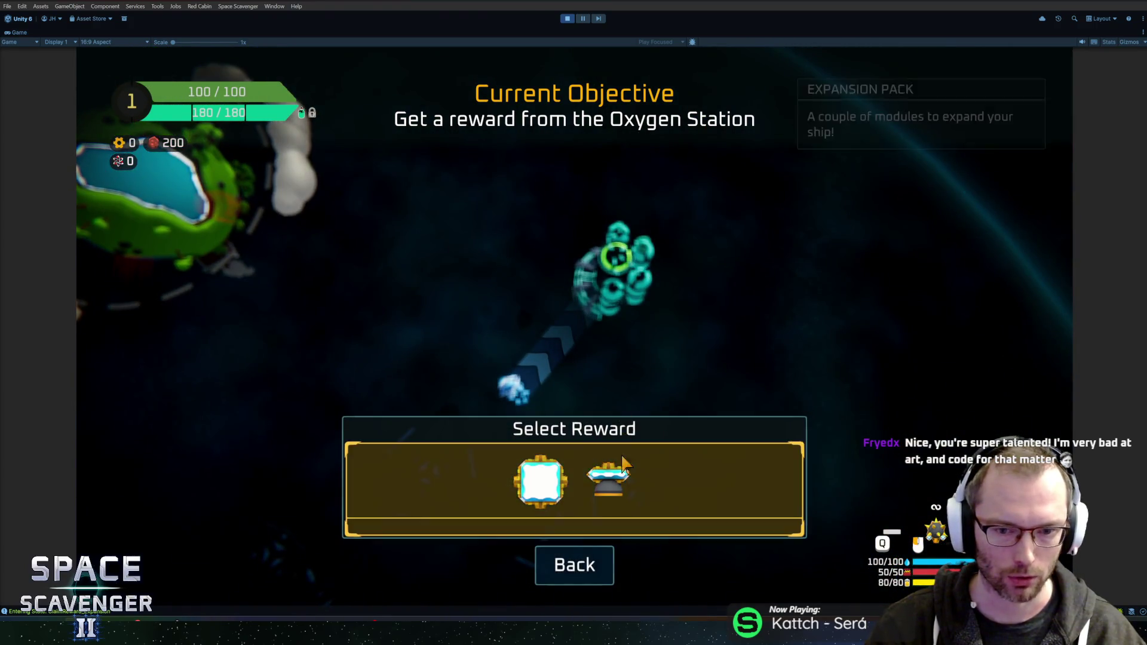
Collect Oxygen Station rewards, destroy the dummies, and attach the battery and Tiny Laser modules.
{"action": "left_click", "coordinate": [623, 464]}
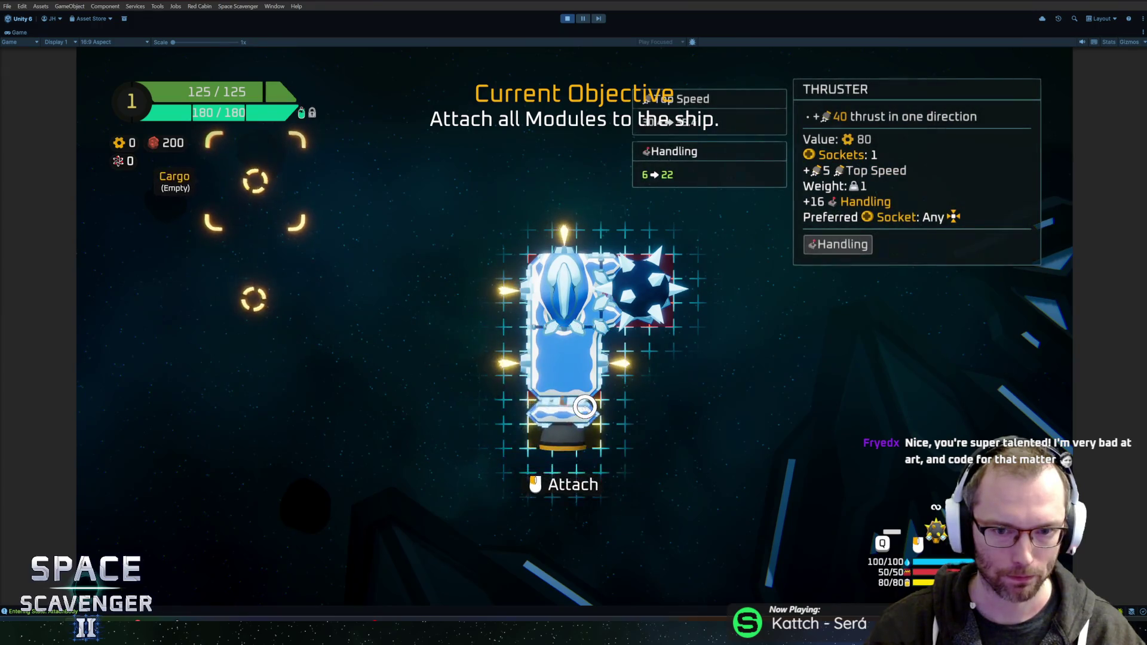
{"action": "key", "text": "e"}
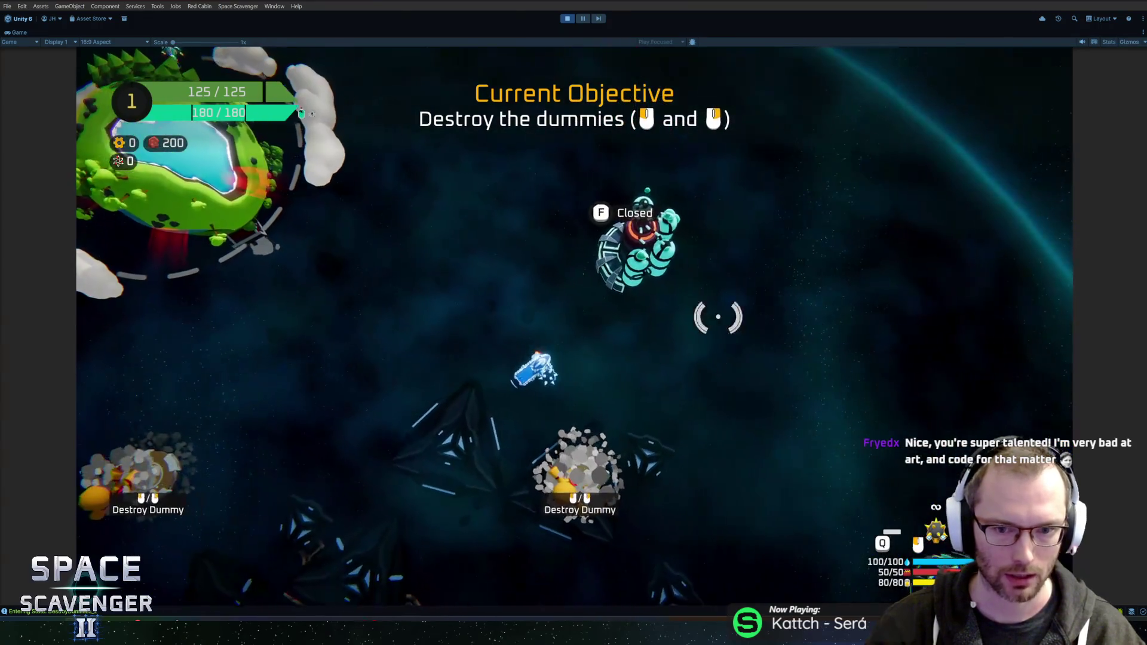
{"action": "left_click", "coordinate": [604, 397]}
{"action": "key", "text": "w"}
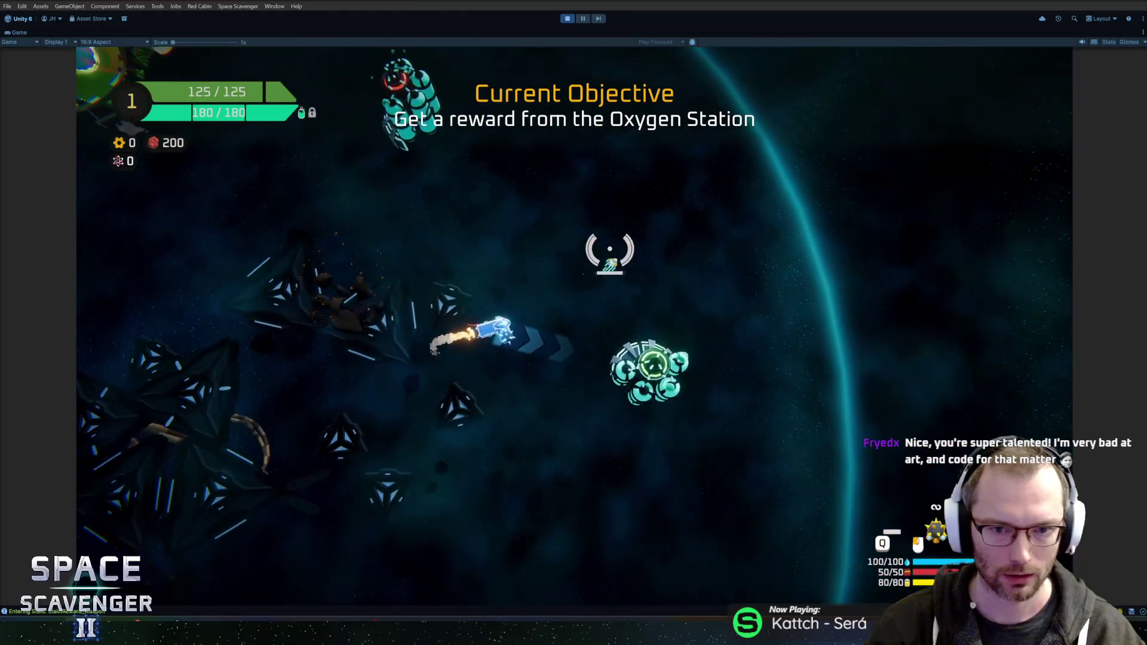
{"action": "left_click", "coordinate": [625, 460]}
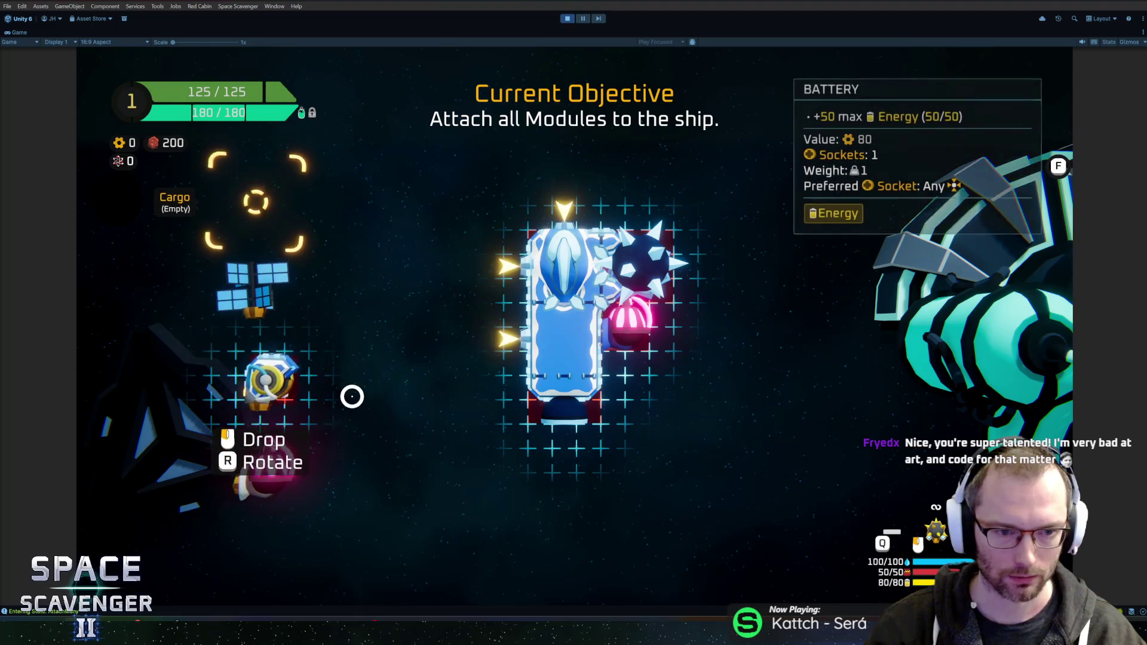
{"action": "left_click", "coordinate": [538, 257]}
{"action": "left_click", "coordinate": [285, 350]}
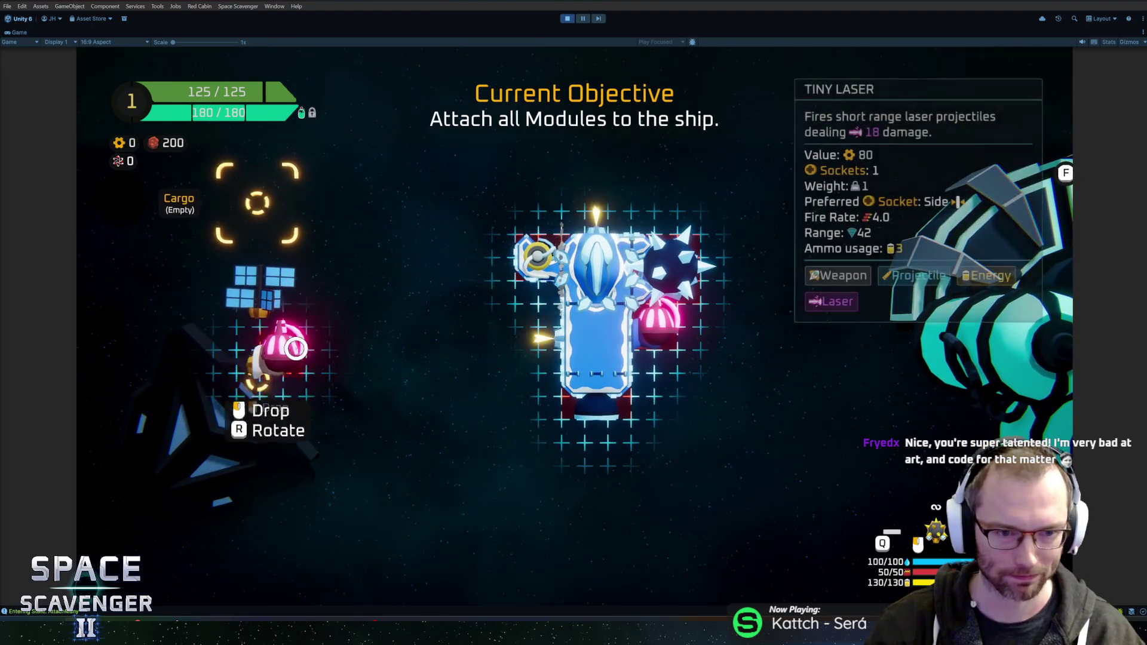
{"action": "left_click", "coordinate": [603, 192]}
{"action": "key", "text": "e"}
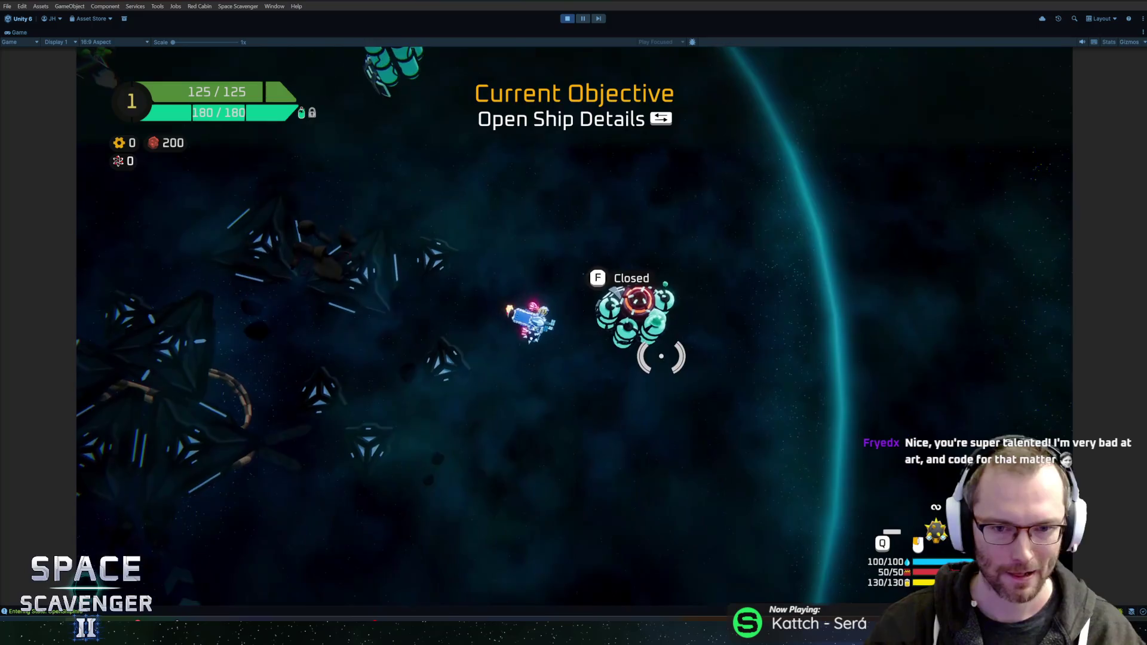
Assign the Tiny Laser, dash through the laser line, fly to the planet, then stop Play mode.
{"action": "key", "text": "s"}
{"action": "key", "text": "a"}
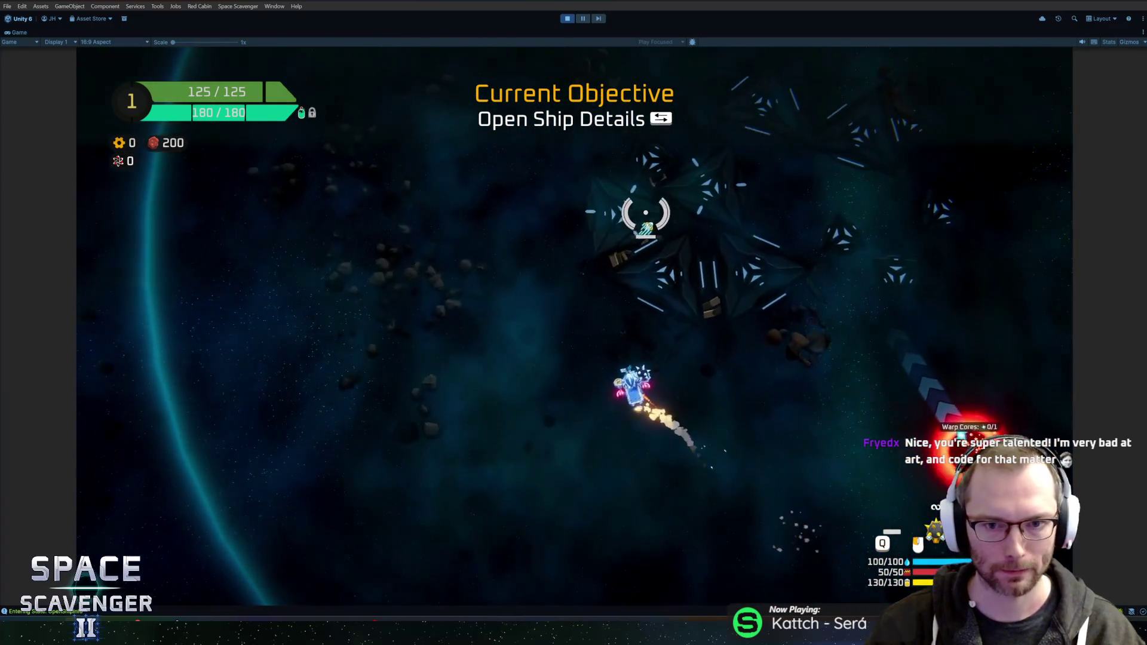
{"action": "key", "text": "Tab"}
{"action": "left_click", "coordinate": [723, 524]}
{"action": "key", "text": "Tab"}
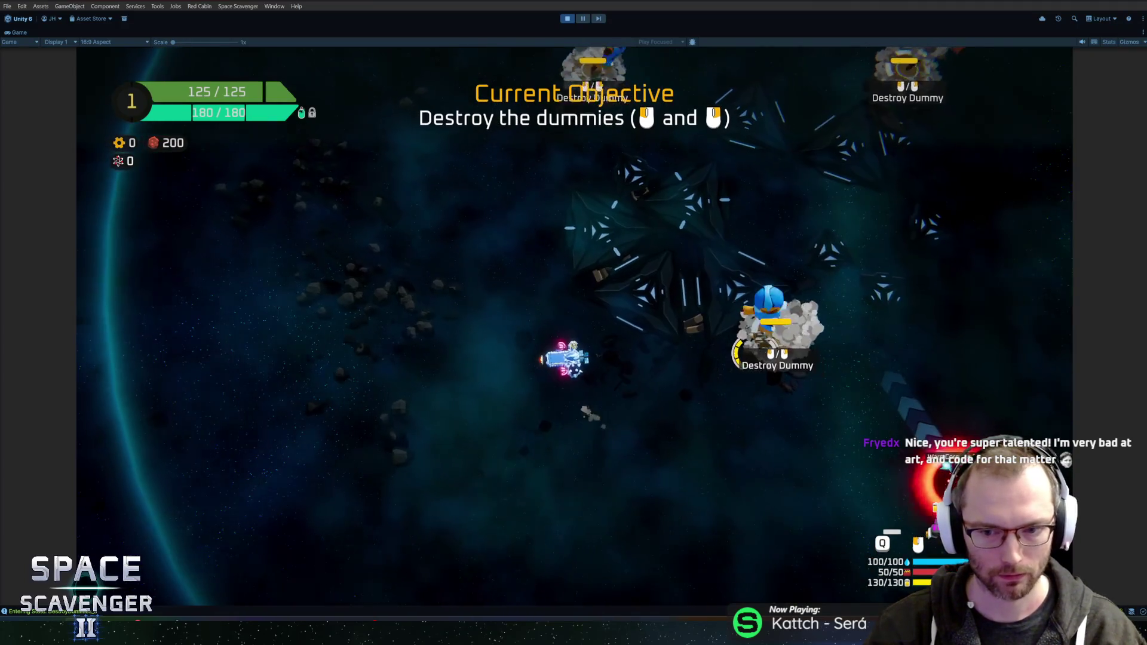
{"action": "key", "text": "w"}
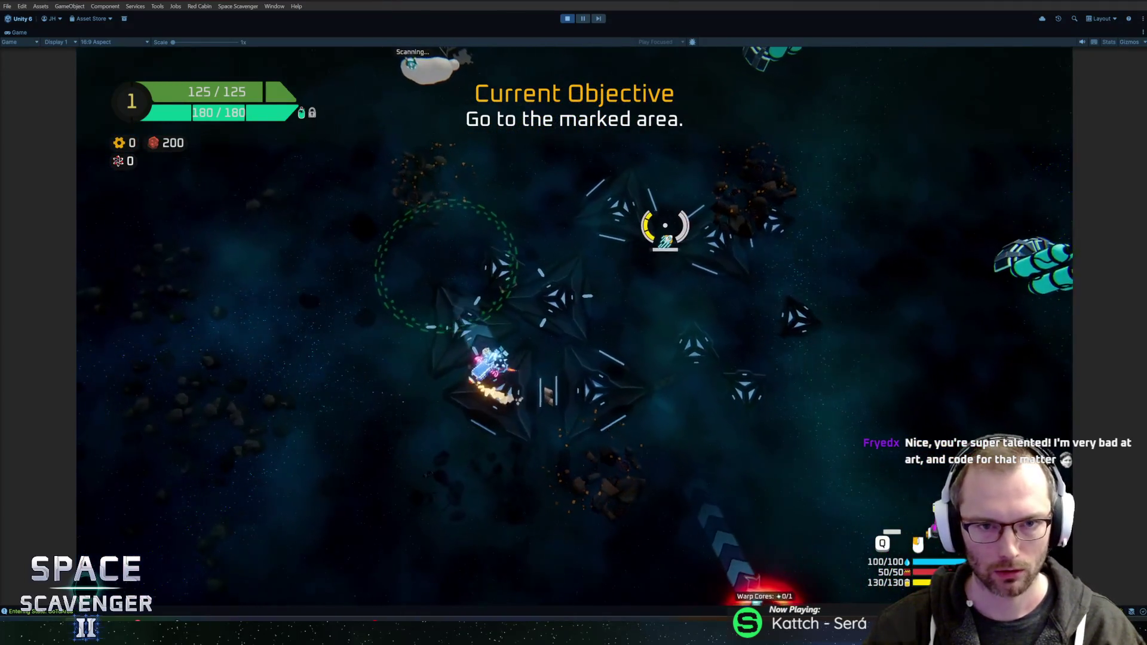
{"action": "key", "text": "space"}
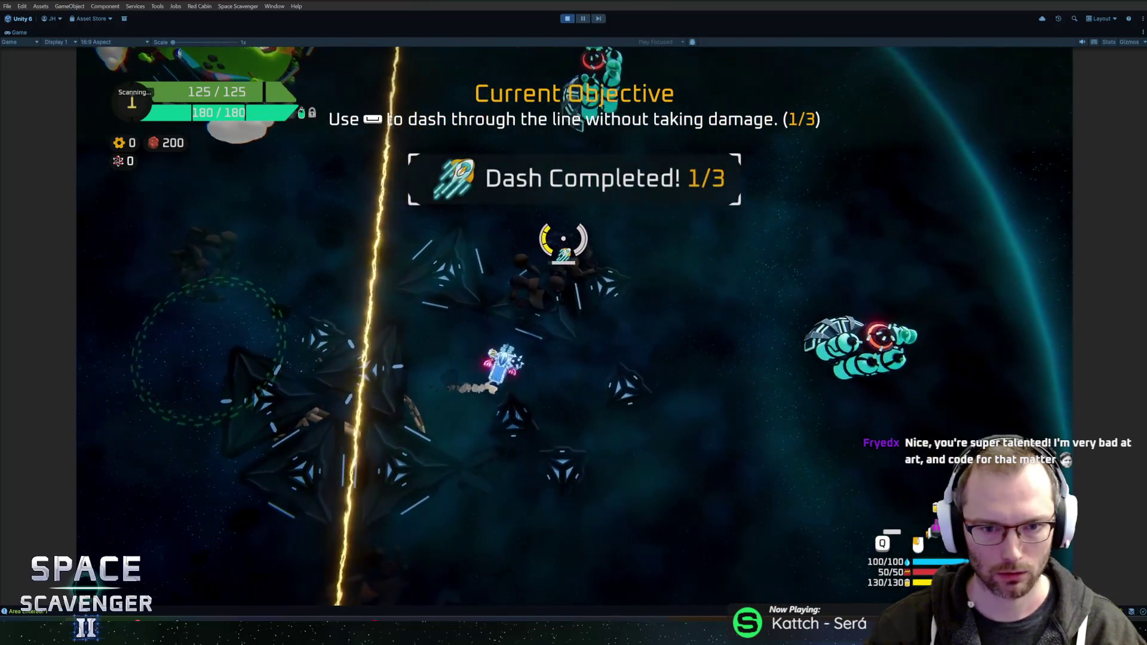
{"action": "key", "text": "space"}
{"action": "key", "text": "space"}
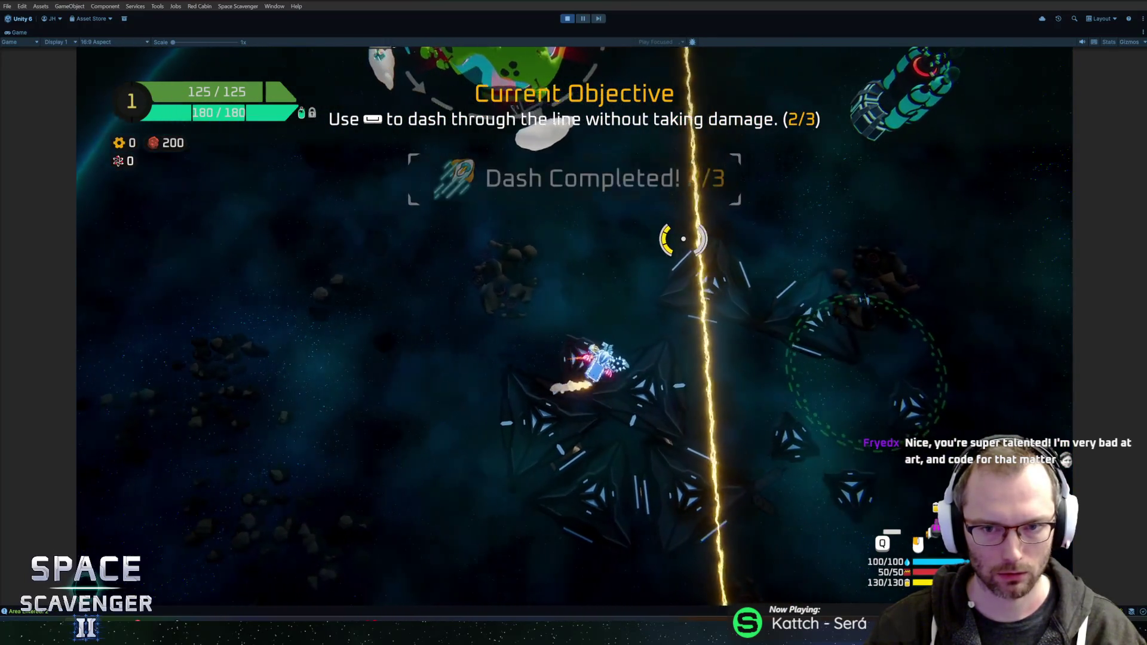
{"action": "key", "text": "space"}
{"action": "key", "text": "w"}
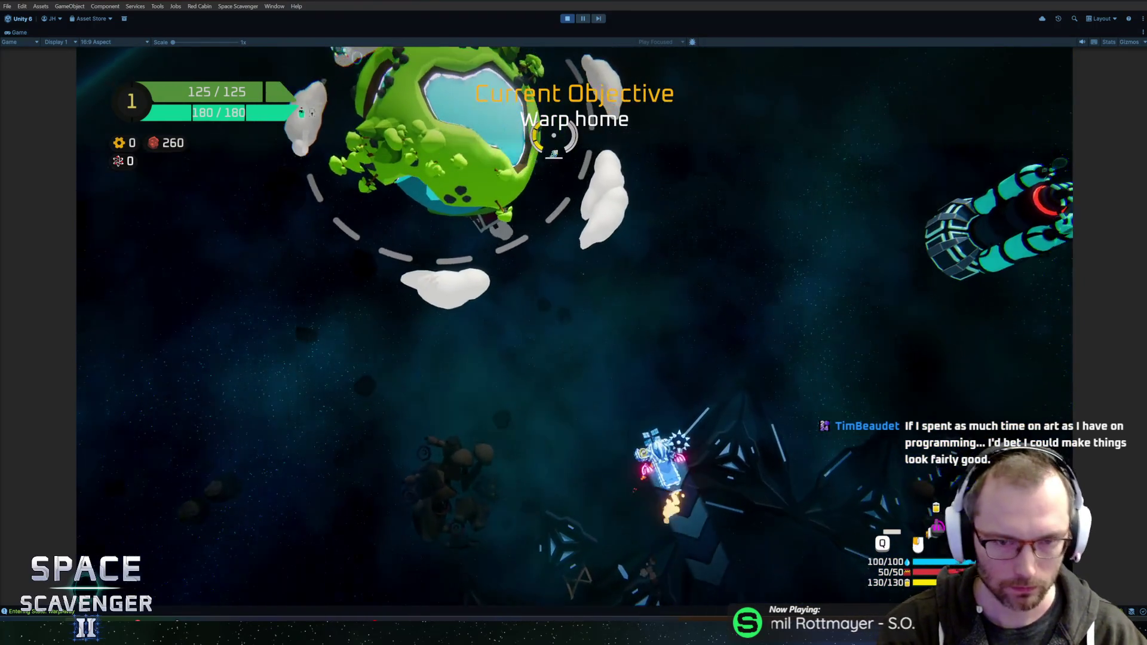
{"action": "key", "text": "ctrl+p"}
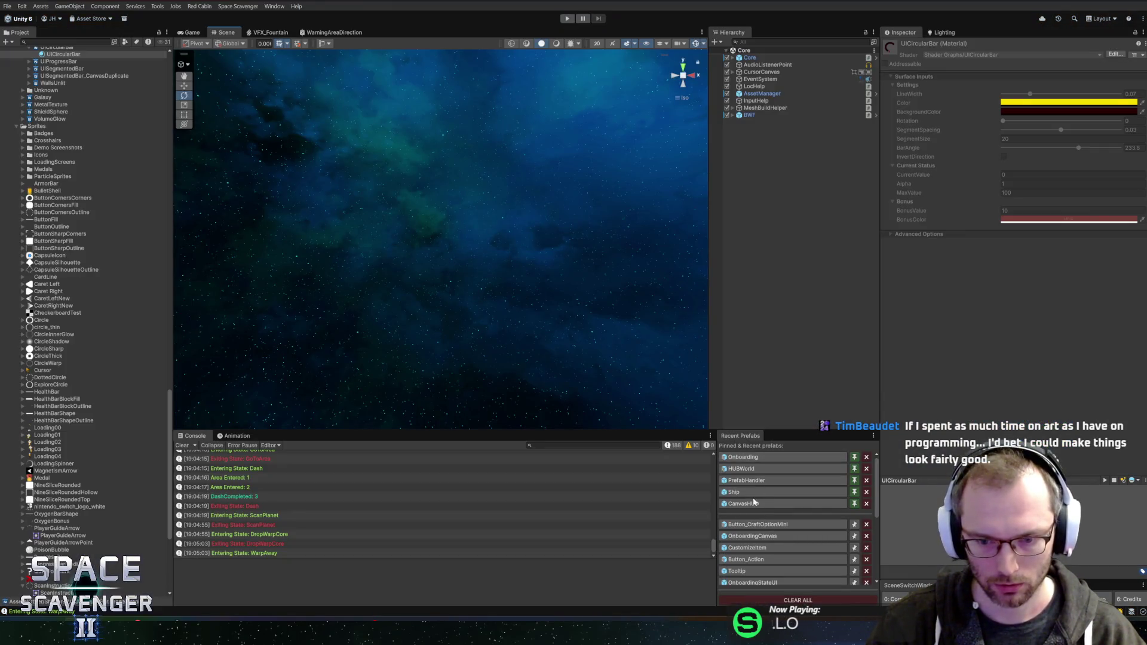
Open the Onboarding prefab, select ScanInstruction, and open its OnboardingPlanet script in Rider.
{"action": "left_click", "coordinate": [740, 460]}
{"action": "scroll", "coordinate": [635, 333], "scroll_direction": "up", "scroll_amount": 2}
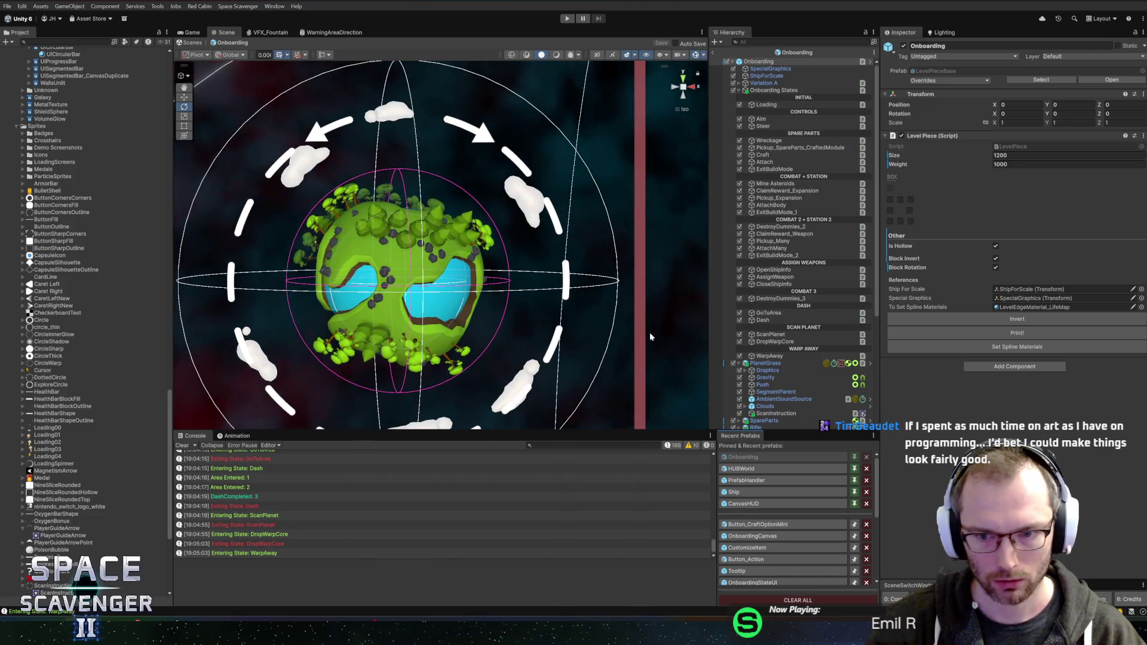
{"action": "left_click", "coordinate": [776, 413]}
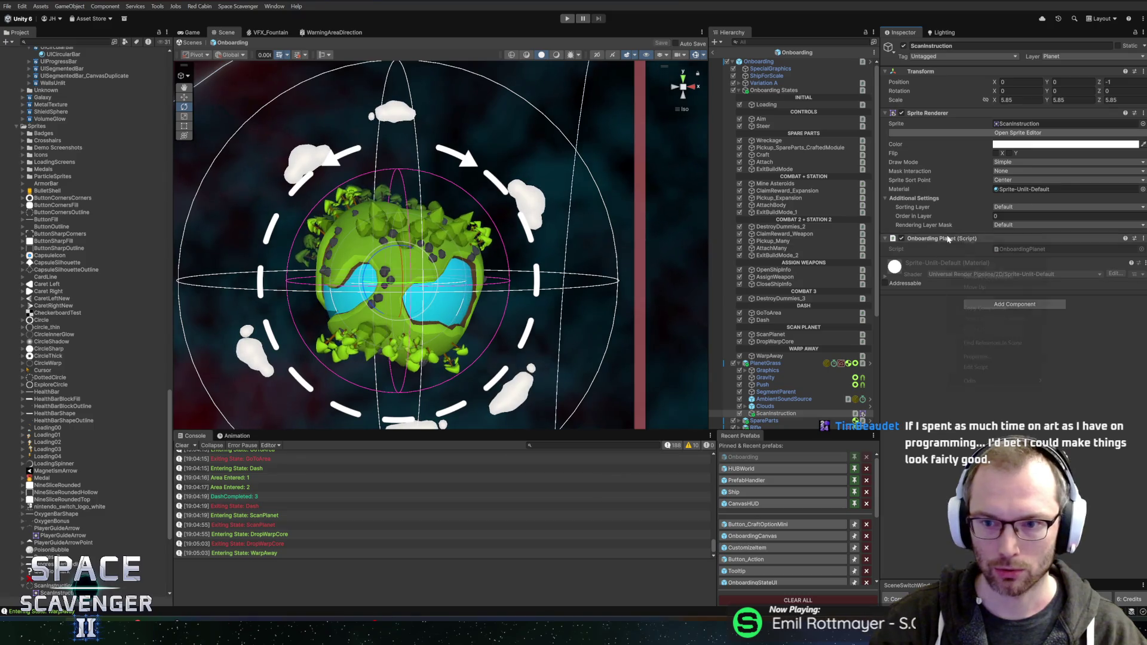
{"action": "left_click", "coordinate": [979, 367]}
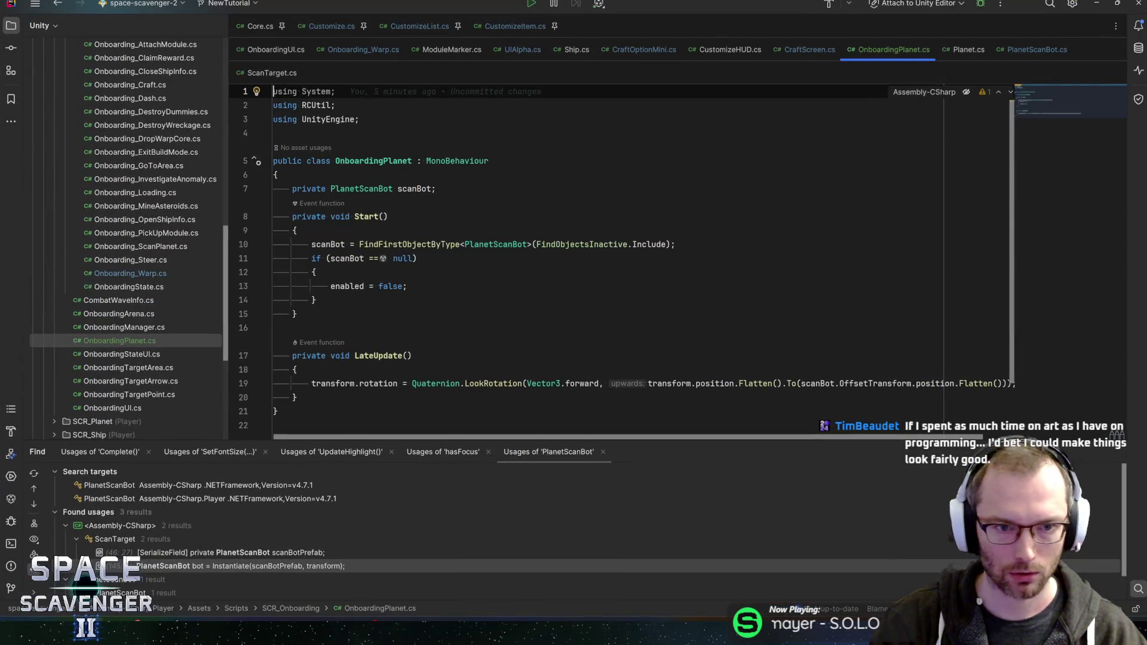
Add a serialized Onboarding_ScanPlanet field named scanState below the scanBot field.
{"action": "key", "text": "Down"}
{"action": "key", "text": "Down"}
{"action": "key", "text": "Down"}
{"action": "key", "text": "End"}
{"action": "key", "text": "Return"}
{"action": "type", "text": "serial"}
{"action": "key", "text": "Return"}
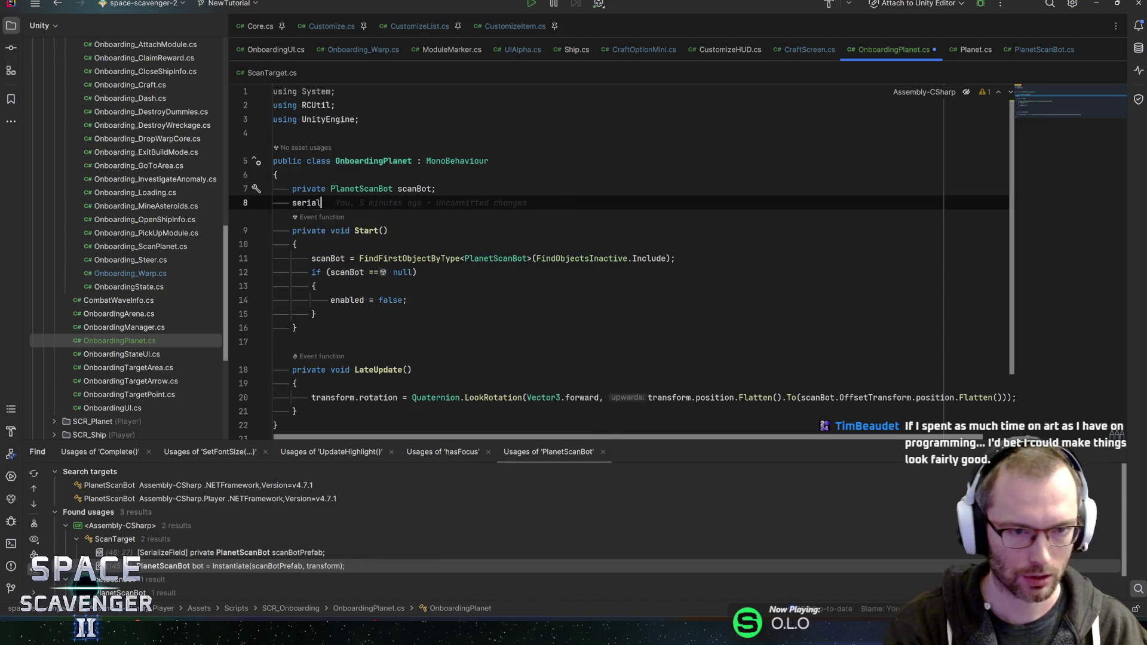
{"action": "type", "text": "Onboarding"}
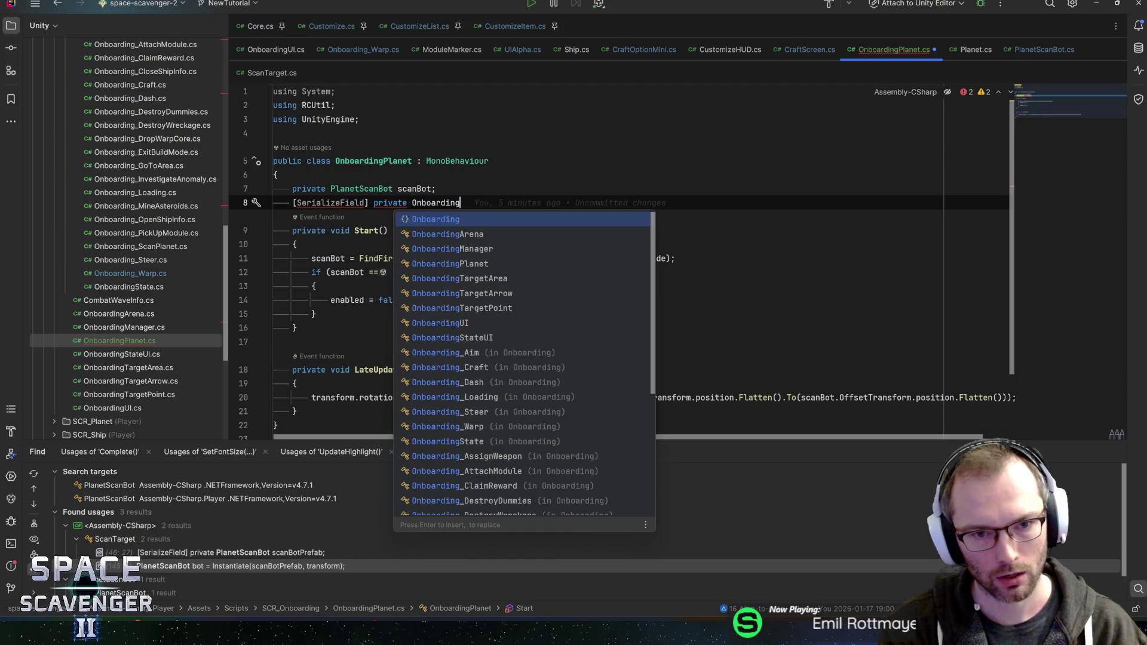
{"action": "type", "text": "Sc"}
{"action": "key", "text": "Return"}
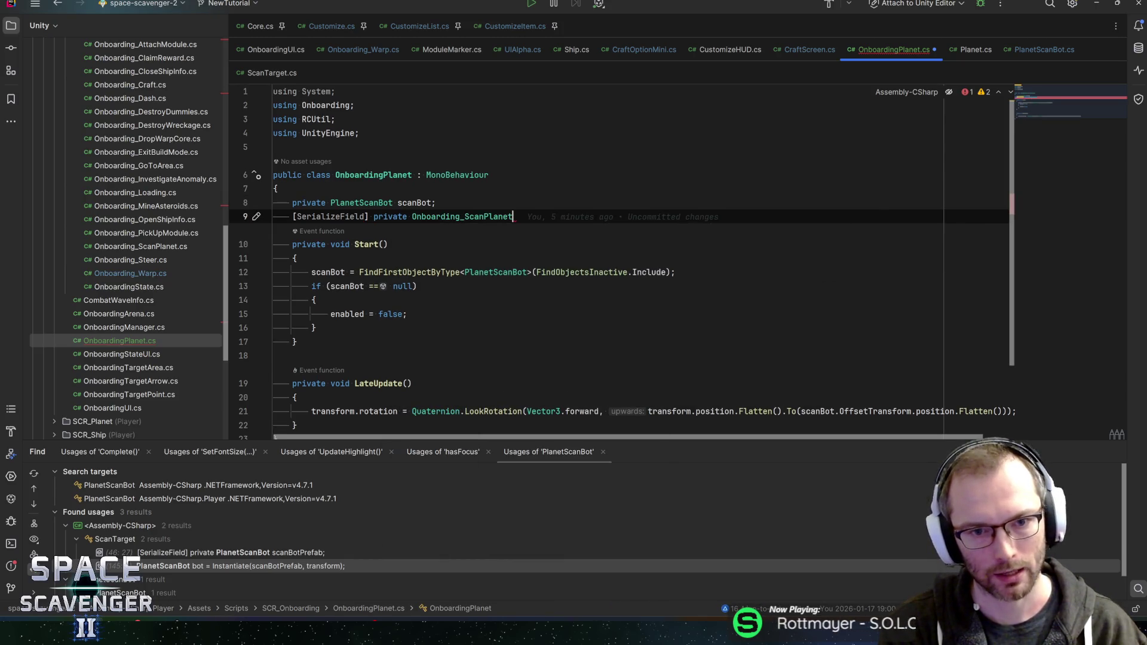
{"action": "key", "text": "BackSpace"}
{"action": "key", "text": "BackSpace"}
{"action": "key", "text": "BackSpace"}
{"action": "type", "text": "scanState;"}
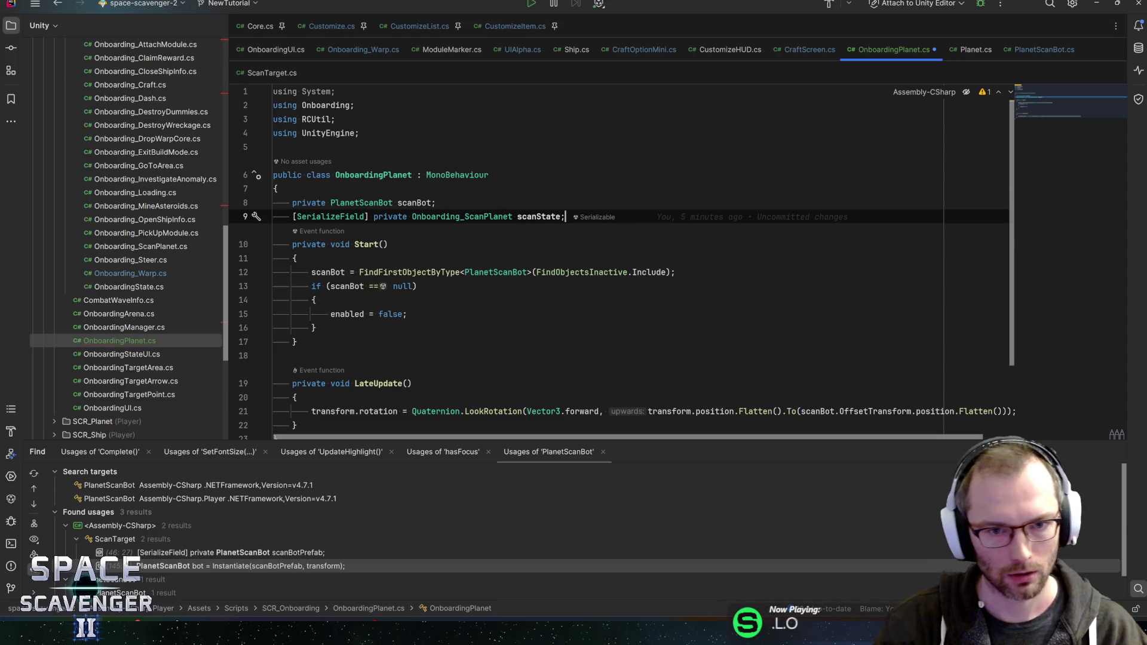
{"action": "key", "text": "Return"}
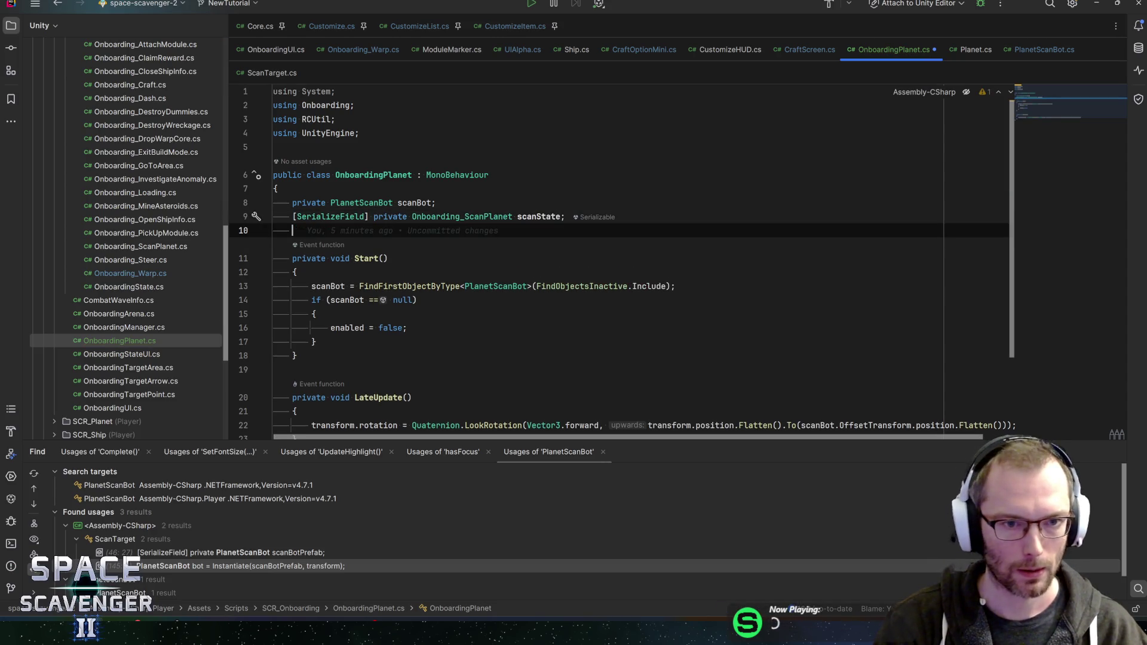
Insert OnEnable and OnDisable stubs and subscribe OnEnterScanState to scanState's OnEnteredState event.
{"action": "key", "text": "Up"}
{"action": "key", "text": "Down"}
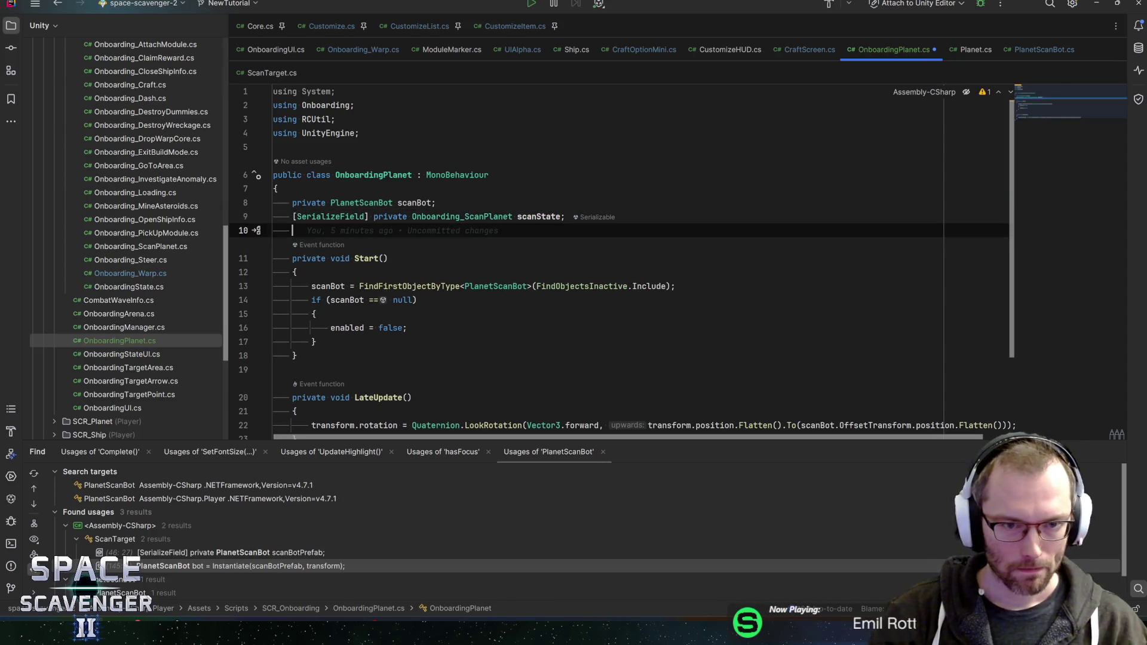
{"action": "key", "text": "Return"}
{"action": "type", "text": "enabl"}
{"action": "key", "text": "Return"}
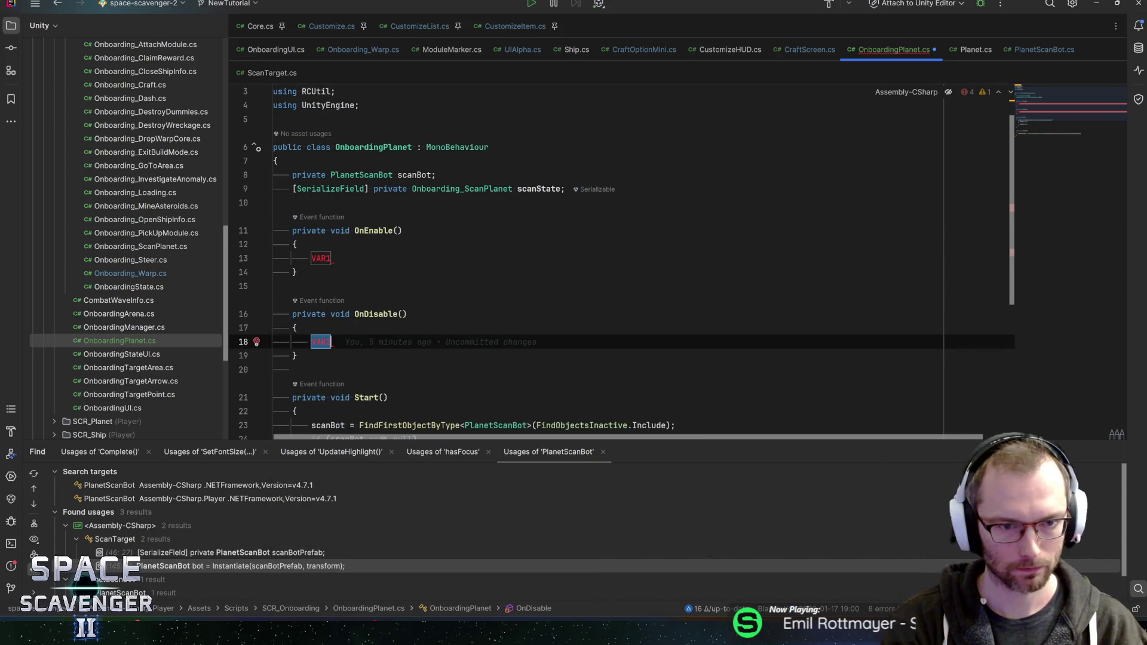
{"action": "type", "text": "scanState.onen"}
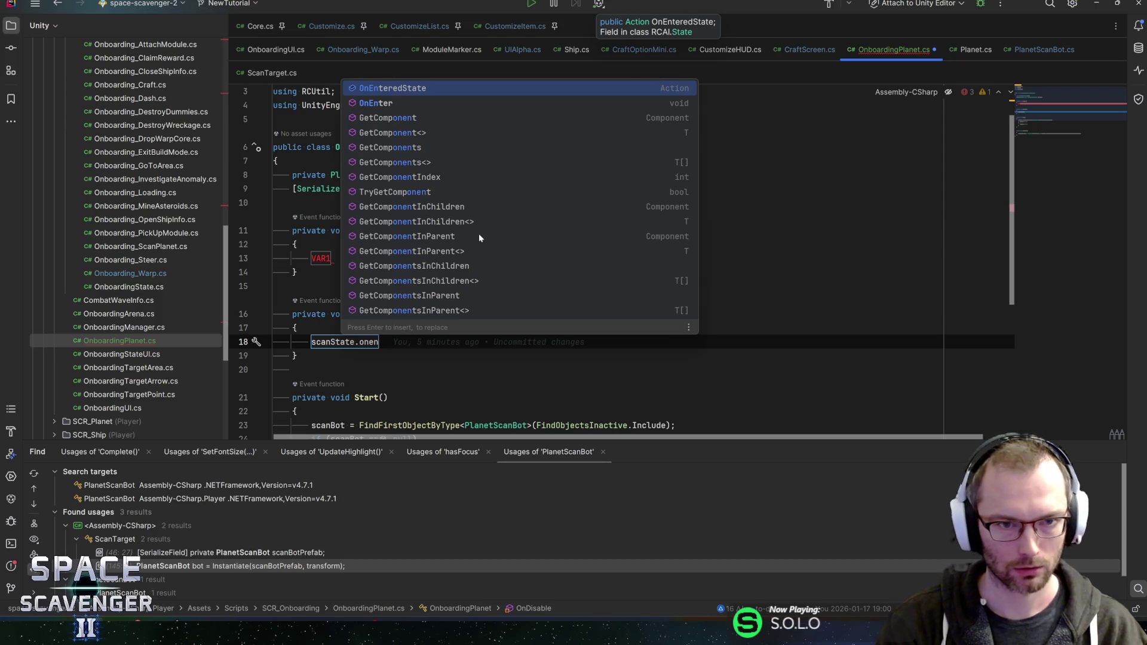
{"action": "type", "text": "ter"}
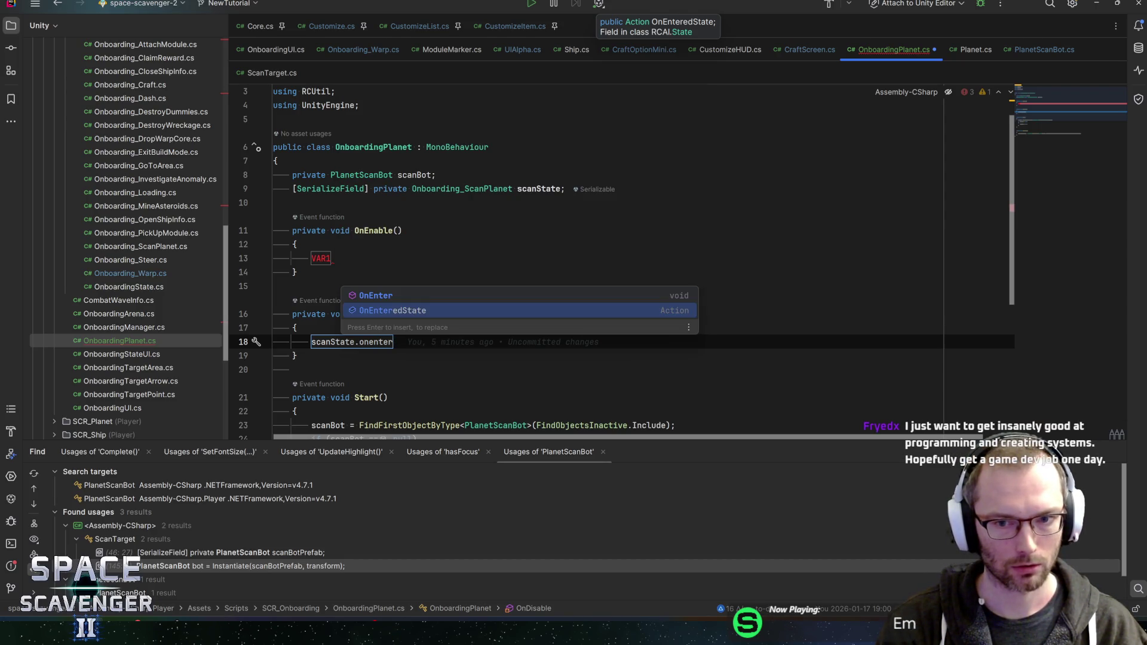
{"action": "key", "text": "Return"}
{"action": "type", "text": "OnEnter"}
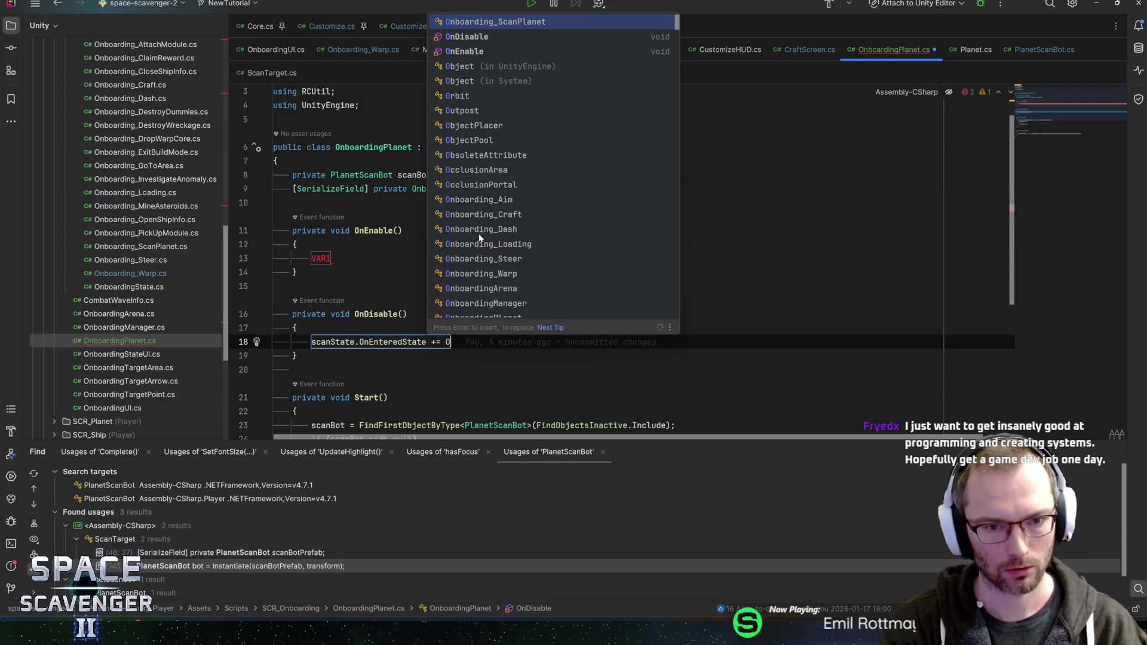
{"action": "type", "text": "ScanState"}
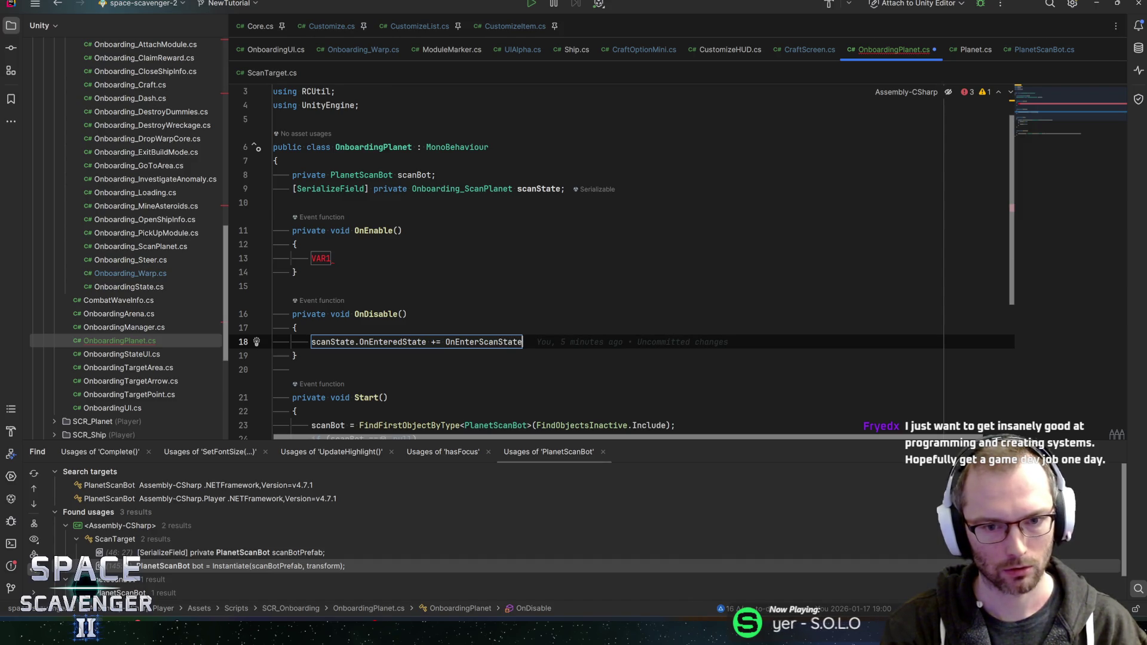
Add a [SerializeField] private Sprite field below scanBot.
{"action": "left_click", "coordinate": [436, 174]}
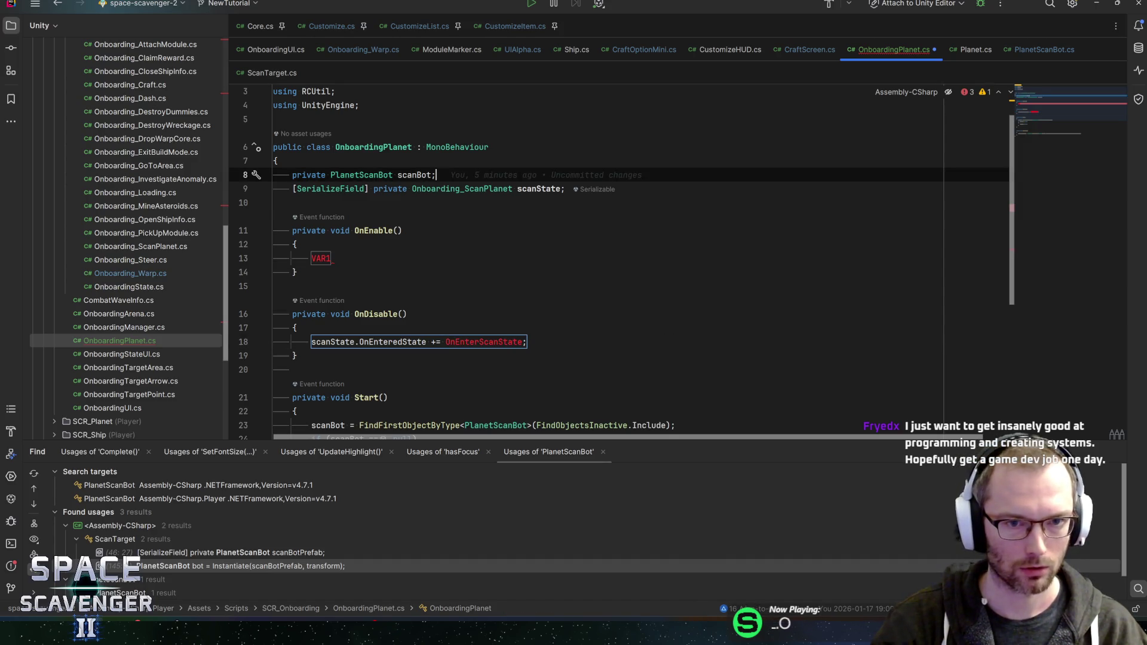
{"action": "key", "text": "Return"}
{"action": "type", "text": "[SerializeField] private Sprite mySprite;"}
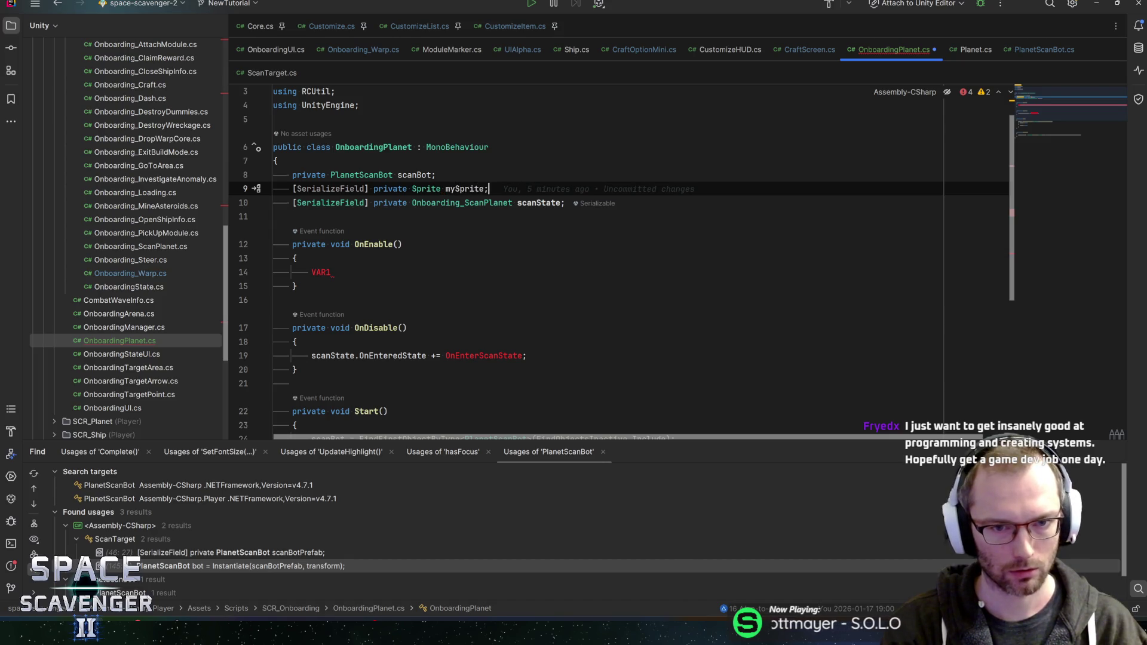
{"action": "key", "text": "Down"}
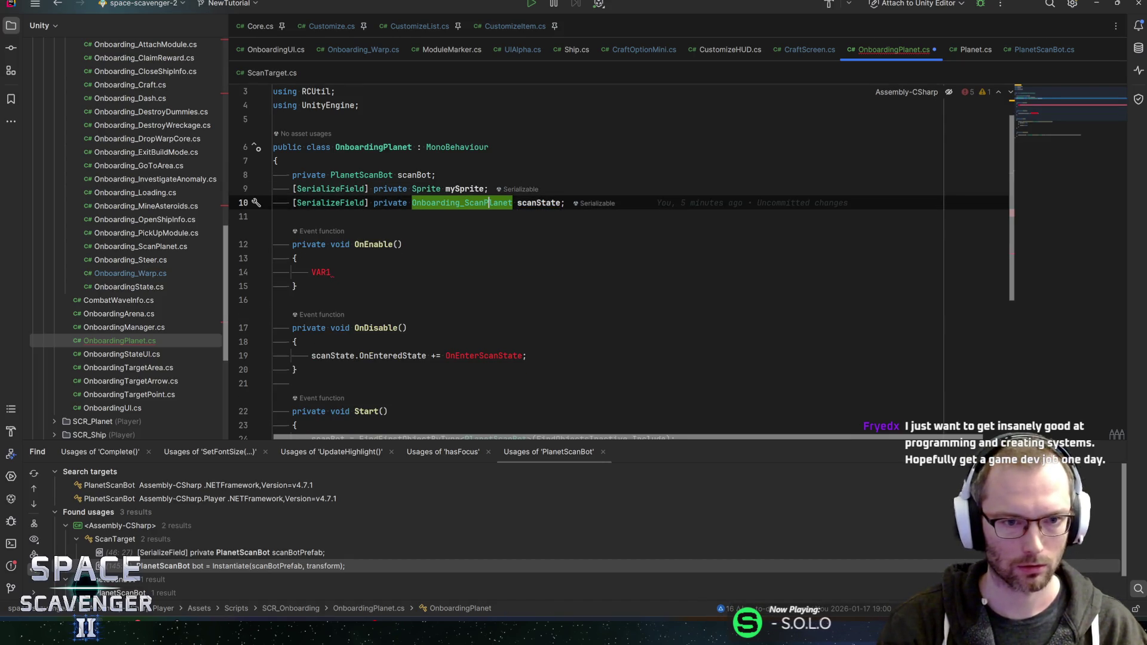
Duplicate the subscription for OnExitedState with OnExitScanState and paste both into OnEnable.
{"action": "left_click", "coordinate": [527, 356]}
{"action": "key", "text": "ctrl+d"}
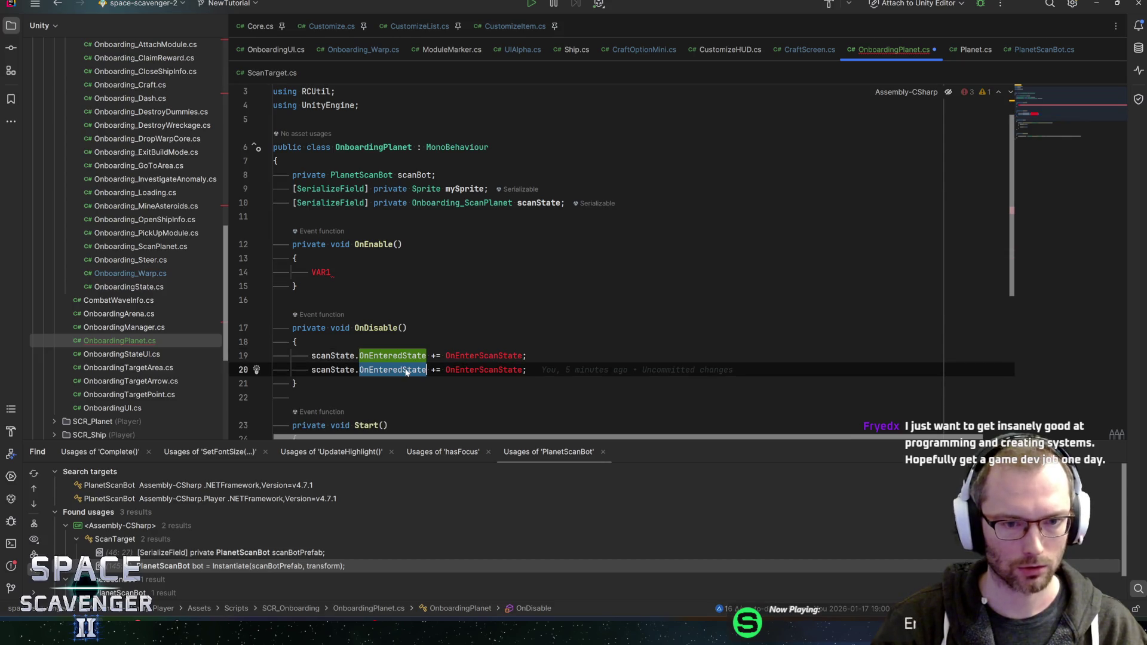
{"action": "type", "text": "nExi"}
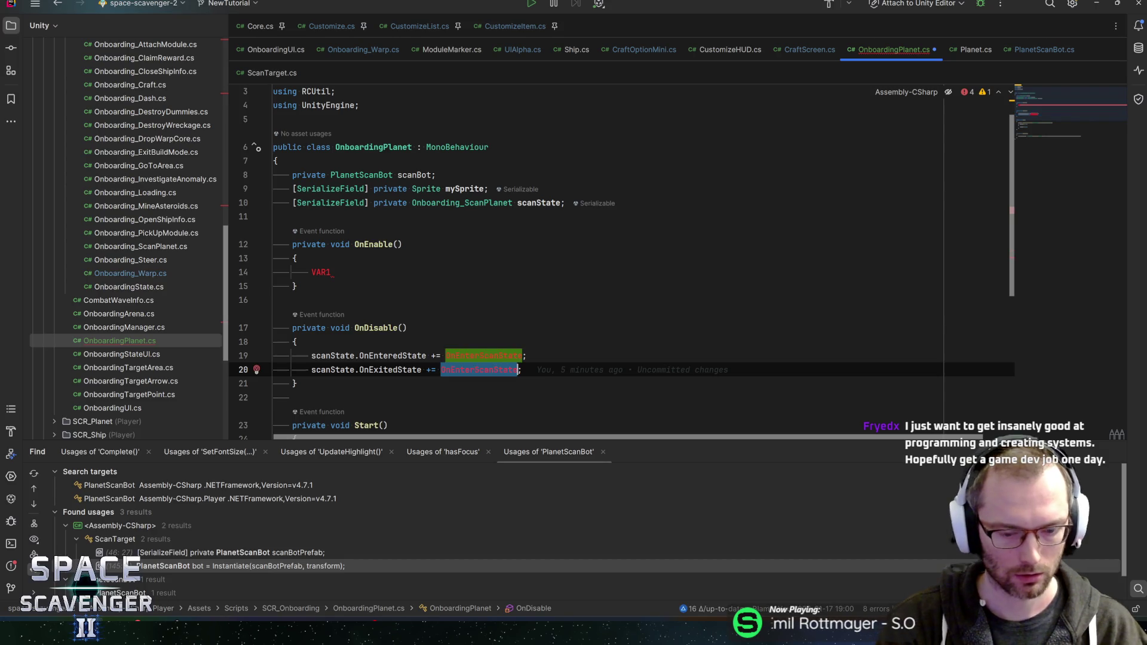
{"action": "type", "text": "OnExi"}
{"action": "type", "text": "ScanS"}
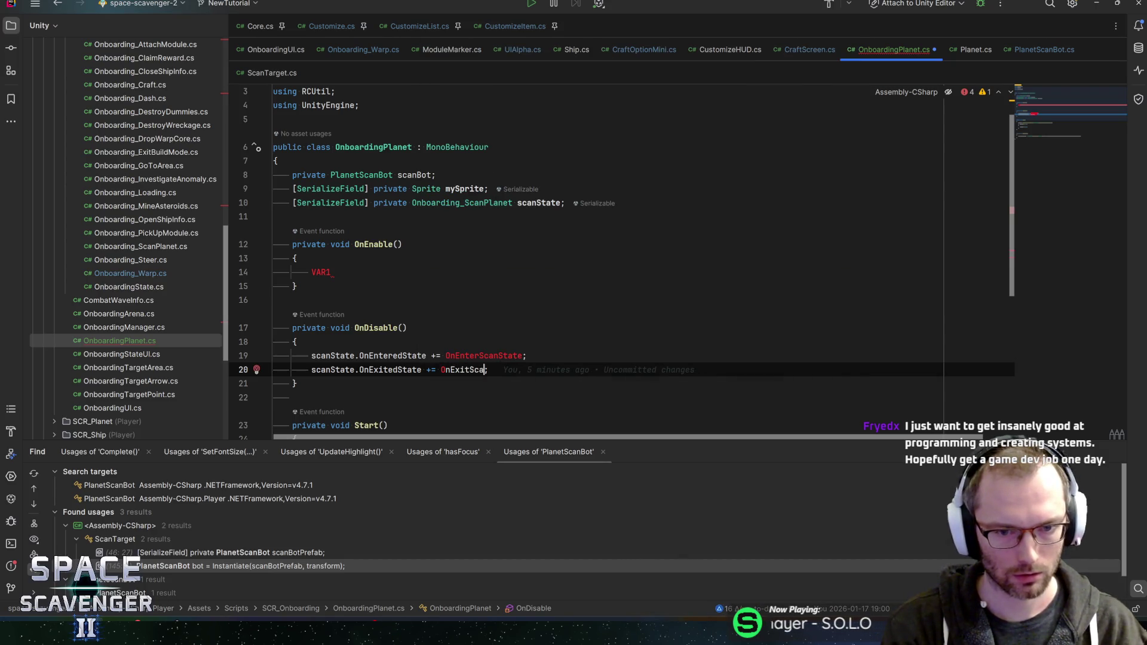
{"action": "type", "text": "tate"}
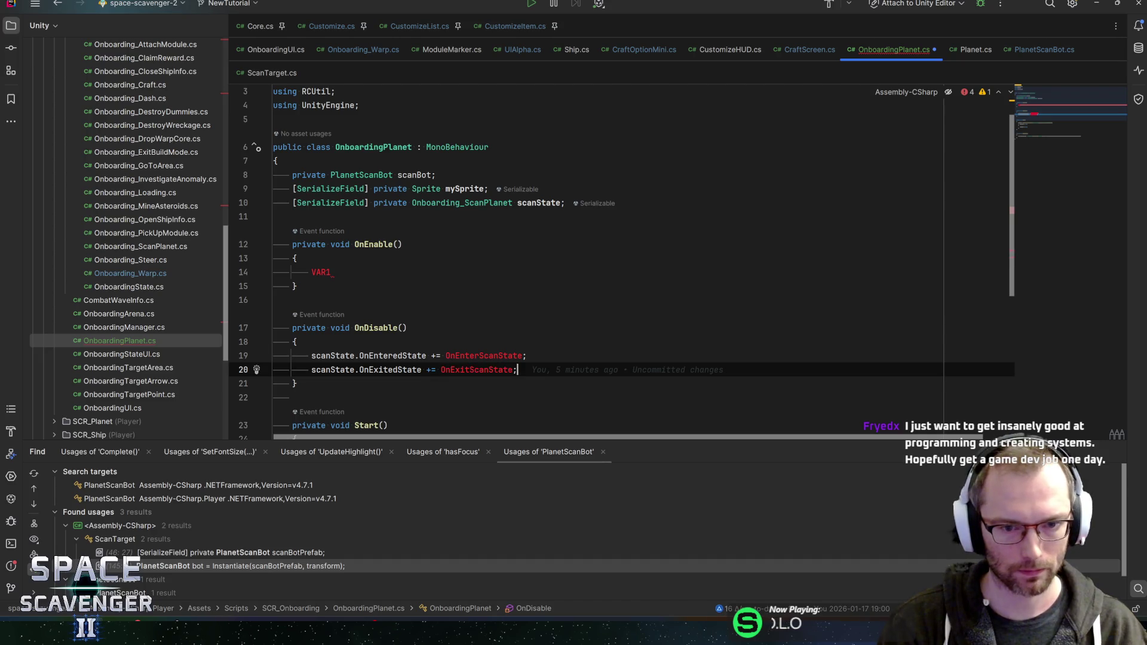
{"action": "key", "text": "shift+Up"}
{"action": "key", "text": "ctrl+c"}
{"action": "key", "text": "Up"}
{"action": "key", "text": "Up"}
{"action": "key", "text": "Up"}
{"action": "key", "text": "ctrl+v"}
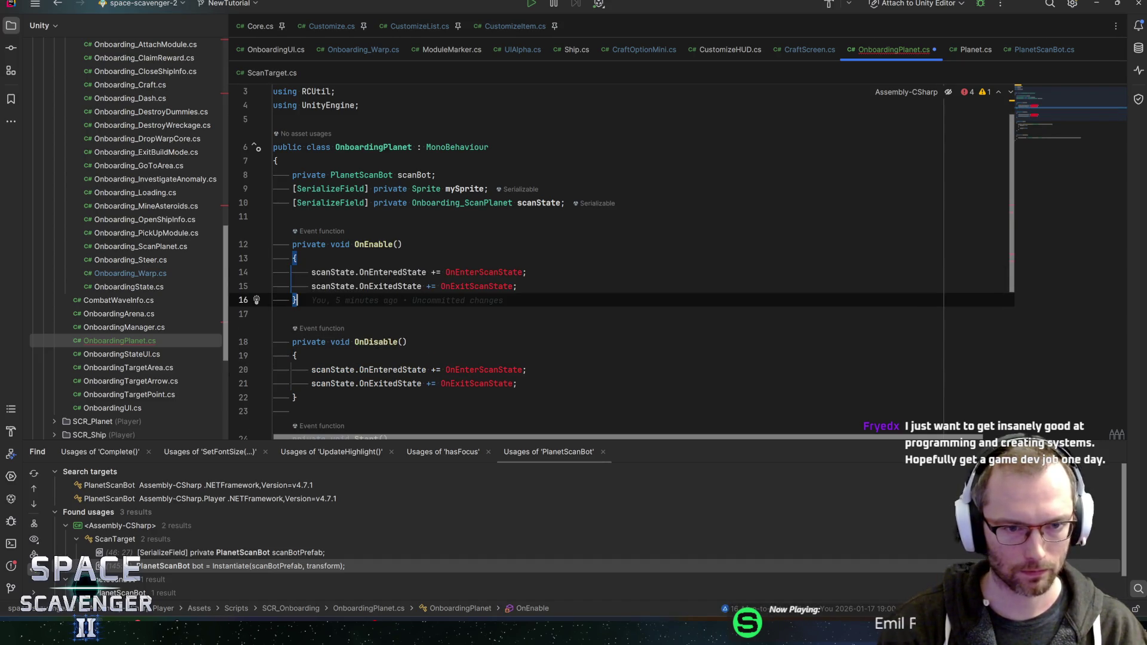
Change both OnDisable subscriptions from += to -= so they unsubscribe.
{"action": "left_click", "coordinate": [435, 370]}
{"action": "key", "text": "BackSpace"}
{"action": "type", "text": "-"}
{"action": "left_click", "coordinate": [430, 384]}
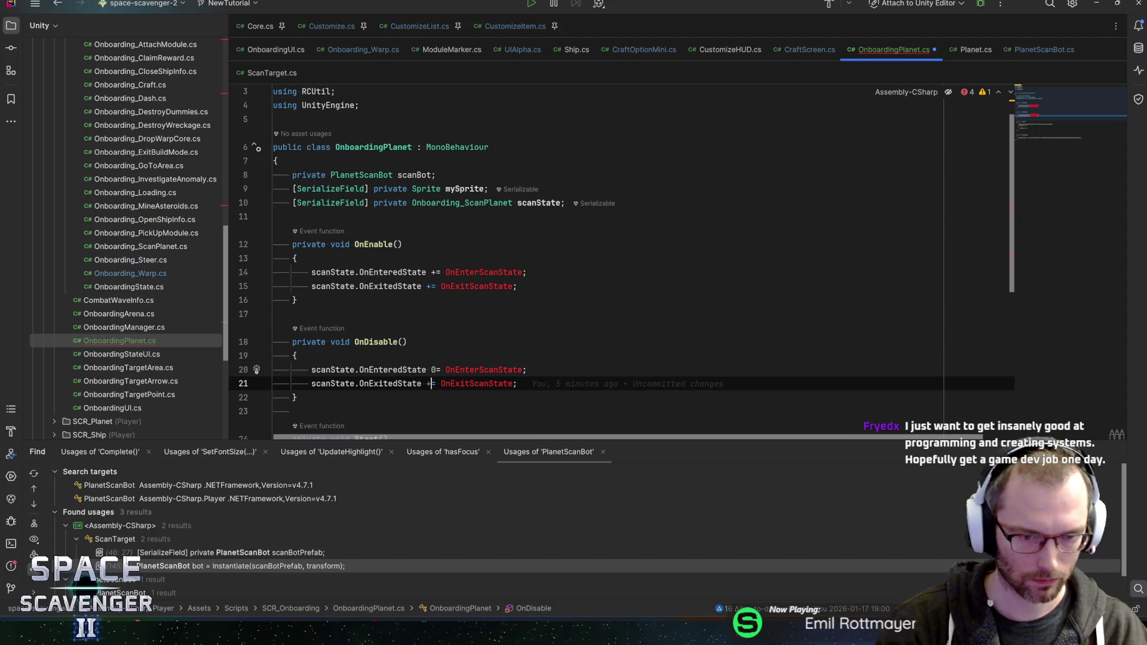
{"action": "key", "text": "BackSpace"}
{"action": "type", "text": "-"}
{"action": "left_click", "coordinate": [435, 370]}
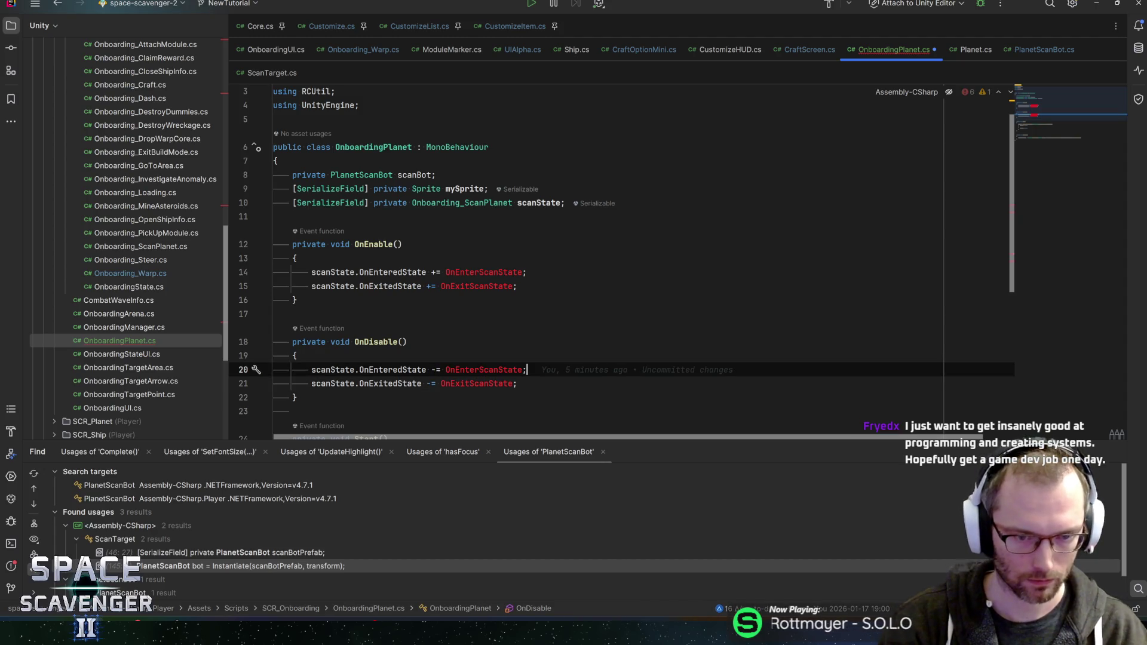
Add a private void OnEnterScanState() method after OnDisable.
{"action": "double_click", "coordinate": [484, 271]}
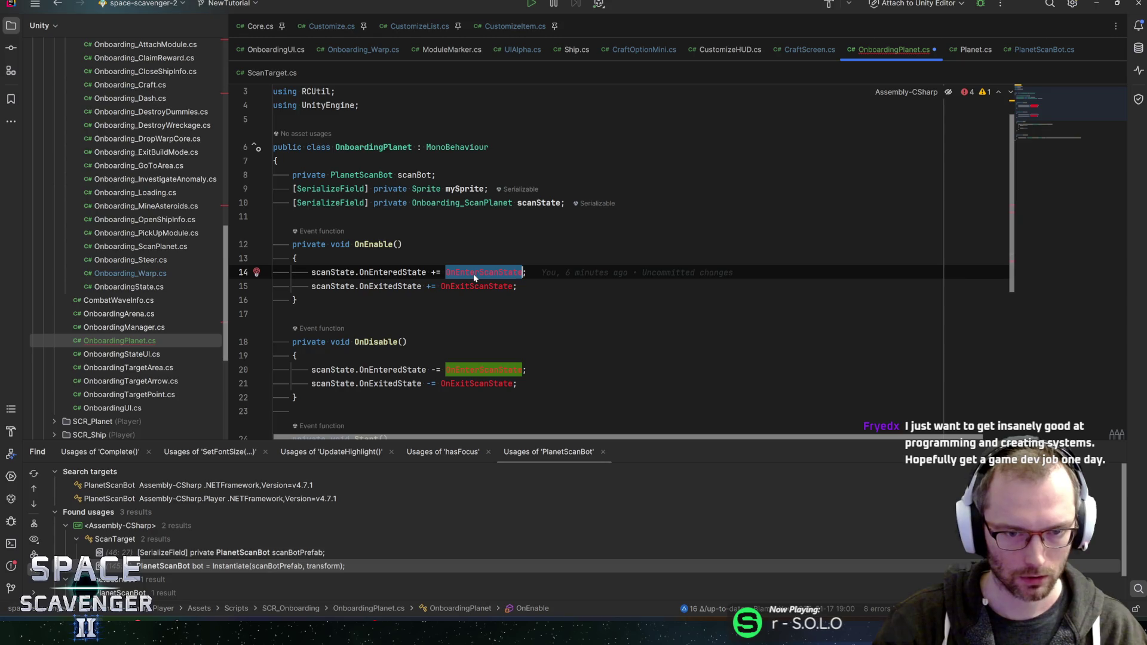
{"action": "scroll", "coordinate": [475, 278], "scroll_direction": "down", "scroll_amount": 4}
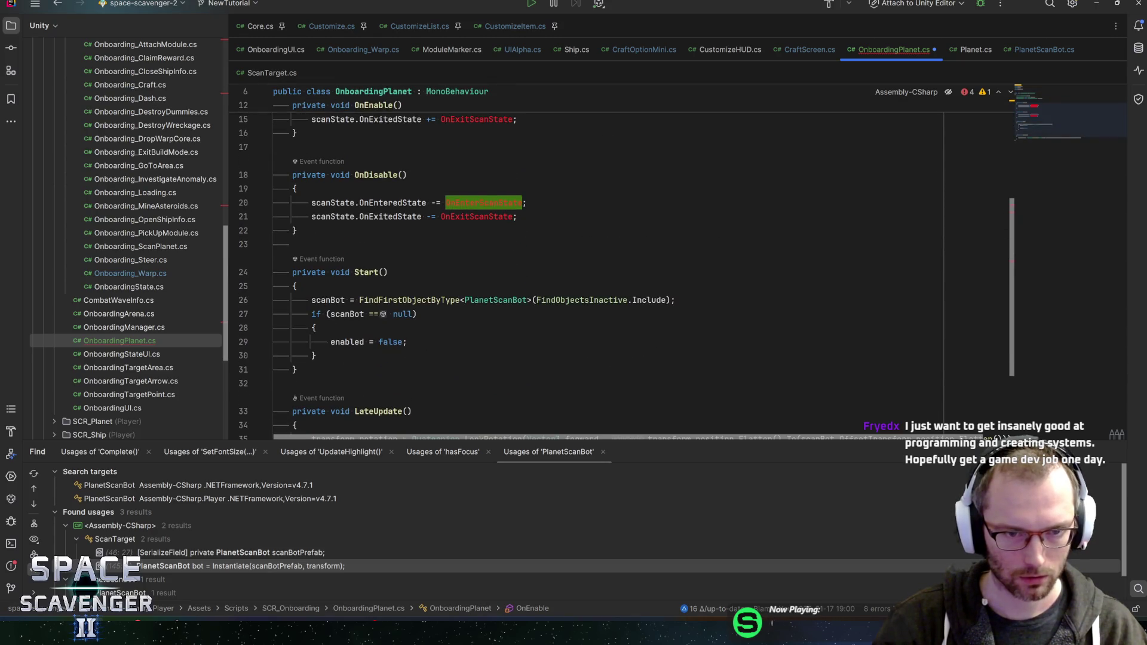
{"action": "left_click", "coordinate": [335, 231]}
{"action": "key", "text": "Return"}
{"action": "key", "text": "Return"}
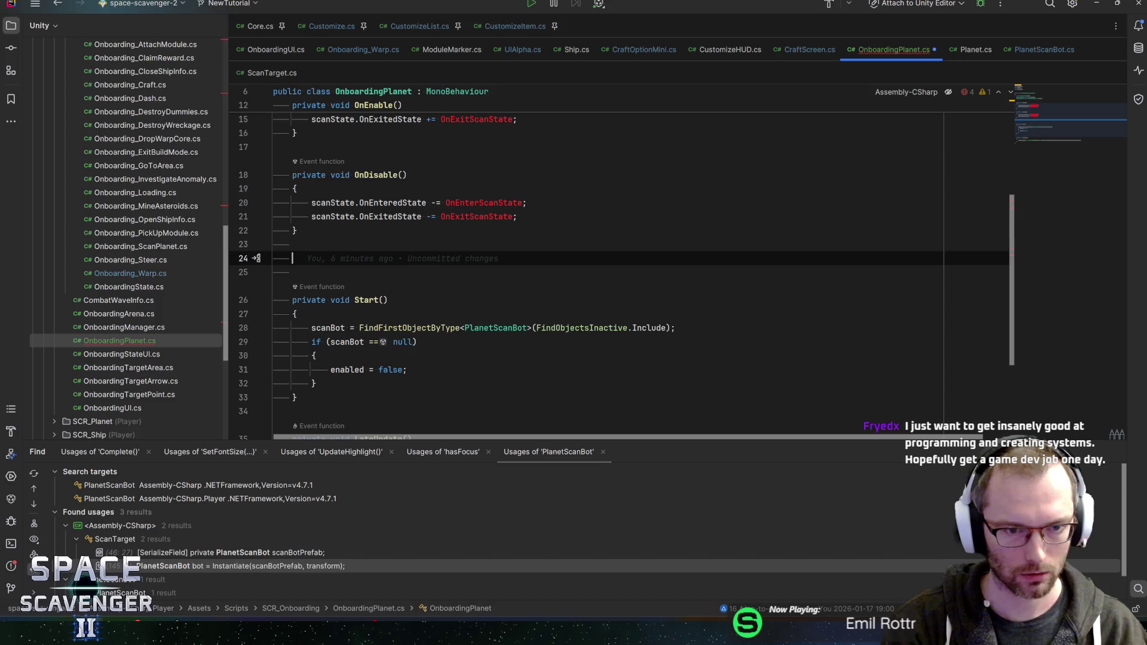
{"action": "type", "text": "private voie"}
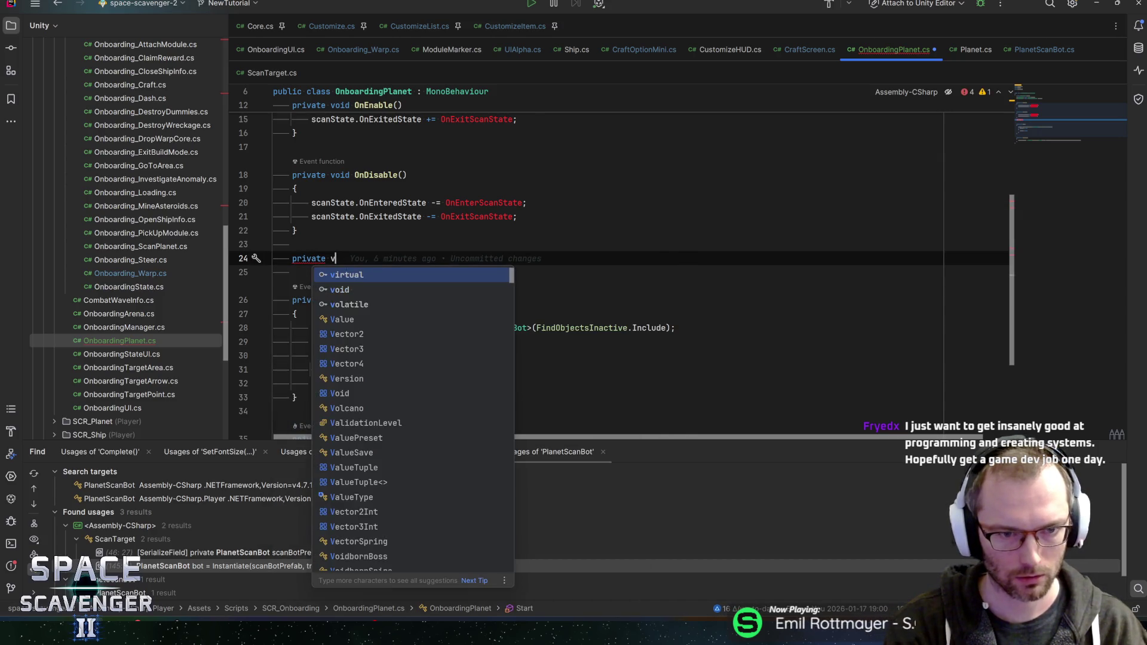
{"action": "key", "text": "BackSpace"}
{"action": "key", "text": "BackSpace"}
{"action": "type", "text": "d OnEnterScanState()"}
{"action": "key", "text": "Return"}
Add a private void OnExitScanState() method below it.
{"action": "key", "text": "Down"}
{"action": "key", "text": "End"}
{"action": "key", "text": "Return"}
{"action": "key", "text": "Return"}
{"action": "type", "text": "private void "}
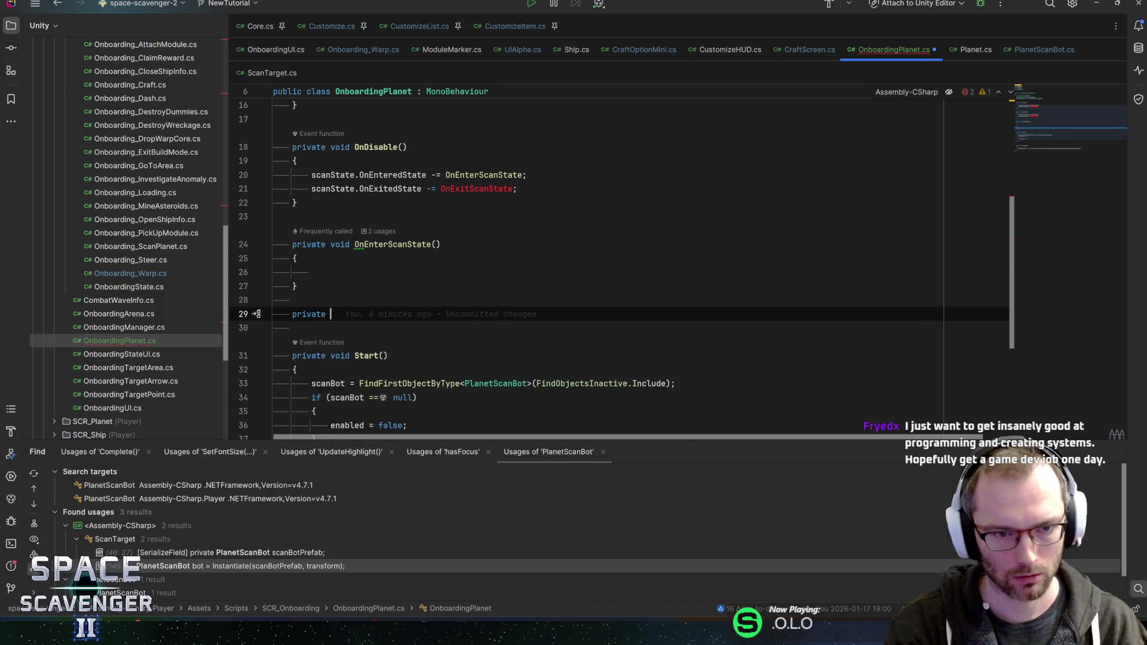
{"action": "type", "text": "OnExi"}
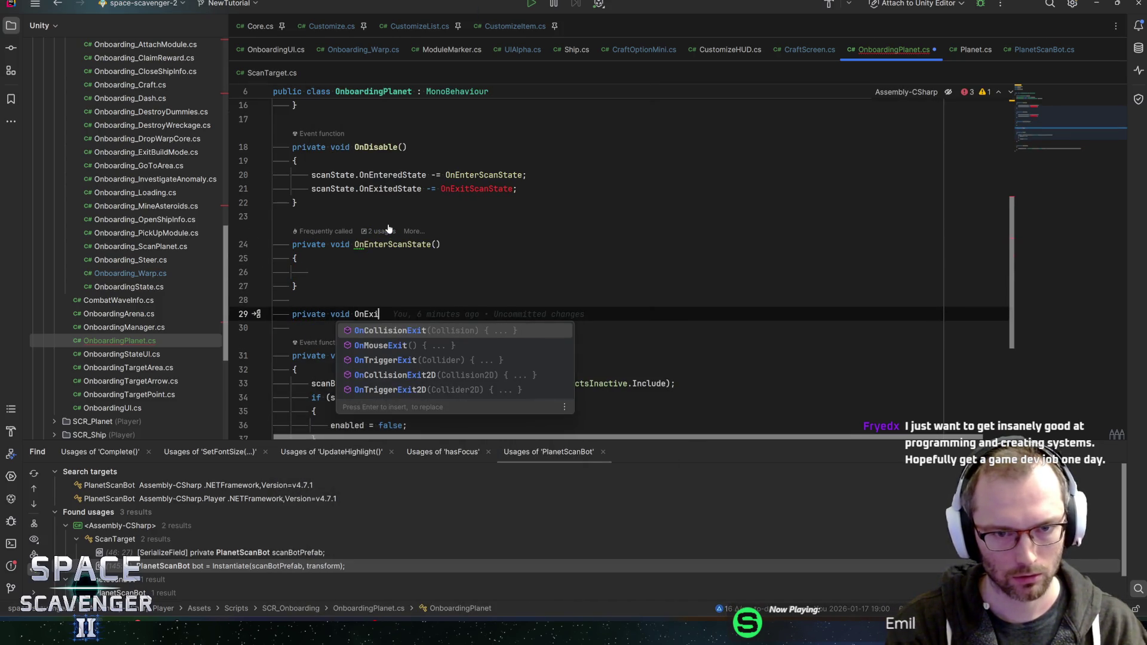
{"action": "type", "text": "tScanState("}
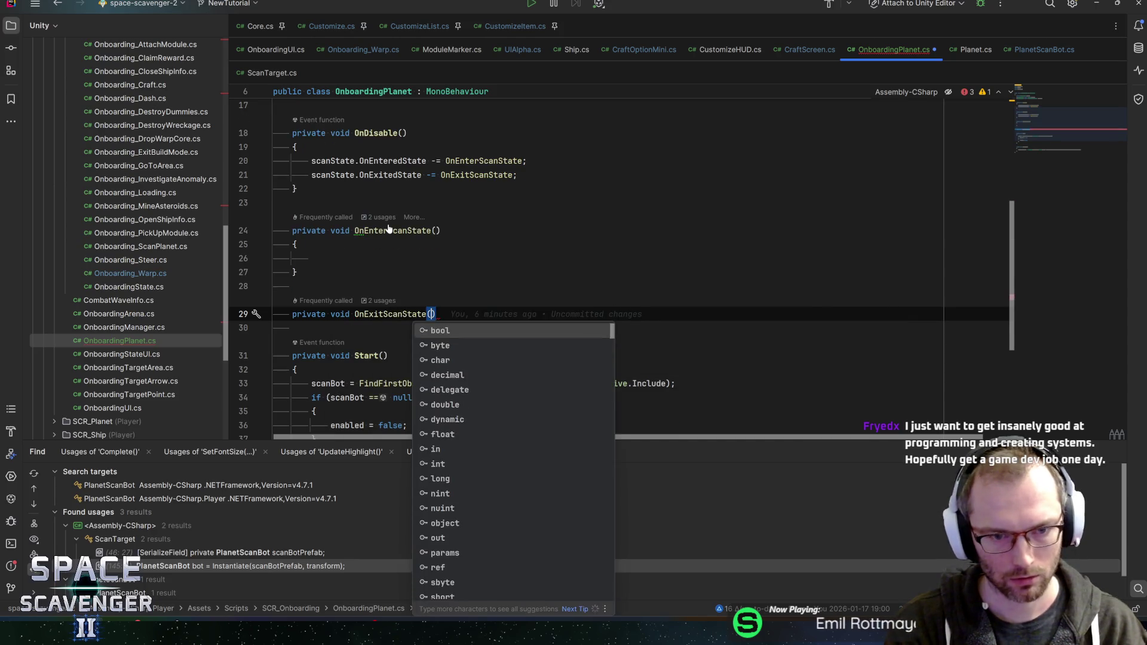
{"action": "type", "text": ")"}
{"action": "key", "text": "Return"}
{"action": "type", "text": "{"}
{"action": "key", "text": "Return"}
Change mySprite's type to SpriteRenderer and set mySprite.enabled = false in OnExitScanState.
{"action": "type", "text": "mySprite.set"}
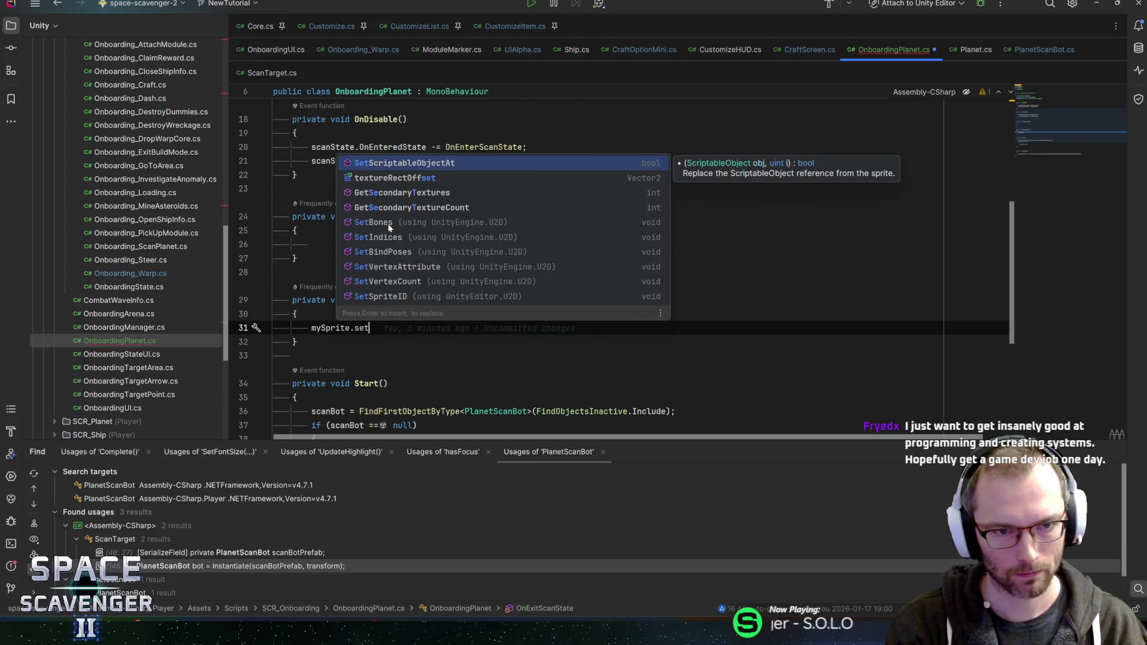
{"action": "key", "text": "BackSpace"}
{"action": "key", "text": "BackSpace"}
{"action": "key", "text": "BackSpace"}
{"action": "type", "text": "enabled"}
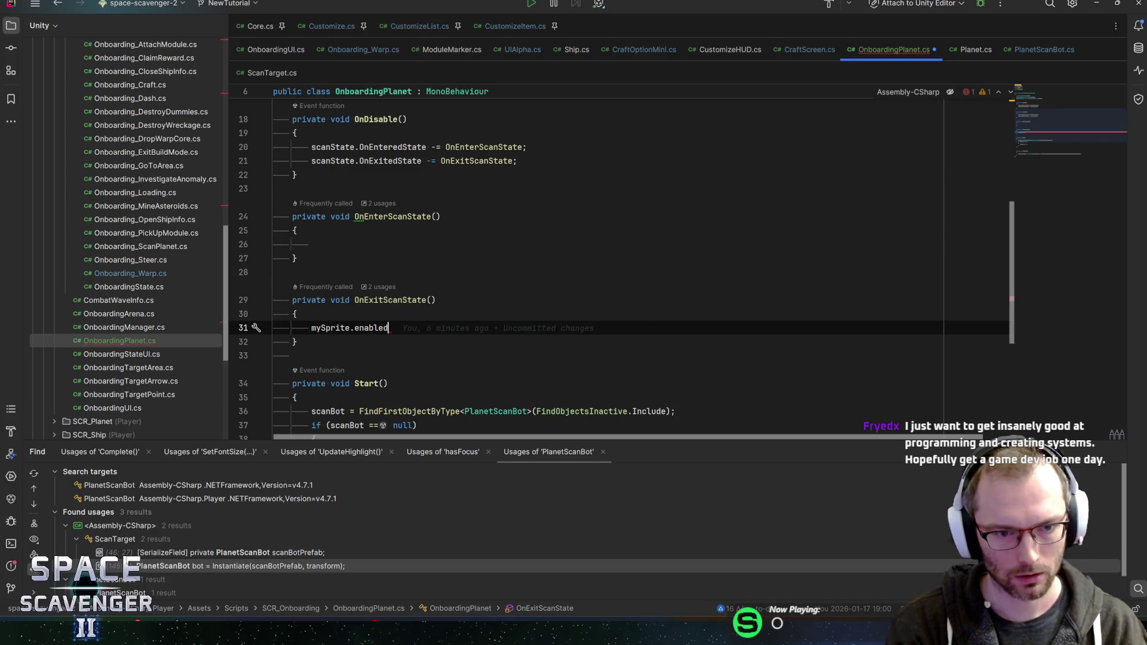
{"action": "type", "text": " ="}
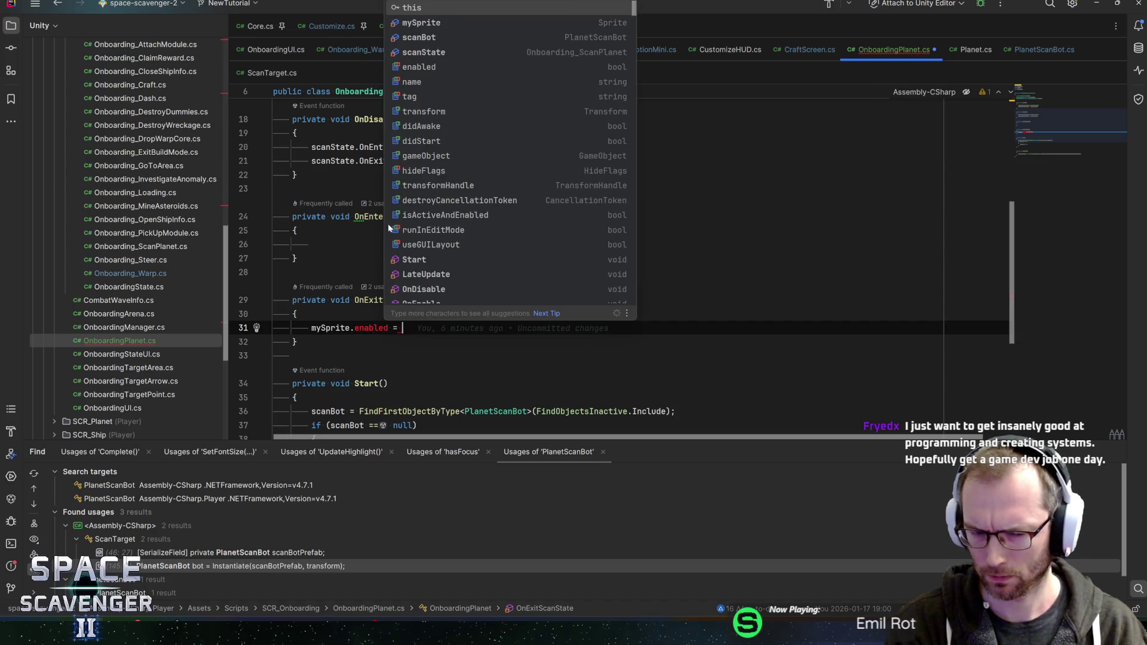
{"action": "left_click", "coordinate": [325, 190]}
{"action": "scroll", "coordinate": [389, 223], "scroll_direction": "up", "scroll_amount": 4}
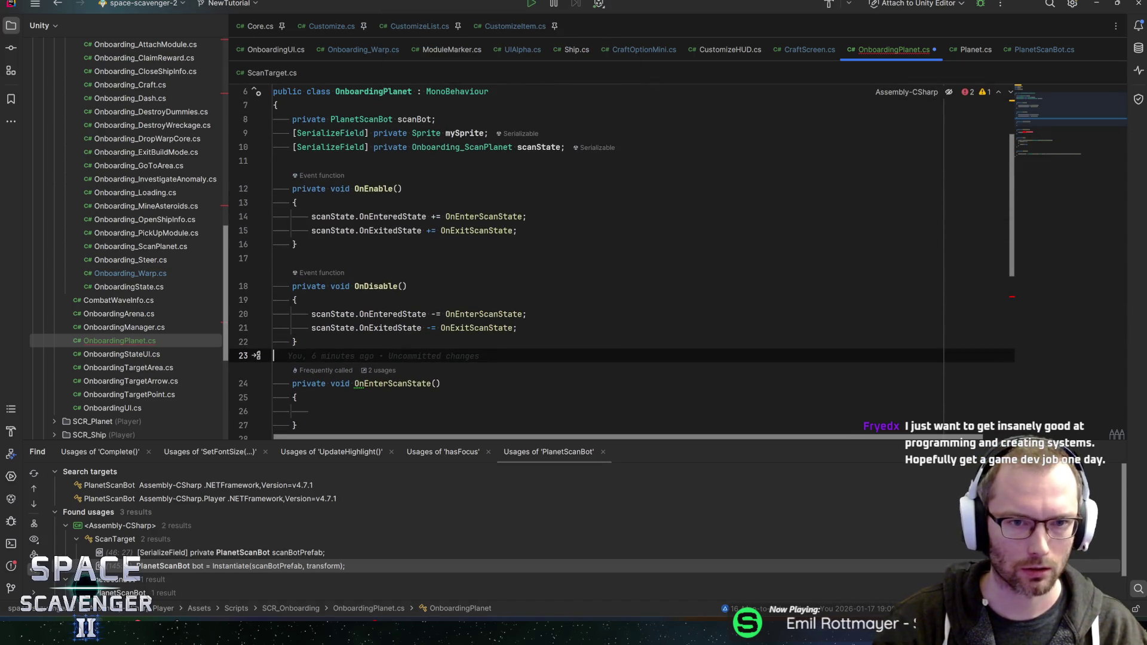
{"action": "double_click", "coordinate": [426, 132]}
{"action": "type", "text": "SpriteRenderer"}
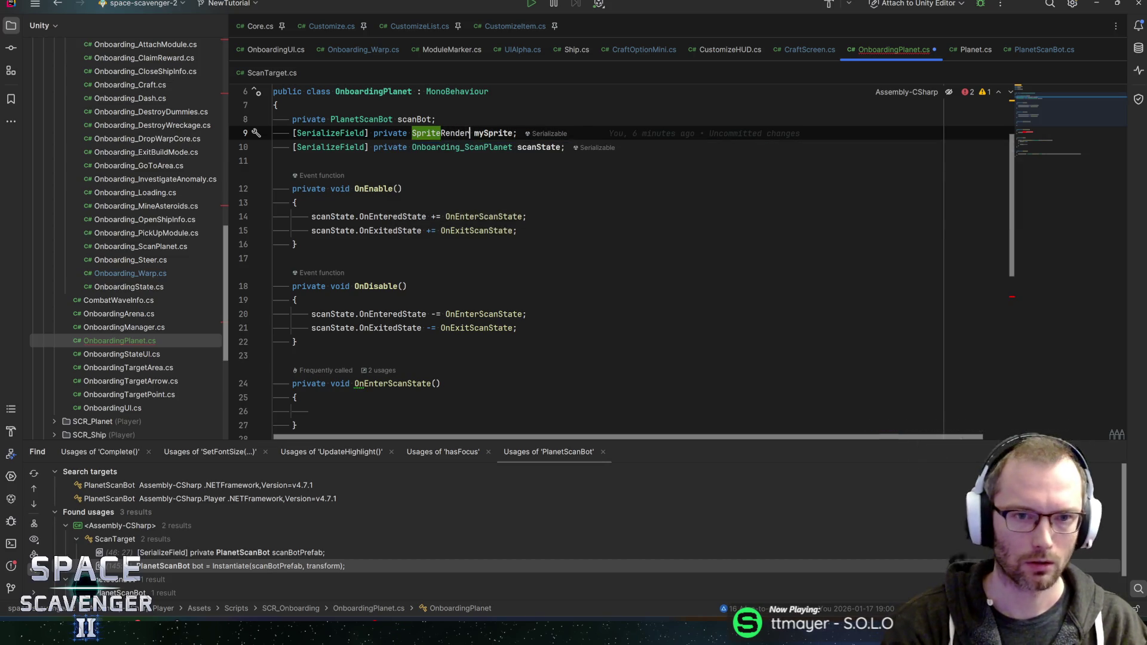
{"action": "scroll", "coordinate": [597, 269], "scroll_direction": "down", "scroll_amount": 4}
{"action": "left_click", "coordinate": [401, 327]}
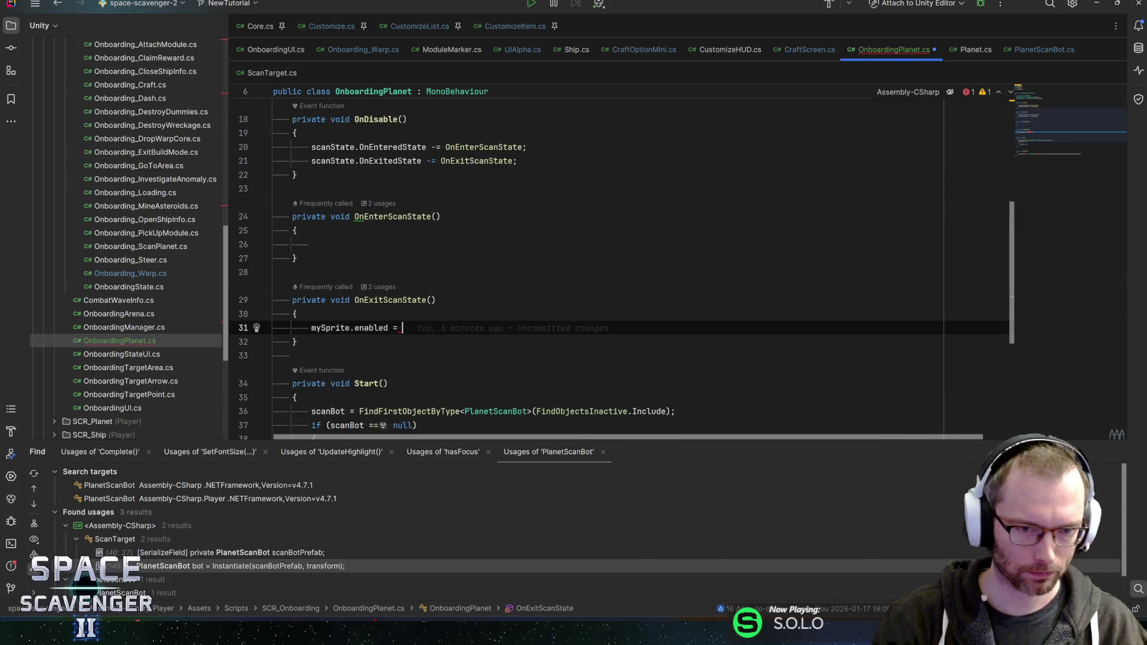
{"action": "type", "text": "false;"}
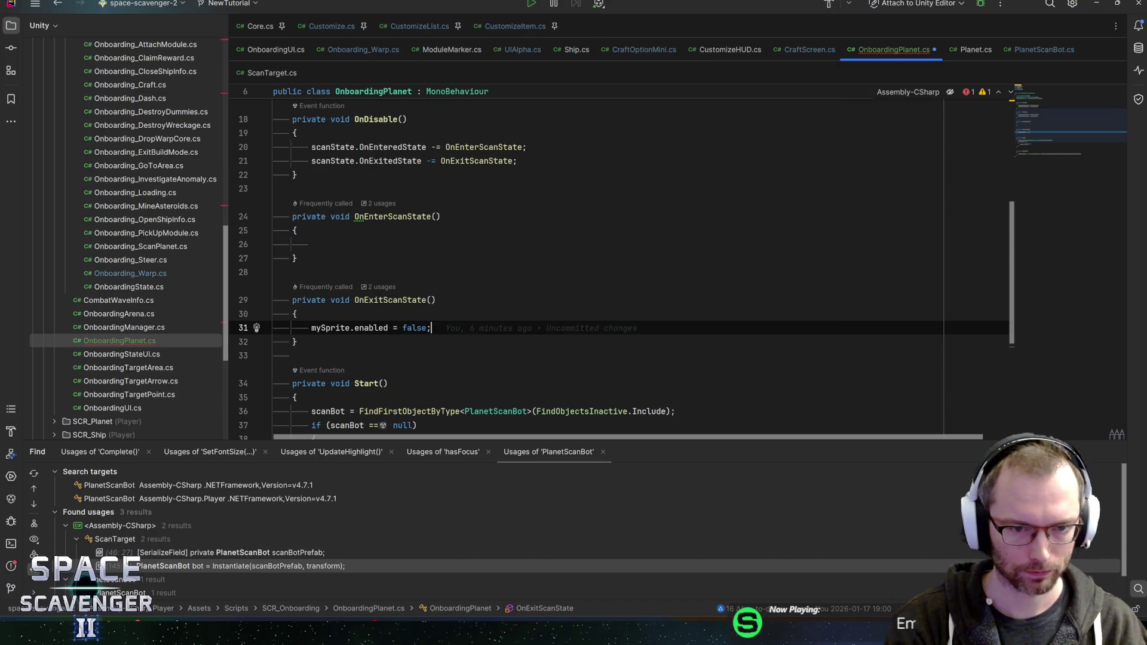
{"action": "key", "text": "Down"}
{"action": "key", "text": "Down"}
{"action": "key", "text": "Down"}
Hide the sprite at the start of Start with mySprite.enabled = false.
{"action": "key", "text": "Return"}
{"action": "type", "text": "mySprite="}
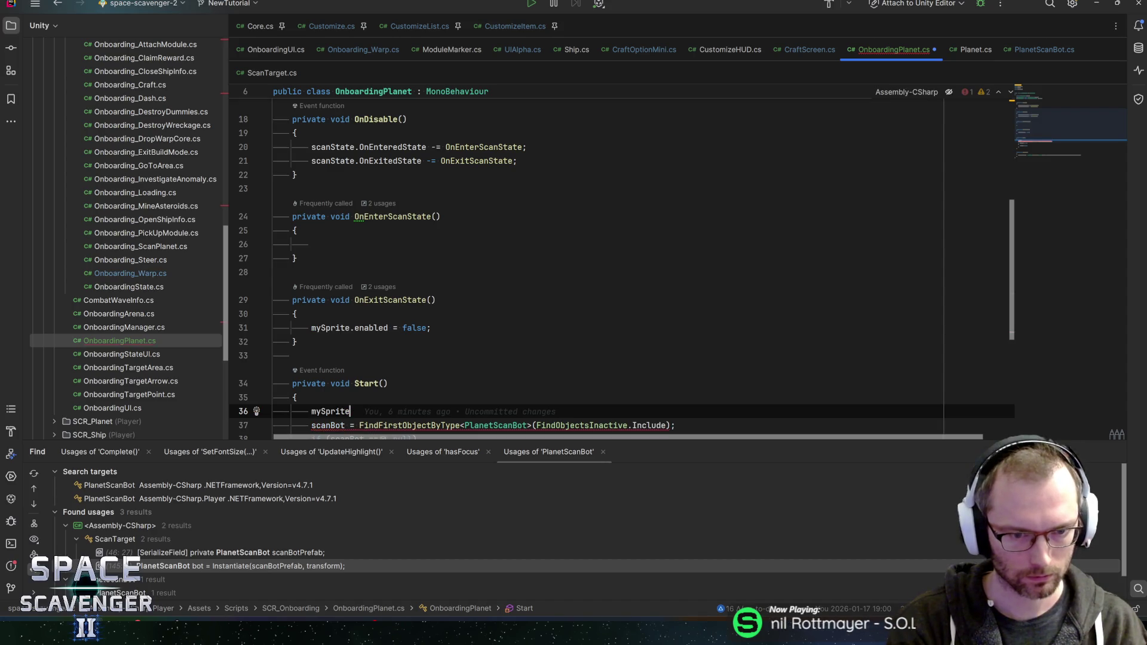
{"action": "type", "text": ".enabled =fa"}
{"action": "key", "text": "Return"}
{"action": "type", "text": ";"}
Copy that statement into OnEnterScanState with true instead of false, and save with Ctrl+S.
{"action": "left_click", "coordinate": [431, 328]}
{"action": "key", "text": "shift+Home"}
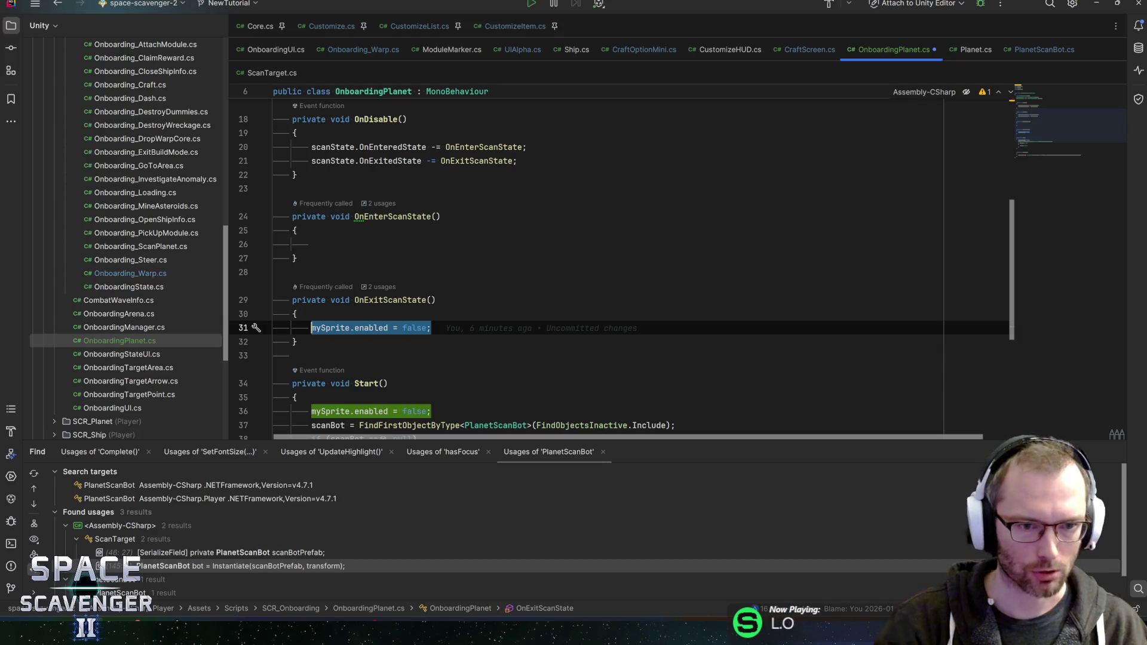
{"action": "key", "text": "ctrl+c"}
{"action": "left_click", "coordinate": [311, 244]}
{"action": "key", "text": "ctrl+v"}
{"action": "double_click", "coordinate": [414, 244]}
{"action": "type", "text": "t"}
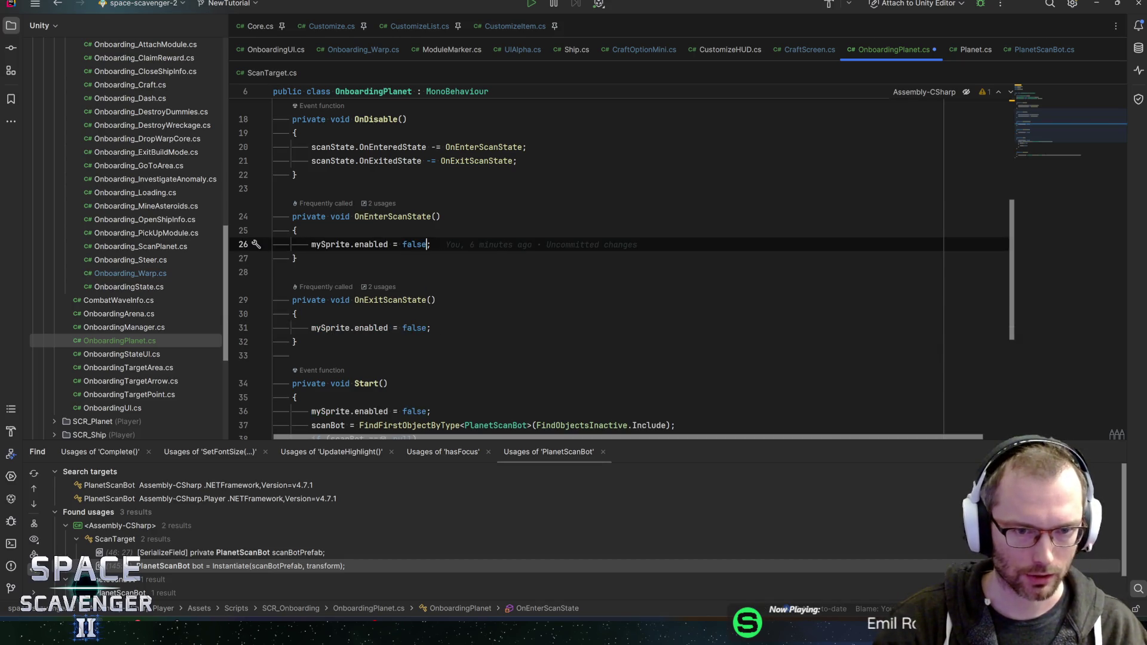
{"action": "type", "text": "r"}
{"action": "key", "text": "Return"}
{"action": "key", "text": "ctrl+s"}
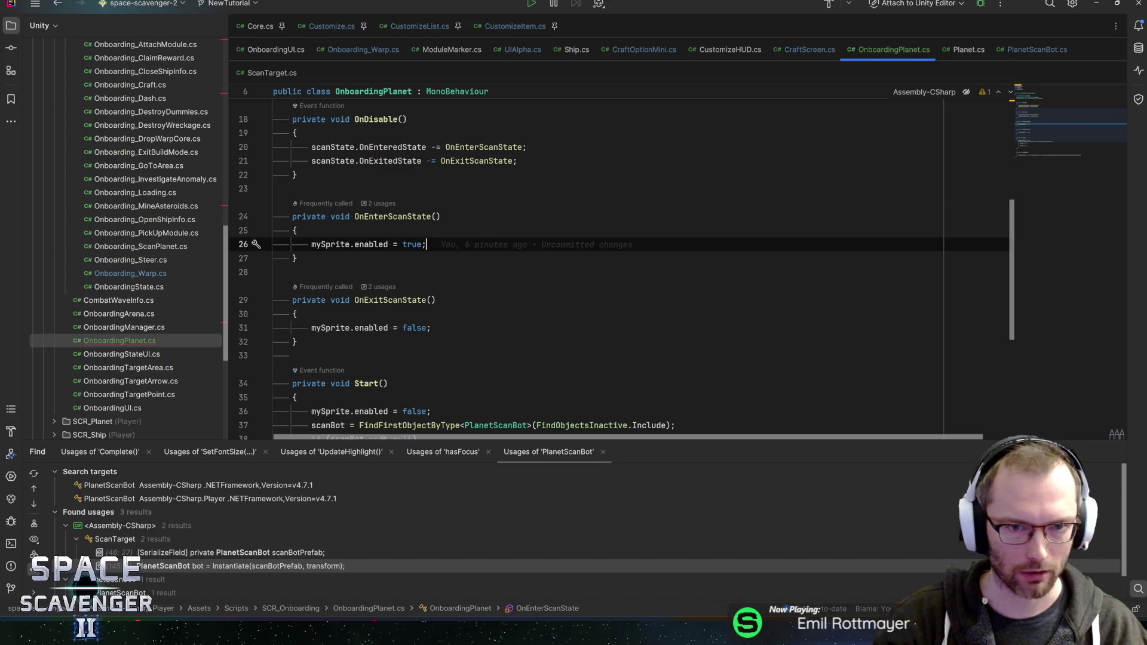
Review OnEnable, OnExitScanState and every mySprite usage in OnboardingPlanet.cs, then return to Unity.
{"action": "left_click", "coordinate": [295, 258]}
{"action": "scroll", "coordinate": [621, 263], "scroll_direction": "up", "scroll_amount": 5}
{"action": "left_click", "coordinate": [296, 238]}
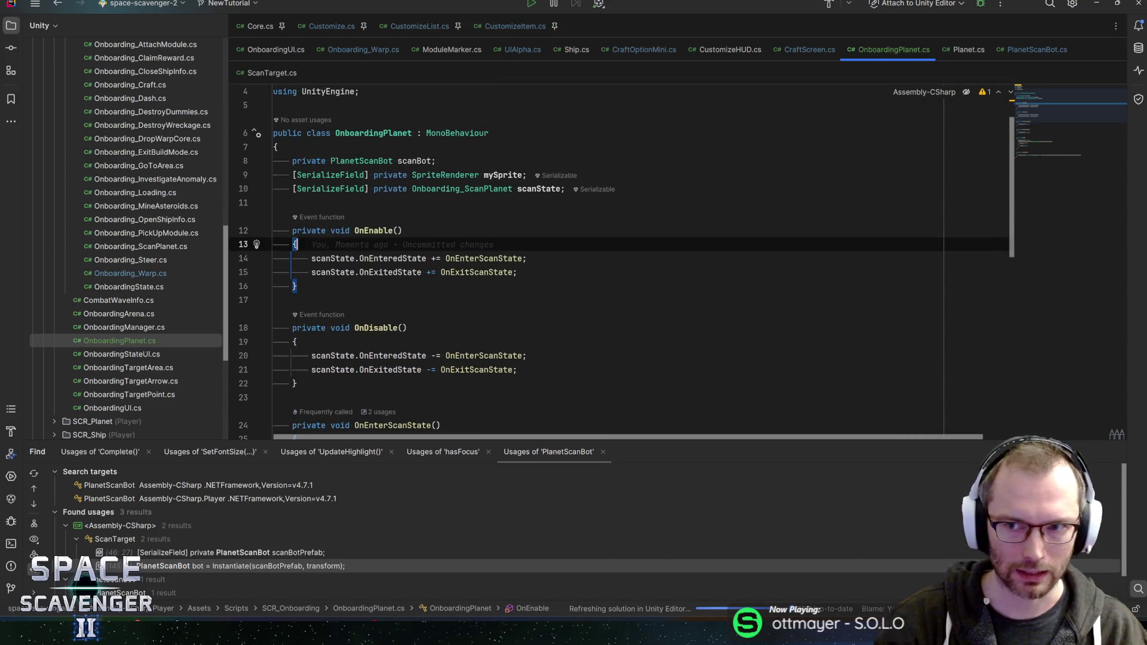
{"action": "scroll", "coordinate": [622, 263], "scroll_direction": "up", "scroll_amount": 1}
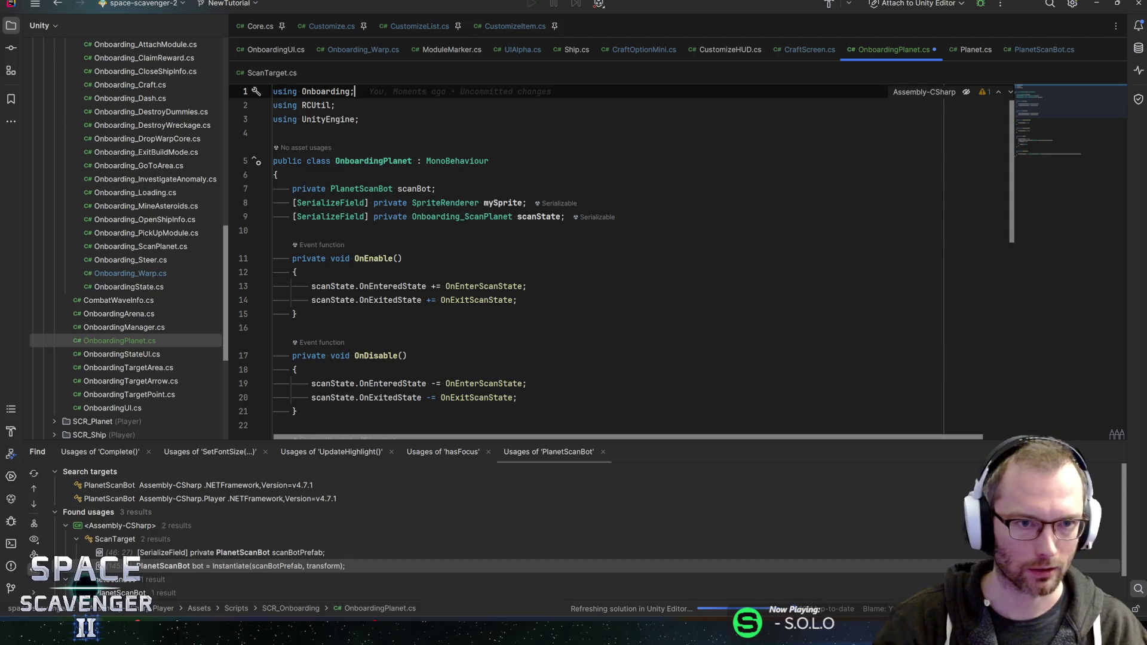
{"action": "scroll", "coordinate": [621, 263], "scroll_direction": "down", "scroll_amount": 5}
{"action": "scroll", "coordinate": [621, 263], "scroll_direction": "down", "scroll_amount": 1}
{"action": "left_click", "coordinate": [433, 269]}
{"action": "scroll", "coordinate": [621, 263], "scroll_direction": "down", "scroll_amount": 5}
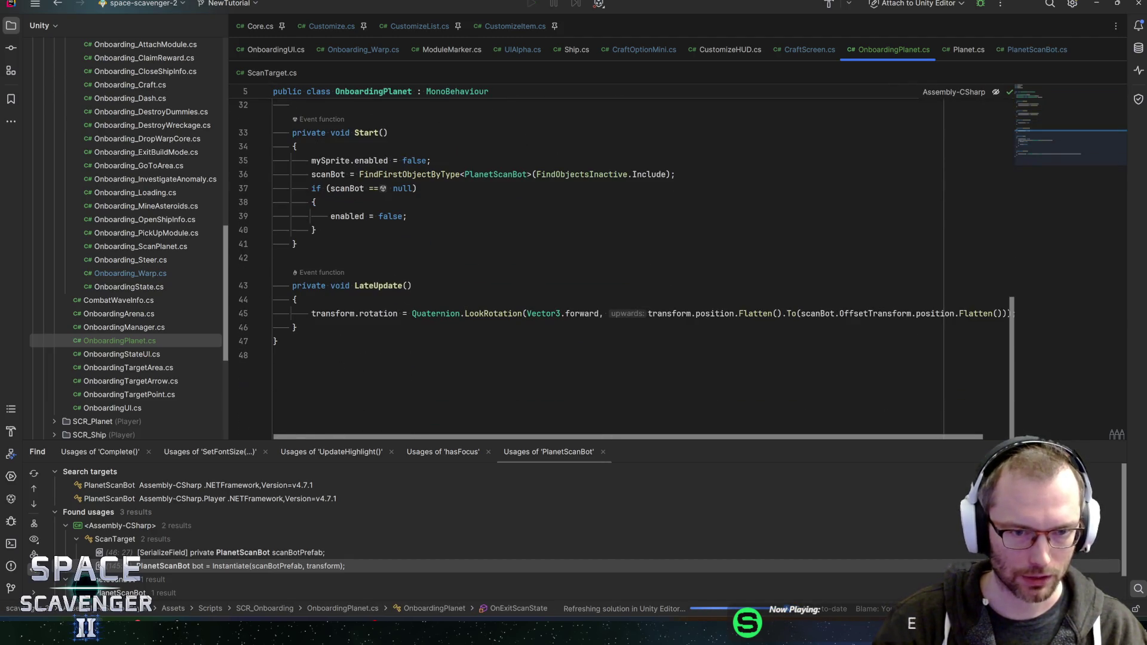
{"action": "scroll", "coordinate": [621, 263], "scroll_direction": "up", "scroll_amount": 9}
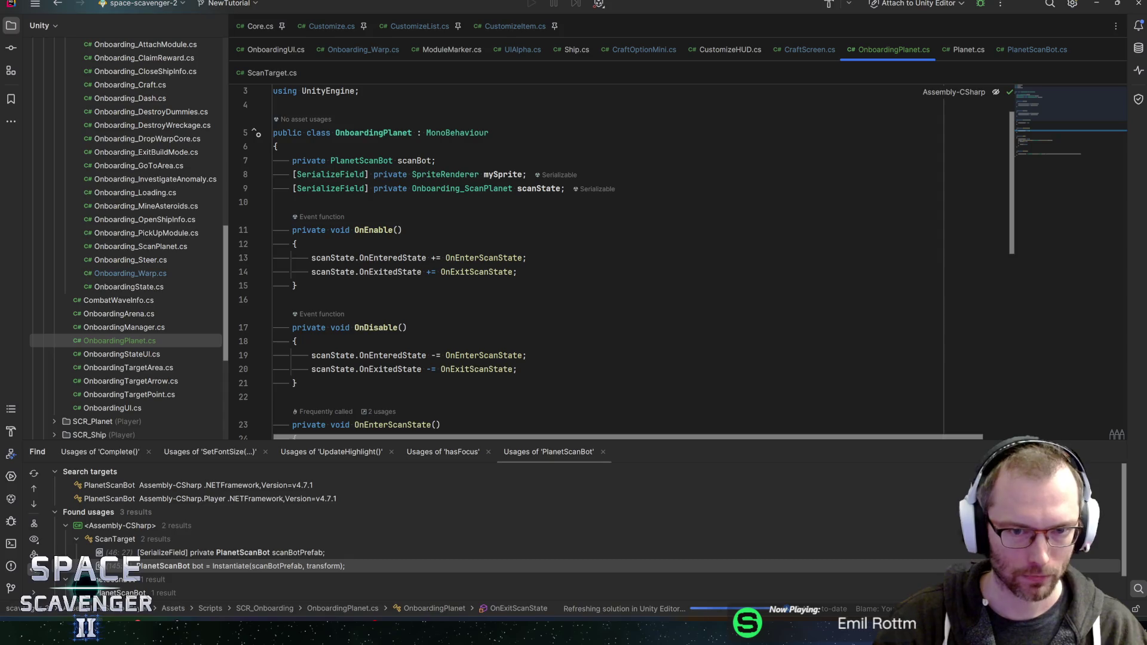
{"action": "left_click", "coordinate": [527, 257]}
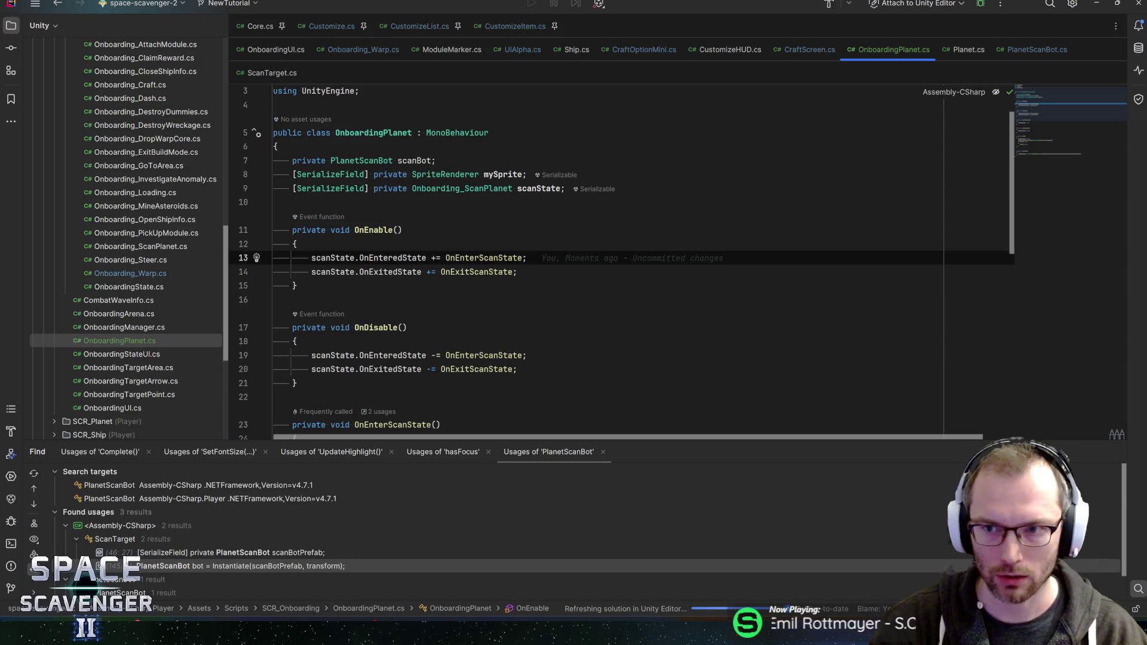
{"action": "scroll", "coordinate": [622, 263], "scroll_direction": "up", "scroll_amount": 1}
{"action": "left_click", "coordinate": [398, 189]}
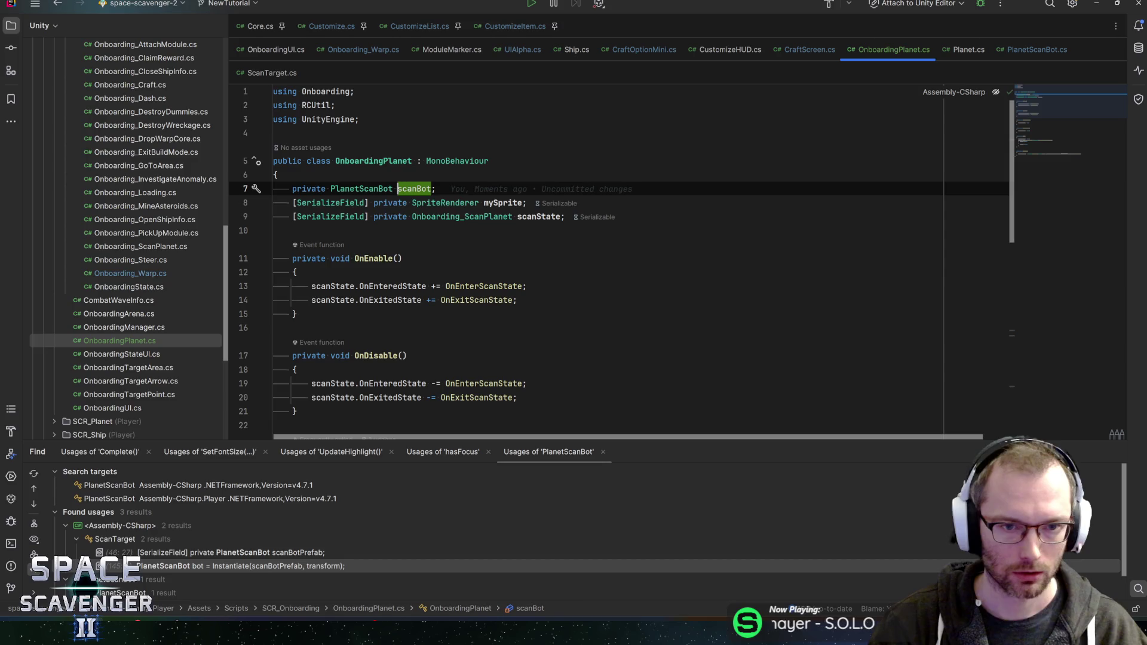
{"action": "left_click", "coordinate": [503, 202]}
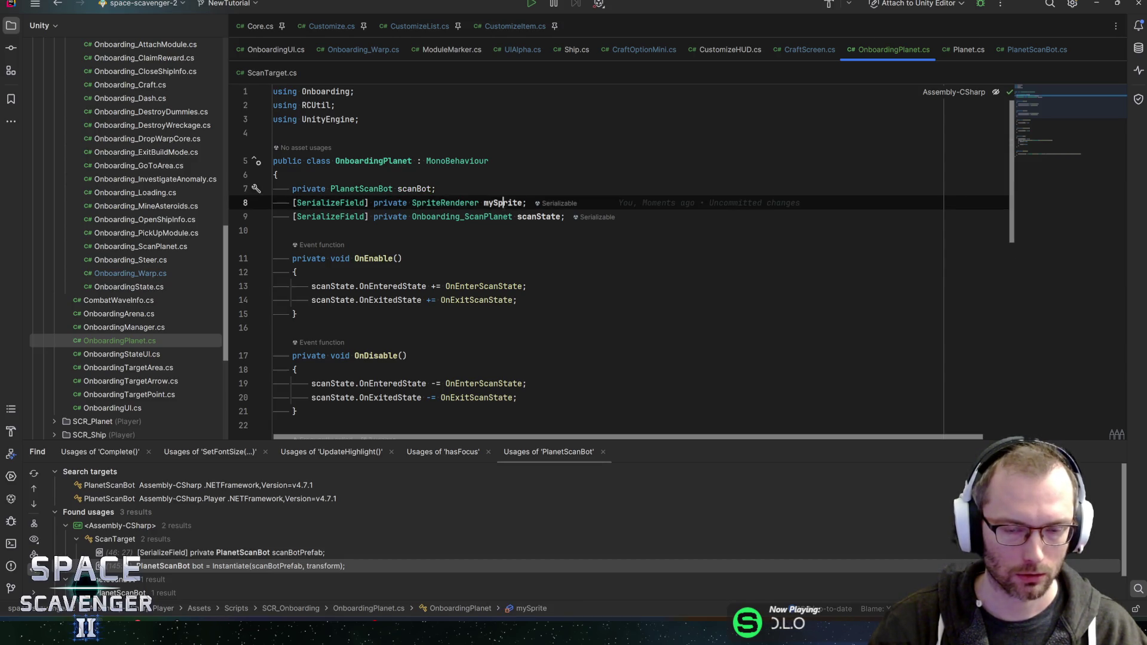
{"action": "scroll", "coordinate": [503, 202], "scroll_direction": "down", "scroll_amount": 10}
{"action": "scroll", "coordinate": [621, 263], "scroll_direction": "up", "scroll_amount": 10}
{"action": "scroll", "coordinate": [621, 263], "scroll_direction": "down", "scroll_amount": 5}
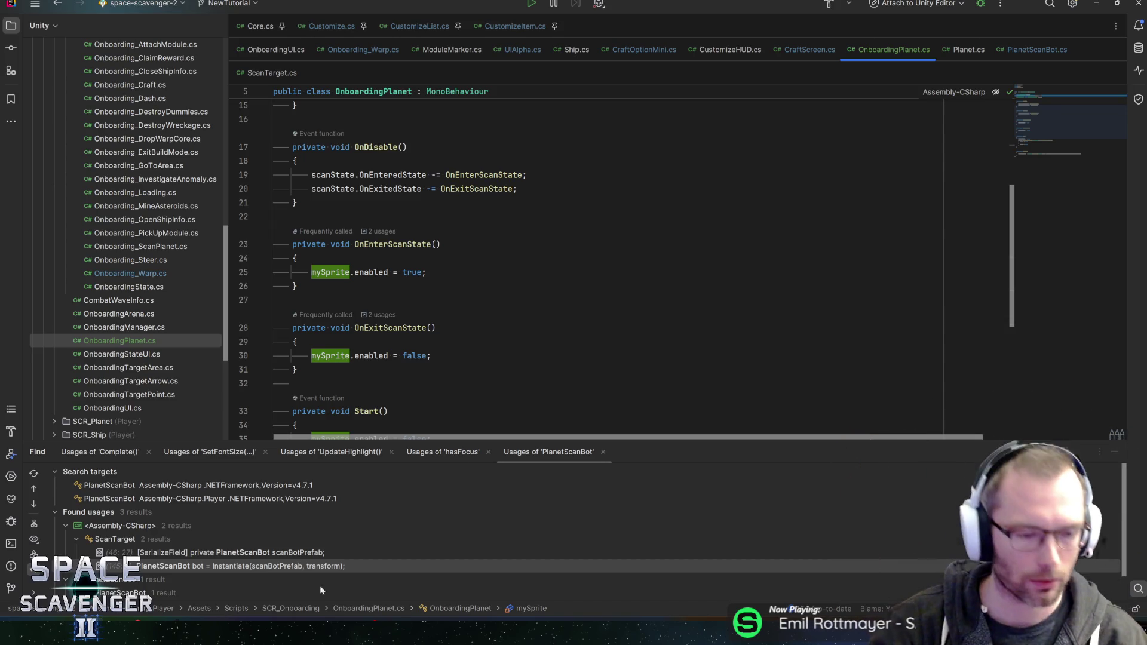
{"action": "key", "text": "alt+Tab"}
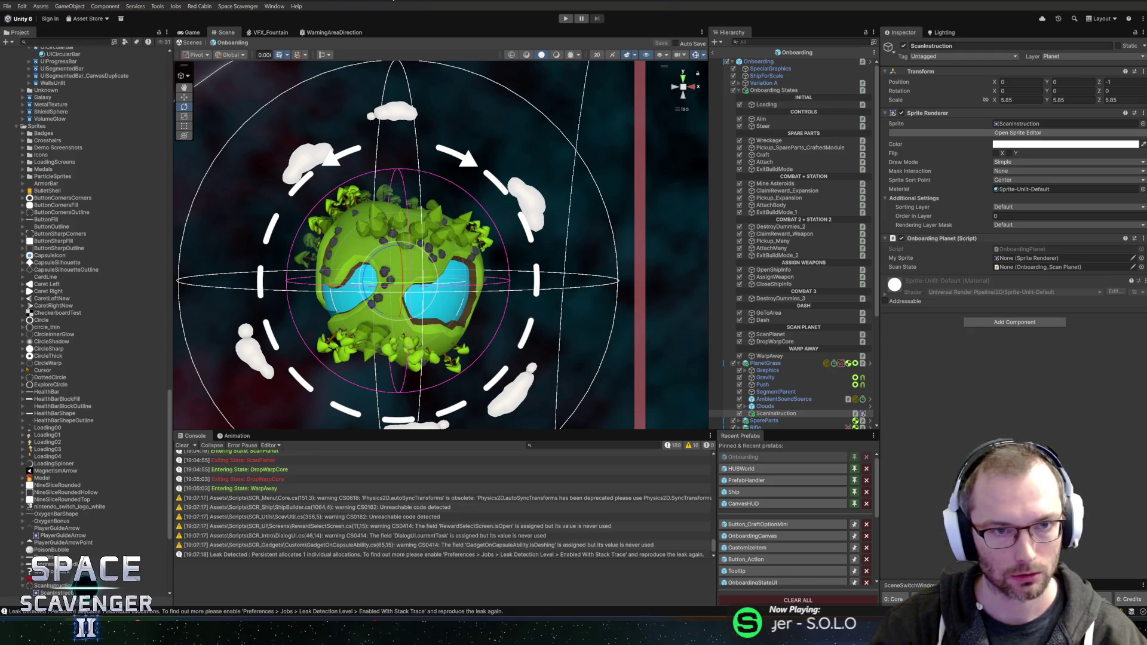
Search for and open the ScanSegment prefab, then select ScanSegmentParent's ScanSegment script.
{"action": "left_click", "coordinate": [59, 42]}
{"action": "type", "text": "scan"}
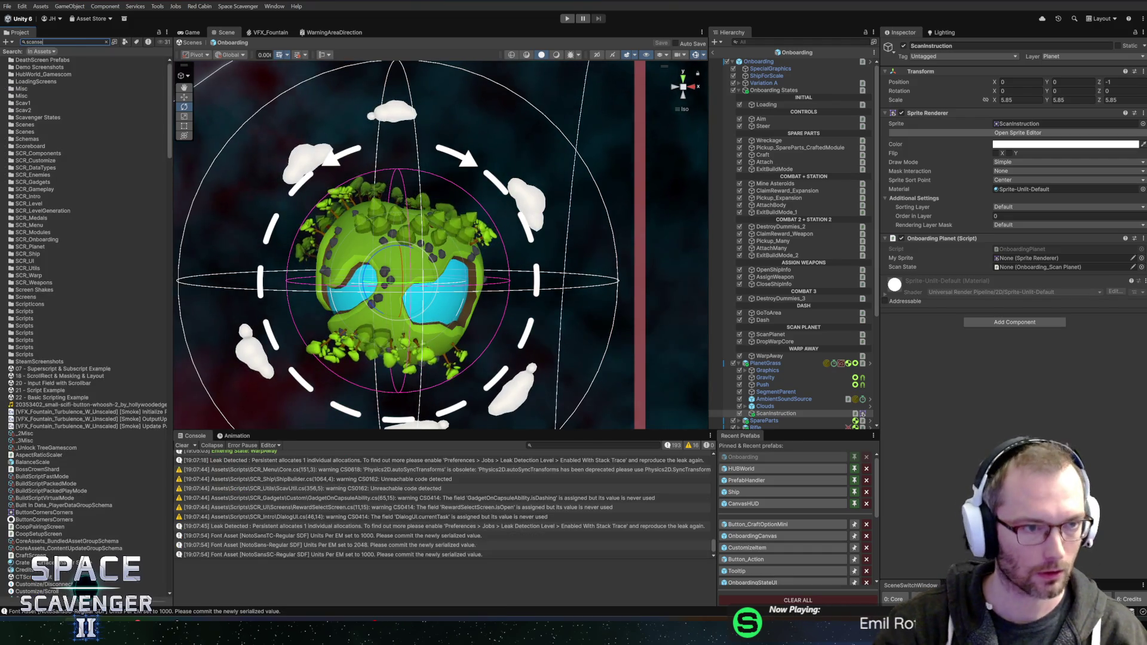
{"action": "type", "text": "se"}
{"action": "left_click", "coordinate": [12, 60]}
{"action": "double_click", "coordinate": [12, 60]}
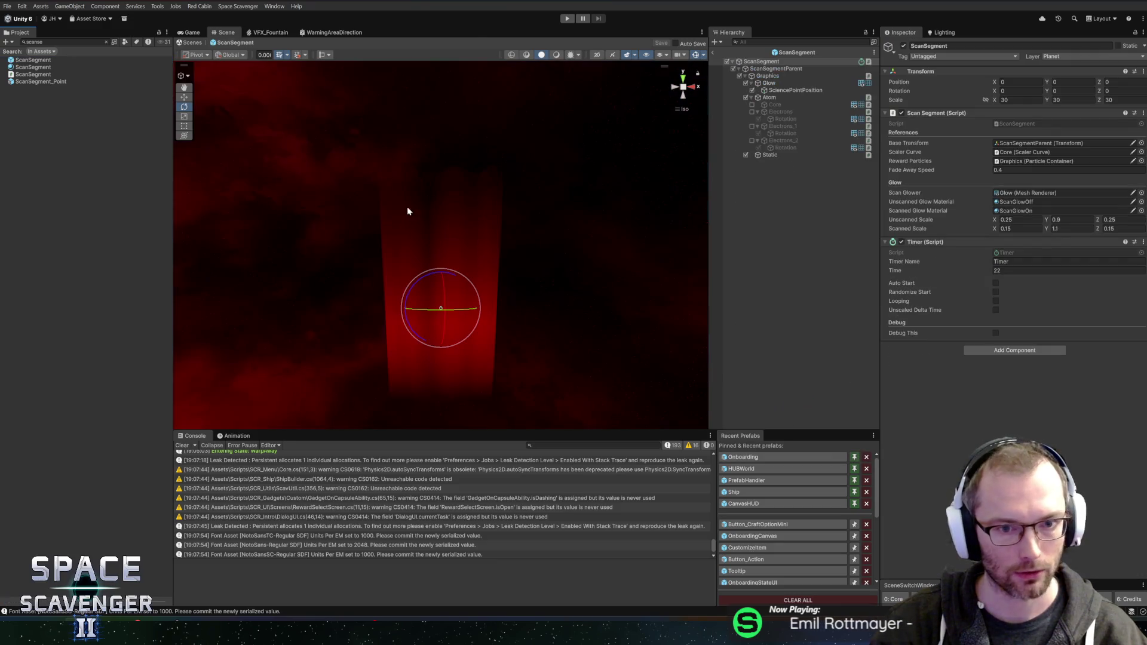
{"action": "left_click", "coordinate": [787, 90]}
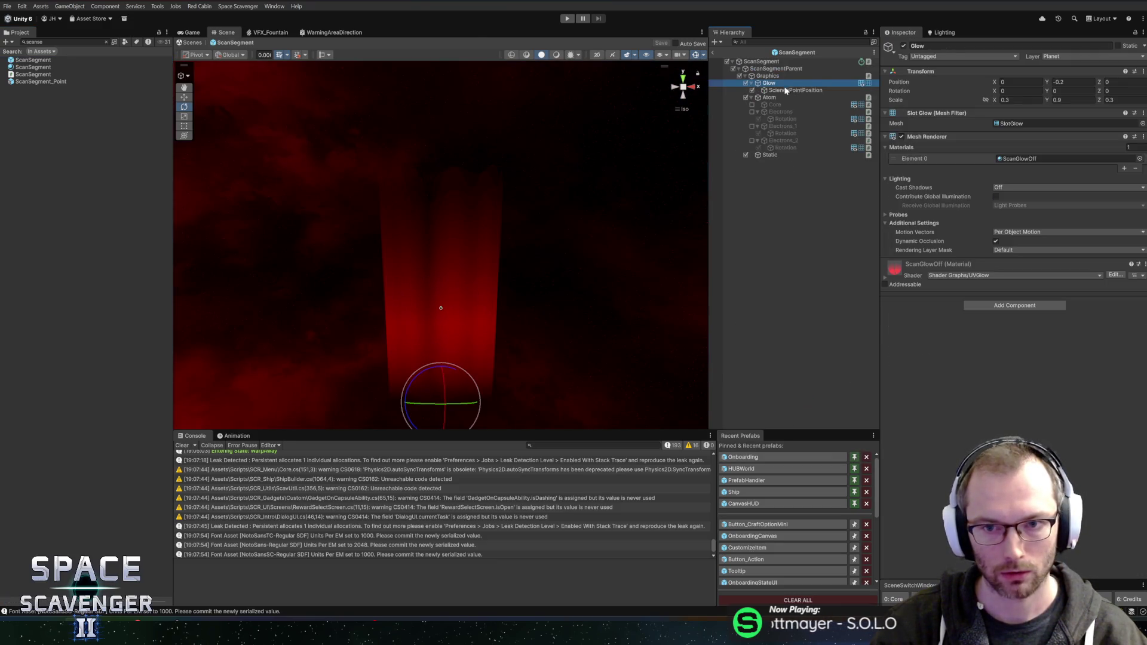
{"action": "left_click", "coordinate": [784, 85]}
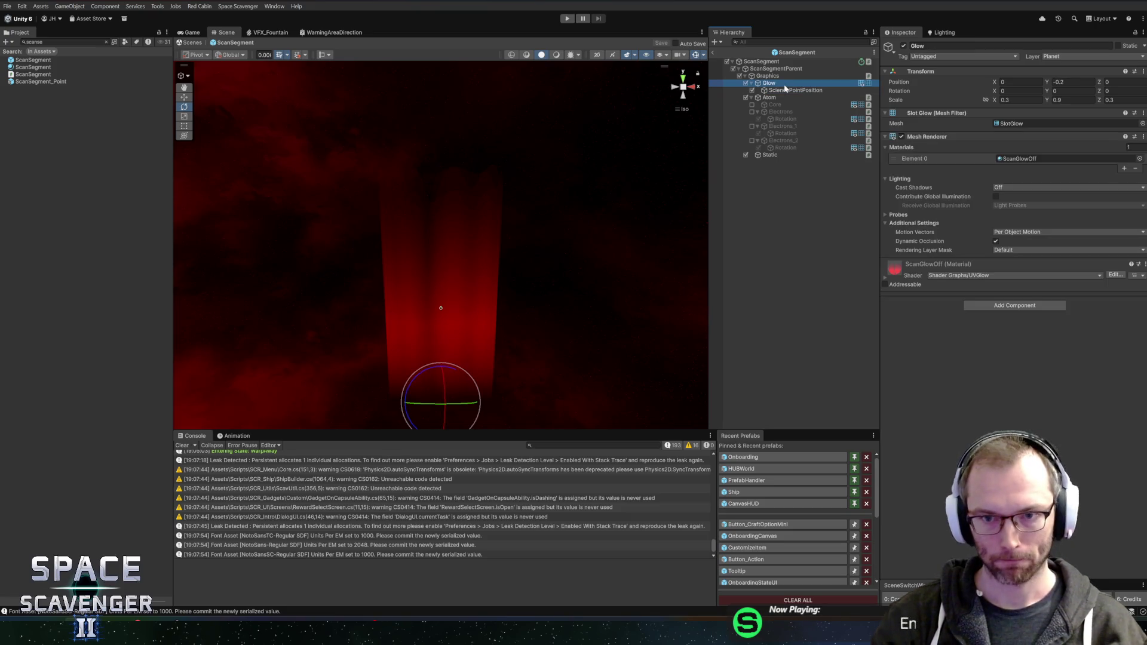
{"action": "scroll", "coordinate": [523, 196], "scroll_direction": "down", "scroll_amount": 3}
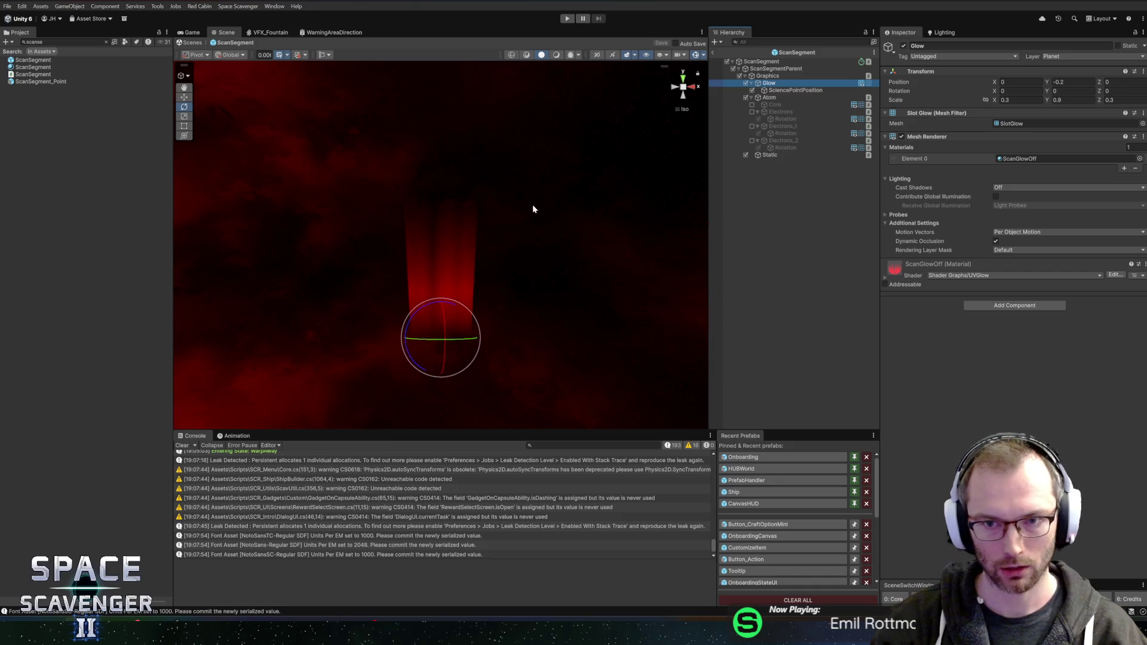
{"action": "left_click", "coordinate": [782, 69]}
{"action": "left_click", "coordinate": [780, 63]}
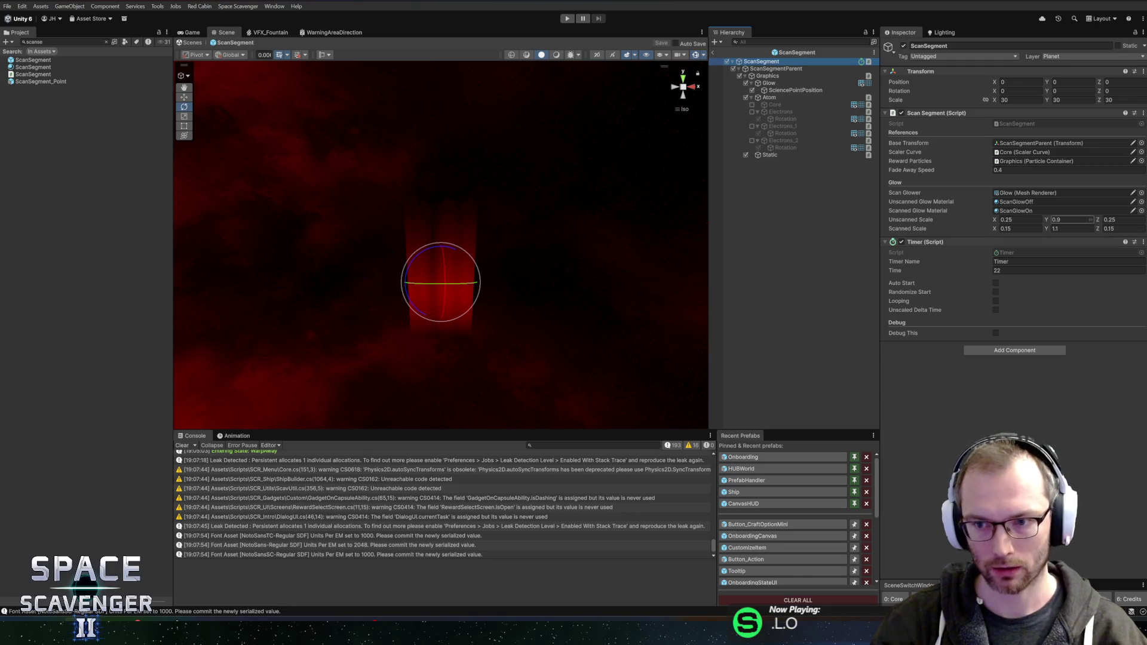
Set Unscanned Scale to 0.3, 1.2, 0.3 and Scanned Scale Y to 1.5, saving the prefab.
{"action": "left_click", "coordinate": [1070, 219]}
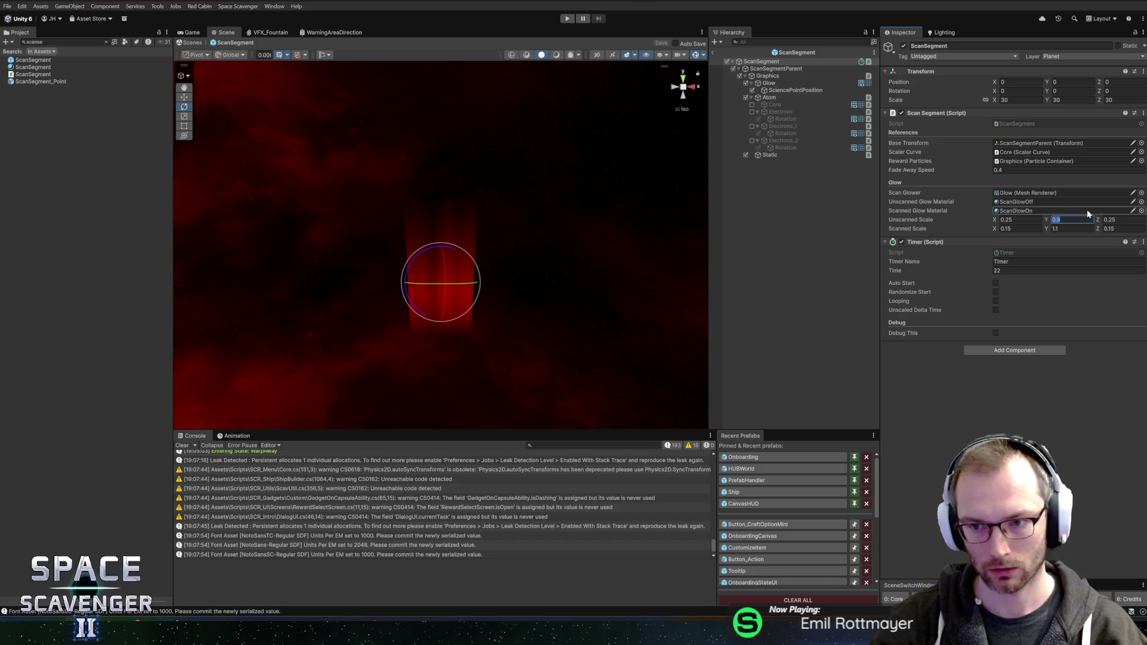
{"action": "type", "text": "1.4"}
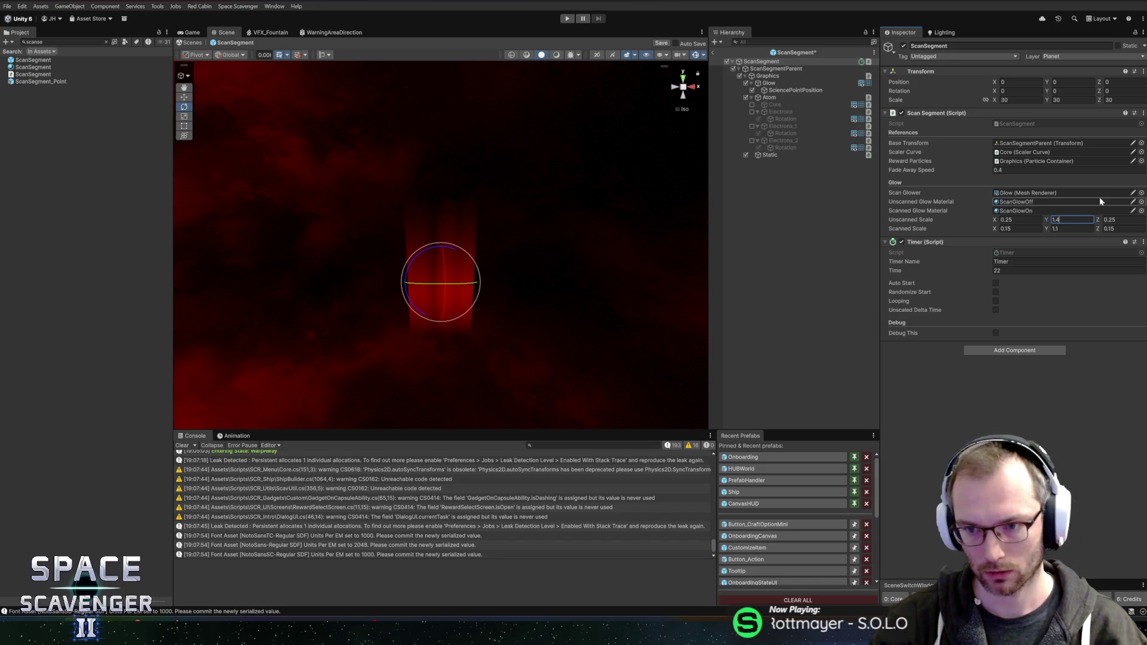
{"action": "key", "text": "ctrl+s"}
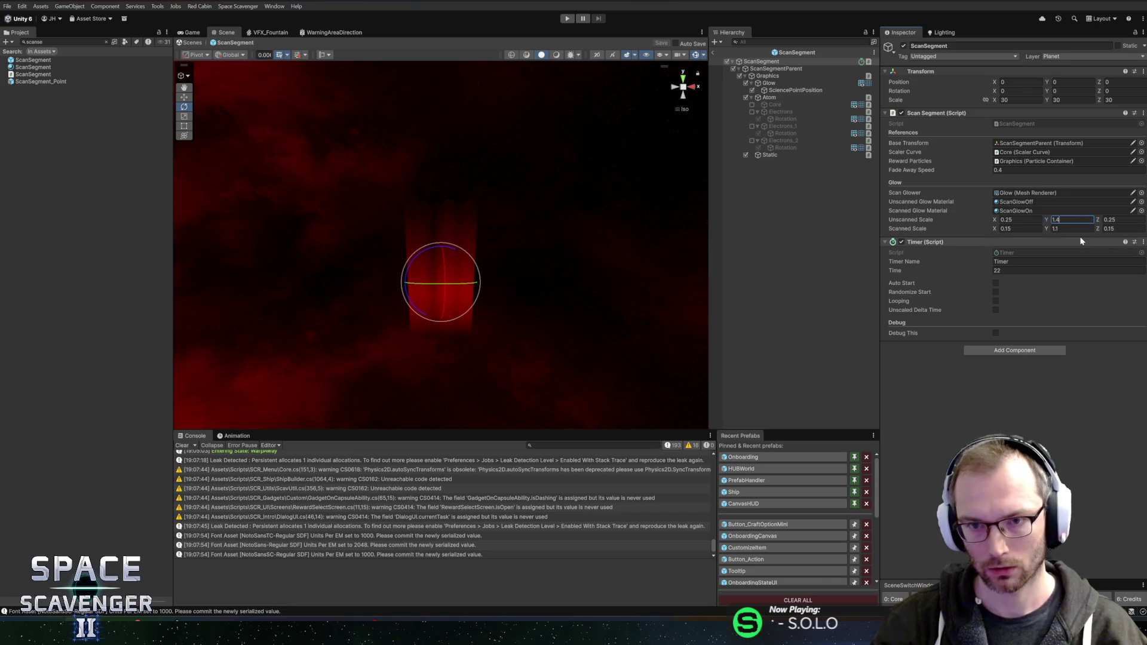
{"action": "left_click", "coordinate": [1073, 229]}
{"action": "key", "text": "ctrl+z"}
{"action": "left_click", "coordinate": [1072, 220]}
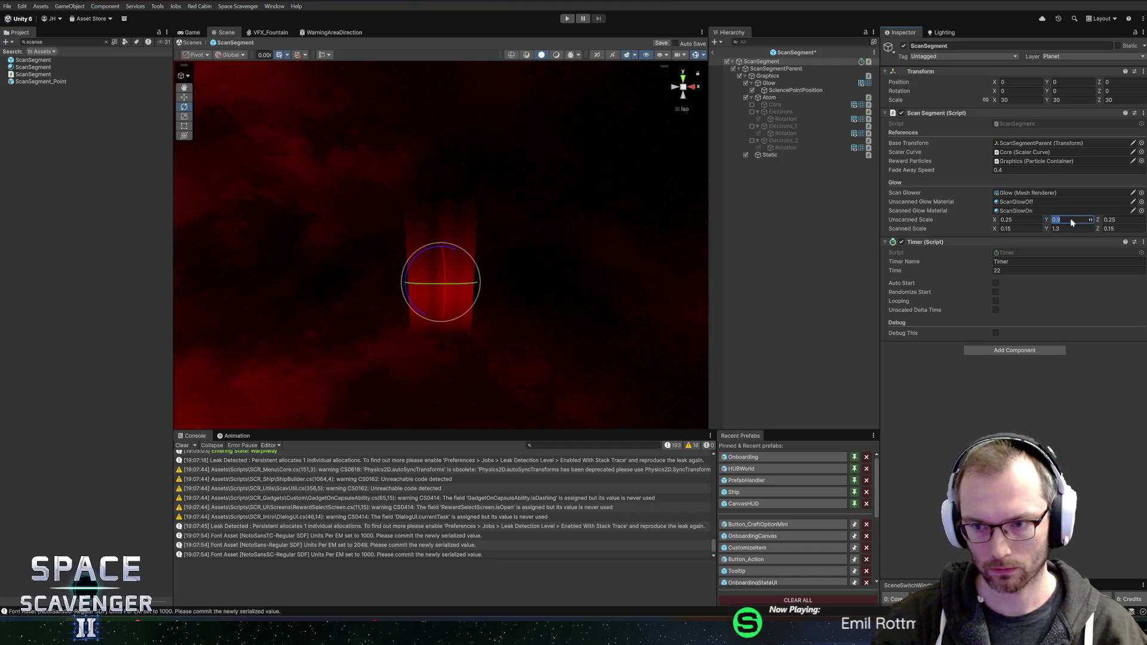
{"action": "left_click", "coordinate": [1019, 220]}
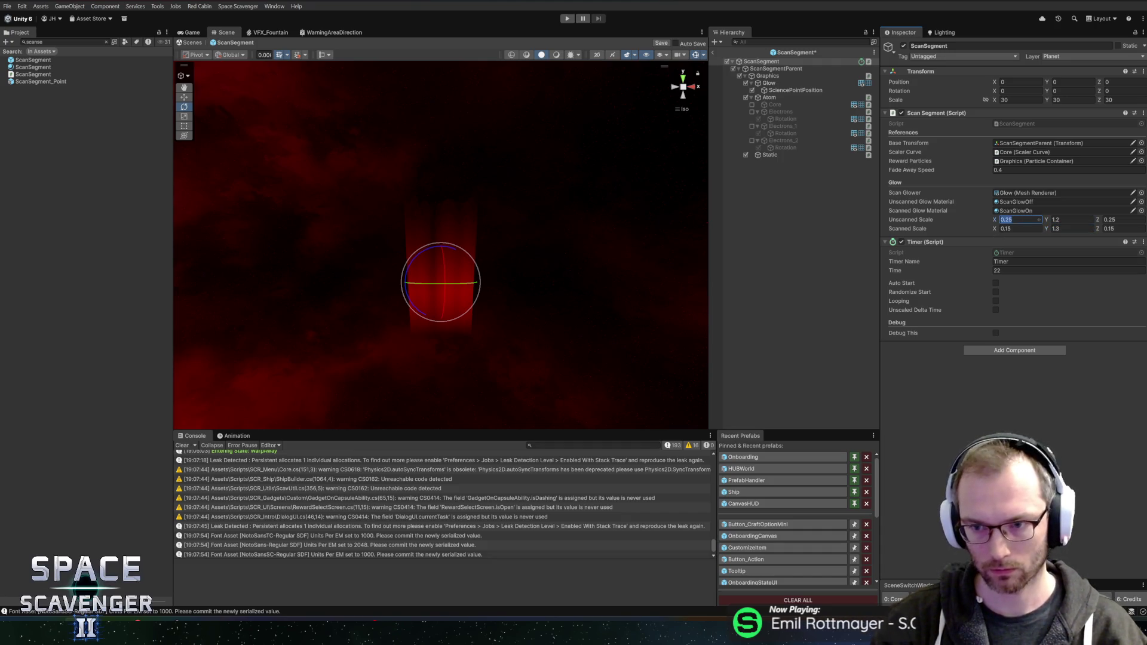
{"action": "type", "text": "0.3"}
{"action": "left_click", "coordinate": [1109, 220]}
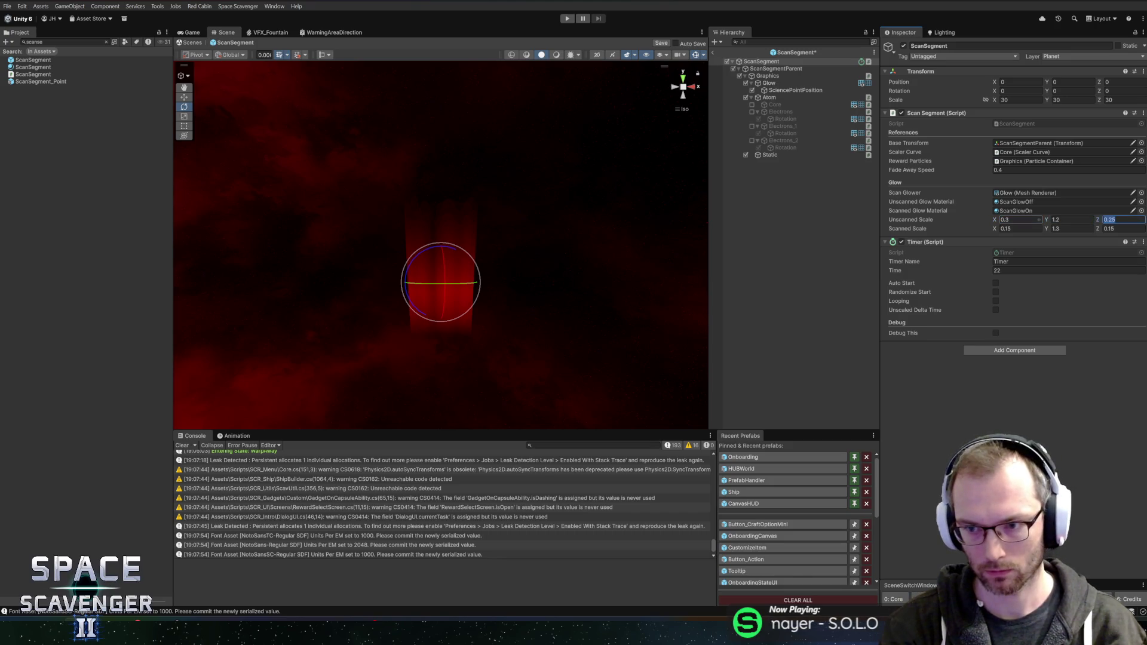
{"action": "type", "text": "0.3"}
{"action": "key", "text": "ctrl+s"}
{"action": "left_click", "coordinate": [1071, 228]}
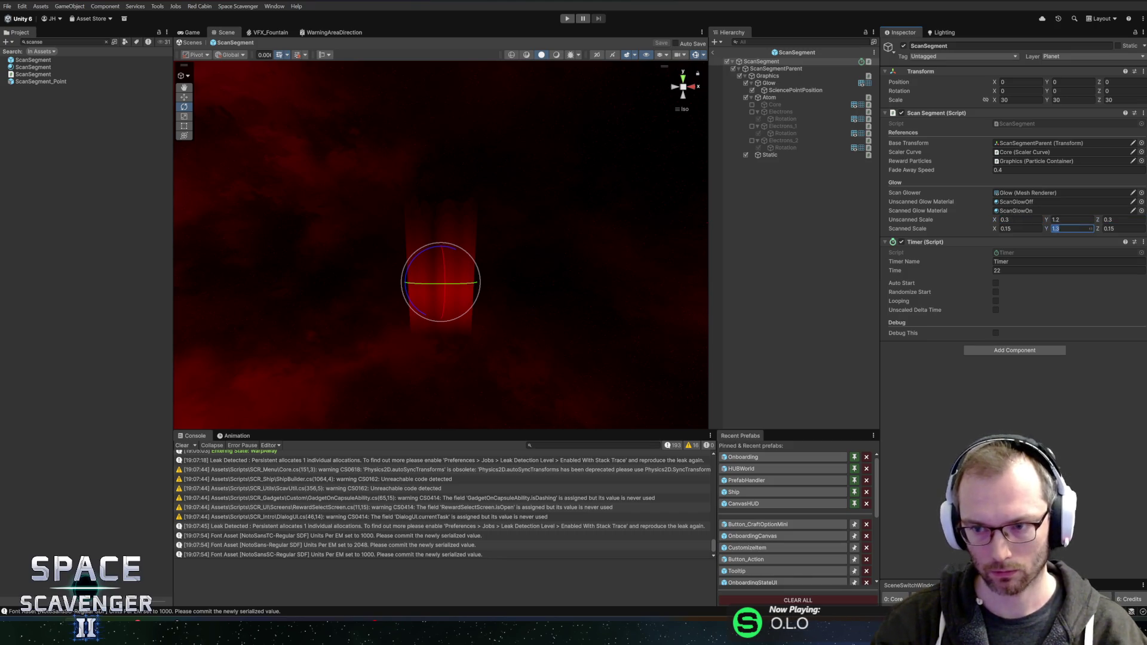
{"action": "type", "text": "1.5"}
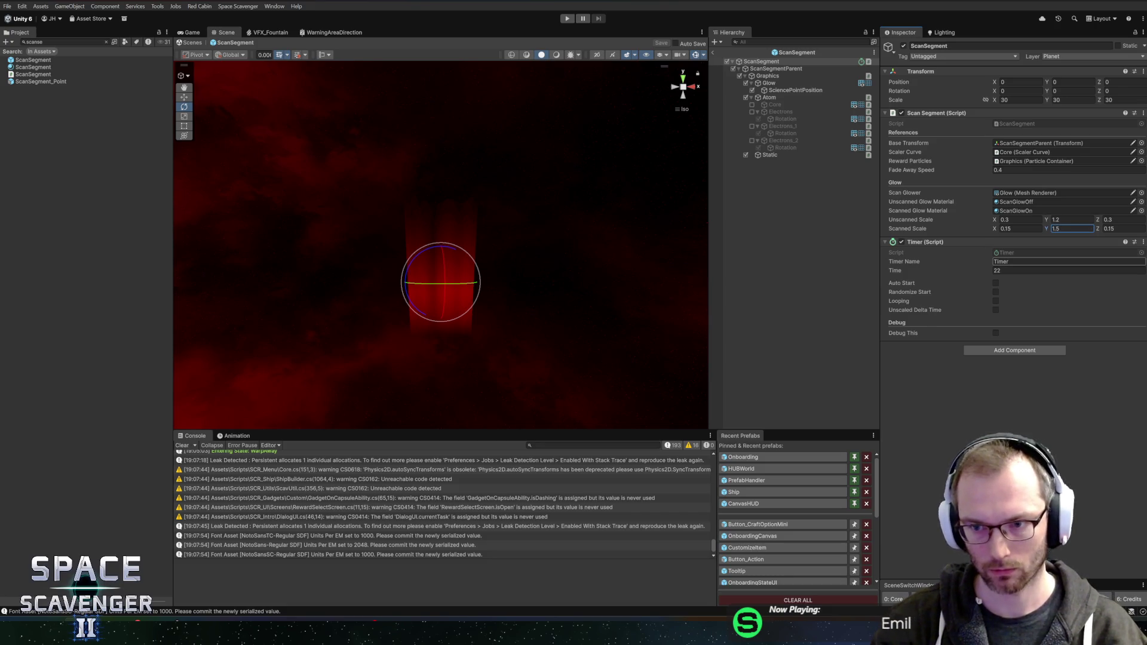
{"action": "left_click", "coordinate": [796, 90]}
{"action": "left_click", "coordinate": [786, 83]}
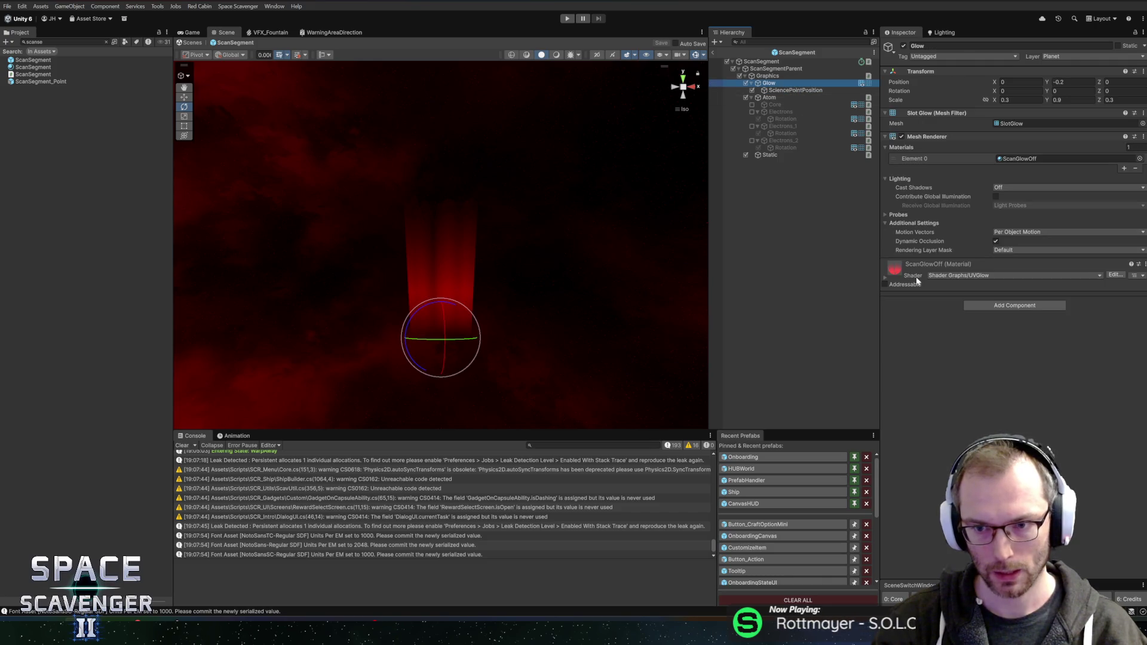
Try ScanGlowOff Alpha values 0.66 and 1, settle on 0.8, and start Play mode.
{"action": "left_click", "coordinate": [886, 277]}
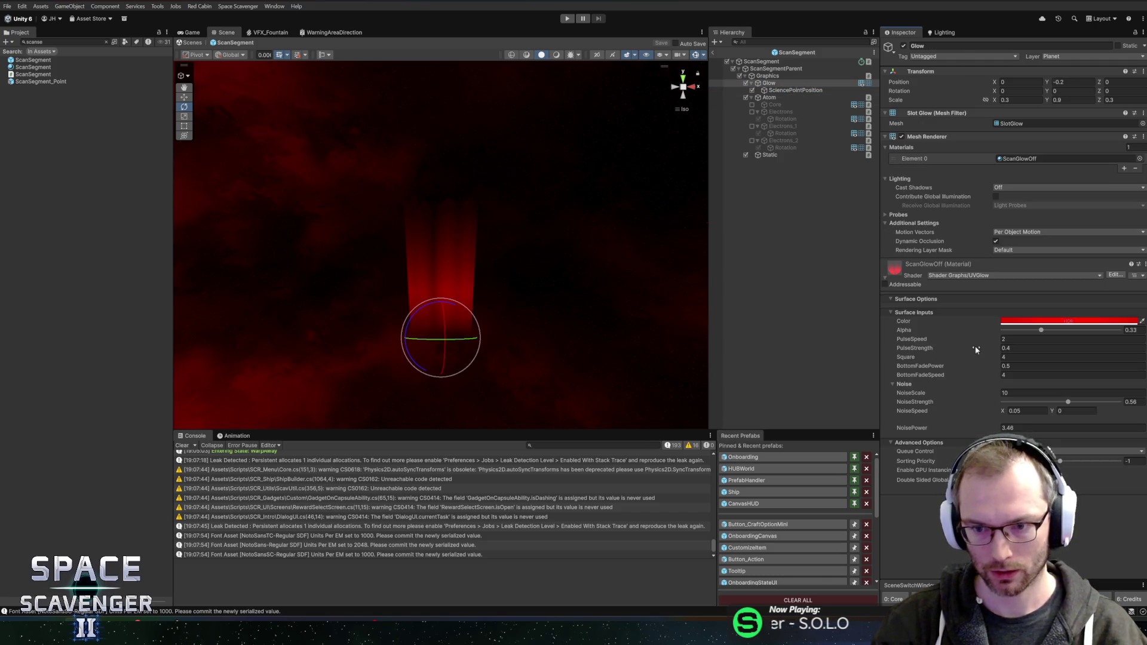
{"action": "left_click", "coordinate": [1131, 329]}
{"action": "type", "text": "0"}
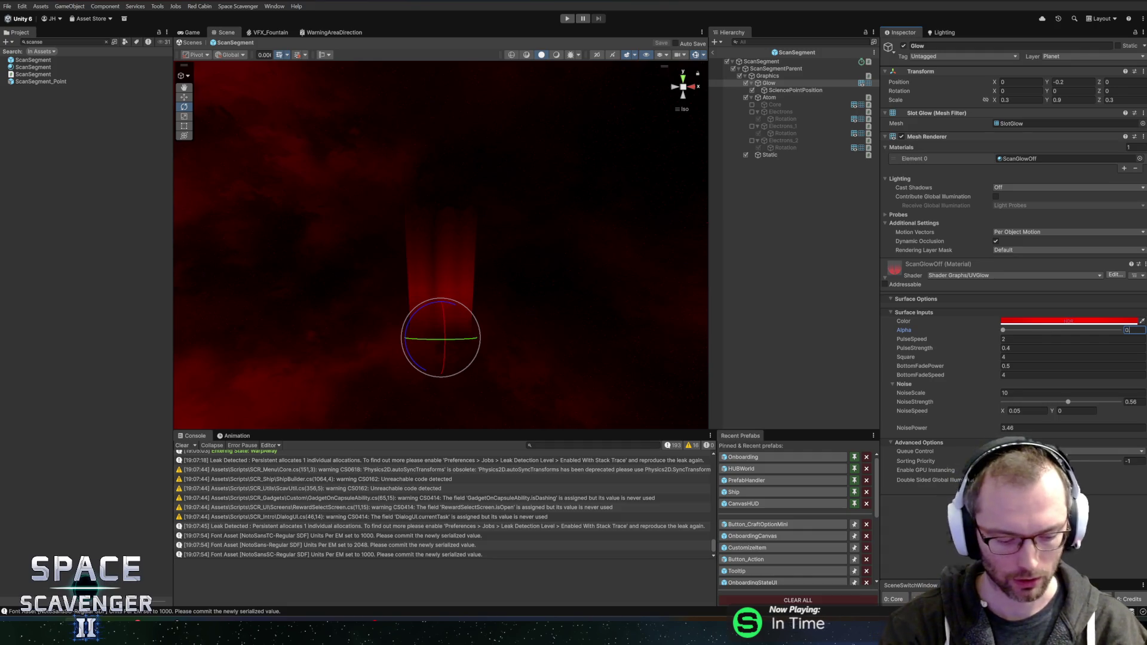
{"action": "type", "text": ".66"}
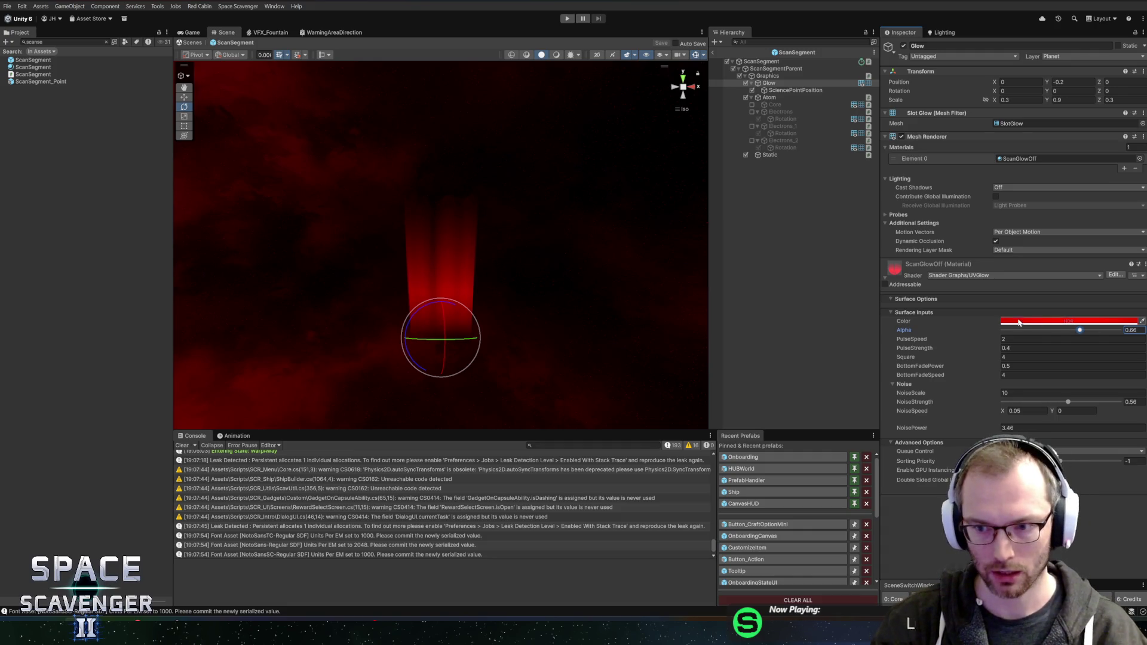
{"action": "key", "text": "BackSpace"}
{"action": "key", "text": "BackSpace"}
{"action": "key", "text": "BackSpace"}
{"action": "type", "text": "1"}
{"action": "left_click", "coordinate": [1072, 348]}
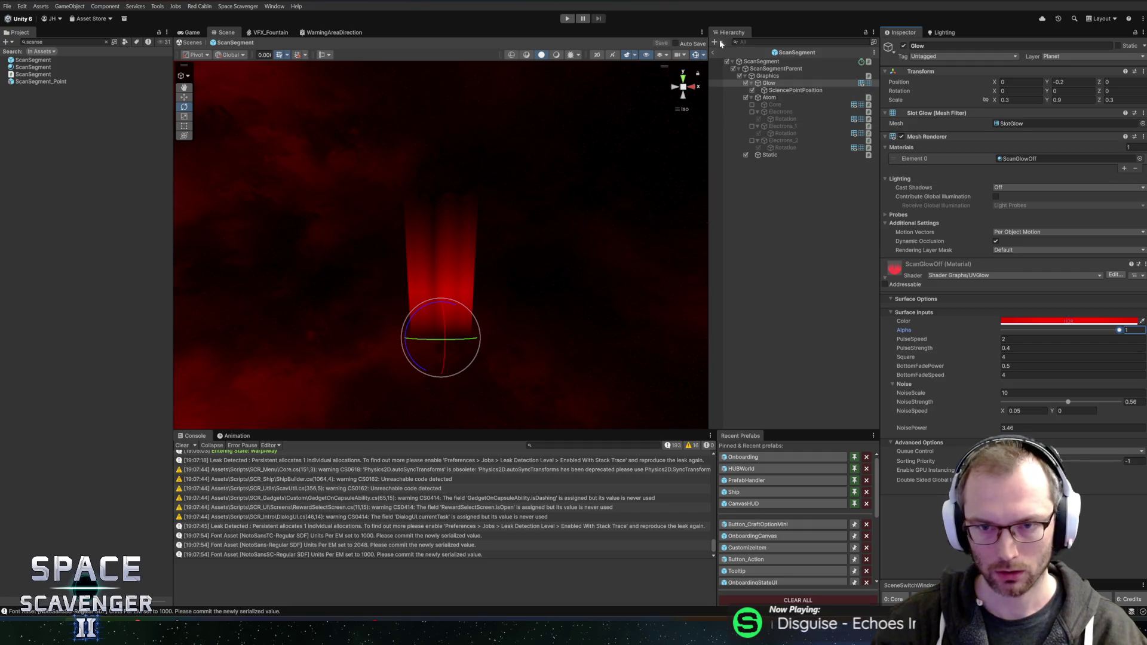
{"action": "key", "text": "ctrl+z"}
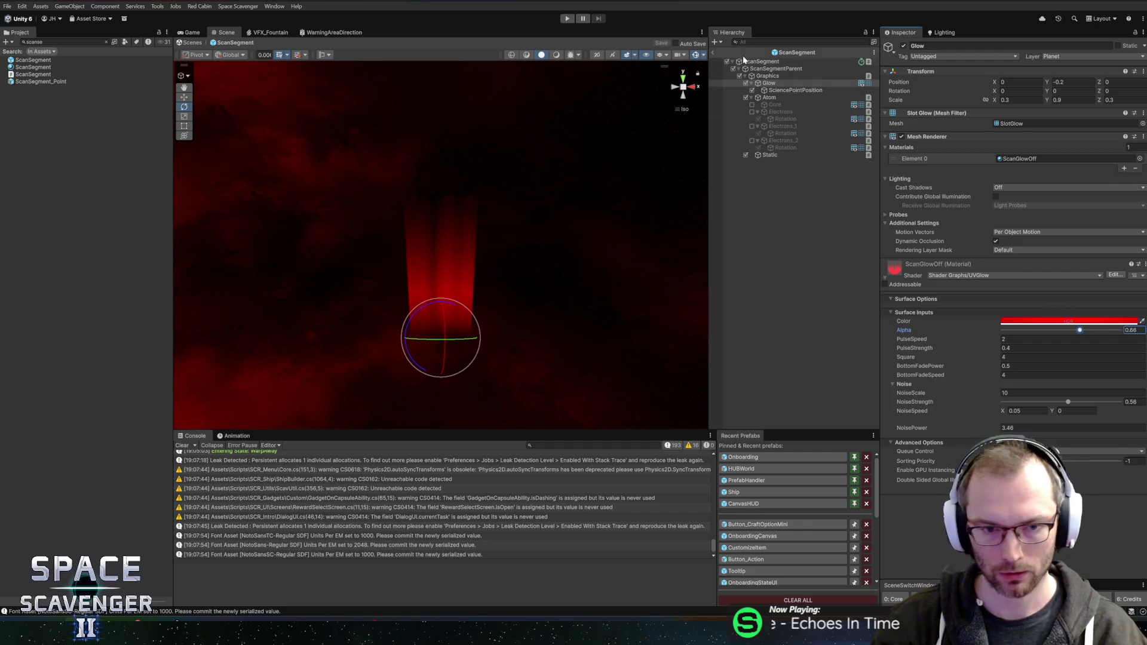
{"action": "type", "text": "0.8"}
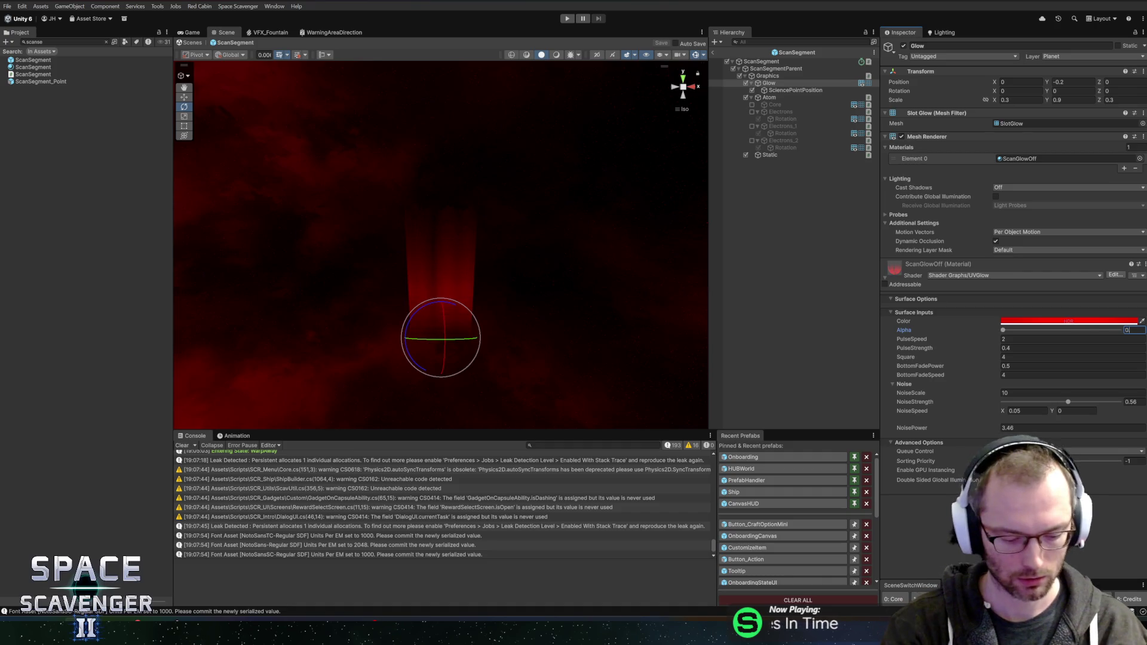
{"action": "left_click", "coordinate": [568, 19]}
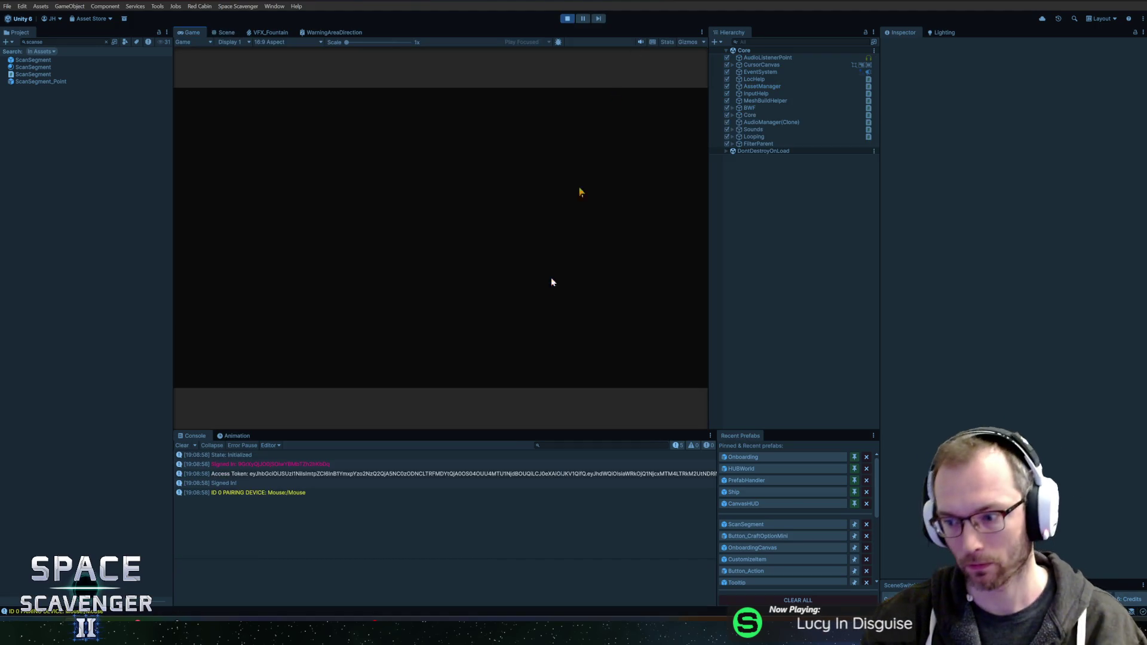
Maximise the Game view, fly the ship to the green planet's scanning step, then stop Play.
{"action": "double_click", "coordinate": [192, 32]}
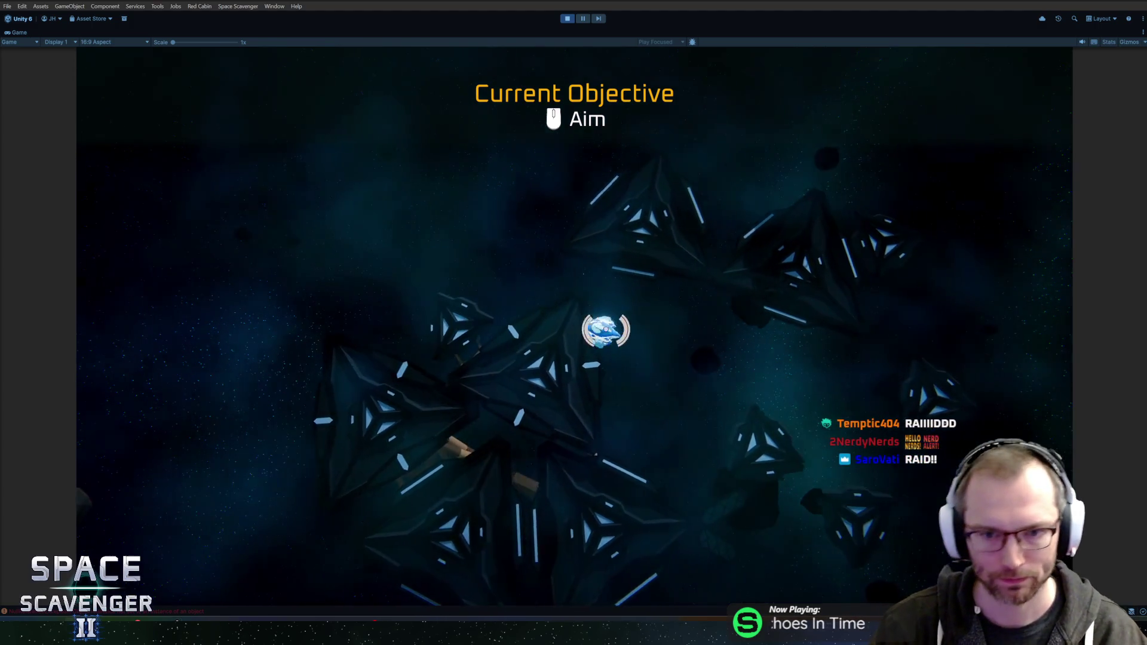
{"action": "key", "text": "w"}
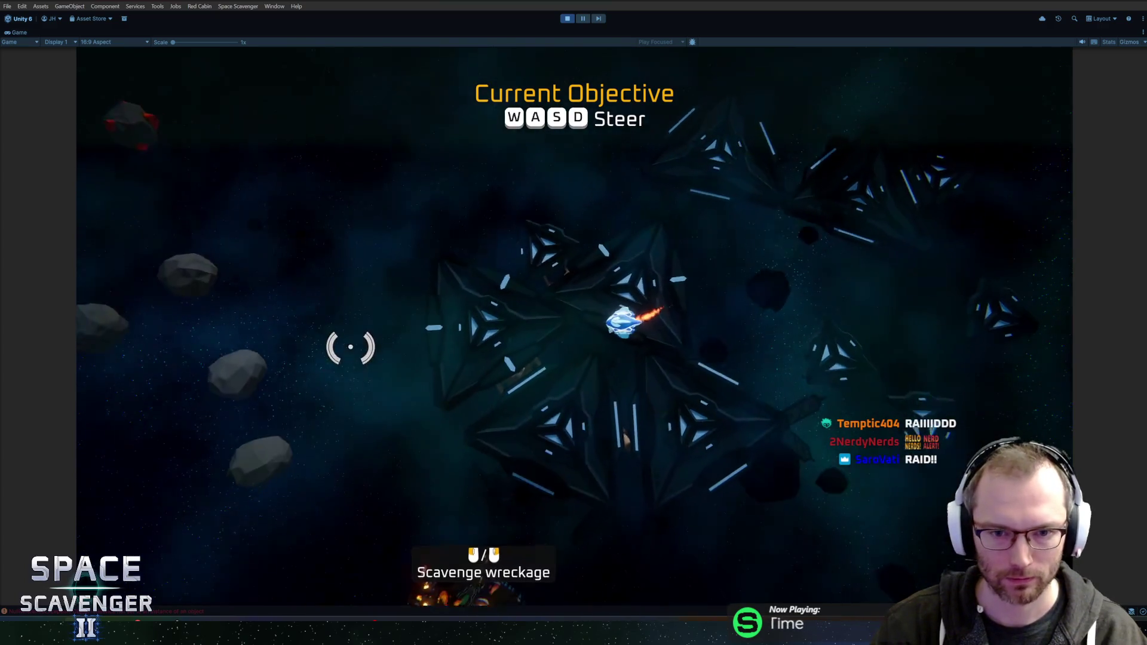
{"action": "key", "text": "w"}
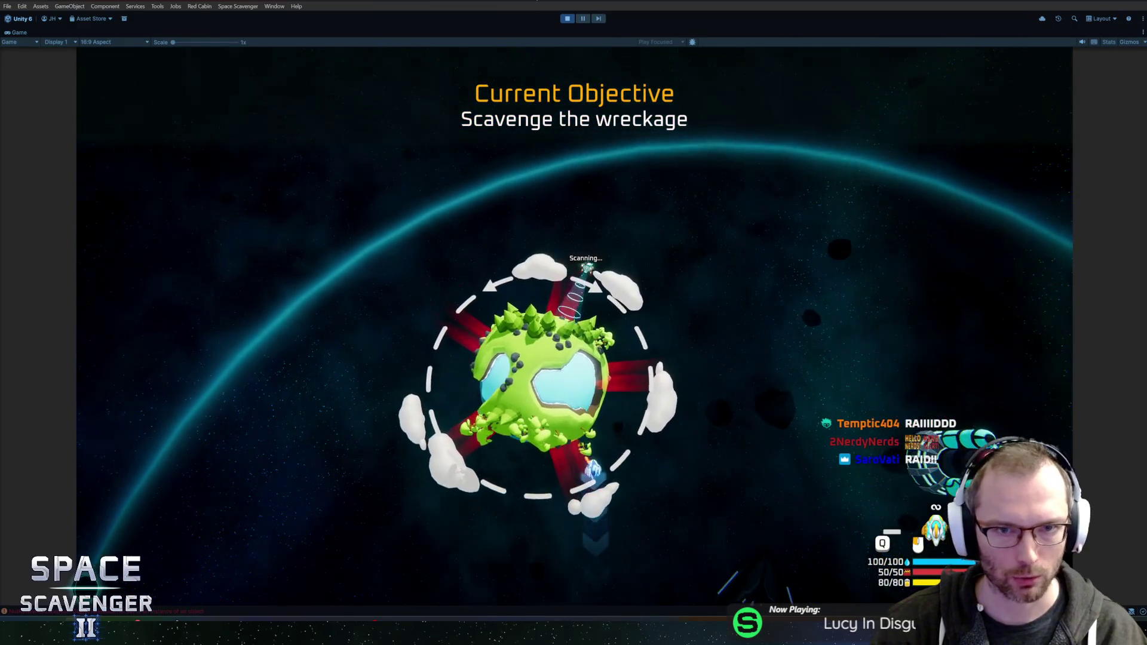
{"action": "left_click", "coordinate": [567, 19]}
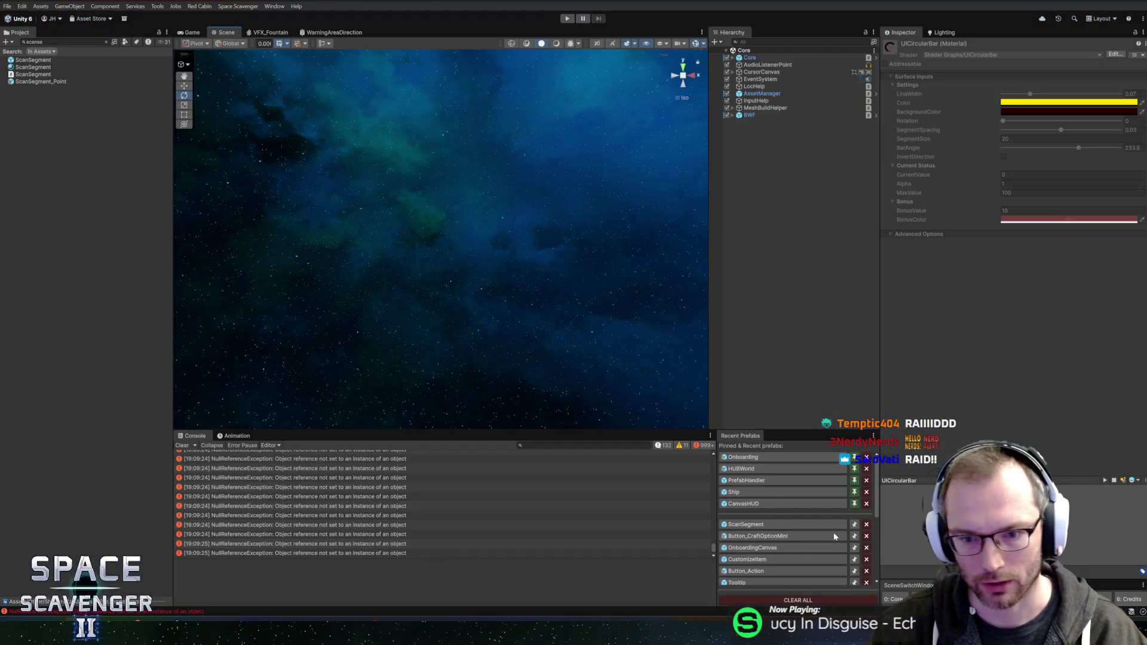
In the Onboarding prefab, assign ScanInstruction's own Sprite Renderer to My Sprite, then exit prefab mode.
{"action": "left_click", "coordinate": [754, 458]}
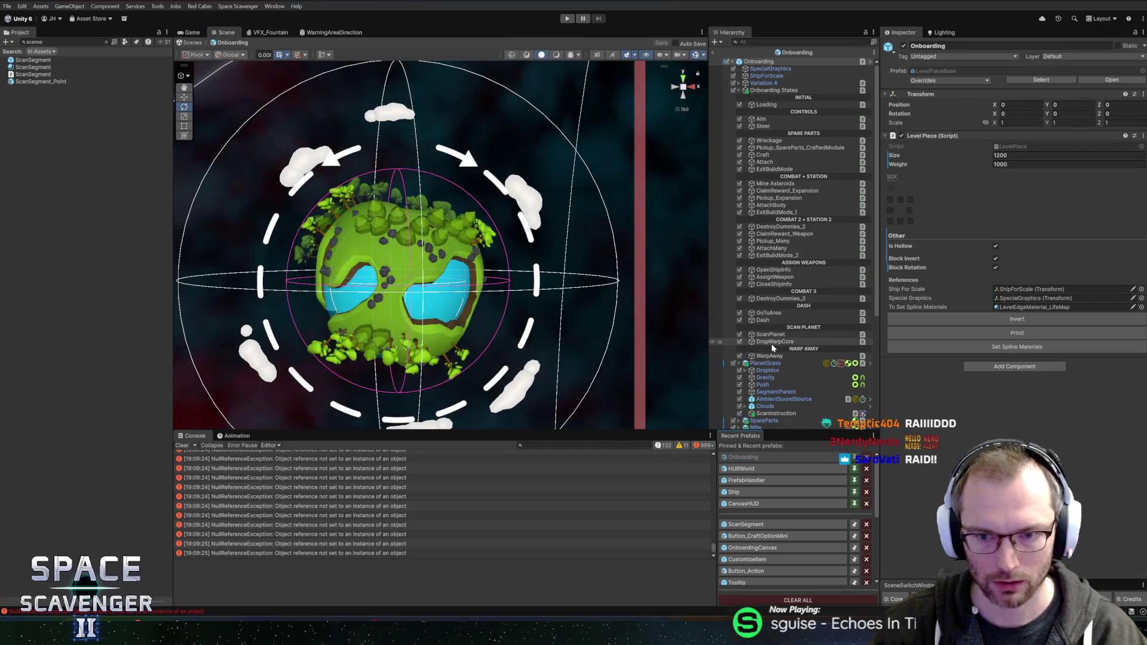
{"action": "left_click", "coordinate": [776, 254]}
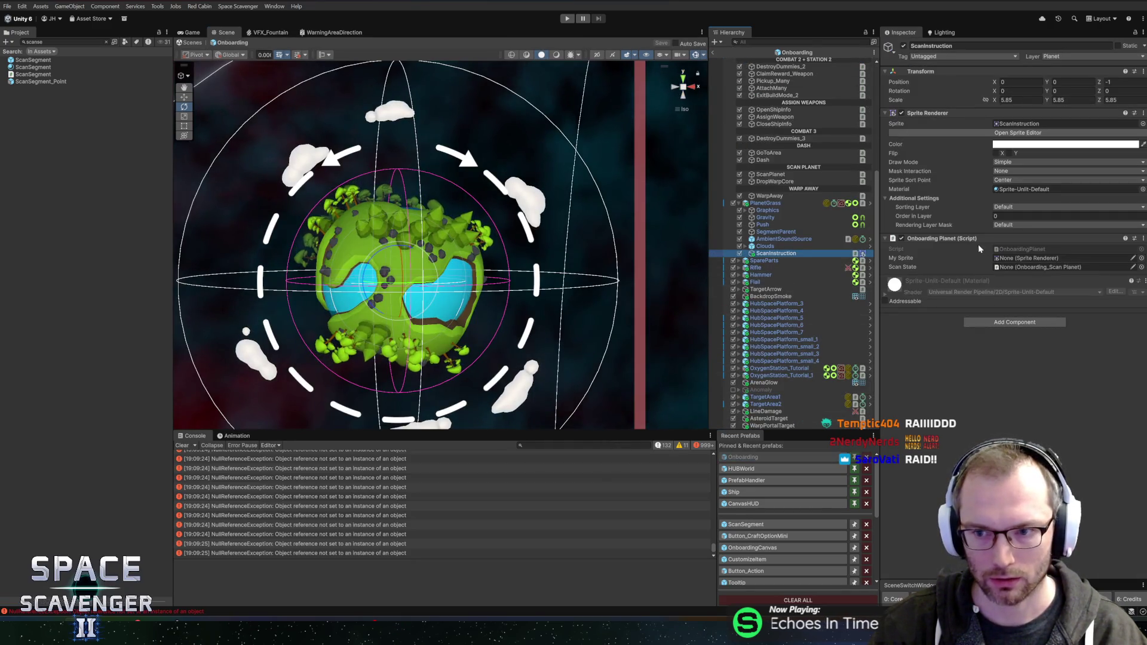
{"action": "mouse_move", "coordinate": [931, 117]}
{"action": "left_mouse_down"}
{"action": "mouse_move", "coordinate": [967, 191]}
{"action": "mouse_move", "coordinate": [1034, 258]}
{"action": "left_mouse_up"}
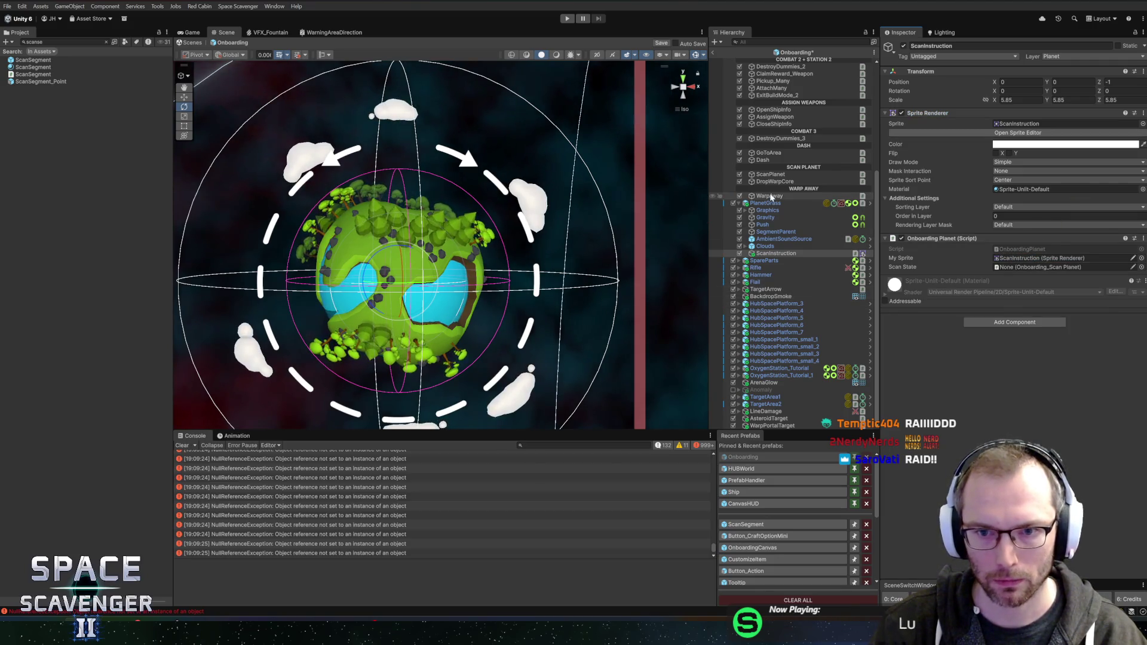
{"action": "scroll", "coordinate": [770, 196], "scroll_direction": "up", "scroll_amount": 3}
{"action": "scroll", "coordinate": [817, 240], "scroll_direction": "up", "scroll_amount": 1}
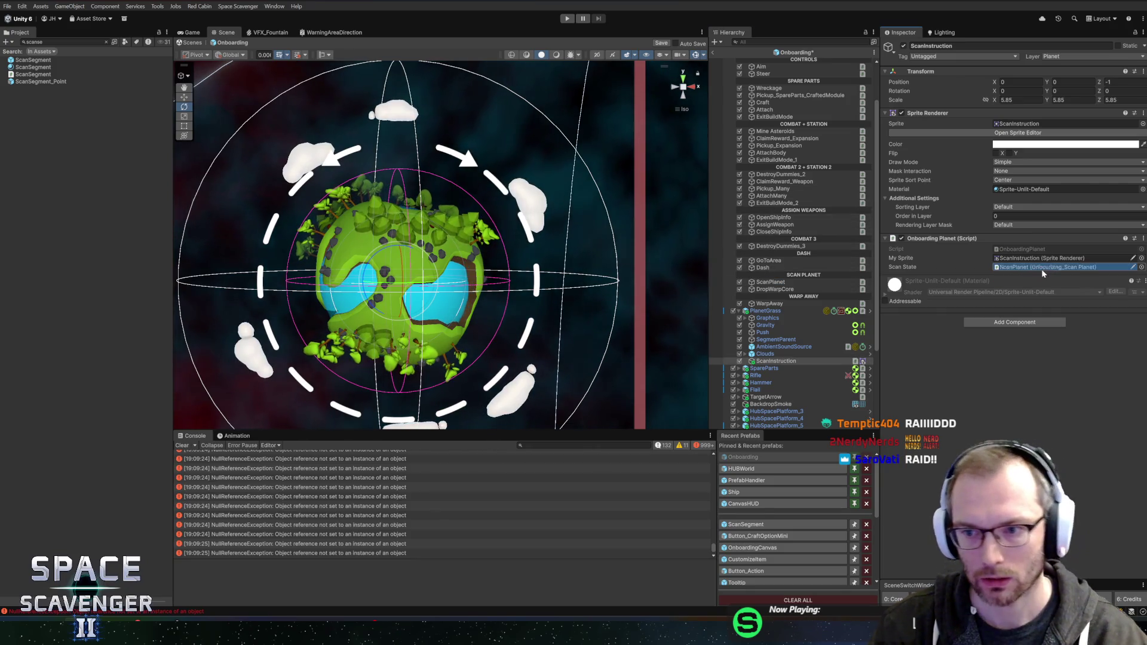
{"action": "left_click", "coordinate": [713, 53]}
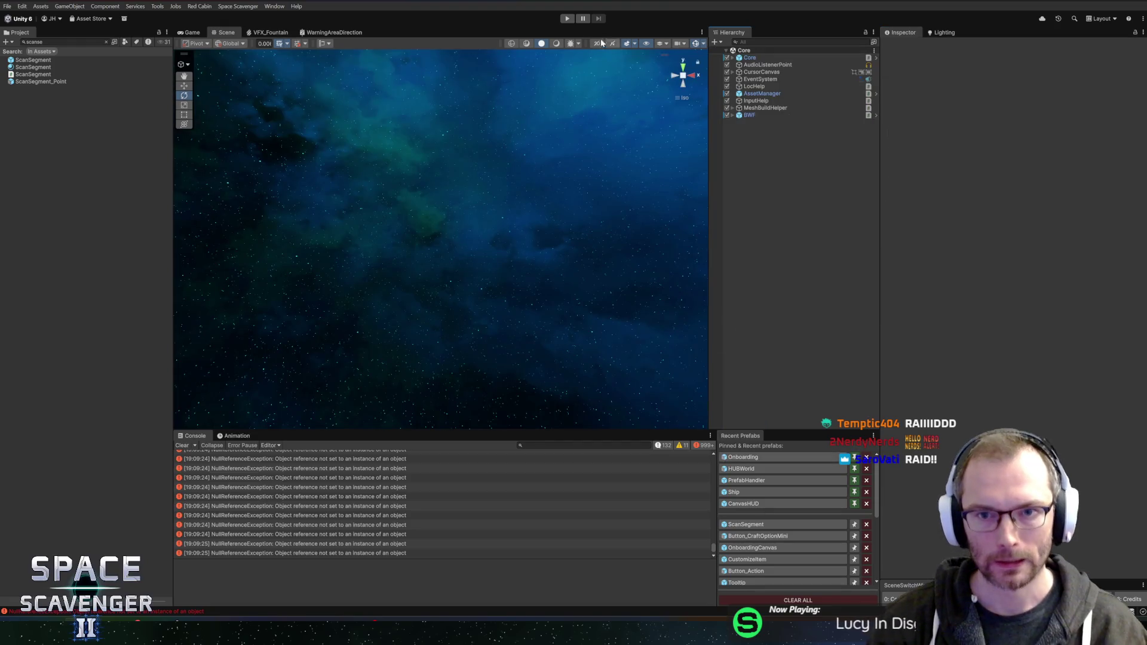
Start Play mode and maximise the Game view to test the scan instruction.
{"action": "left_click", "coordinate": [566, 20]}
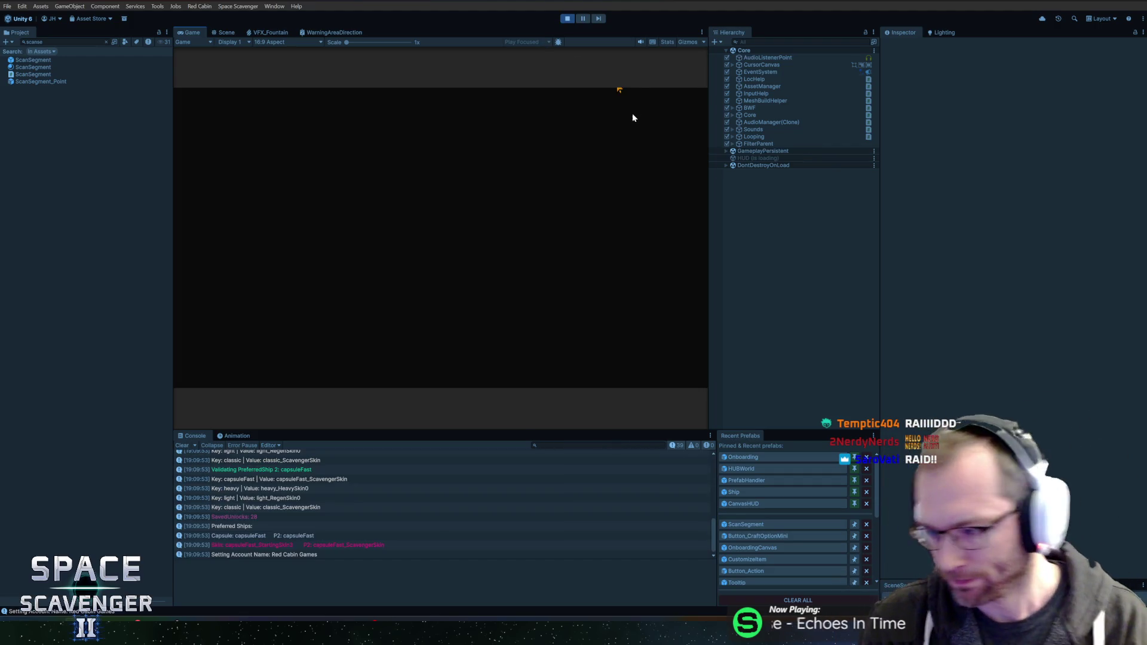
{"action": "key", "text": "super"}
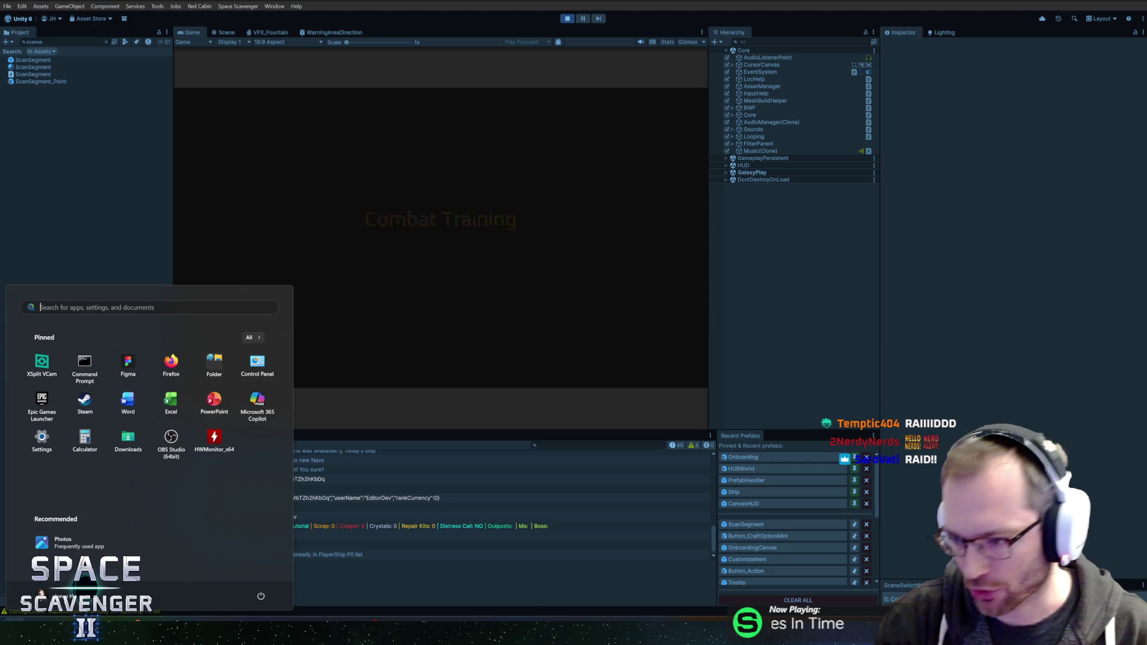
{"action": "key", "text": "super"}
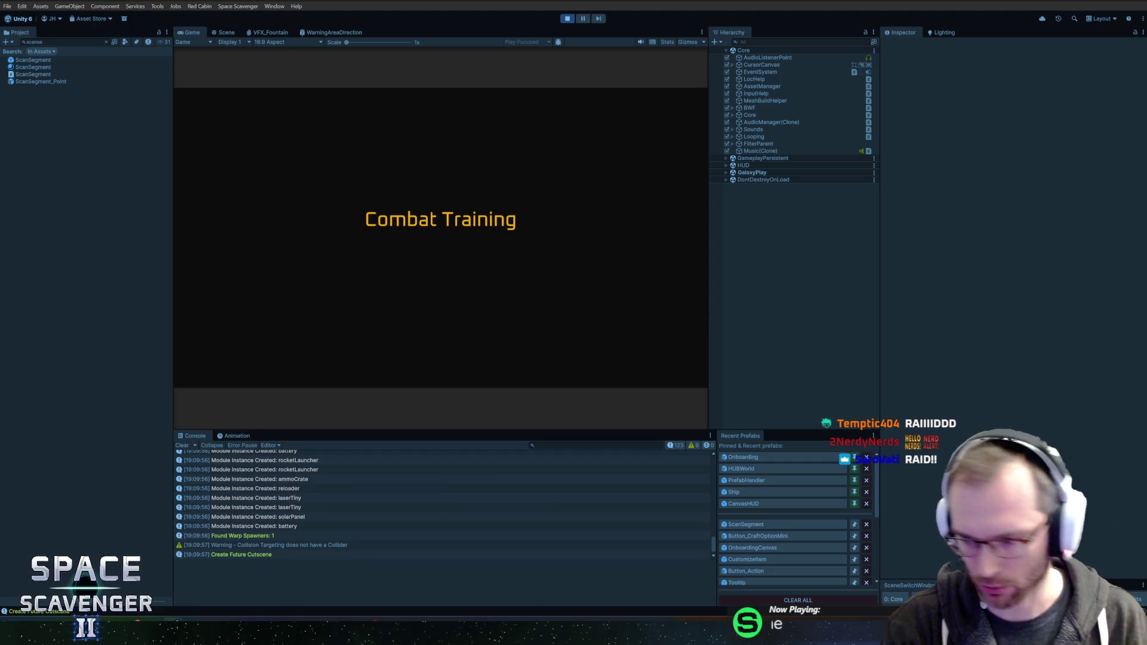
{"action": "double_click", "coordinate": [185, 32]}
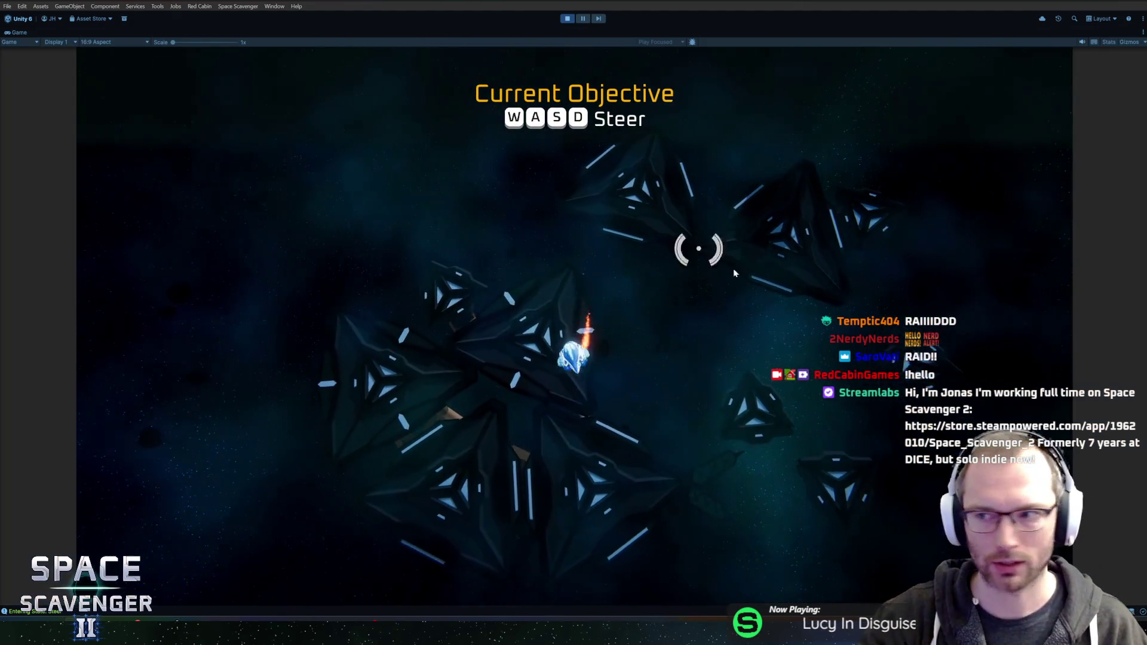
Fly the ship to scan the green planet, blast the wreckage, and collect the Spare Parts.
{"action": "key", "text": "a"}
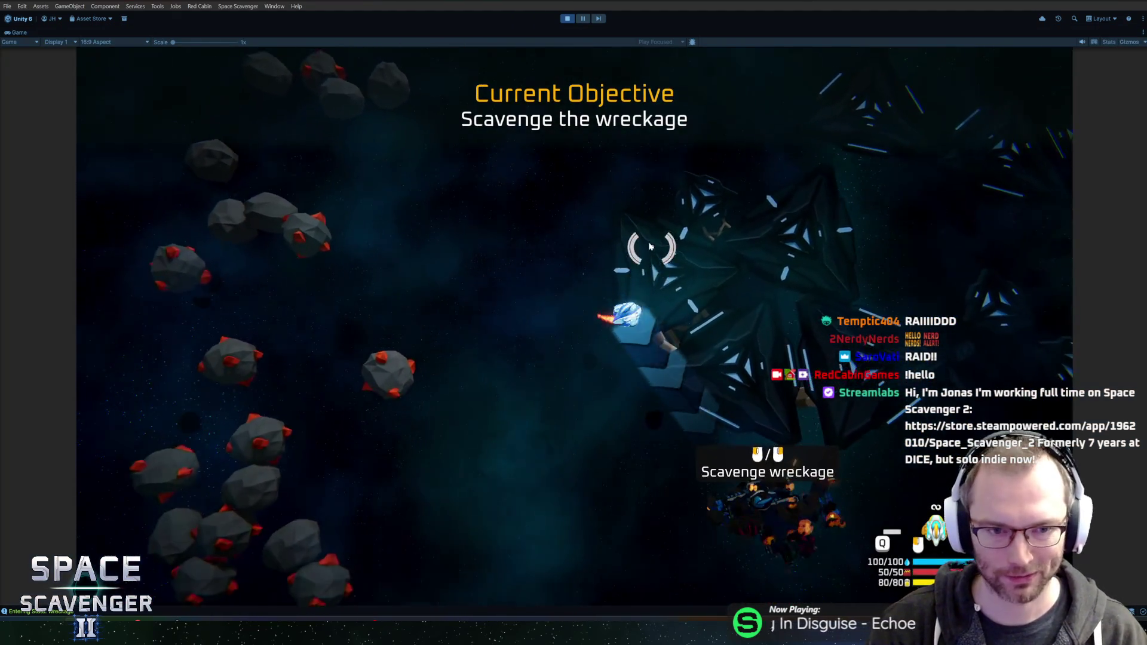
{"action": "key", "text": "w"}
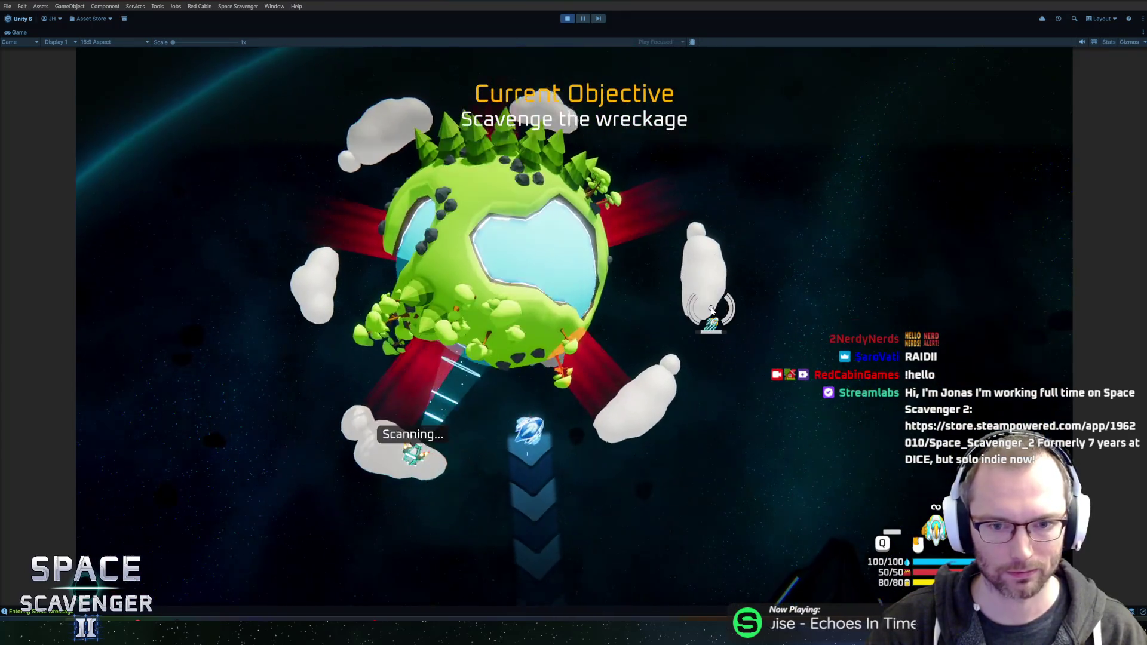
{"action": "key", "text": "a"}
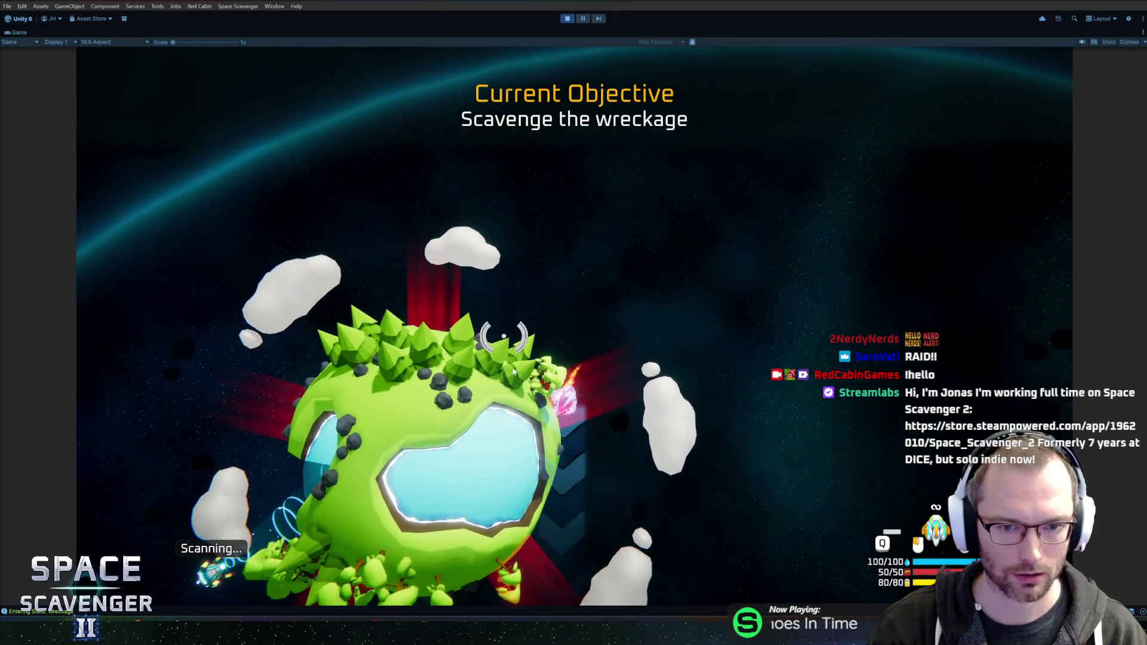
{"action": "key", "text": "w"}
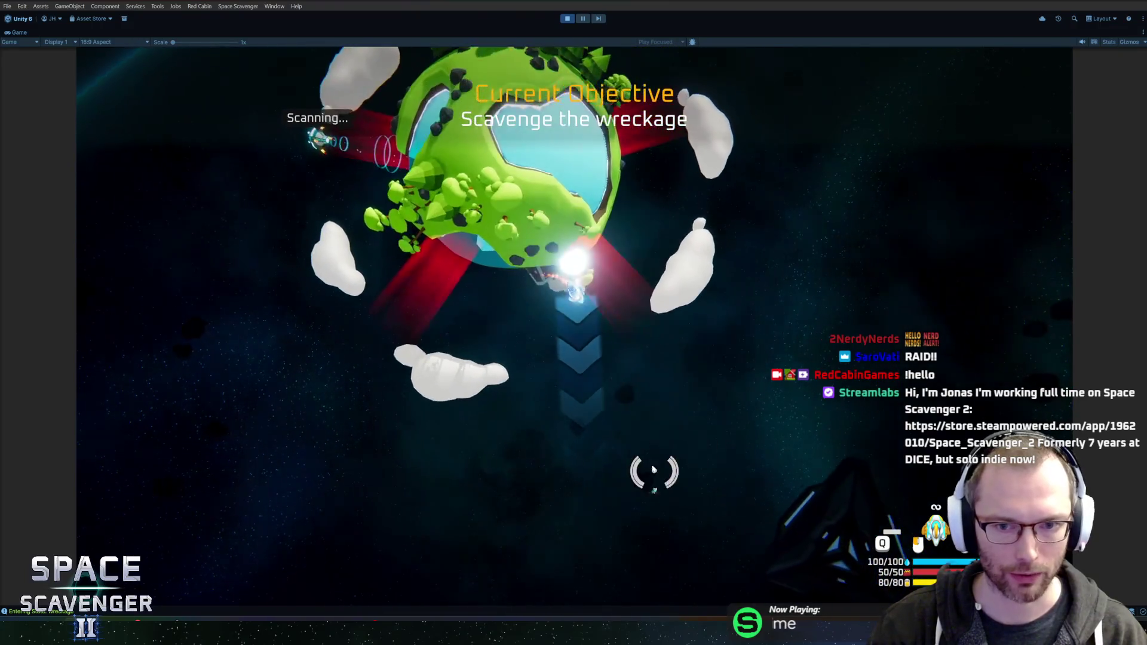
{"action": "key", "text": "w"}
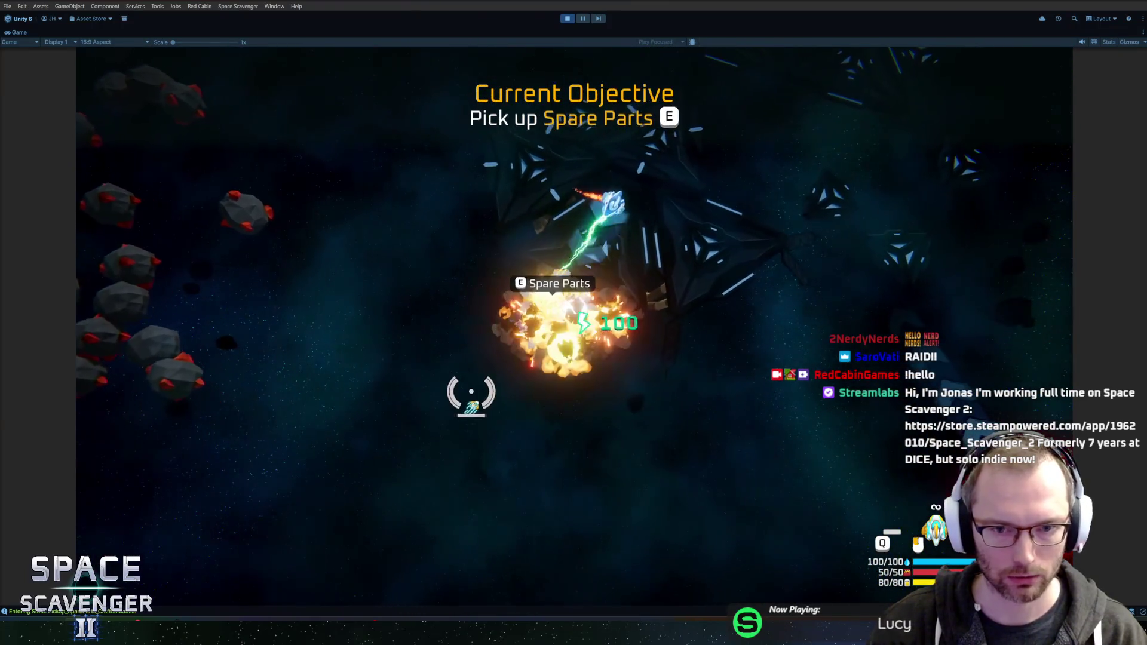
{"action": "key", "text": "s"}
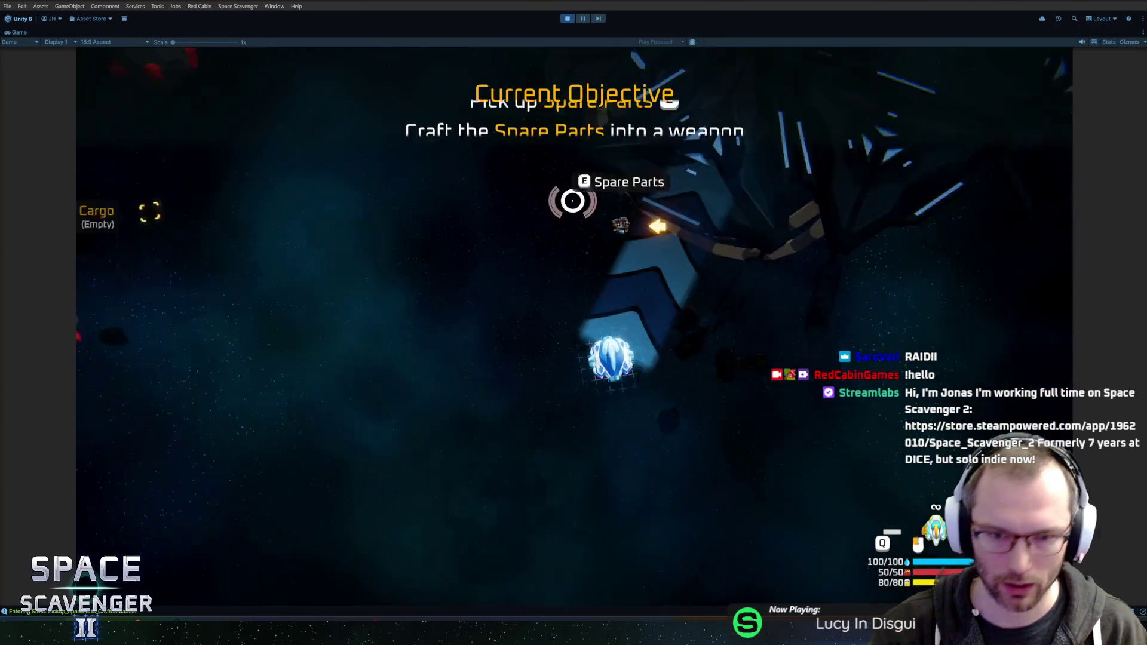
Craft the Spare Parts into the spiked Flail and attach it to the ship.
{"action": "mouse_move", "coordinate": [258, 317]}
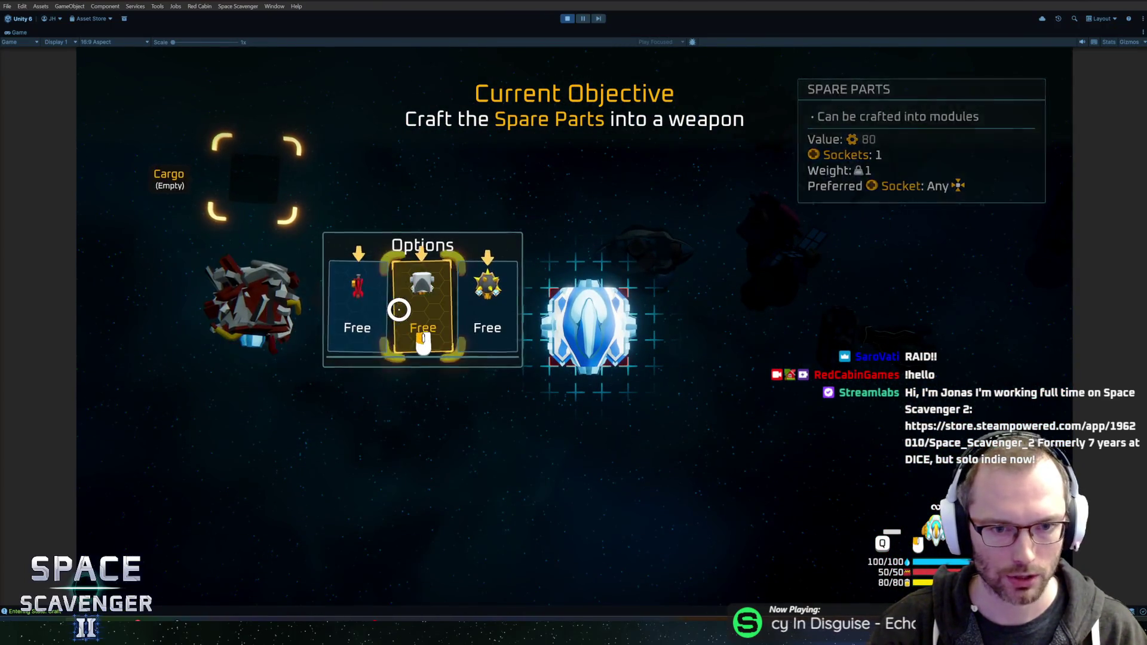
{"action": "left_click", "coordinate": [468, 307]}
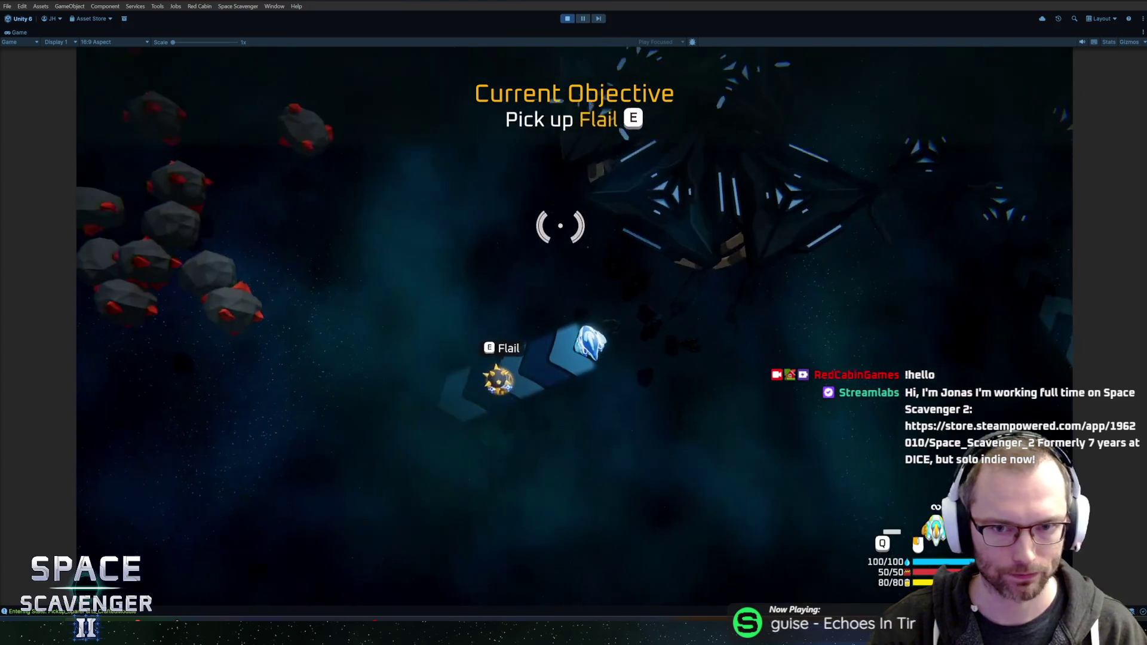
{"action": "key", "text": "e"}
{"action": "left_click_drag", "start_coordinate": [251, 302], "coordinate": [694, 279]}
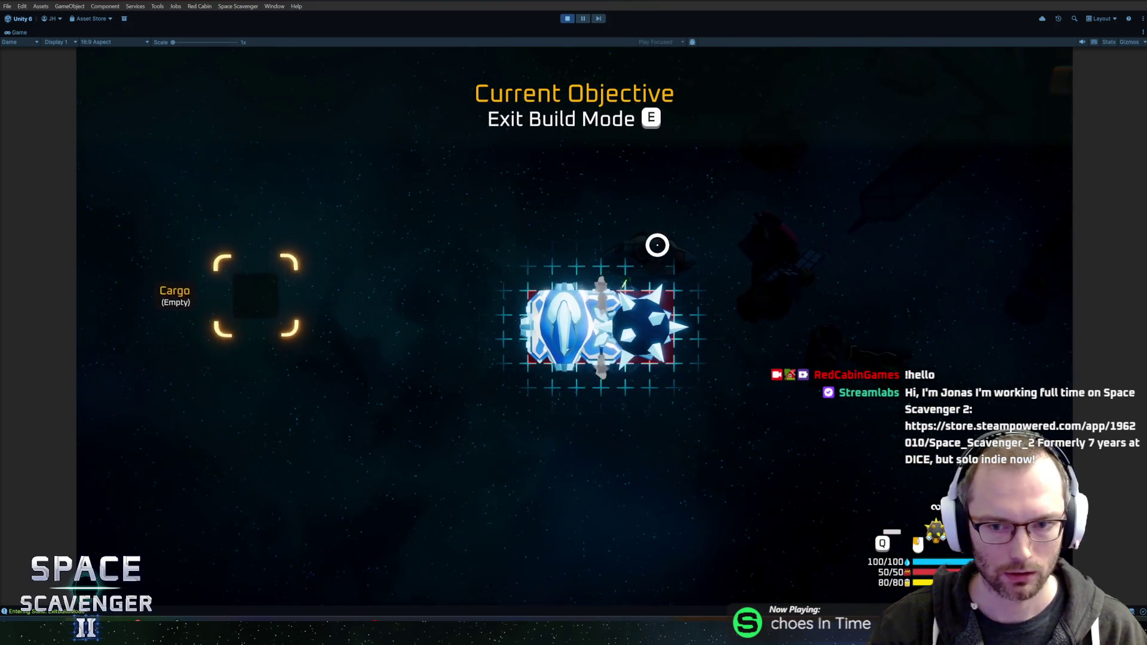
{"action": "key", "text": "e"}
Mine asteroids for copper, claim the Oxygen Station reward, and attach the body module.
{"action": "mouse_move", "coordinate": [479, 228]}
{"action": "left_mouse_down"}
{"action": "mouse_move", "coordinate": [463, 231]}
{"action": "mouse_move", "coordinate": [543, 315]}
{"action": "mouse_move", "coordinate": [478, 281]}
{"action": "mouse_move", "coordinate": [526, 281]}
{"action": "mouse_move", "coordinate": [598, 250]}
{"action": "mouse_move", "coordinate": [937, 307]}
{"action": "mouse_move", "coordinate": [832, 300]}
{"action": "mouse_move", "coordinate": [592, 210]}
{"action": "mouse_move", "coordinate": [756, 314]}
{"action": "left_mouse_up"}
{"action": "key", "text": "w"}
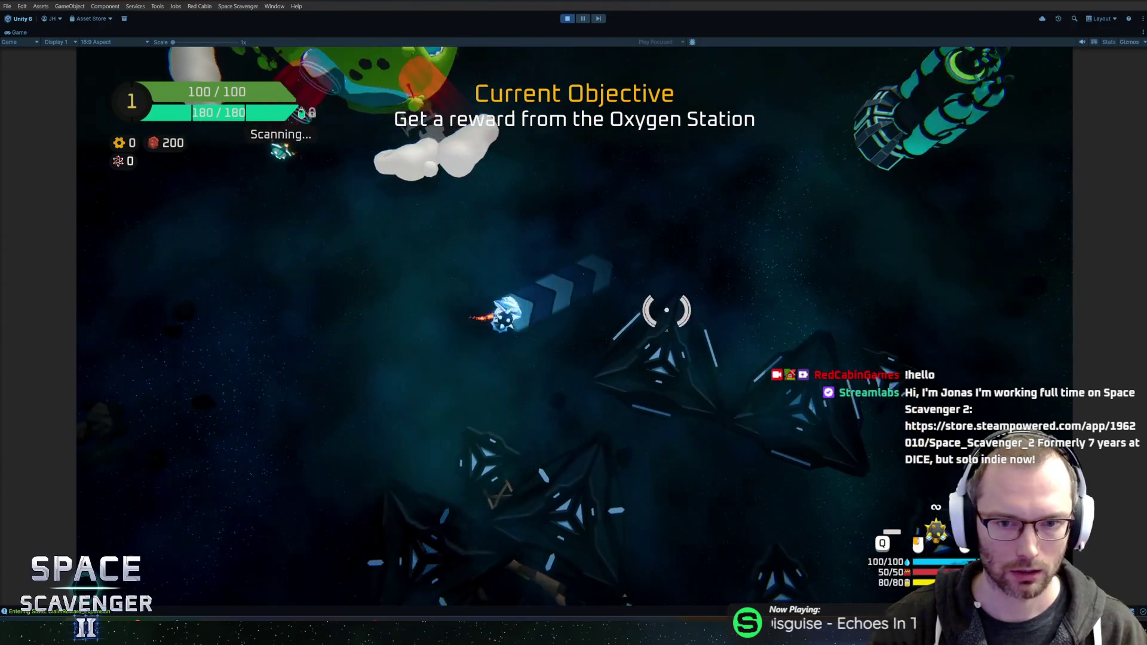
{"action": "key", "text": "f"}
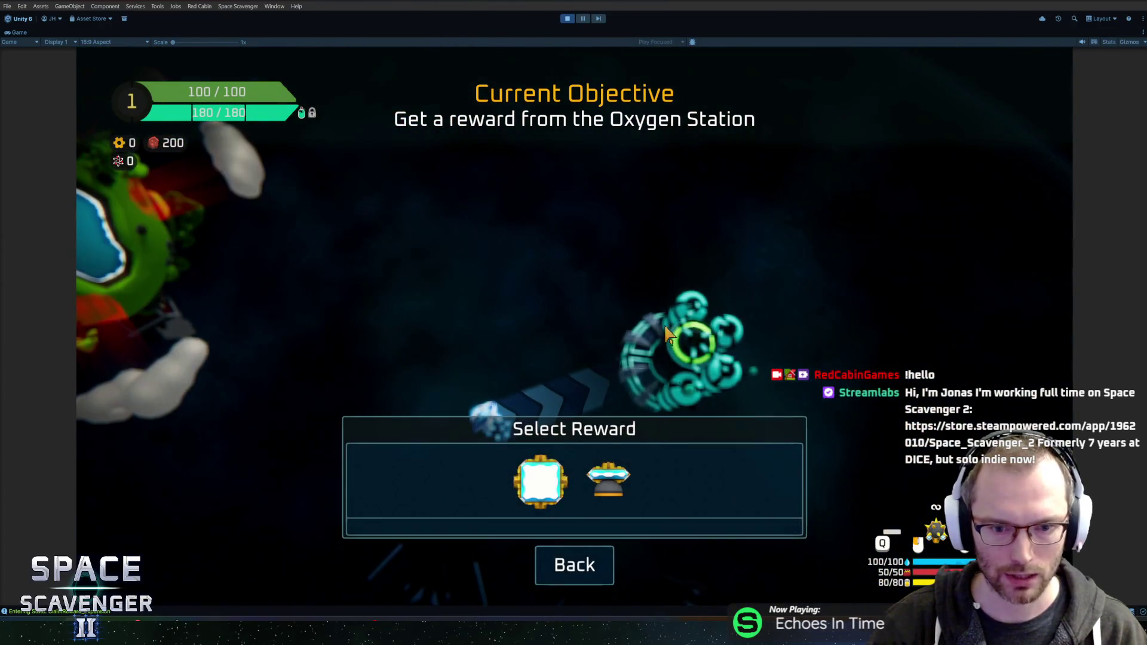
{"action": "left_click", "coordinate": [630, 463]}
{"action": "mouse_move", "coordinate": [302, 399]}
{"action": "left_mouse_down"}
{"action": "mouse_move", "coordinate": [607, 389]}
{"action": "mouse_move", "coordinate": [486, 351]}
{"action": "mouse_move", "coordinate": [543, 384]}
{"action": "mouse_move", "coordinate": [597, 327]}
{"action": "left_mouse_up"}
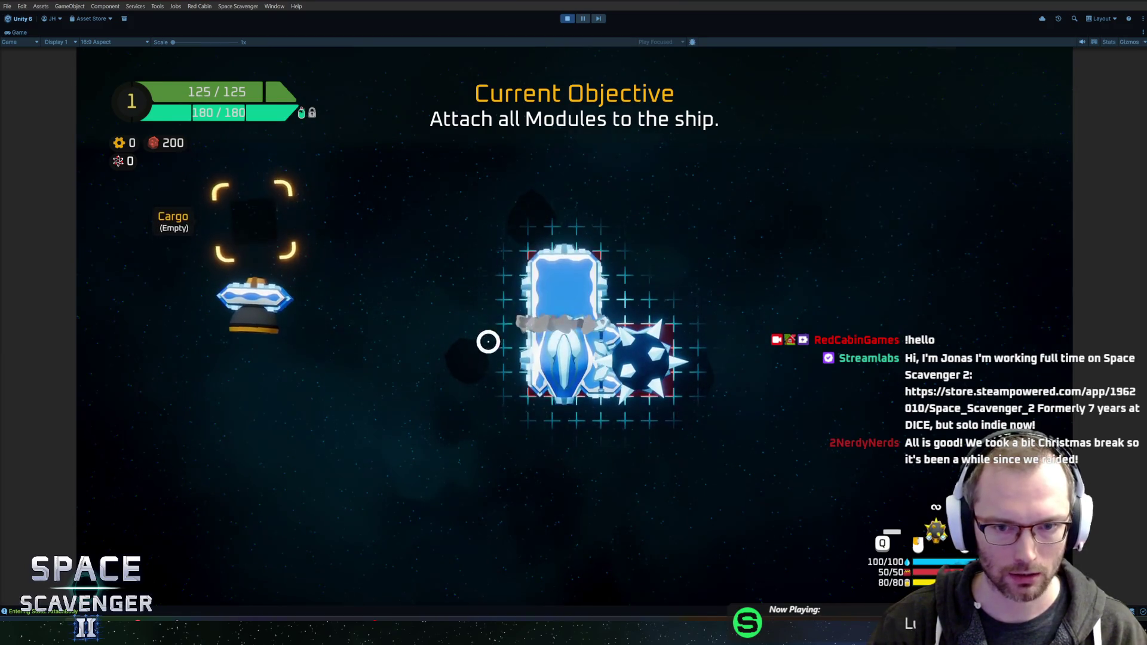
{"action": "mouse_move", "coordinate": [254, 275]}
{"action": "left_mouse_down"}
{"action": "mouse_move", "coordinate": [513, 427]}
{"action": "mouse_move", "coordinate": [540, 419]}
{"action": "left_mouse_up"}
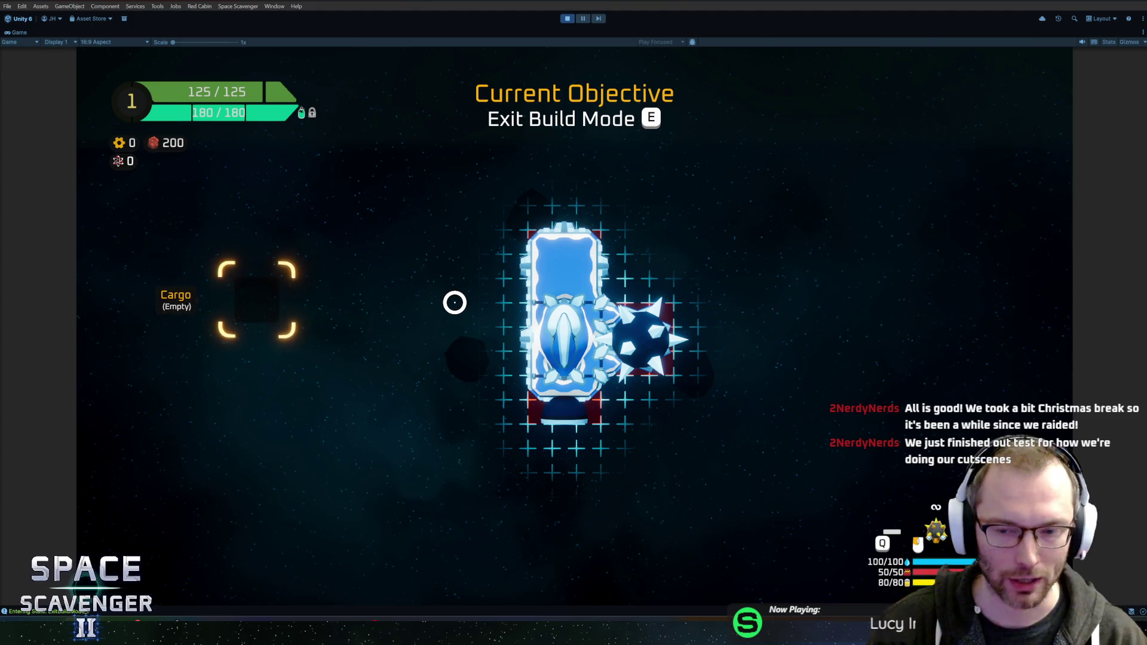
Exit build mode, destroy the dummies, and claim the laser and solar panel reward at the Oxygen Station.
{"action": "key", "text": "e"}
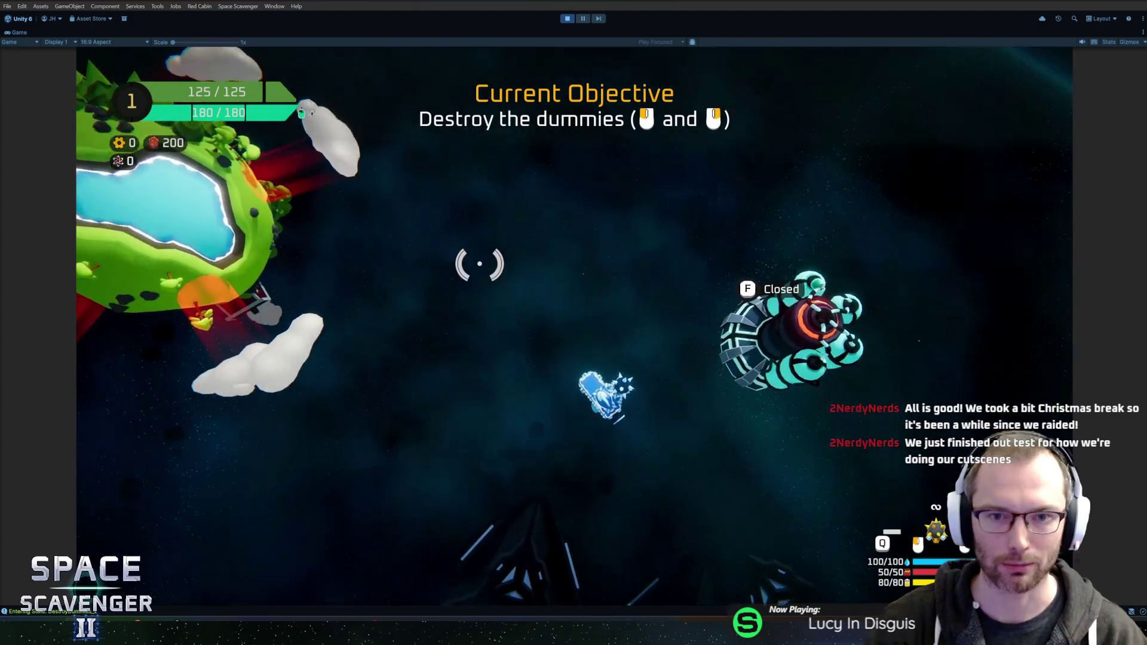
{"action": "left_click", "coordinate": [610, 383]}
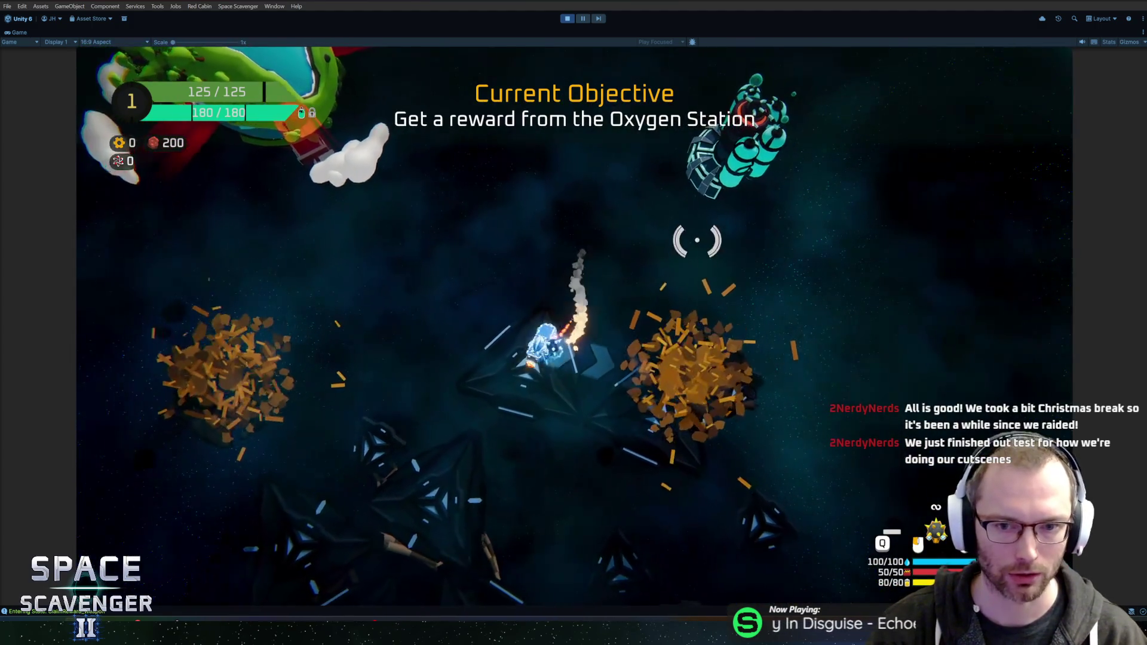
{"action": "key", "text": "w"}
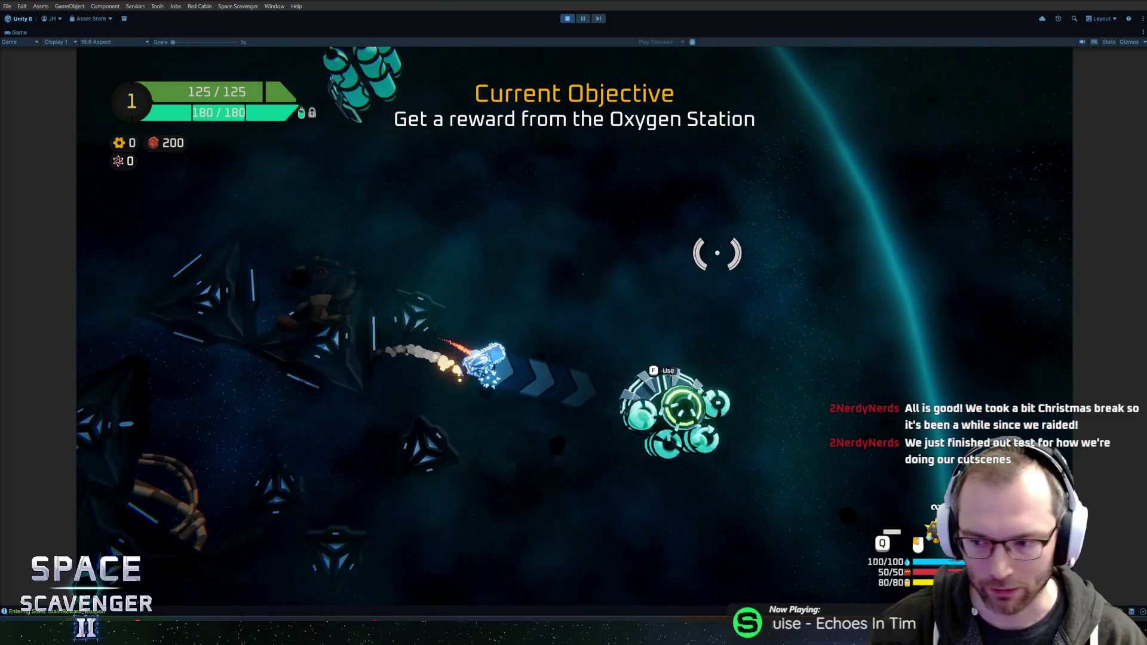
{"action": "key", "text": "f"}
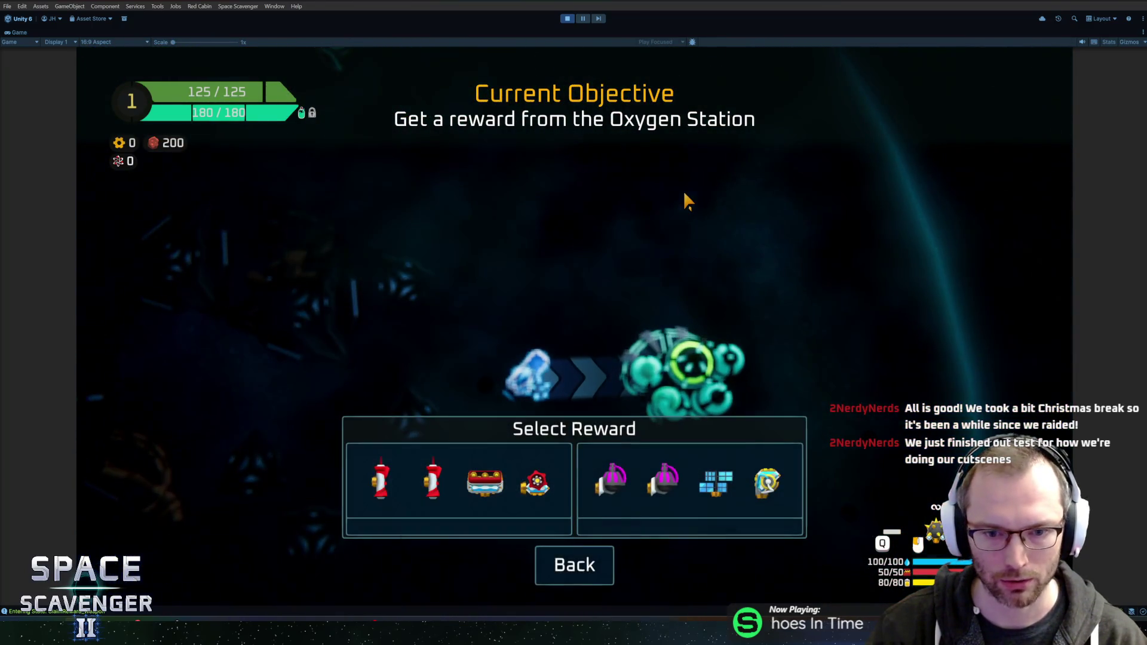
{"action": "left_click", "coordinate": [651, 478]}
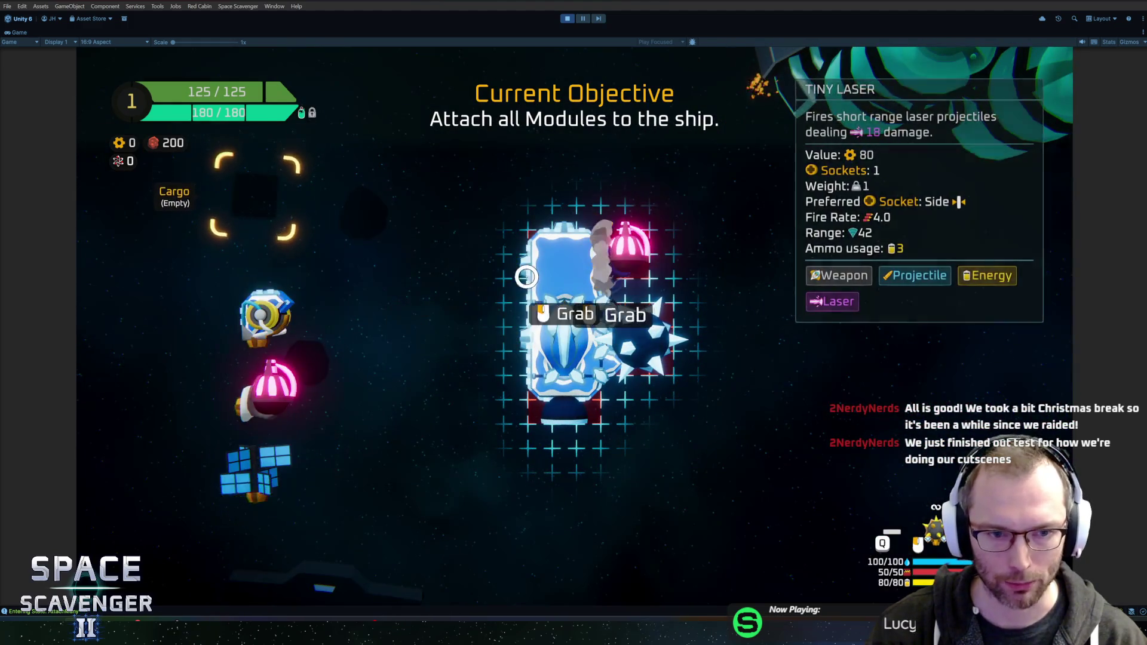
Attach the laser, the gun on the side, and the solar panel on top.
{"action": "left_click", "coordinate": [275, 388]}
{"action": "left_click", "coordinate": [529, 299]}
{"action": "left_click", "coordinate": [257, 302]}
{"action": "left_click", "coordinate": [555, 337]}
{"action": "left_click", "coordinate": [289, 310]}
{"action": "left_click", "coordinate": [624, 190]}
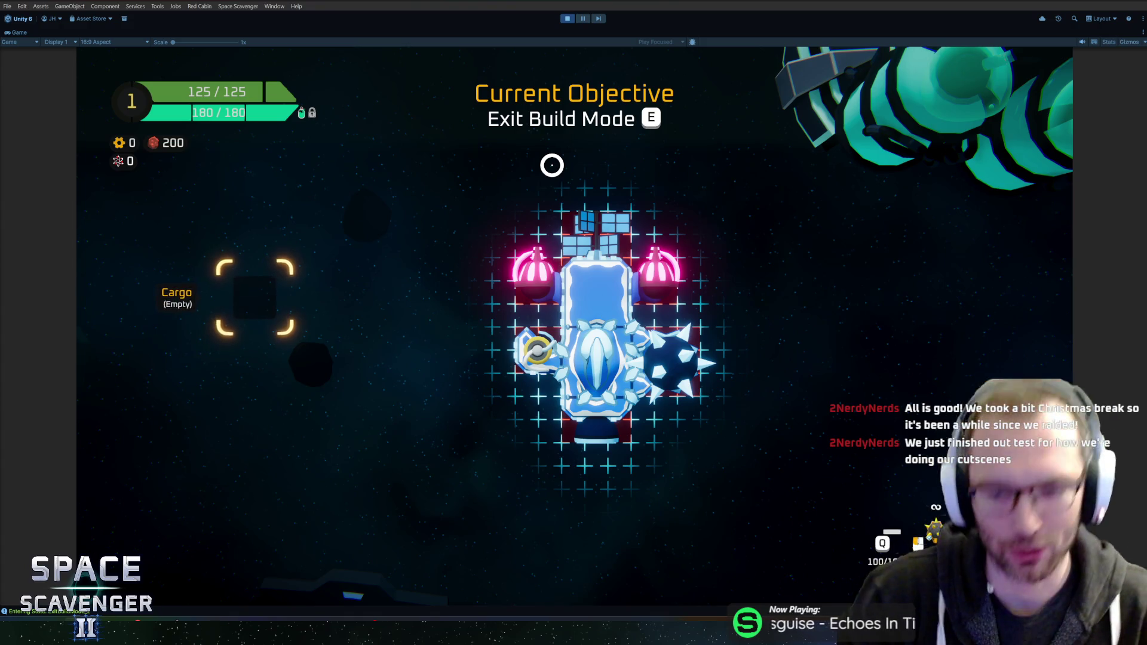
Leave build mode and assign the Tiny Laser to a fire button in ship details.
{"action": "key", "text": "e"}
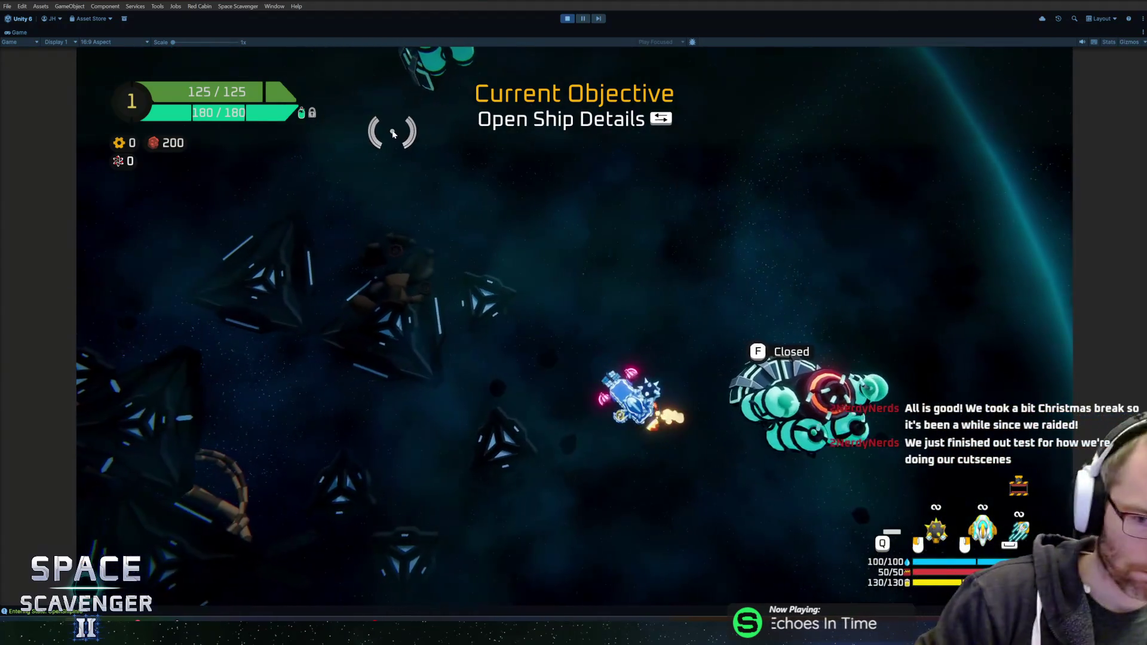
{"action": "key", "text": "w"}
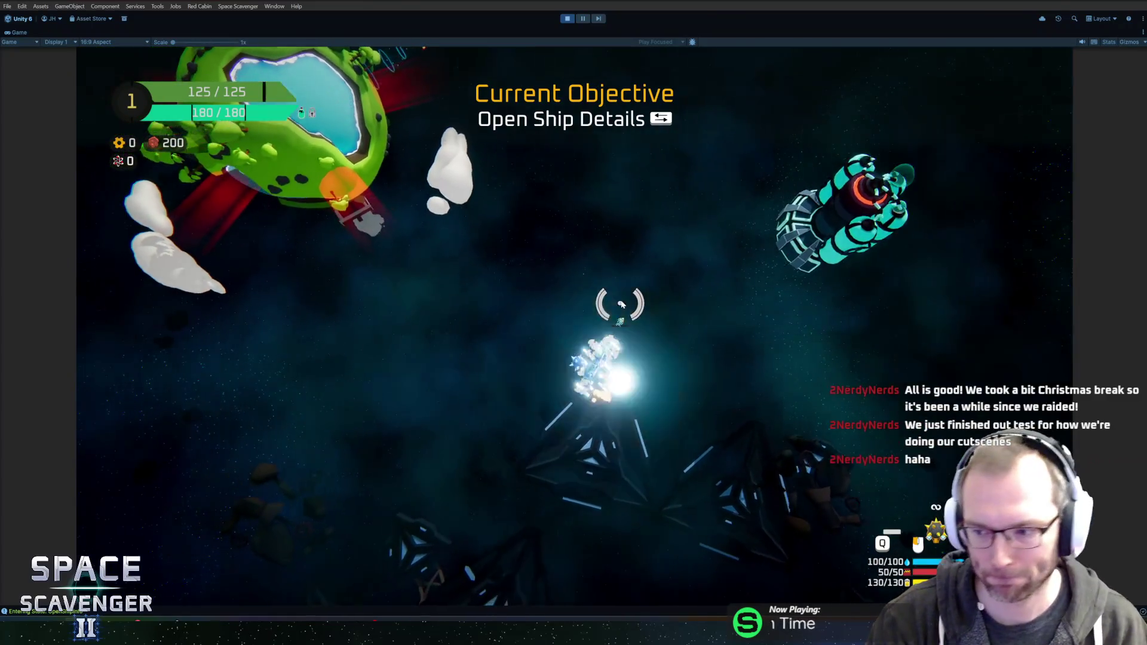
{"action": "key", "text": "s"}
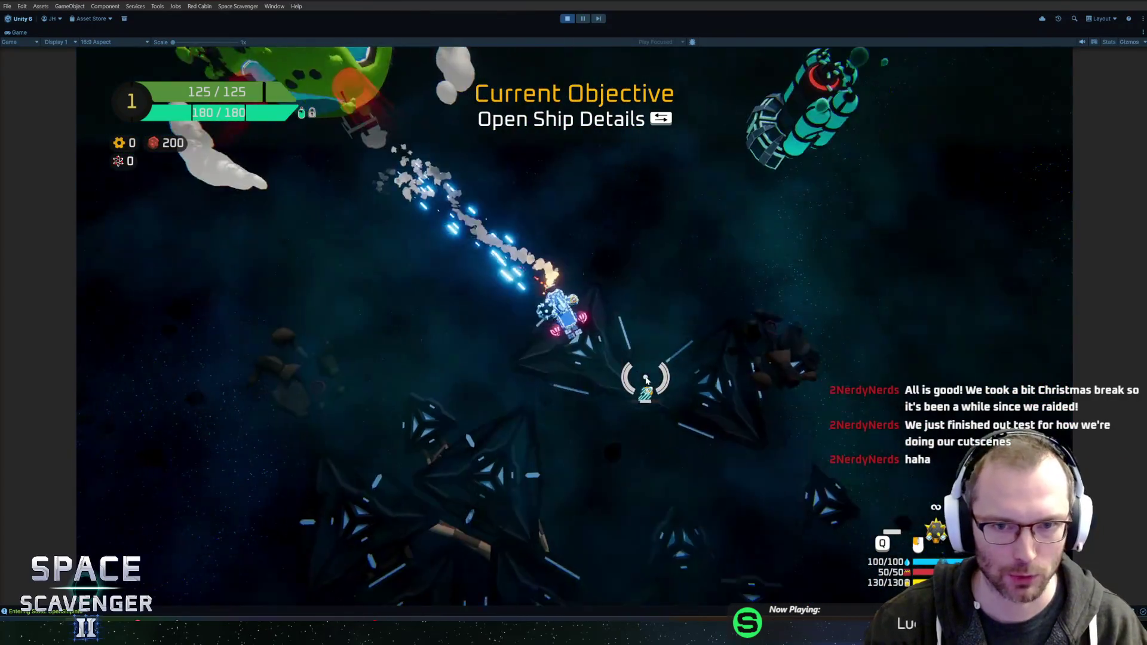
{"action": "key", "text": "Tab"}
{"action": "left_click", "coordinate": [738, 521]}
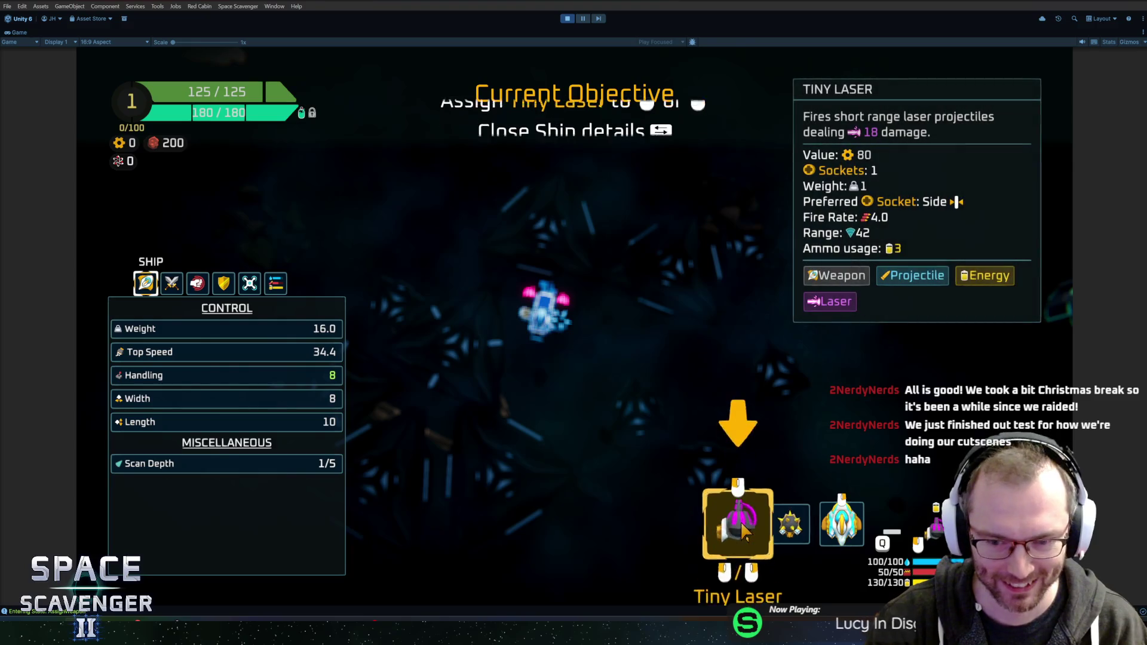
{"action": "key", "text": "Tab"}
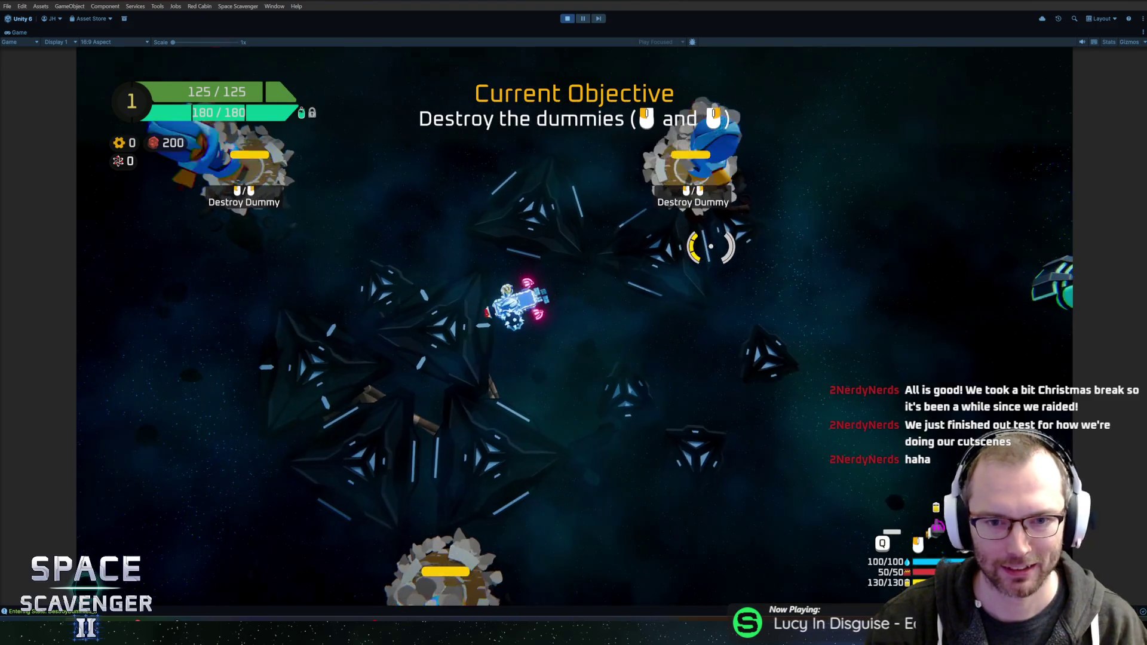
Destroy all dummies, dash through the lightning line three times, and fly to the planet.
{"action": "left_click", "coordinate": [711, 245]}
{"action": "left_click", "coordinate": [601, 431]}
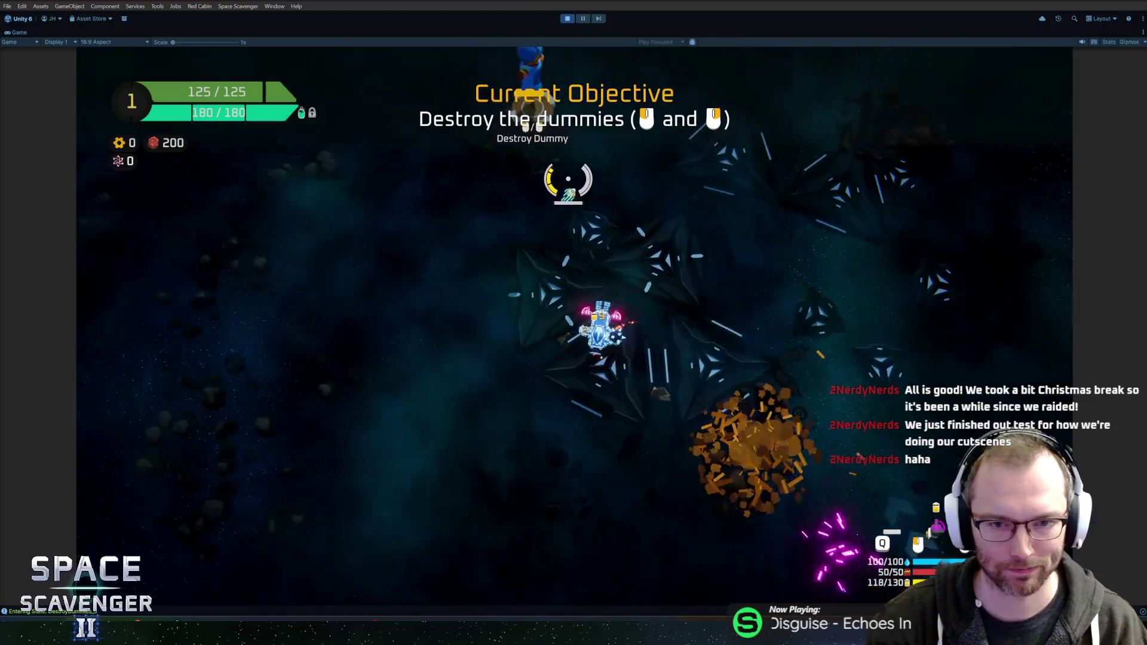
{"action": "left_click", "coordinate": [584, 171]}
{"action": "key", "text": "space"}
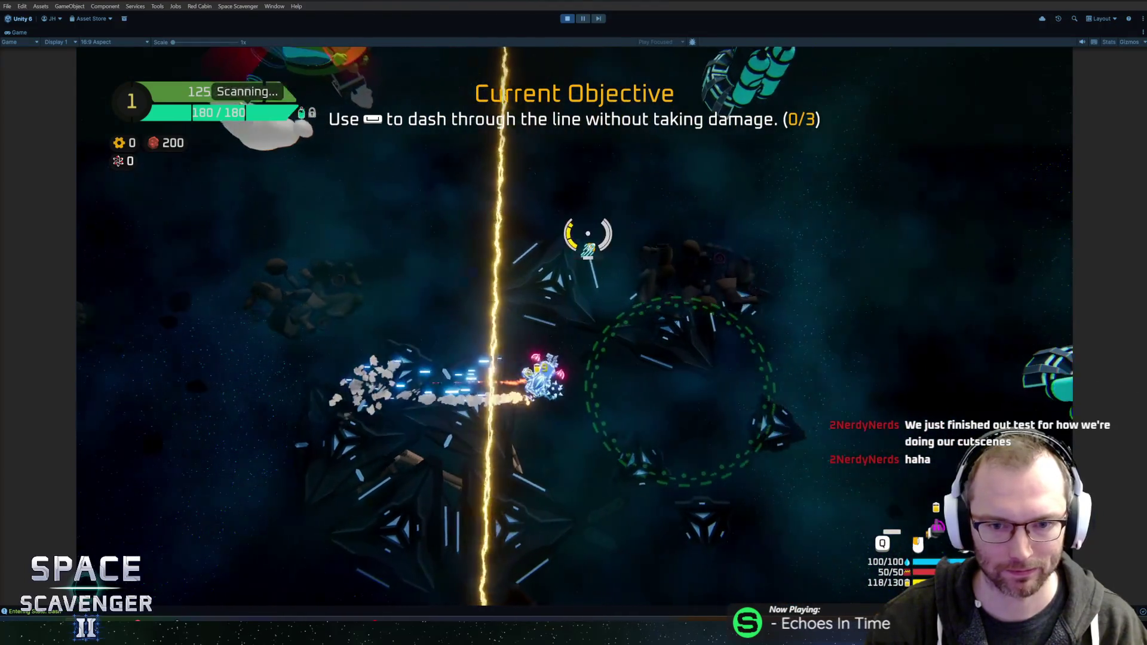
{"action": "key", "text": "space"}
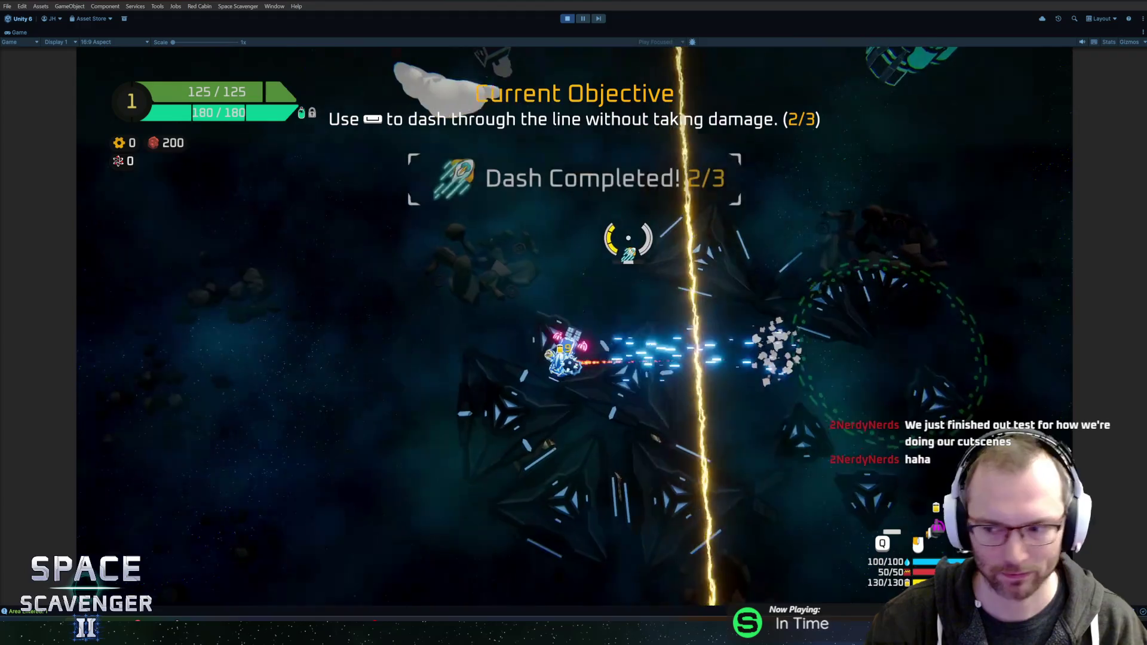
{"action": "key", "text": "space"}
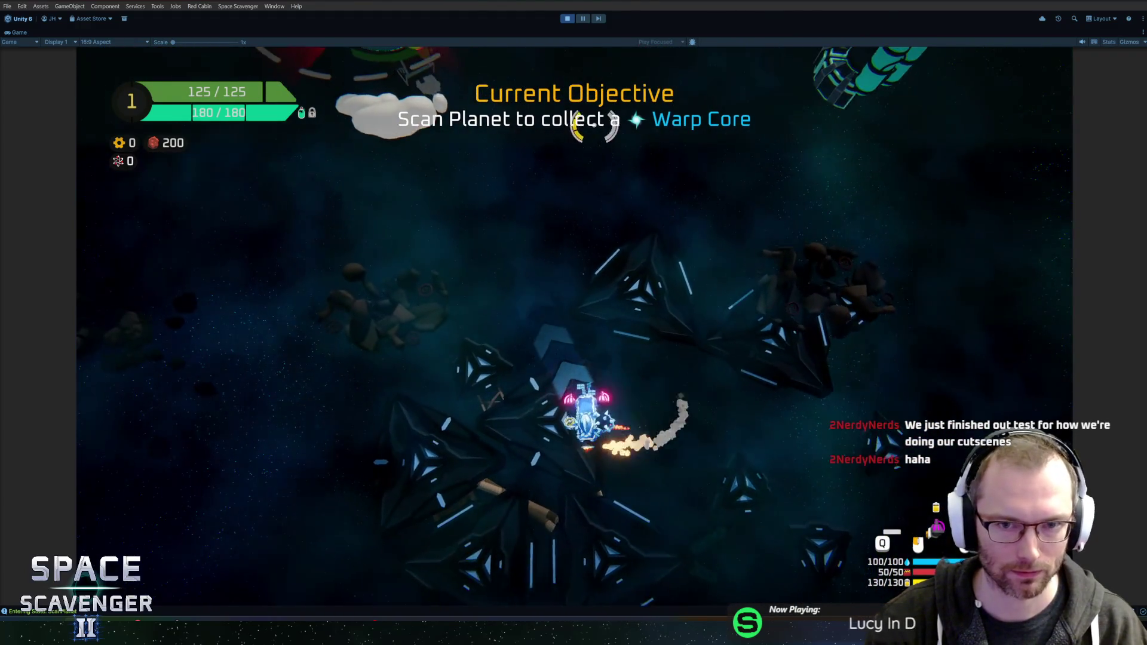
{"action": "key", "text": "space"}
{"action": "key", "text": "space"}
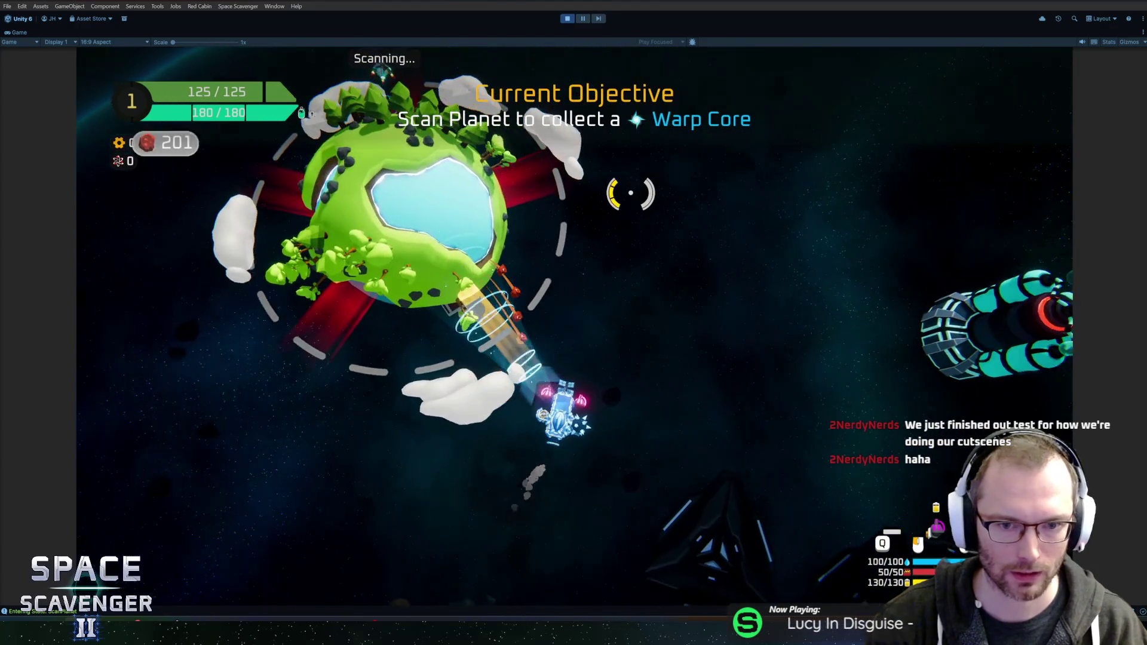
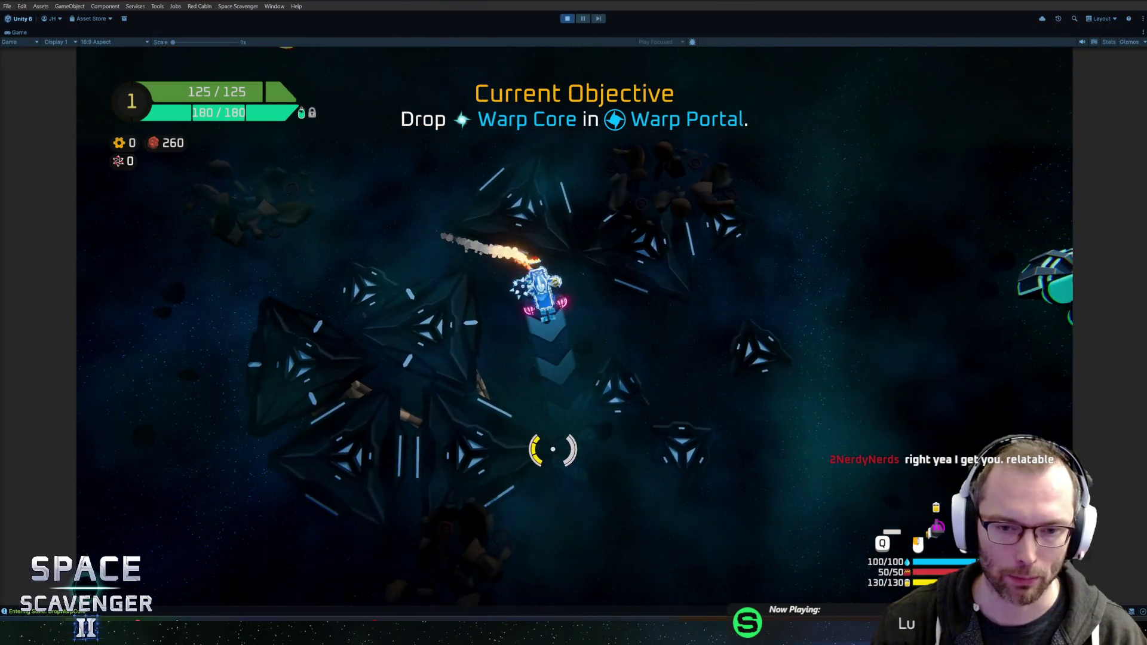
Deliver the Warp Core to the portal, fly back onto it, and warp home.
{"action": "left_click", "coordinate": [554, 448]}
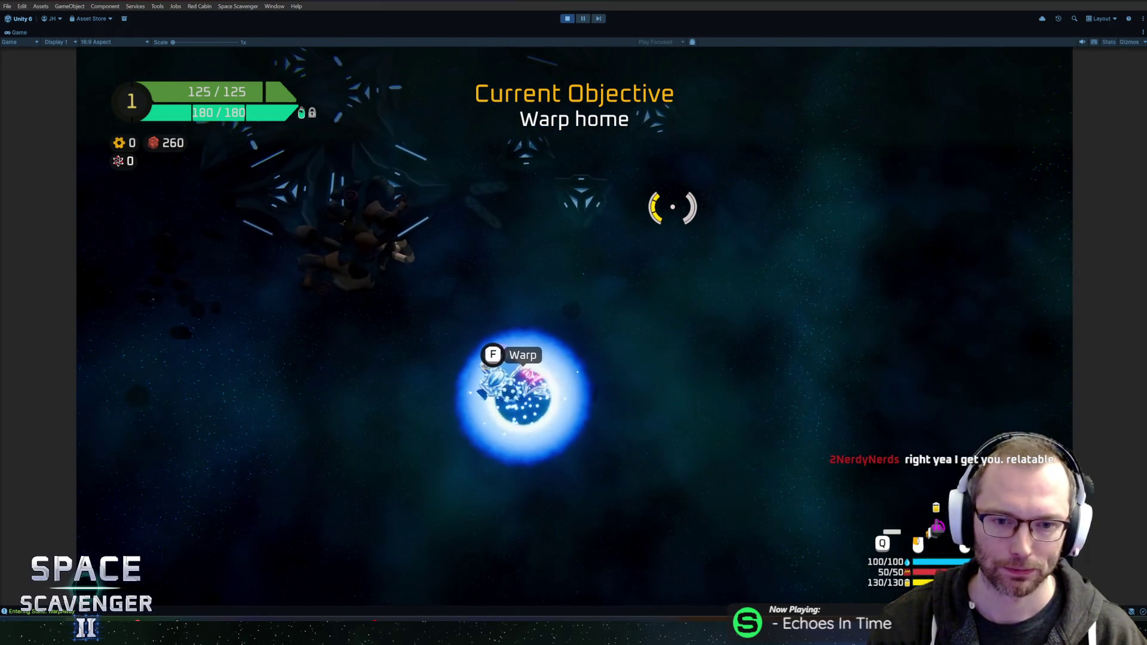
{"action": "key", "text": "w"}
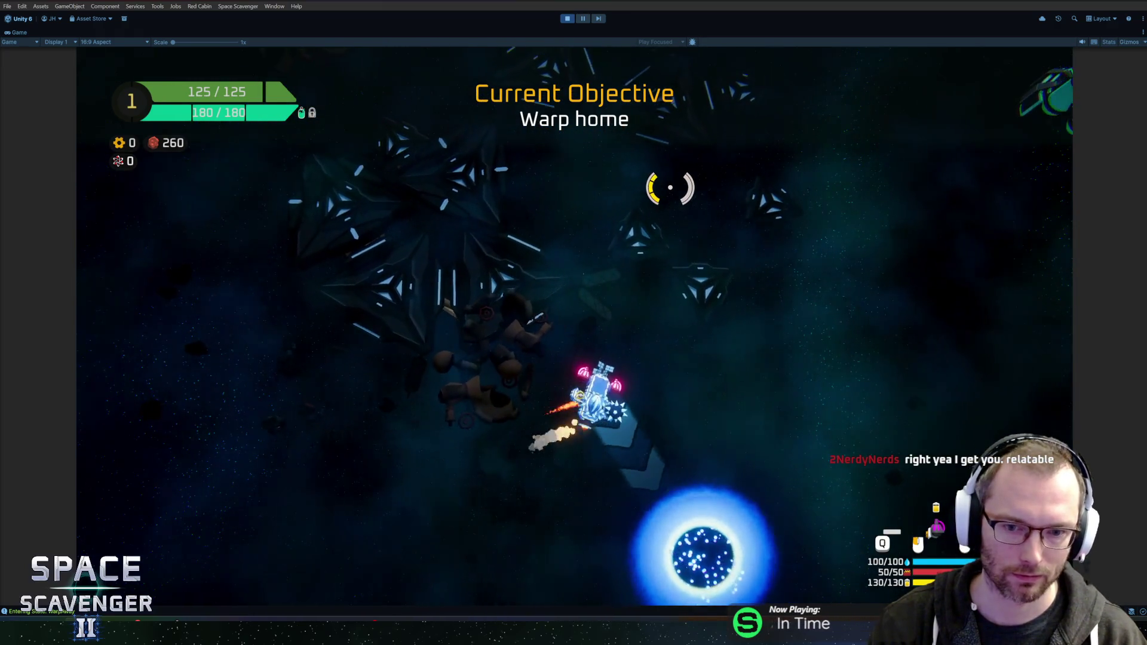
{"action": "key", "text": "s"}
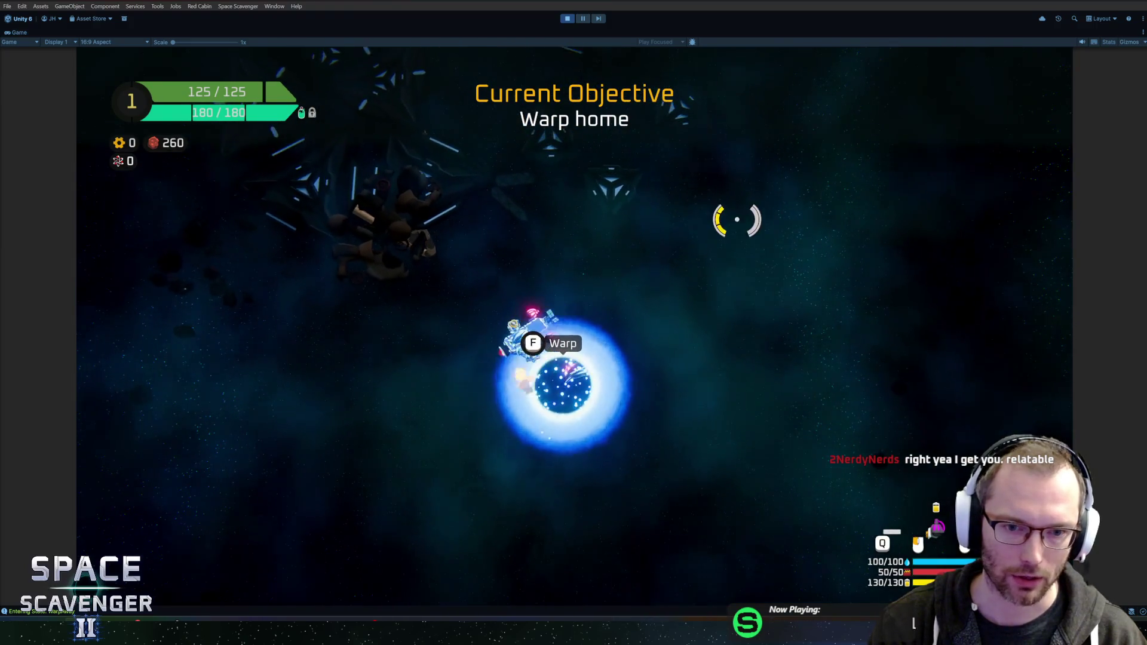
{"action": "key", "text": "f"}
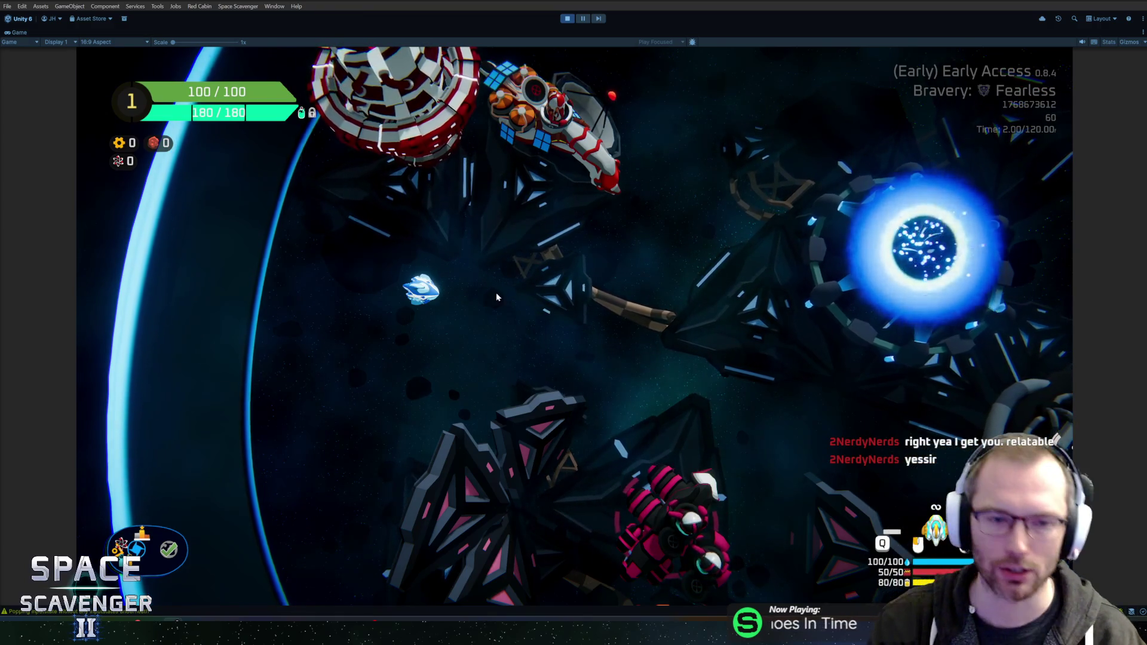
Fly around the hub, shooting at the pink enemy and the green planet.
{"action": "key", "text": "s"}
{"action": "left_click", "coordinate": [761, 371]}
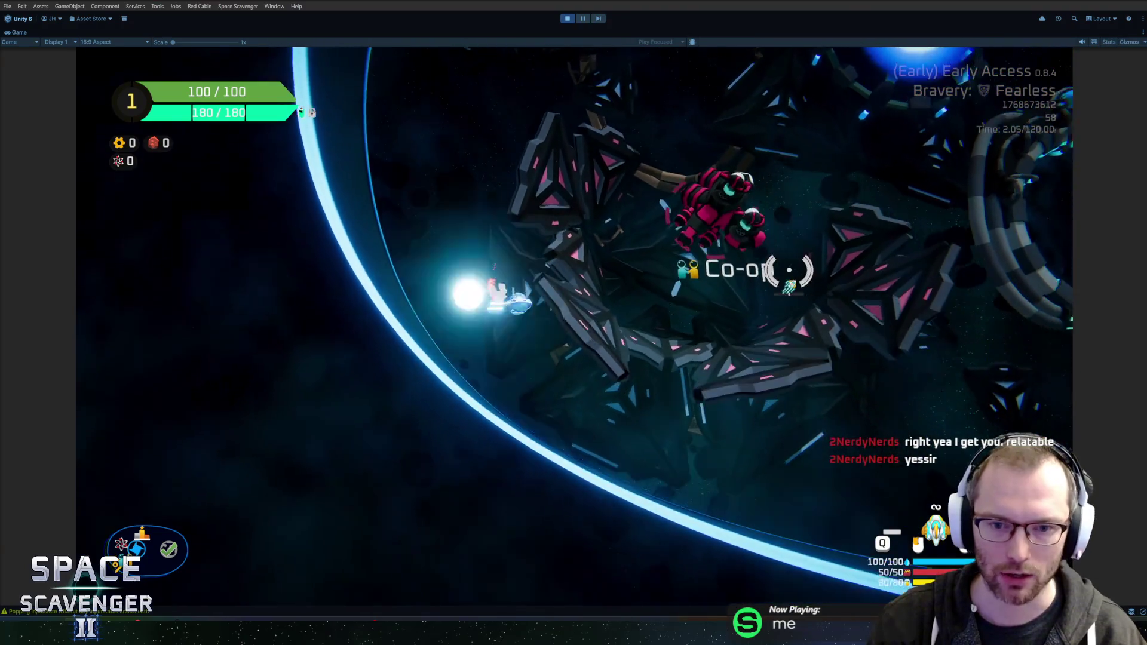
{"action": "key", "text": "d"}
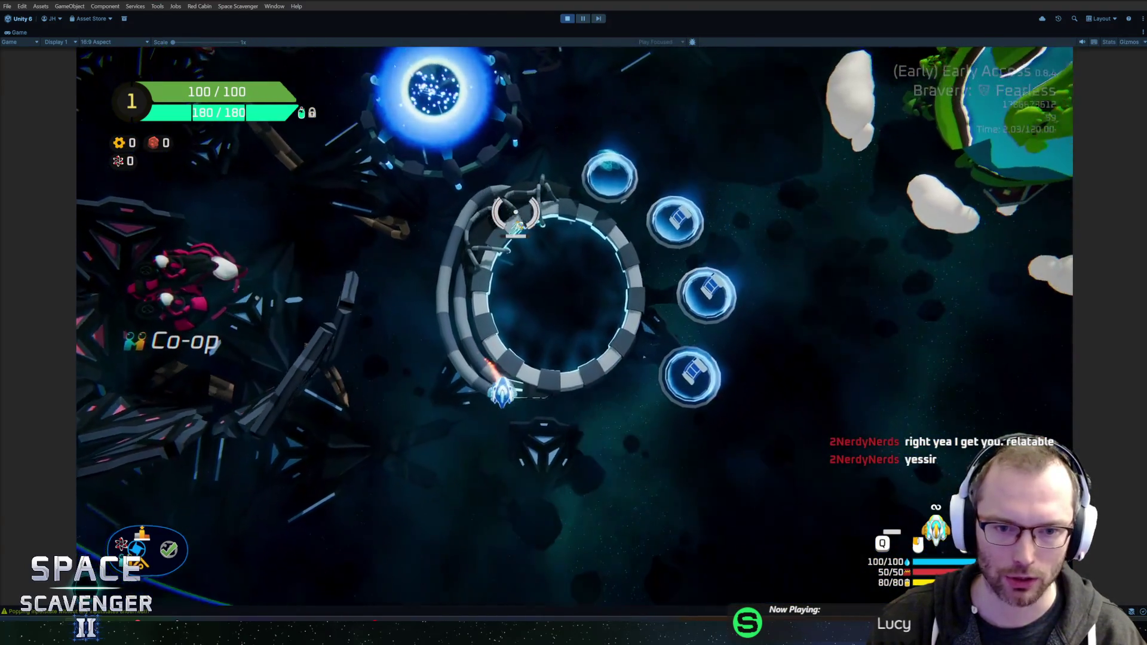
{"action": "key", "text": "w"}
{"action": "left_click", "coordinate": [799, 234]}
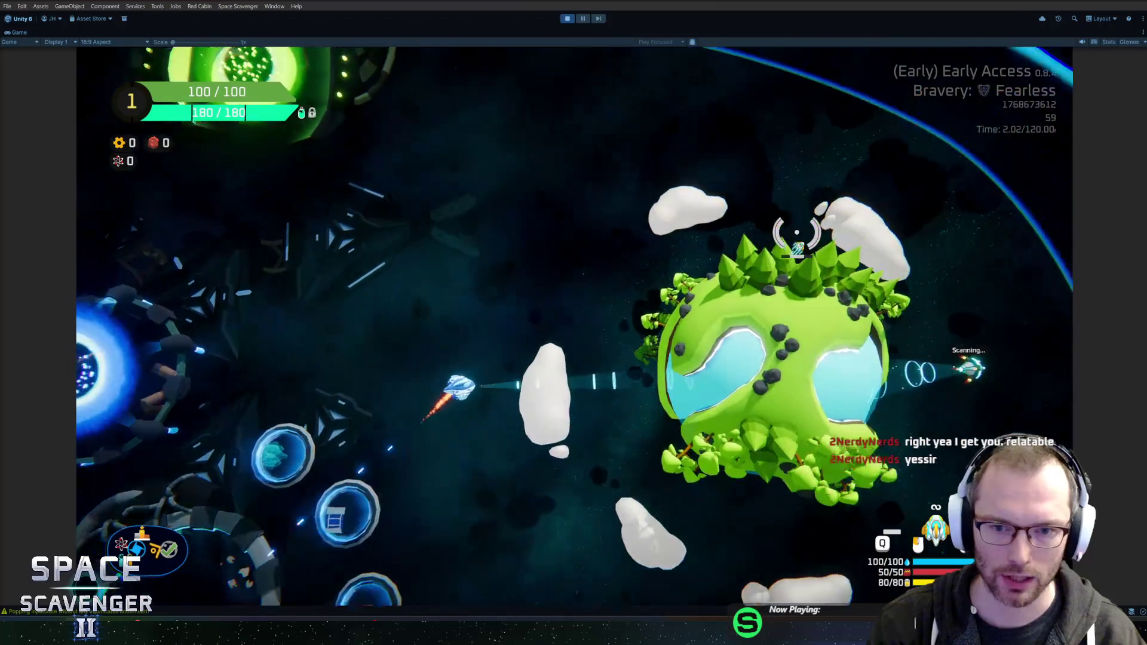
{"action": "key", "text": "d"}
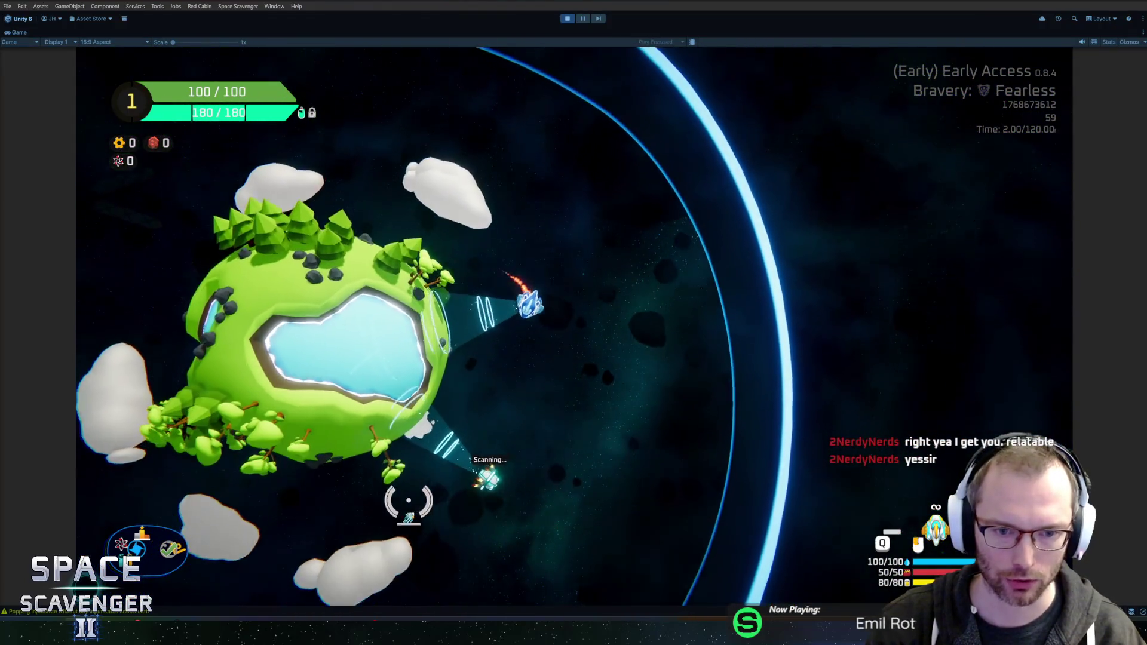
Fly through the customization ring and enter the green Daily Challenge portal.
{"action": "key", "text": "s"}
{"action": "key", "text": "a"}
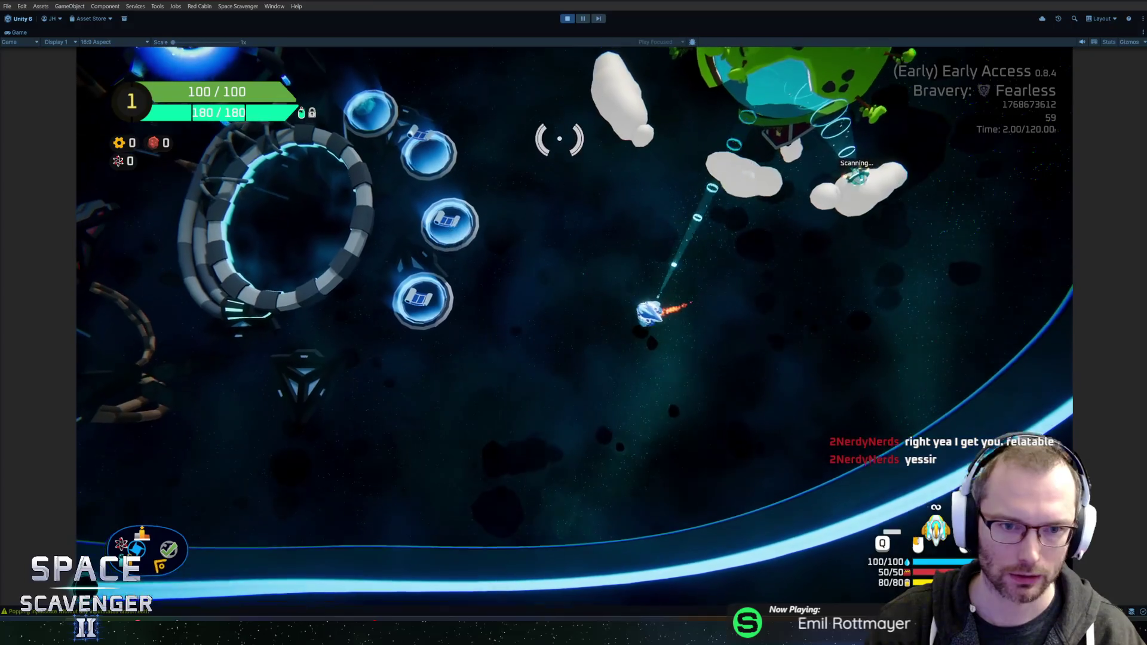
{"action": "key", "text": "w"}
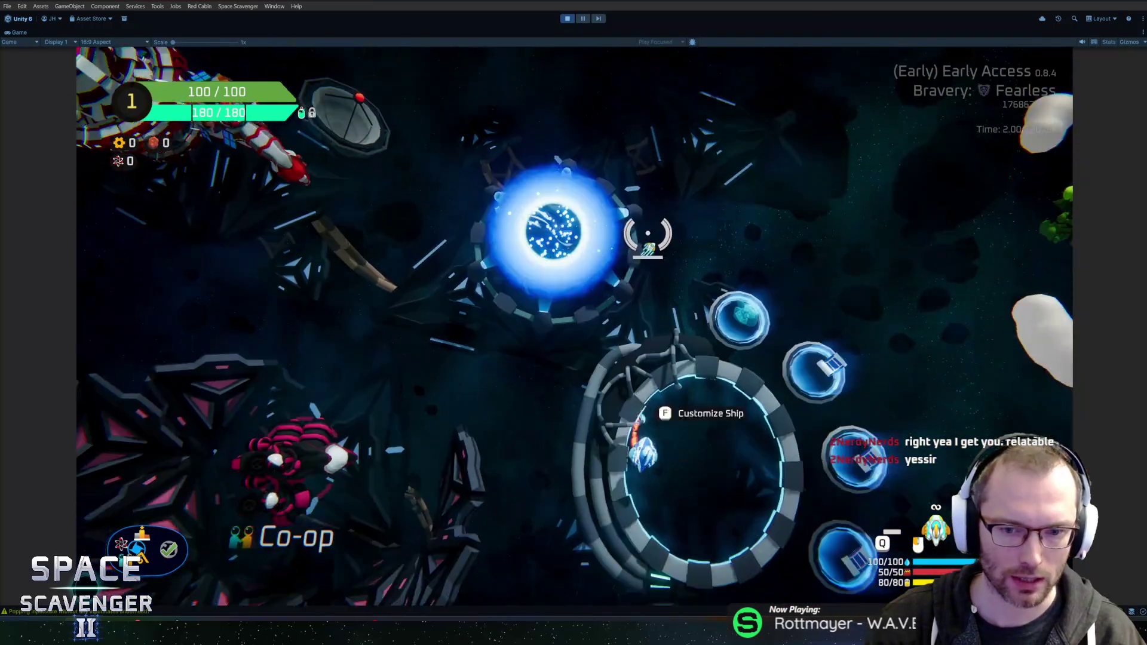
{"action": "key", "text": "d"}
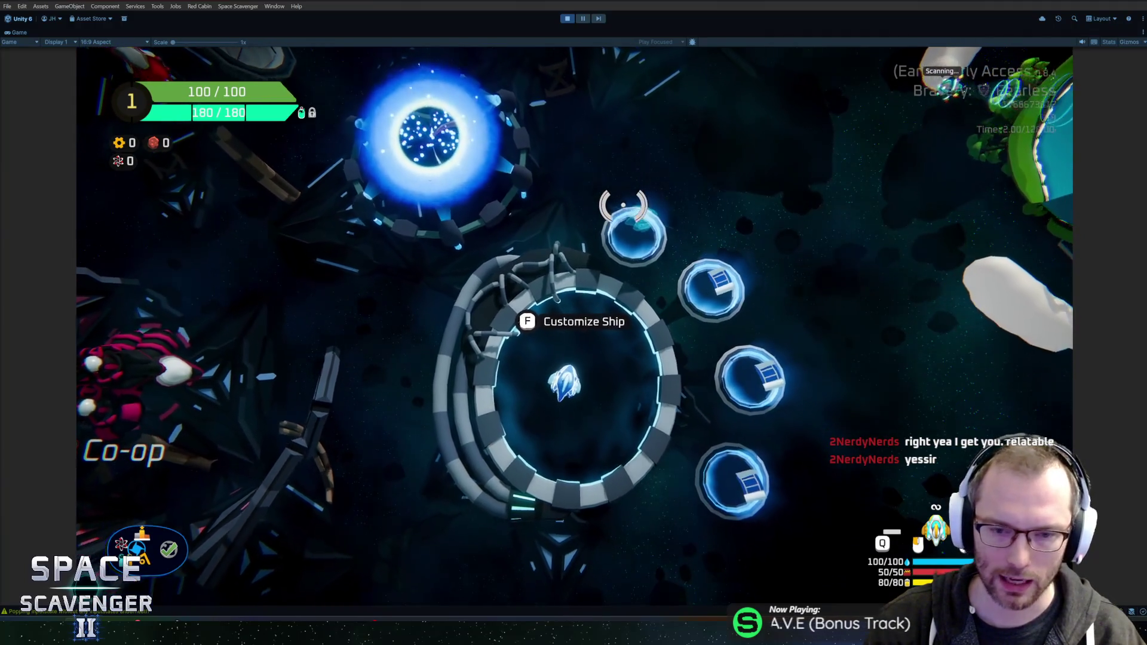
{"action": "key", "text": "w"}
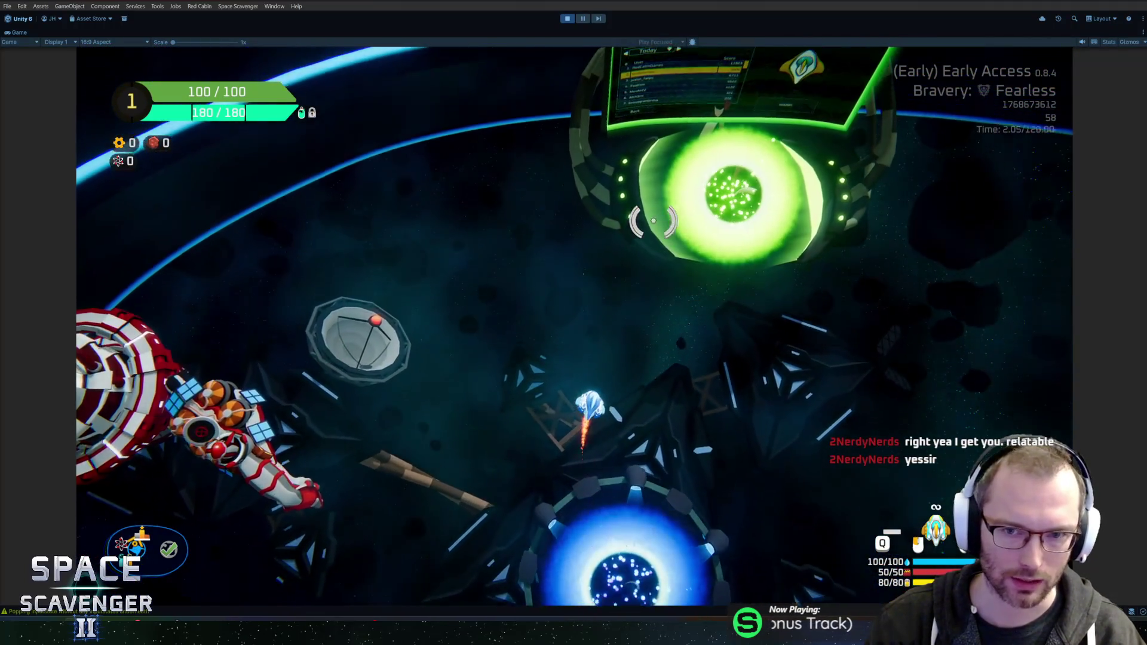
{"action": "key", "text": "e"}
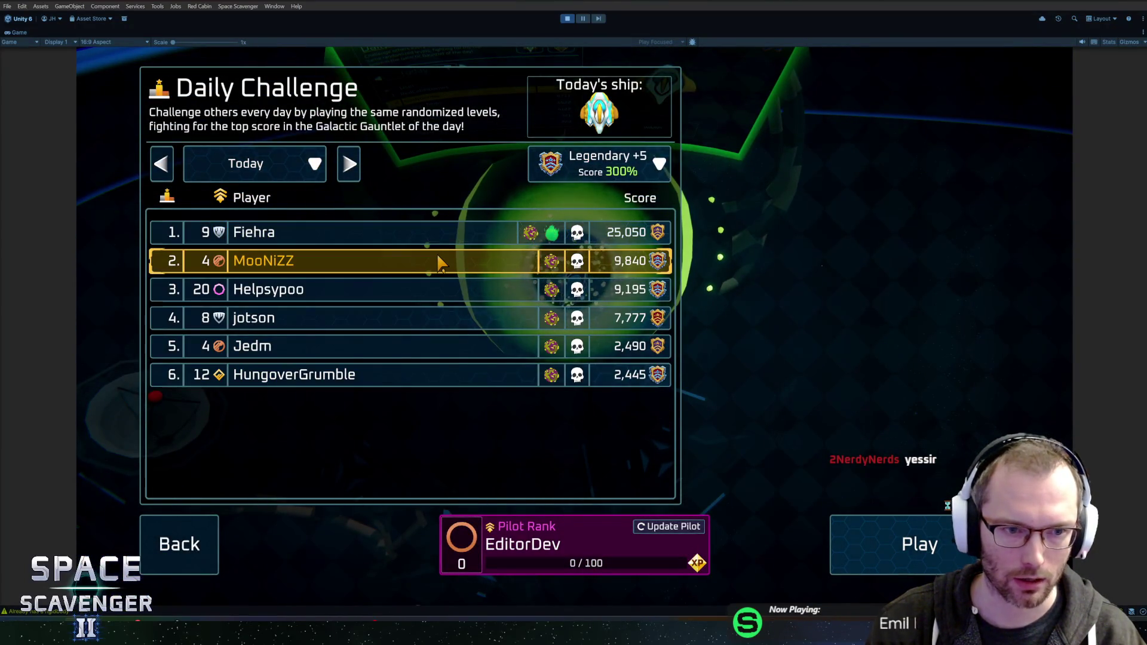
Preview the ships of the top four players on Today's leaderboard.
{"action": "left_click", "coordinate": [418, 287]}
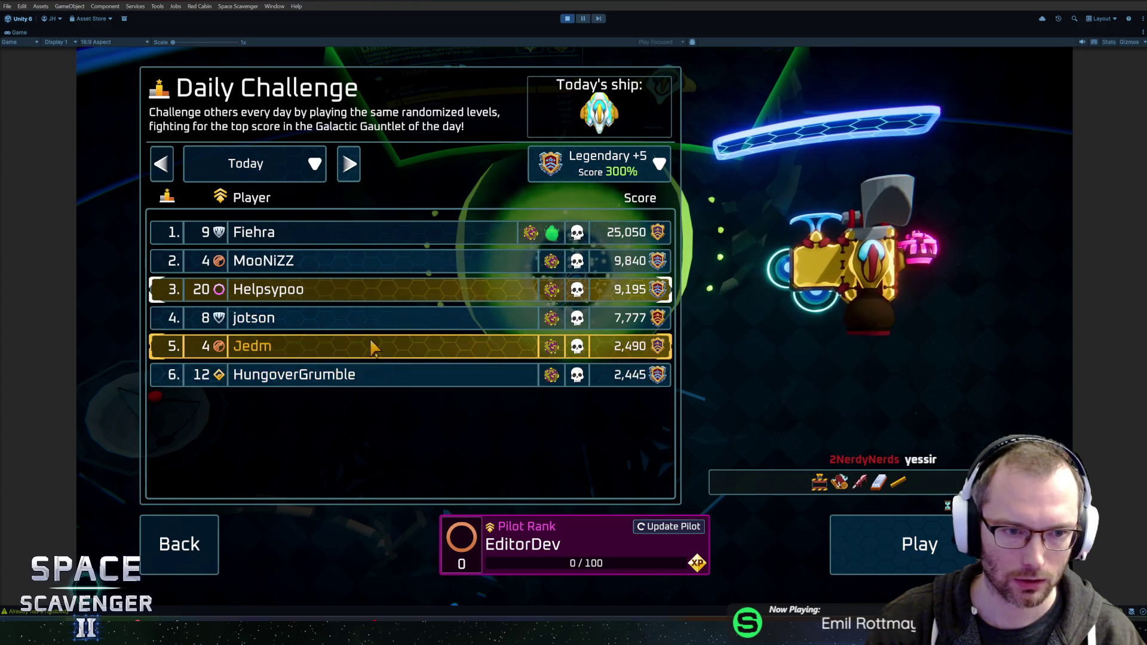
{"action": "left_click", "coordinate": [382, 317]}
{"action": "left_click", "coordinate": [388, 287]}
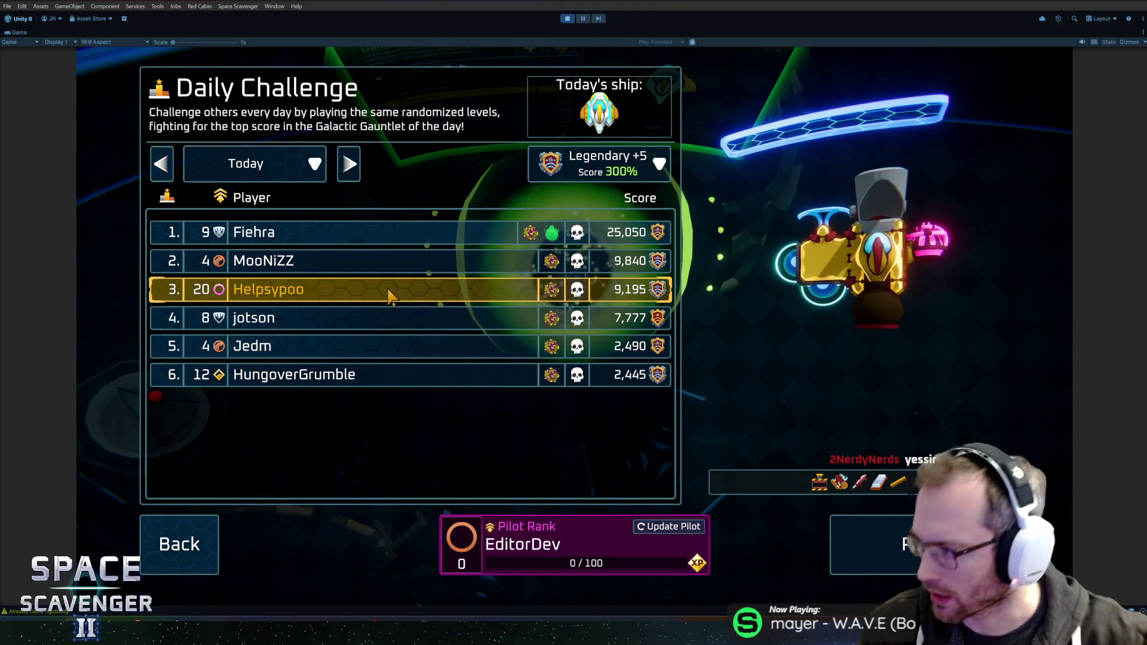
{"action": "left_click", "coordinate": [371, 260]}
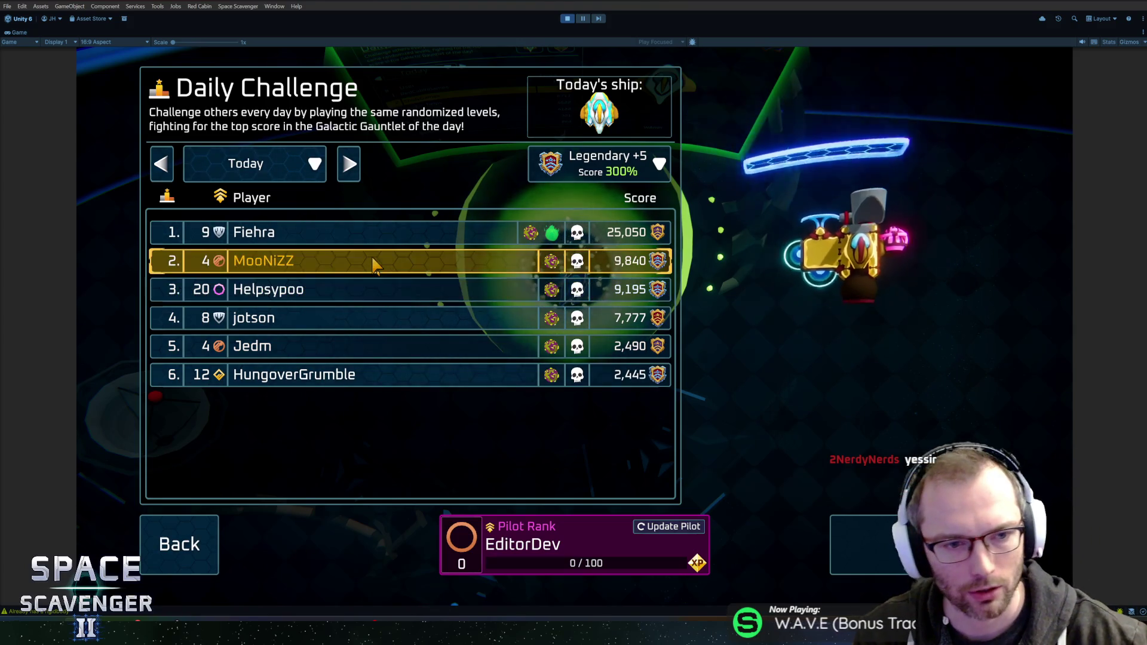
{"action": "left_click", "coordinate": [385, 233]}
{"action": "left_click", "coordinate": [386, 261]}
{"action": "left_click", "coordinate": [383, 237]}
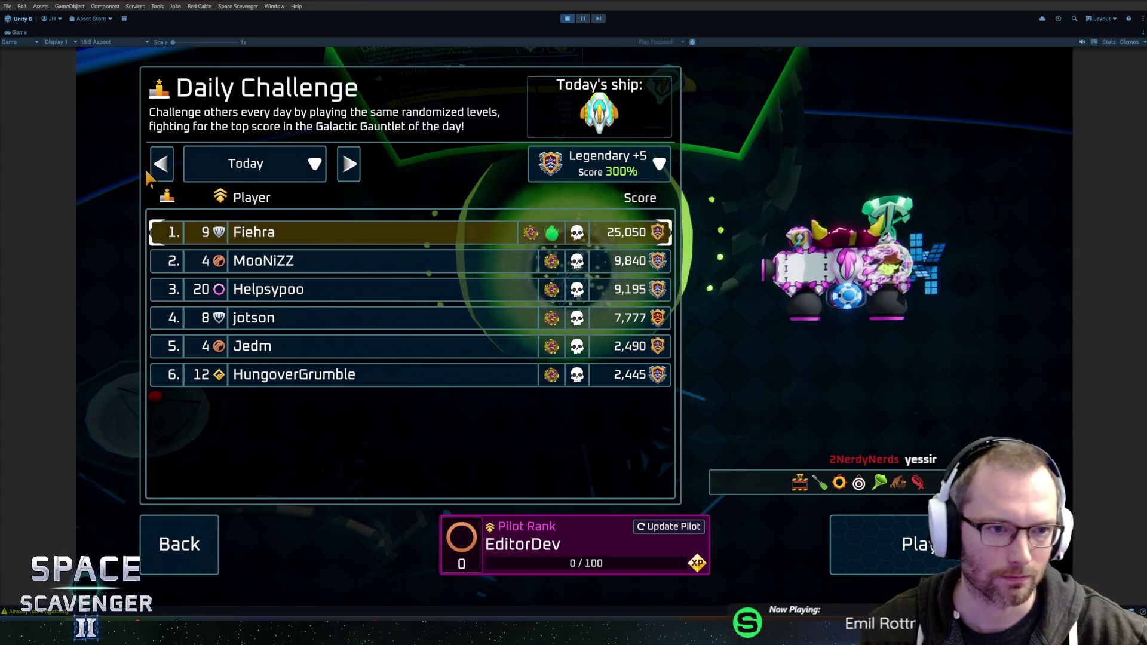
Switch to Yesterday and back to Today, compare the top three ships, then close the menu.
{"action": "left_click", "coordinate": [160, 170]}
{"action": "left_click", "coordinate": [350, 162]}
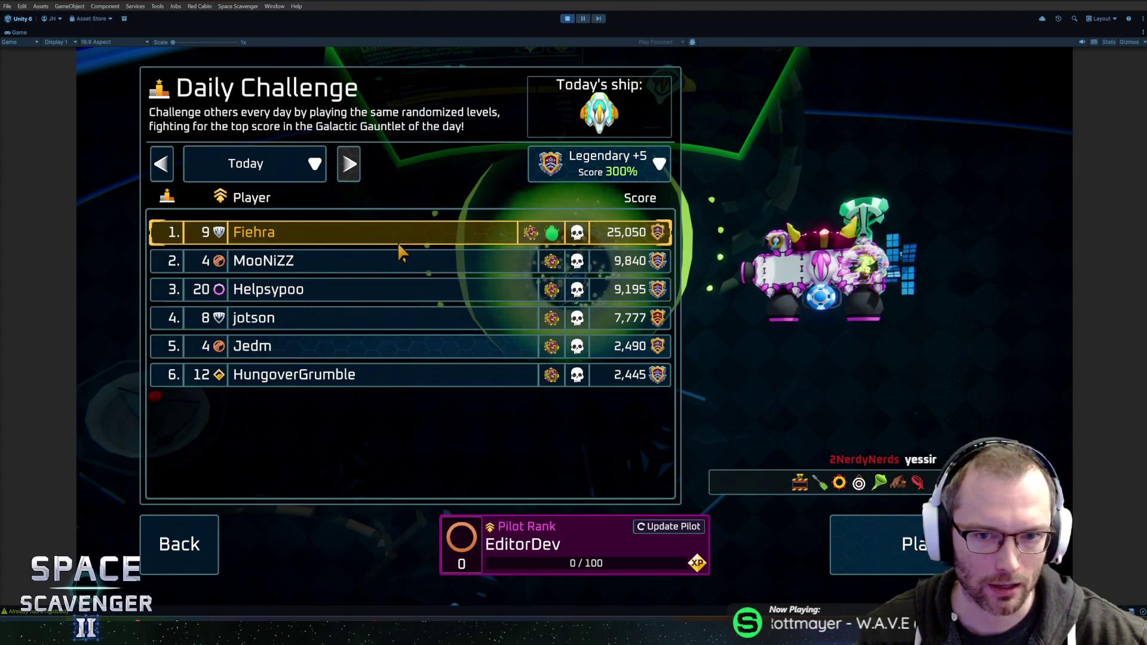
{"action": "left_click", "coordinate": [396, 261]}
{"action": "left_click", "coordinate": [396, 293]}
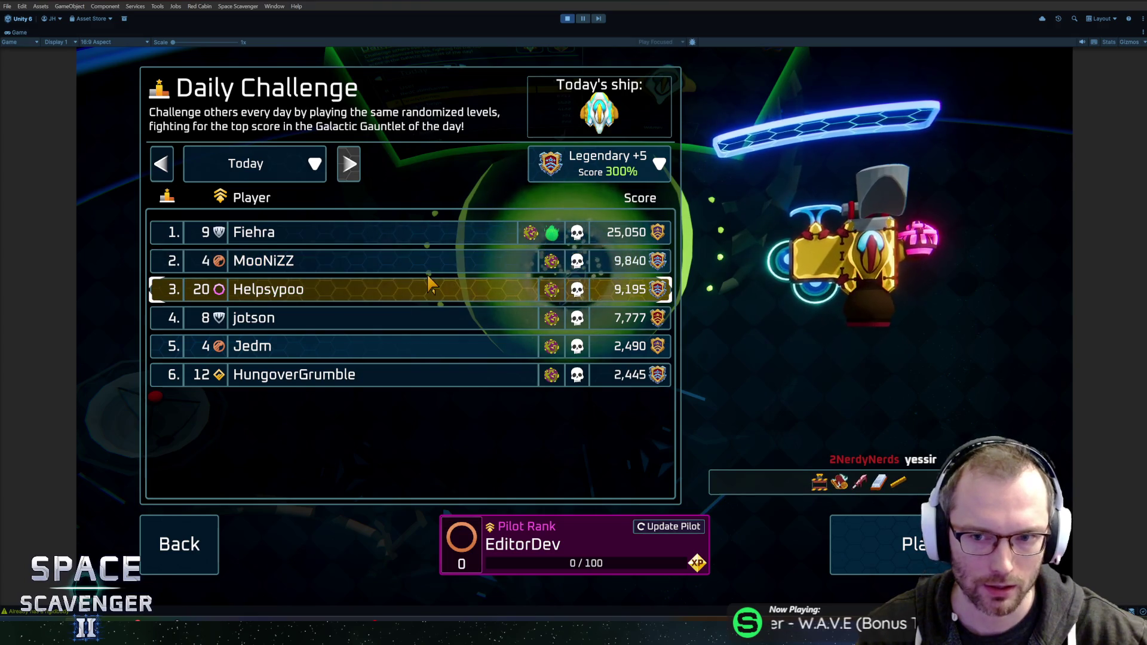
{"action": "left_click", "coordinate": [436, 261]}
{"action": "left_click", "coordinate": [412, 236]}
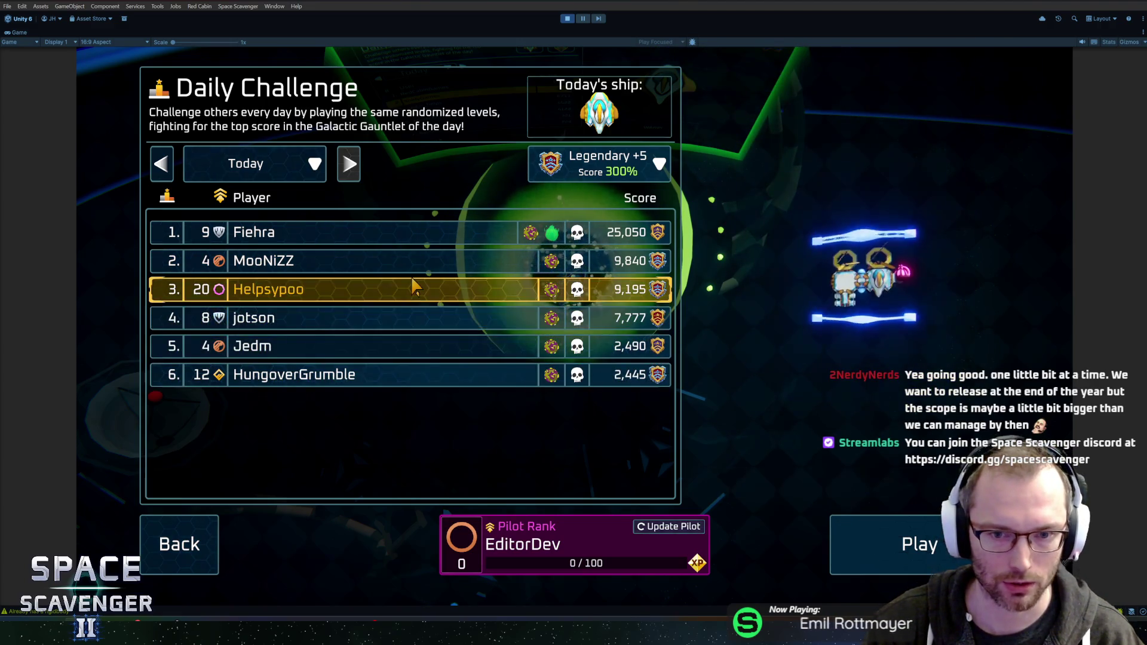
{"action": "key", "text": "Escape"}
Fly around the gauntlet portal and customization station, then un-maximize the Game view with Shift+Space.
{"action": "key", "text": "s"}
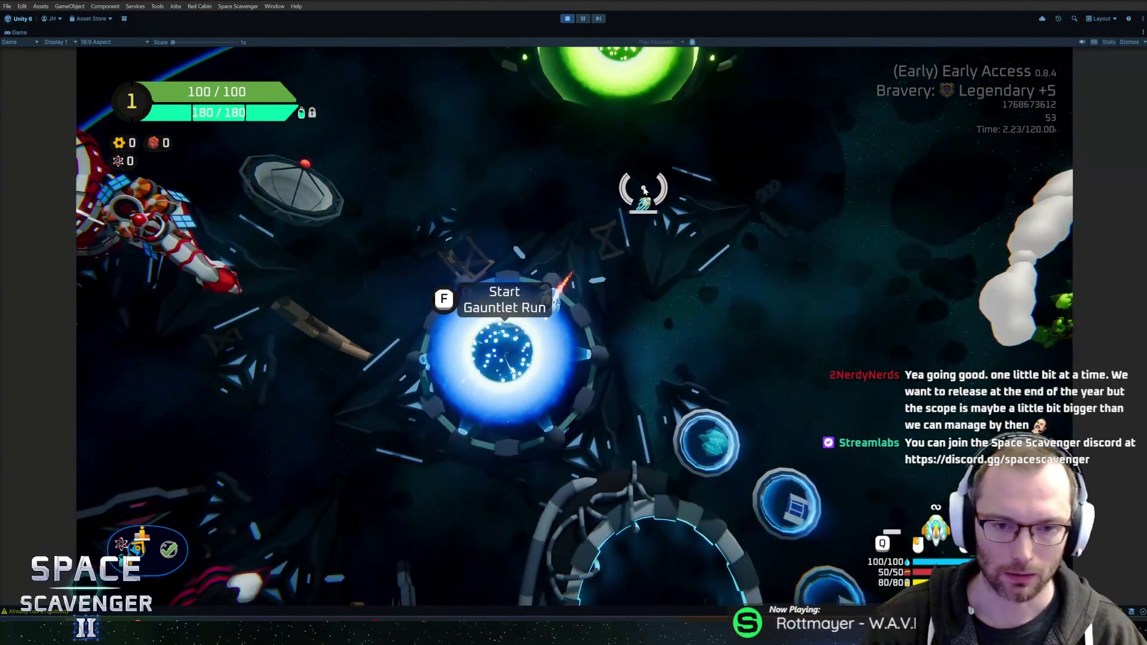
{"action": "key", "text": "a"}
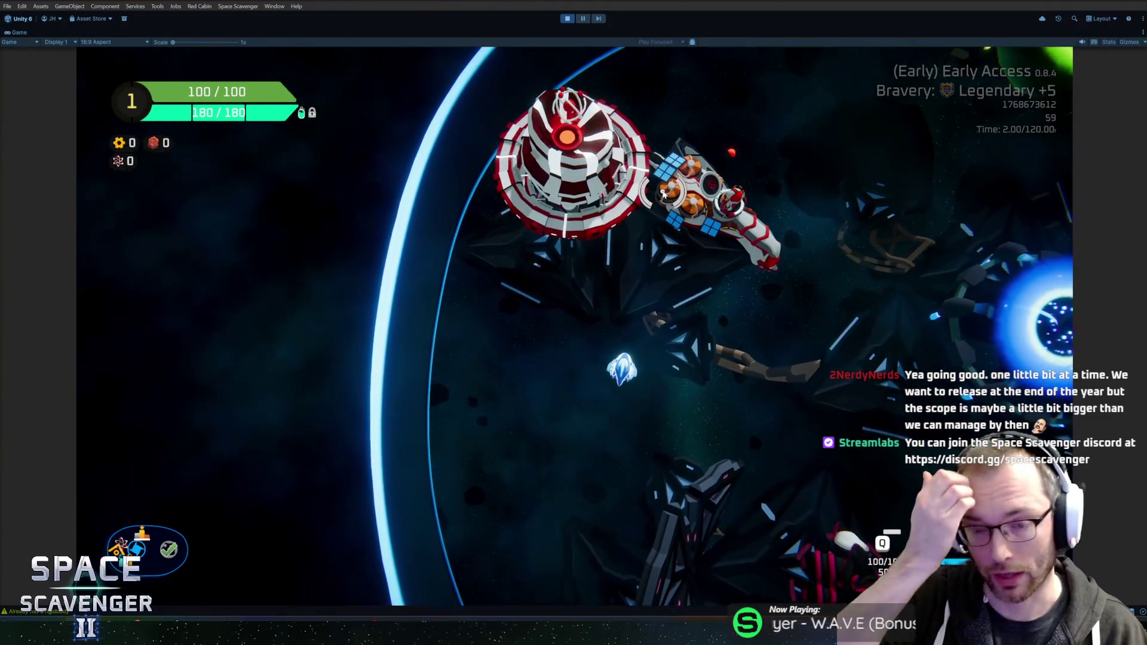
{"action": "key", "text": "d"}
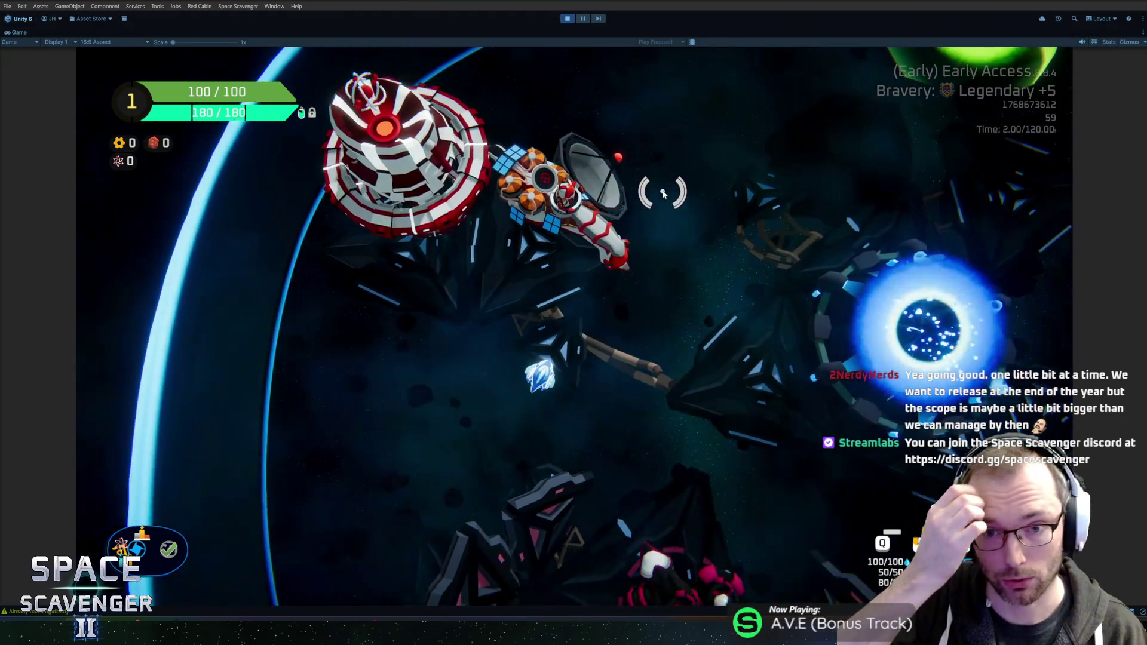
{"action": "key", "text": "s"}
{"action": "key", "text": "d"}
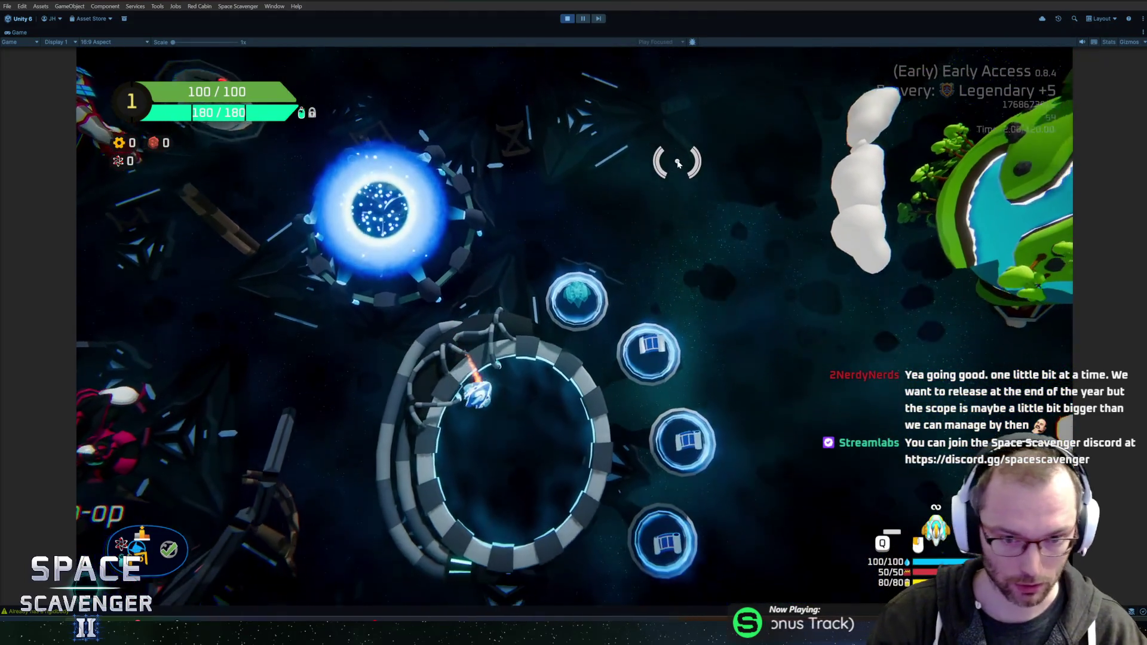
{"action": "key", "text": "shift+space"}
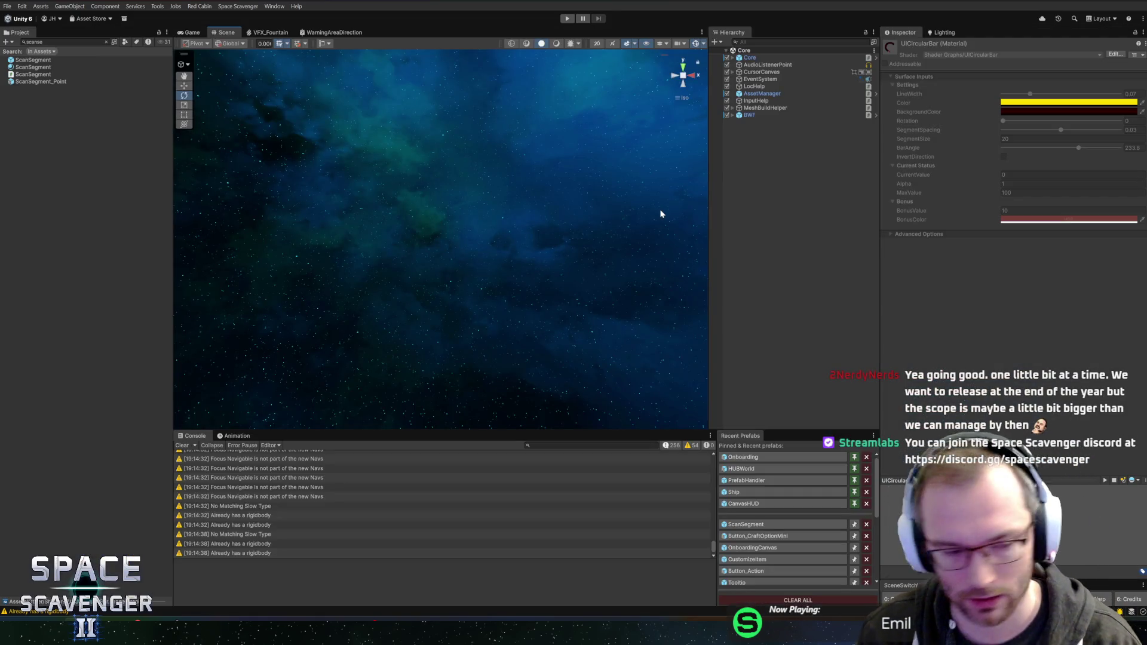
Clear the console, make it slightly taller, and clear the project asset search.
{"action": "left_click", "coordinate": [189, 445]}
{"action": "left_click_drag", "start_coordinate": [318, 429], "coordinate": [329, 422]}
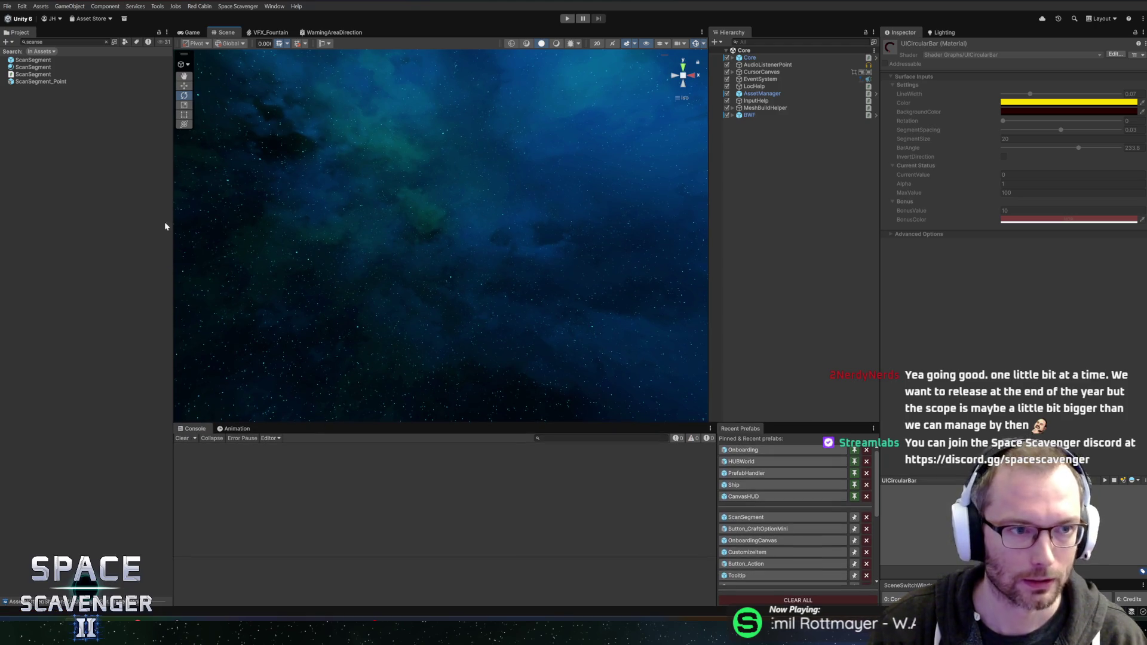
{"action": "left_click", "coordinate": [107, 42]}
Browse the Project asset tree, collapse the PF_UI folder, and enter Play mode.
{"action": "left_click_drag", "start_coordinate": [172, 269], "coordinate": [170, 270]}
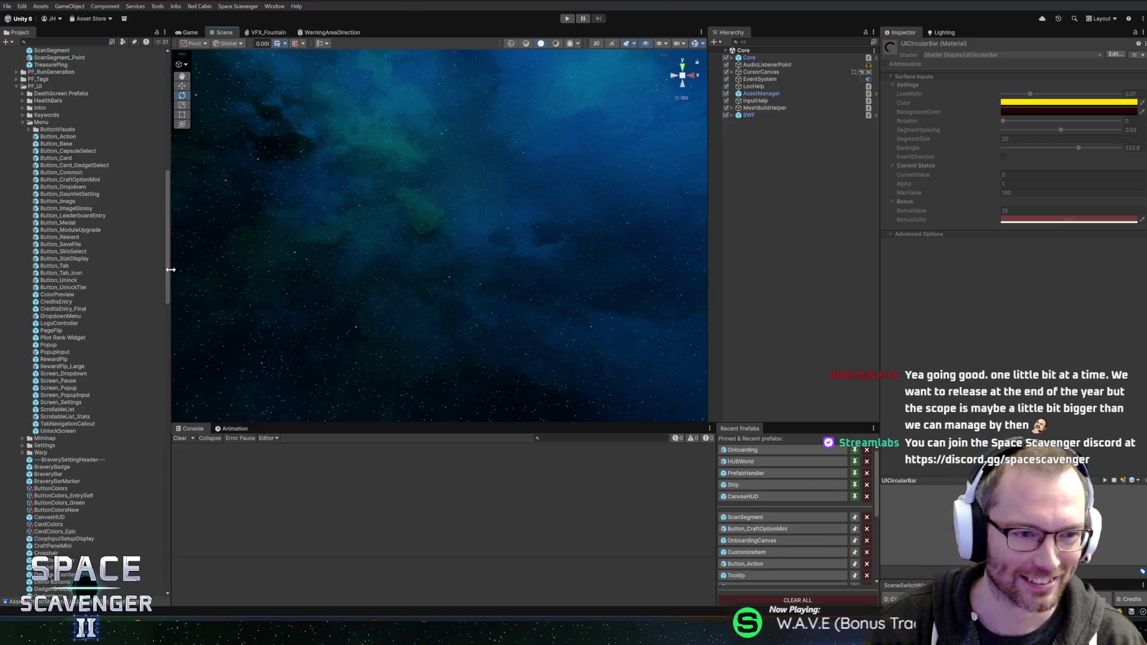
{"action": "scroll", "coordinate": [124, 313], "scroll_direction": "up", "scroll_amount": 5}
{"action": "scroll", "coordinate": [126, 312], "scroll_direction": "up", "scroll_amount": 2}
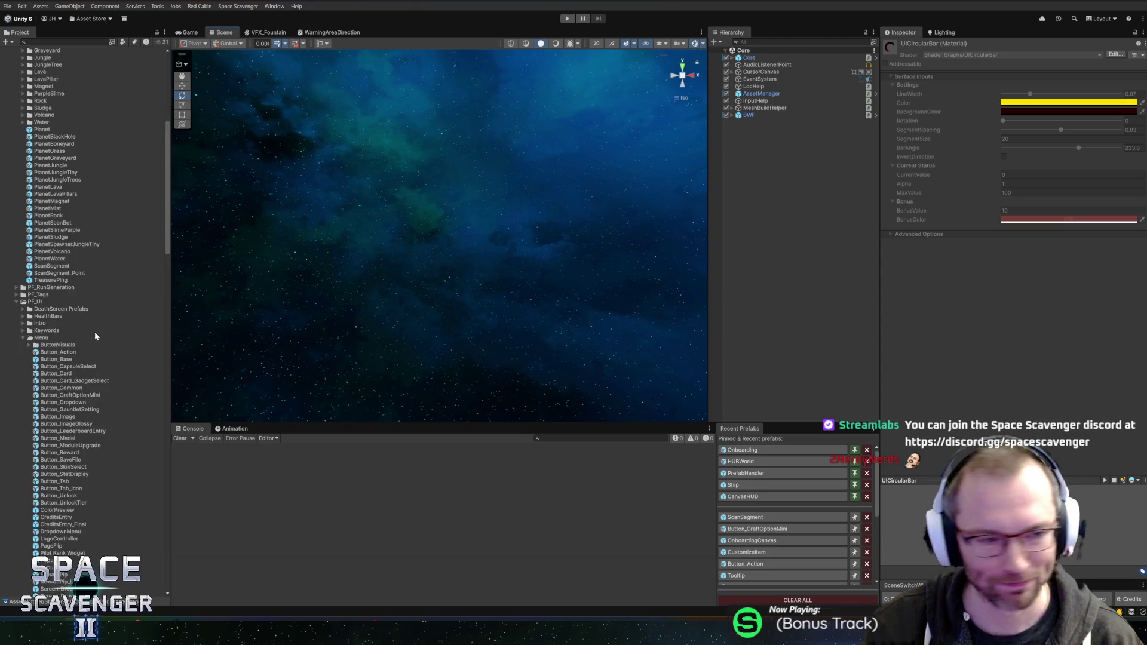
{"action": "scroll", "coordinate": [48, 346], "scroll_direction": "down", "scroll_amount": 10}
{"action": "scroll", "coordinate": [33, 305], "scroll_direction": "up", "scroll_amount": 10}
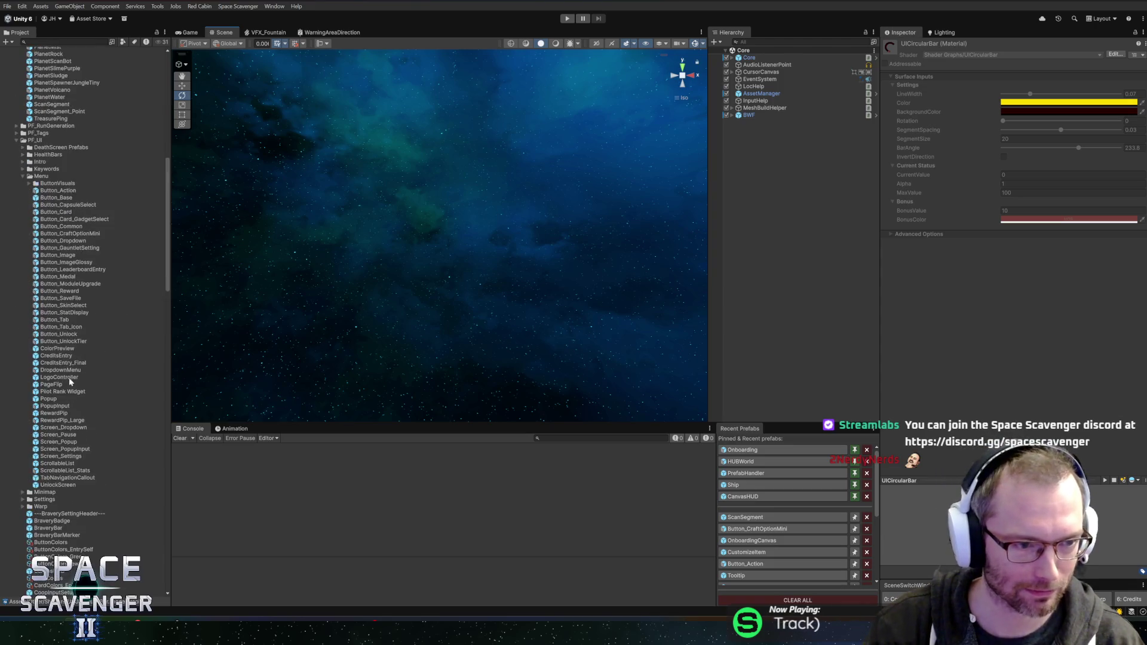
{"action": "left_click", "coordinate": [17, 302]}
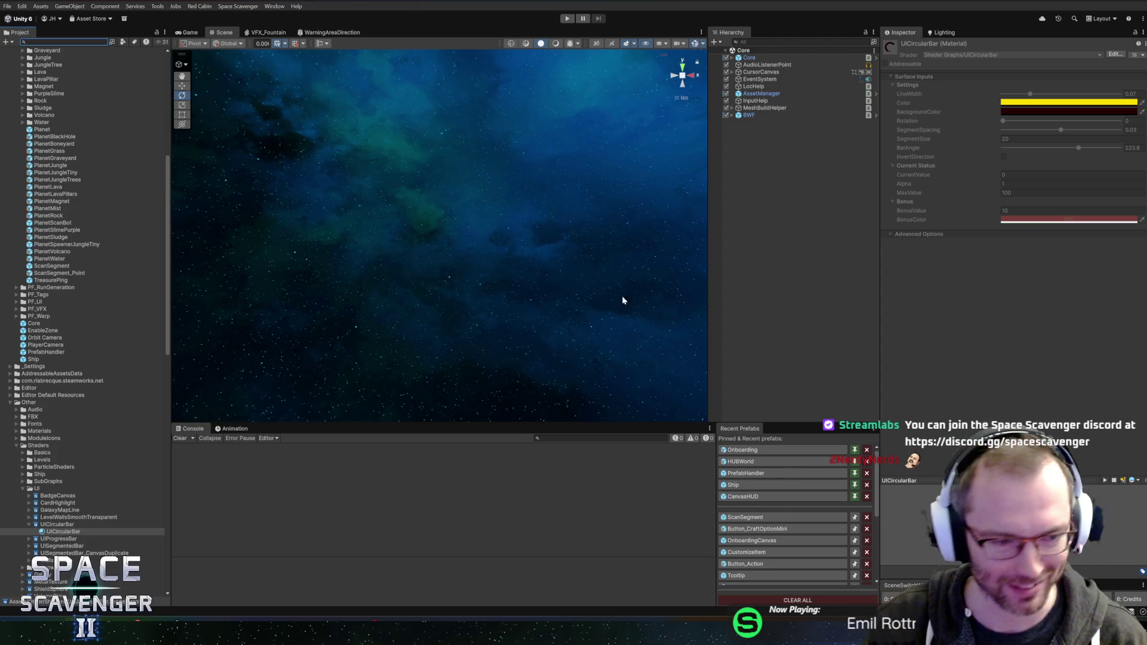
{"action": "left_click", "coordinate": [568, 20]}
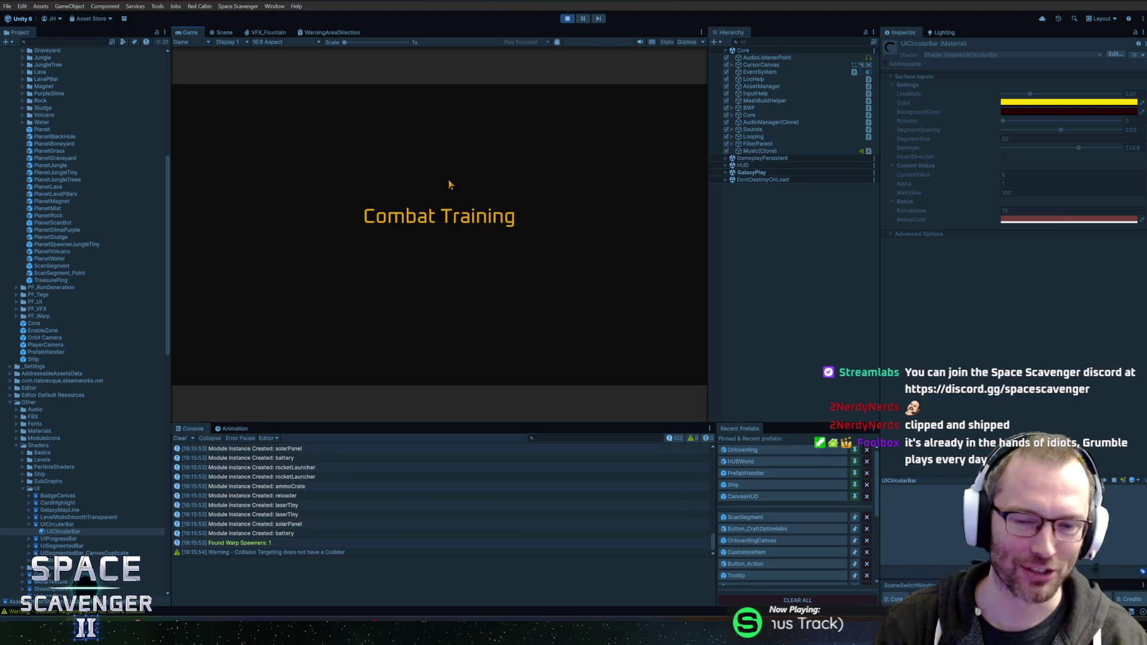
Maximize the Game view and fly the ship up toward the green planet.
{"action": "double_click", "coordinate": [192, 33]}
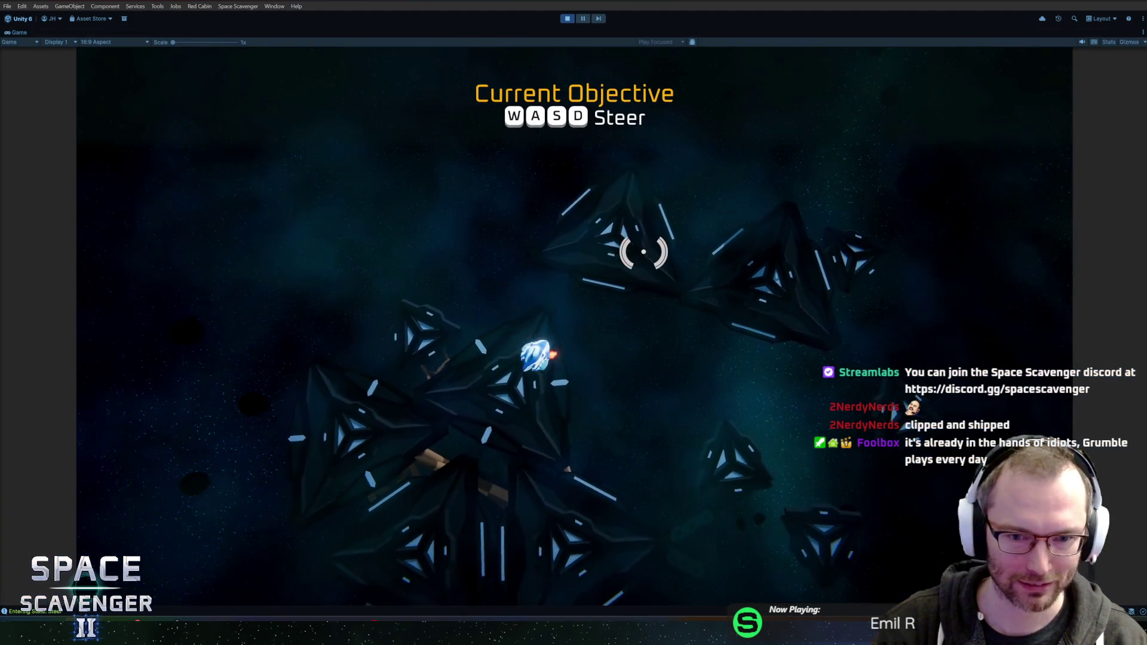
{"action": "key", "text": "a"}
{"action": "key", "text": "w"}
{"action": "key", "text": "w"}
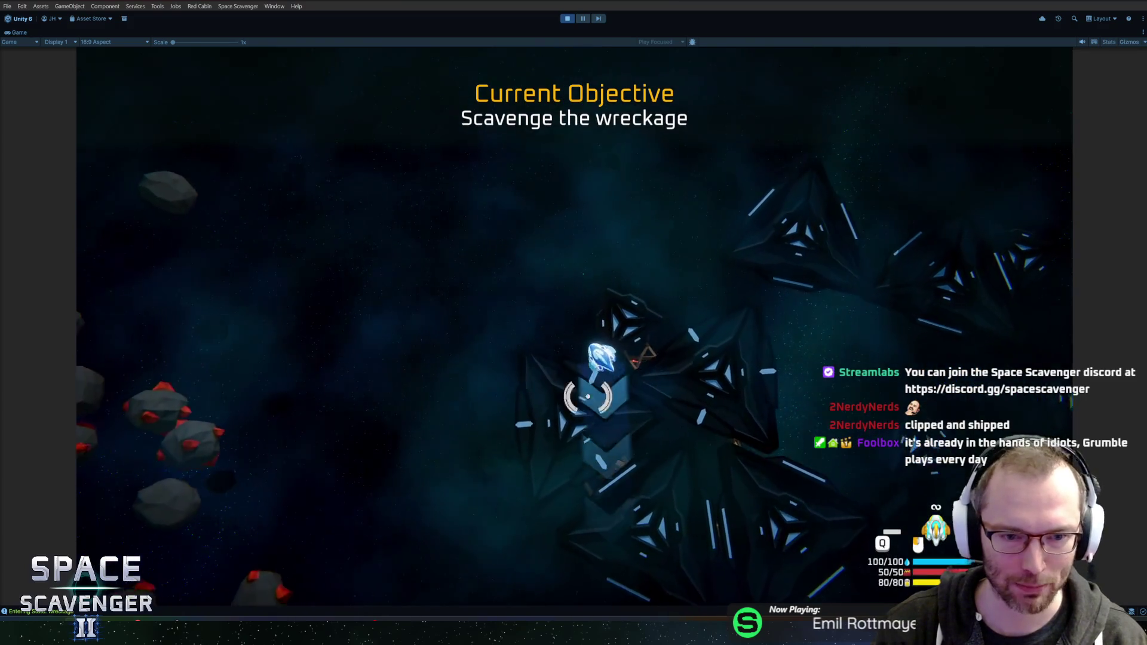
{"action": "key", "text": "w"}
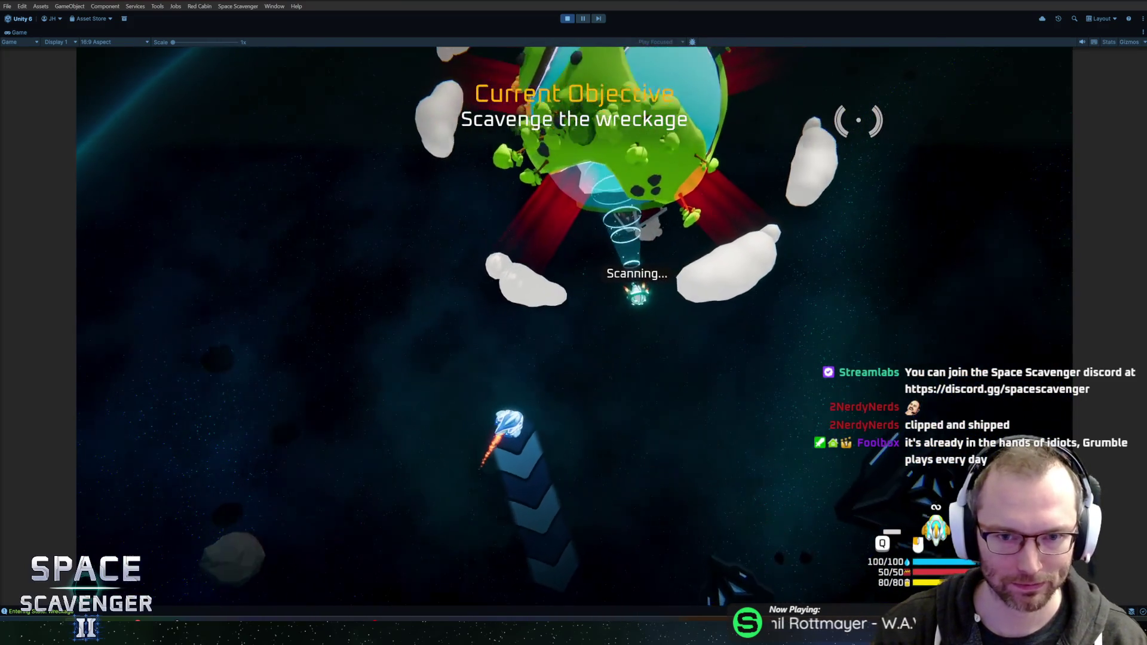
{"action": "key", "text": "w"}
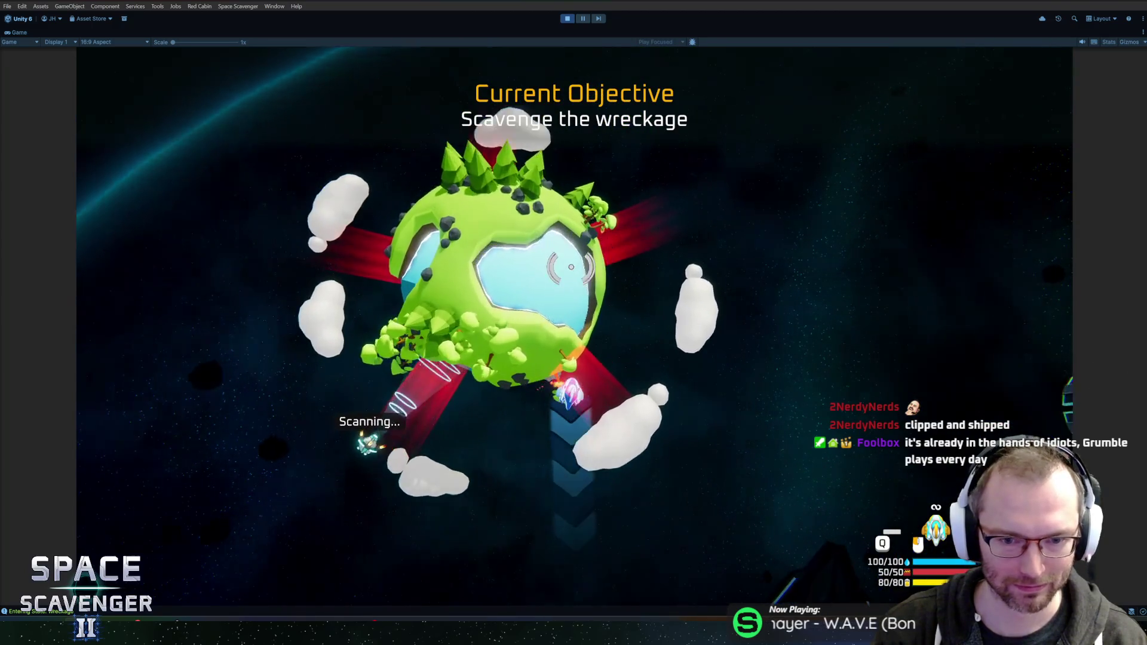
{"action": "key", "text": "w"}
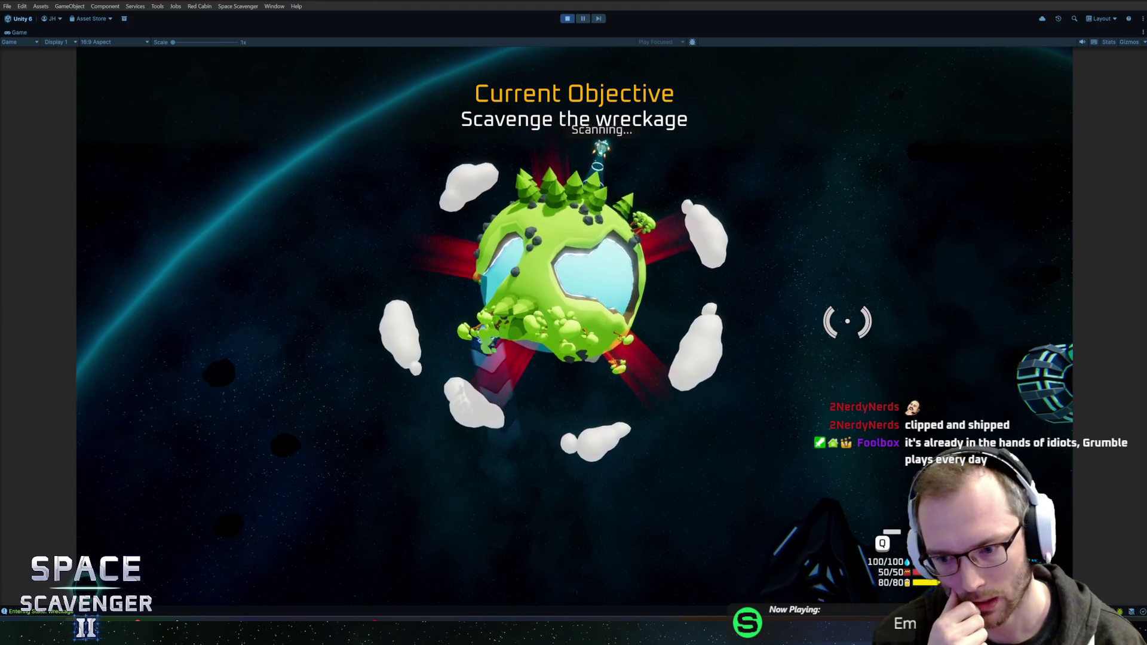
Circle the planet's scan segments, stop the game, and open the ScanSegment prefab.
{"action": "key", "text": "d"}
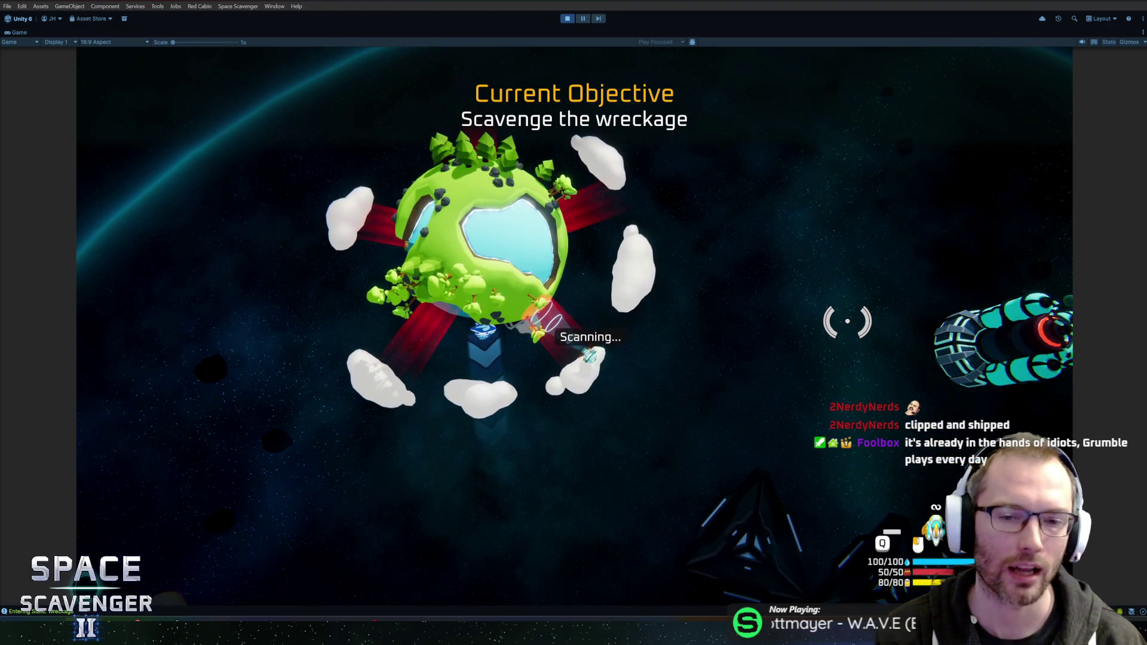
{"action": "key", "text": "ctrl+p"}
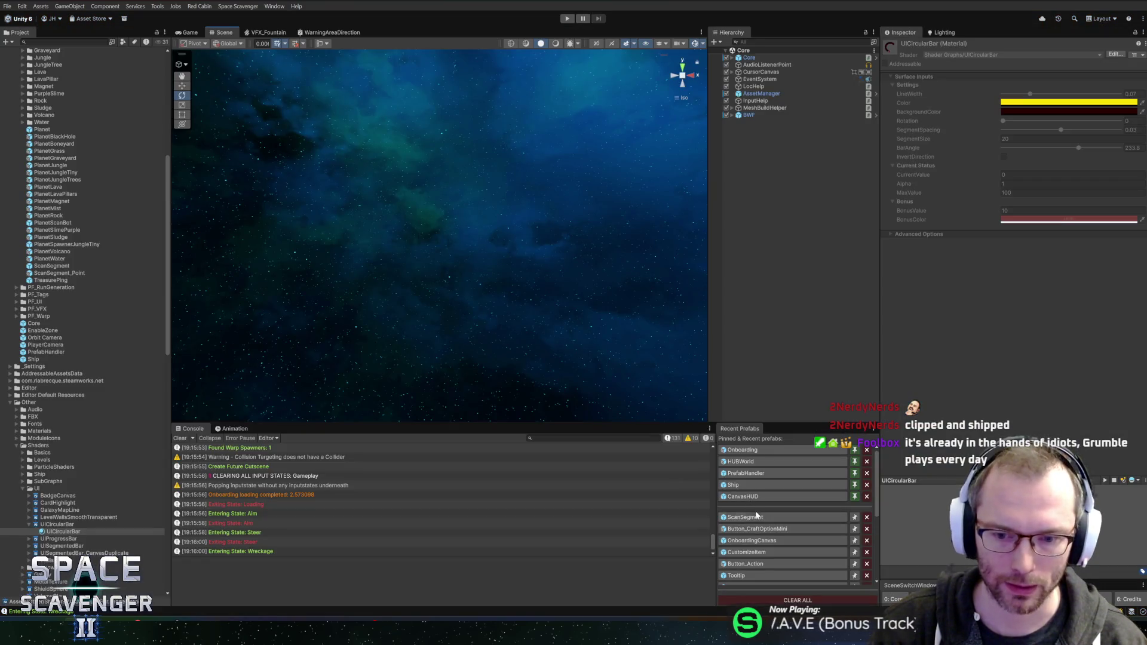
{"action": "left_click", "coordinate": [757, 515]}
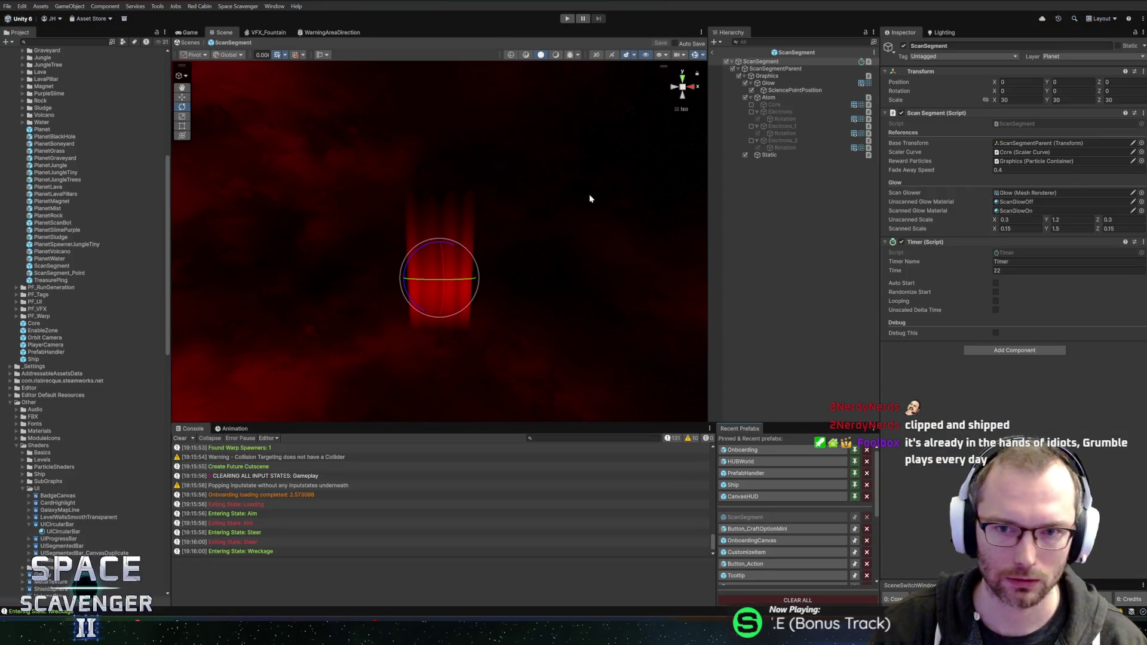
Select the Atom object, dismiss its scene context menu, and collapse the Other project folder.
{"action": "left_click", "coordinate": [760, 99]}
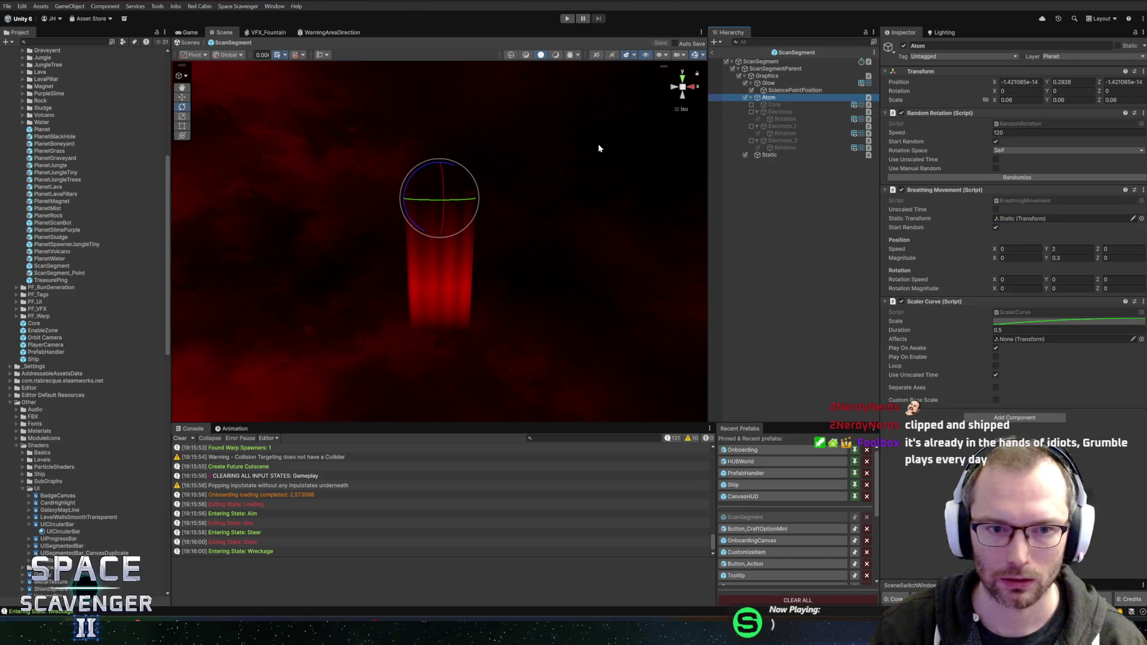
{"action": "right_click", "coordinate": [550, 144]}
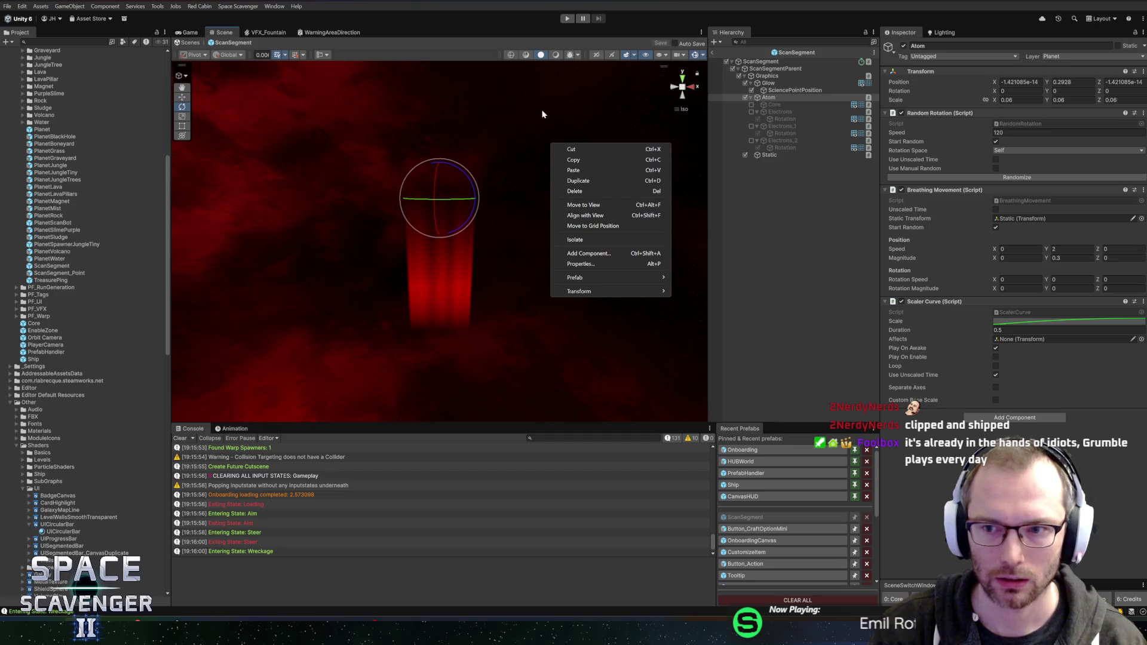
{"action": "key", "text": "Escape"}
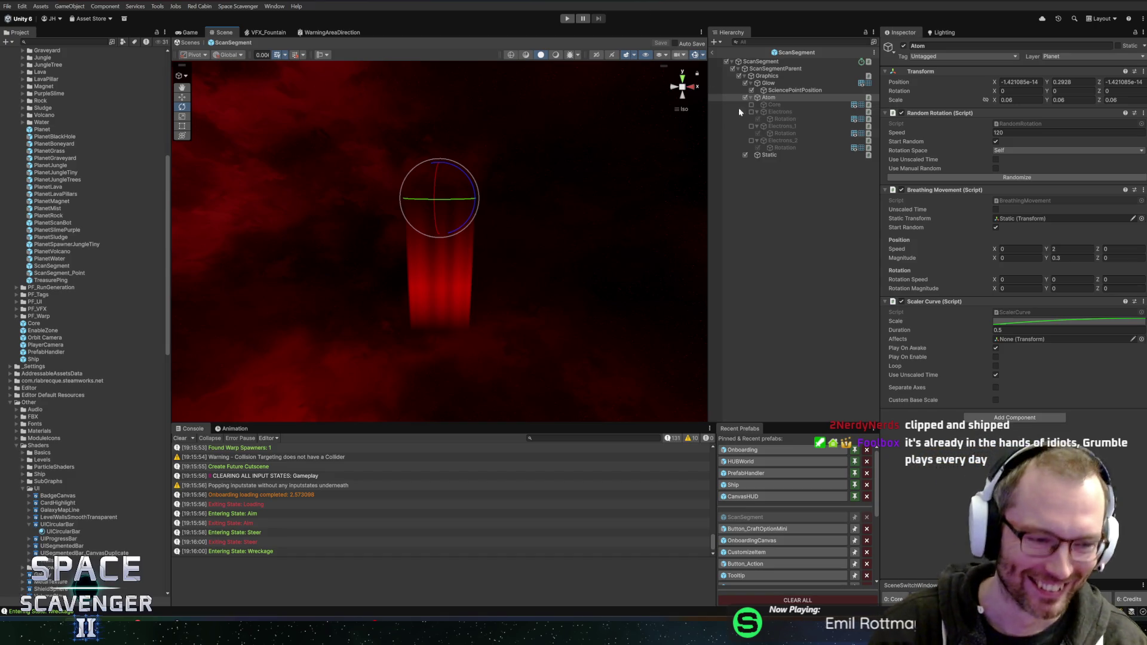
{"action": "left_click", "coordinate": [9, 403]}
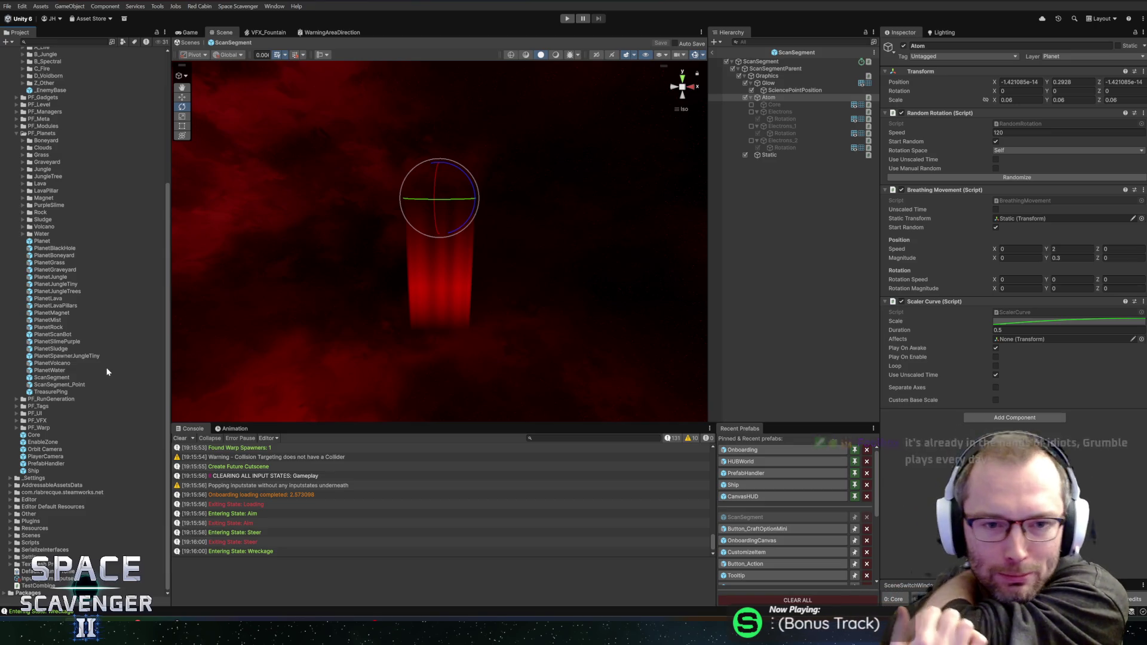
Enable the hidden Core sphere, select it, and open its Mesh Filter mesh picker.
{"action": "left_click", "coordinate": [751, 104]}
{"action": "left_click", "coordinate": [774, 105]}
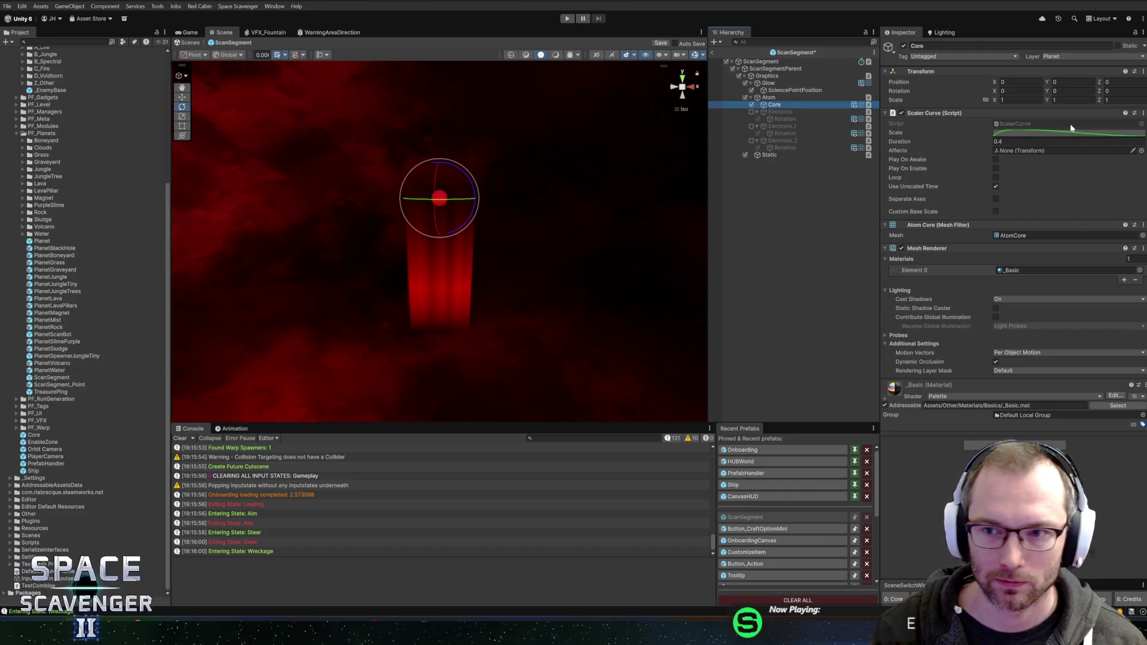
{"action": "left_click", "coordinate": [1138, 235]}
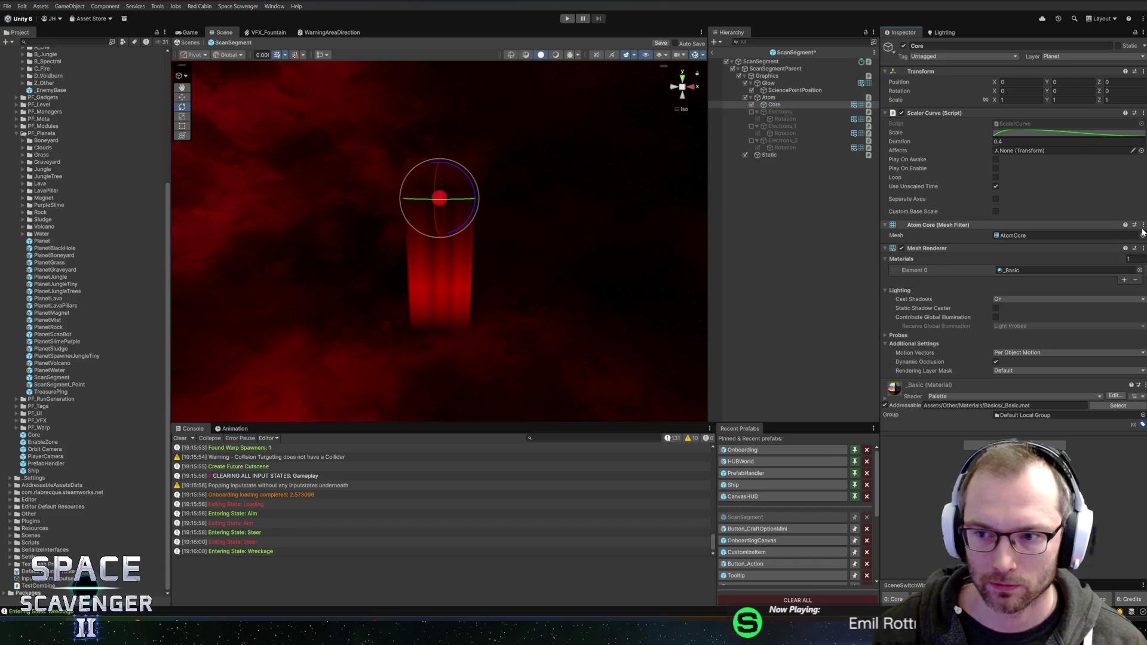
{"action": "left_click", "coordinate": [1139, 236]}
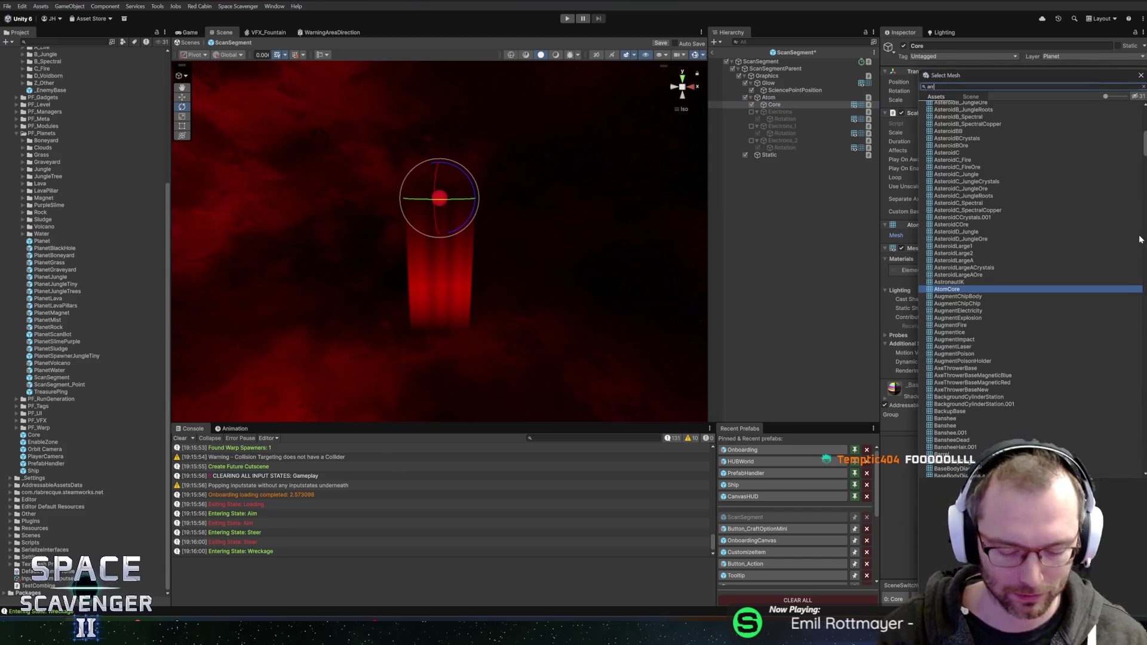
Compare SlotArrow and UpgradeArrow meshes, then assign UpgradeArrow to the Core's Mesh Filter.
{"action": "type", "text": "ow"}
{"action": "left_click", "coordinate": [945, 148]}
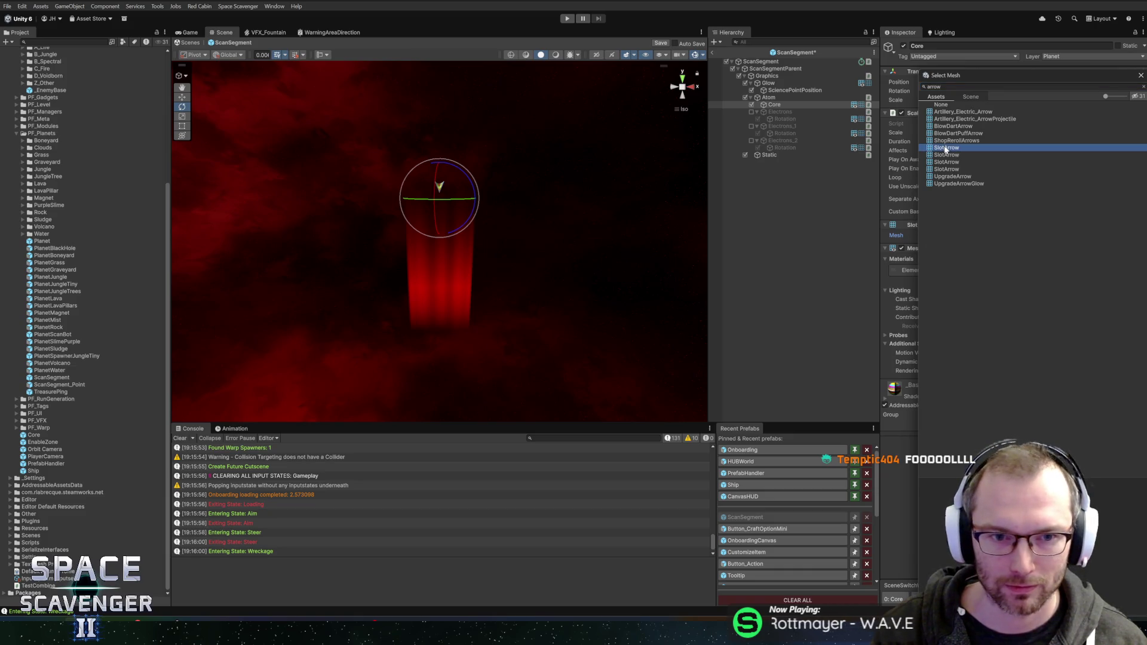
{"action": "left_click", "coordinate": [949, 155]}
{"action": "left_click", "coordinate": [954, 163]}
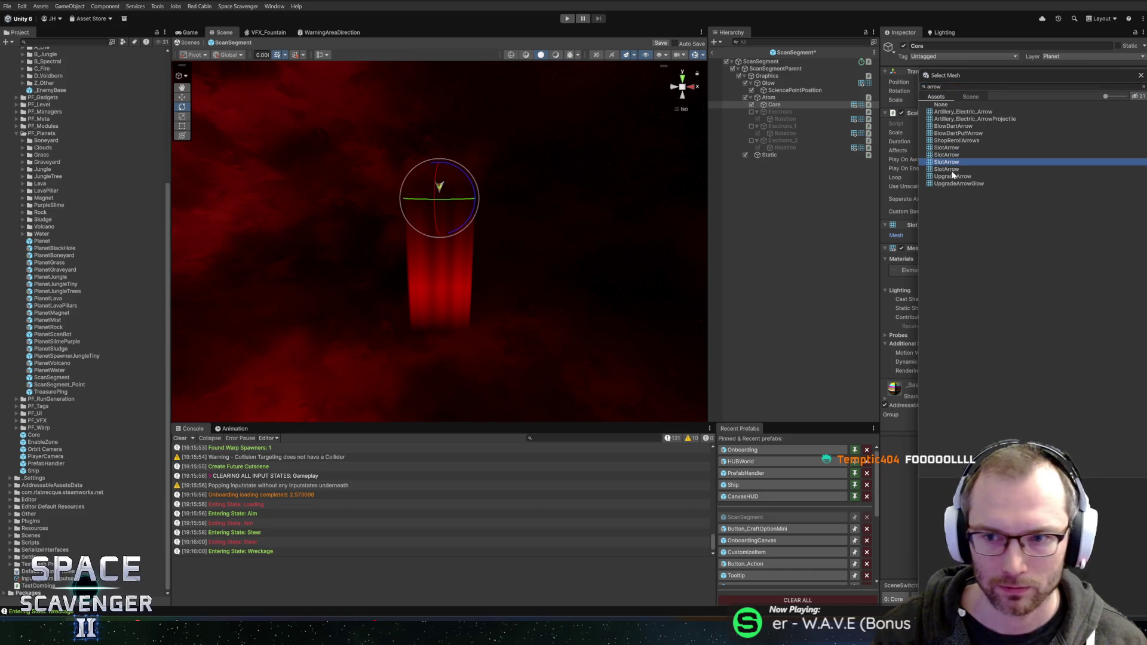
{"action": "left_click", "coordinate": [953, 170]}
{"action": "left_click", "coordinate": [953, 177]}
{"action": "left_click", "coordinate": [954, 184]}
{"action": "left_click", "coordinate": [952, 178]}
{"action": "left_click", "coordinate": [954, 185]}
{"action": "left_click", "coordinate": [952, 178]}
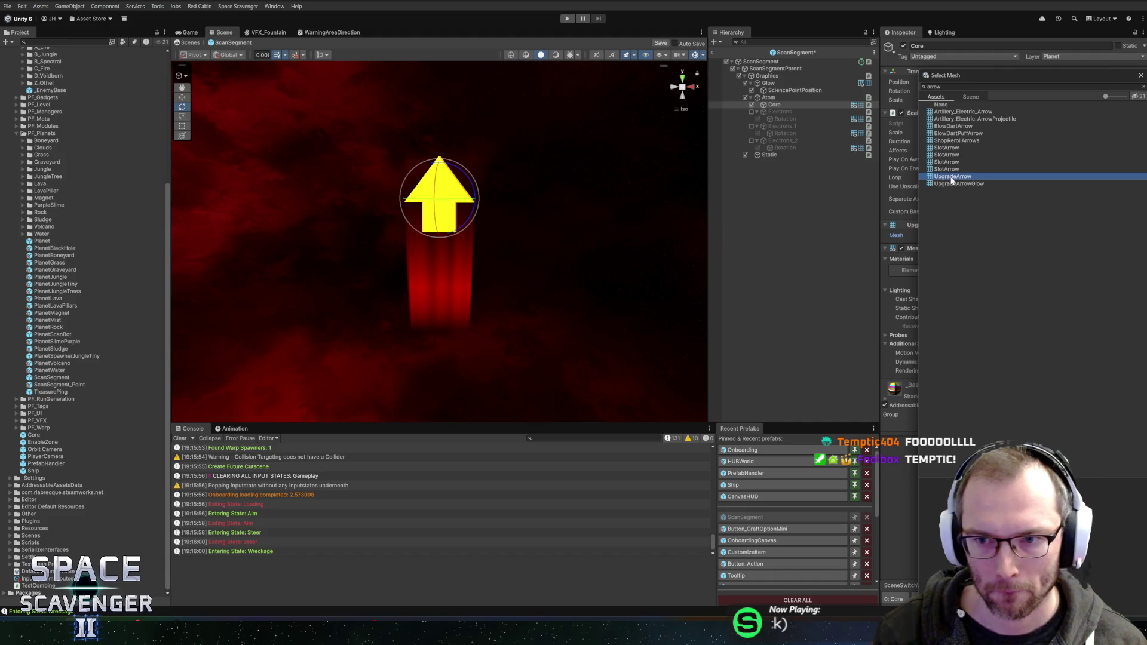
{"action": "double_click", "coordinate": [952, 178]}
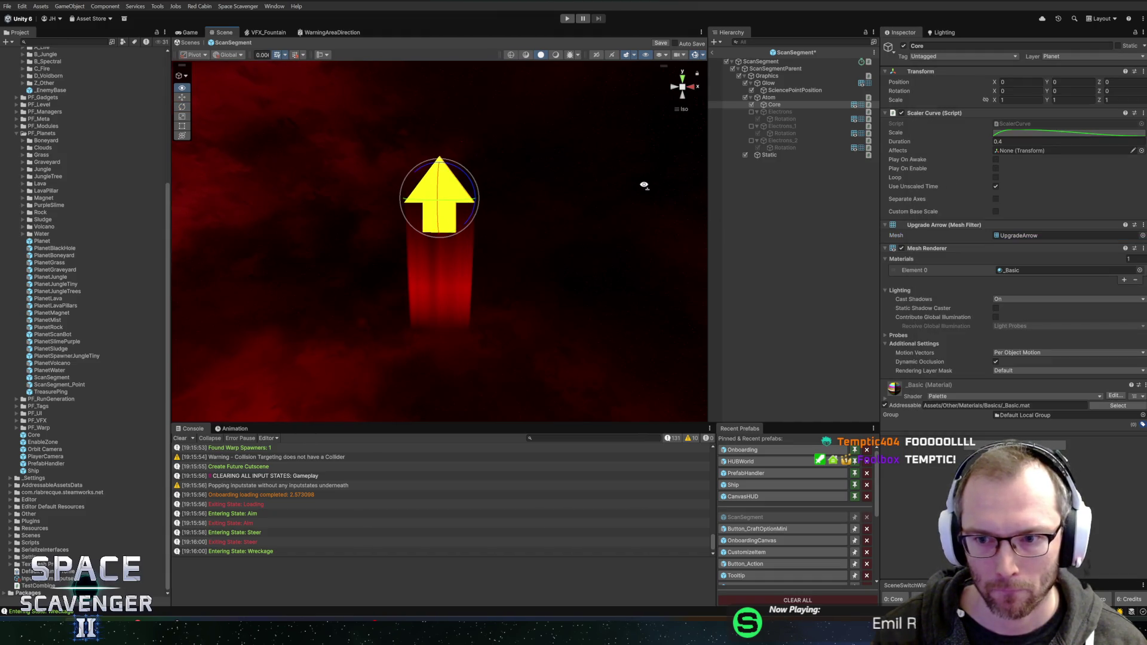
Flip the arrow to point down (Z -180) and set its scale to 0.4.
{"action": "left_click_drag", "start_coordinate": [449, 166], "coordinate": [655, 211]}
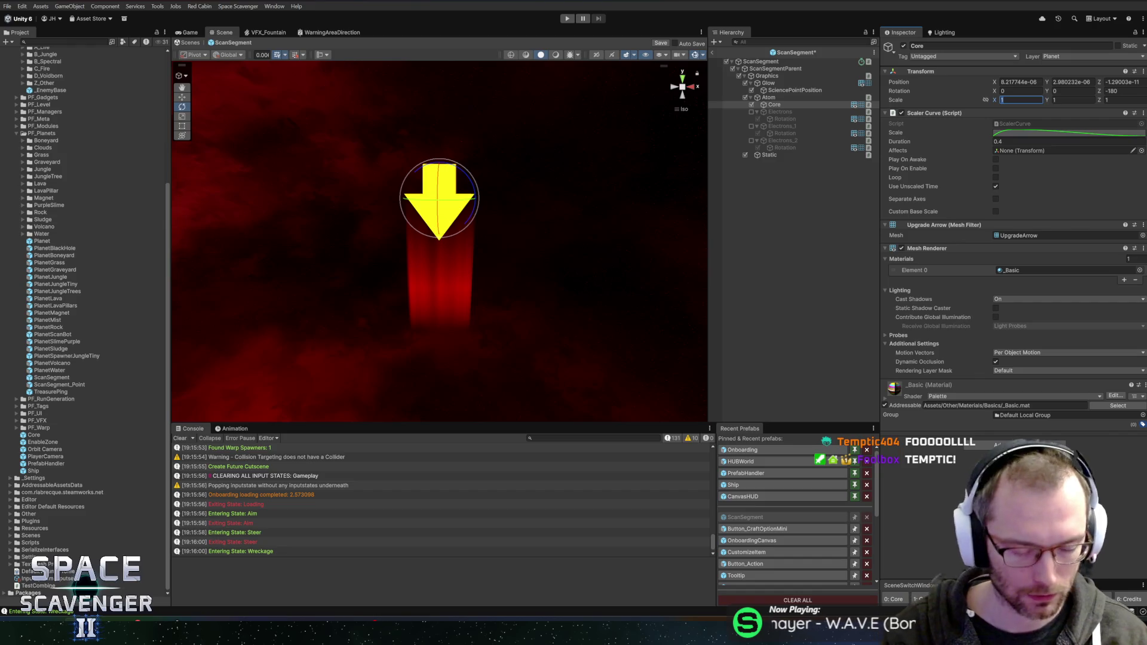
{"action": "type", "text": "0.4"}
{"action": "key", "text": "Tab"}
{"action": "type", "text": "0.4"}
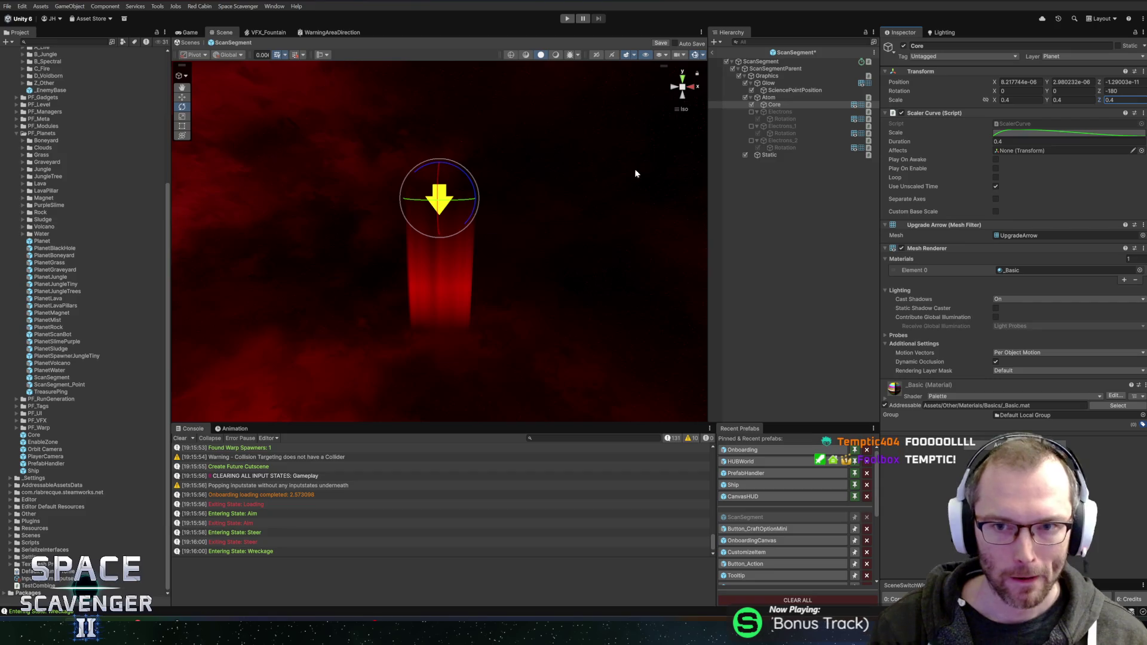
Exit Prefab Mode and start Play mode to test the arrows.
{"action": "left_click", "coordinate": [786, 98]}
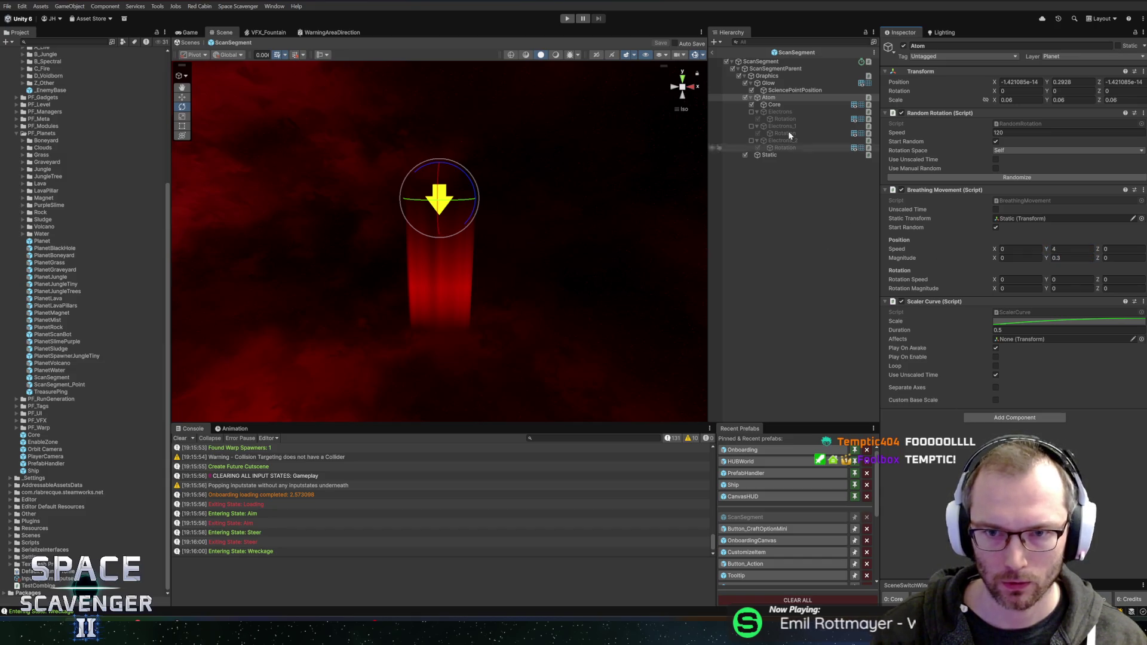
{"action": "left_click", "coordinate": [713, 52]}
{"action": "left_click", "coordinate": [568, 19]}
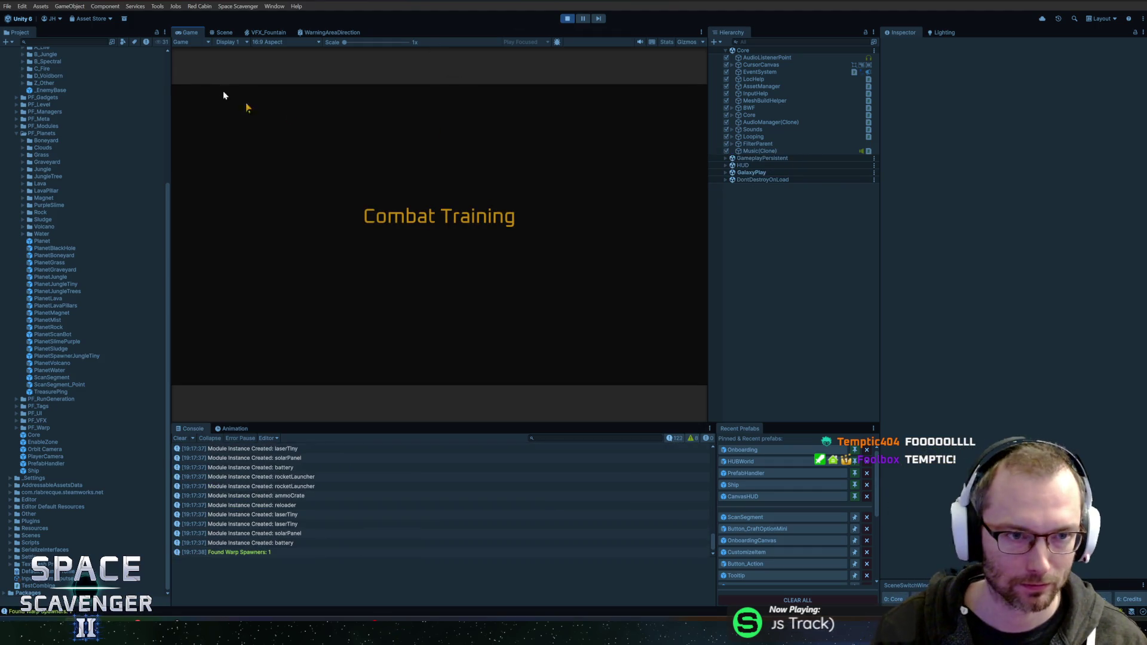
Maximize the Game view, fly around the planet toward the wreckage, then stop Play mode.
{"action": "double_click", "coordinate": [190, 33]}
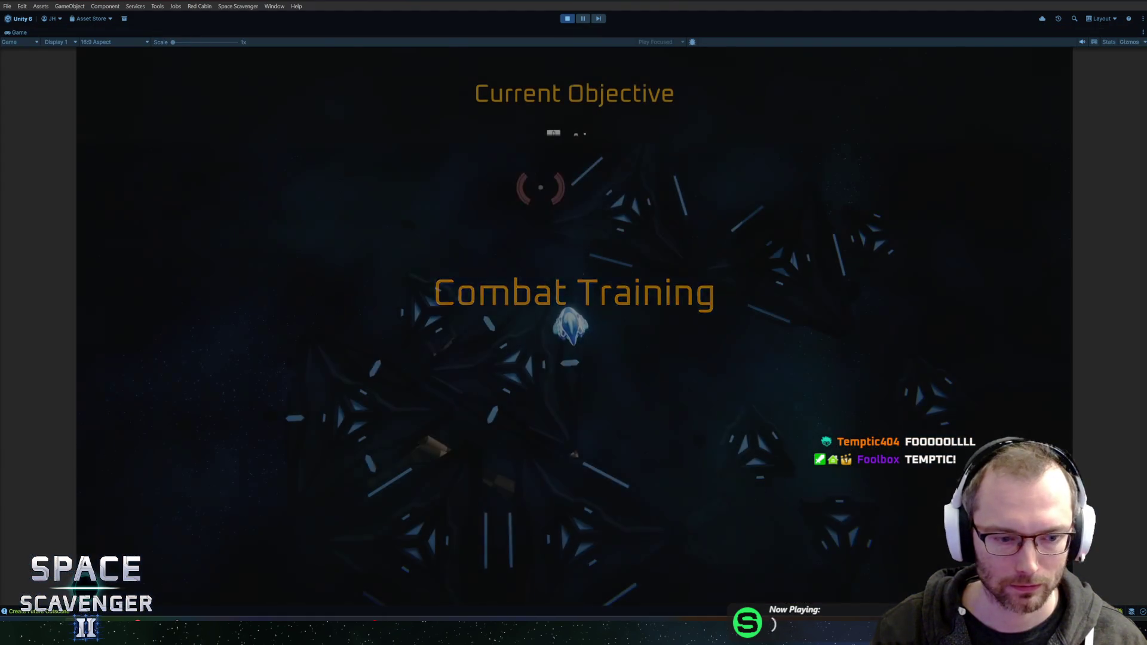
{"action": "key", "text": "w"}
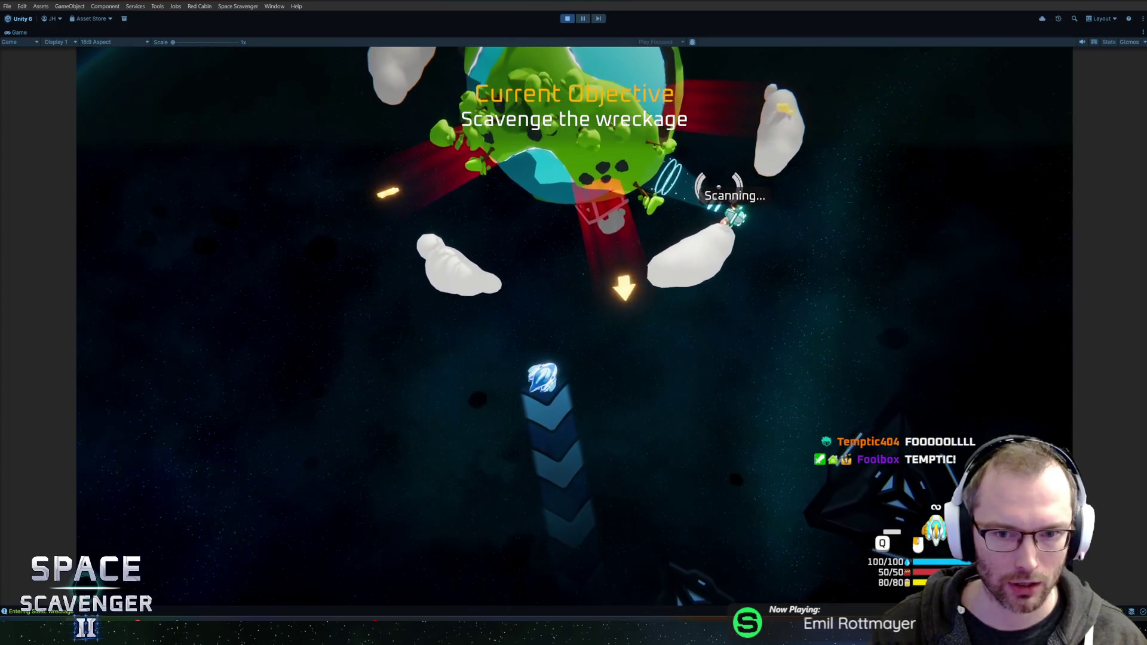
{"action": "key", "text": "a"}
{"action": "key", "text": "w"}
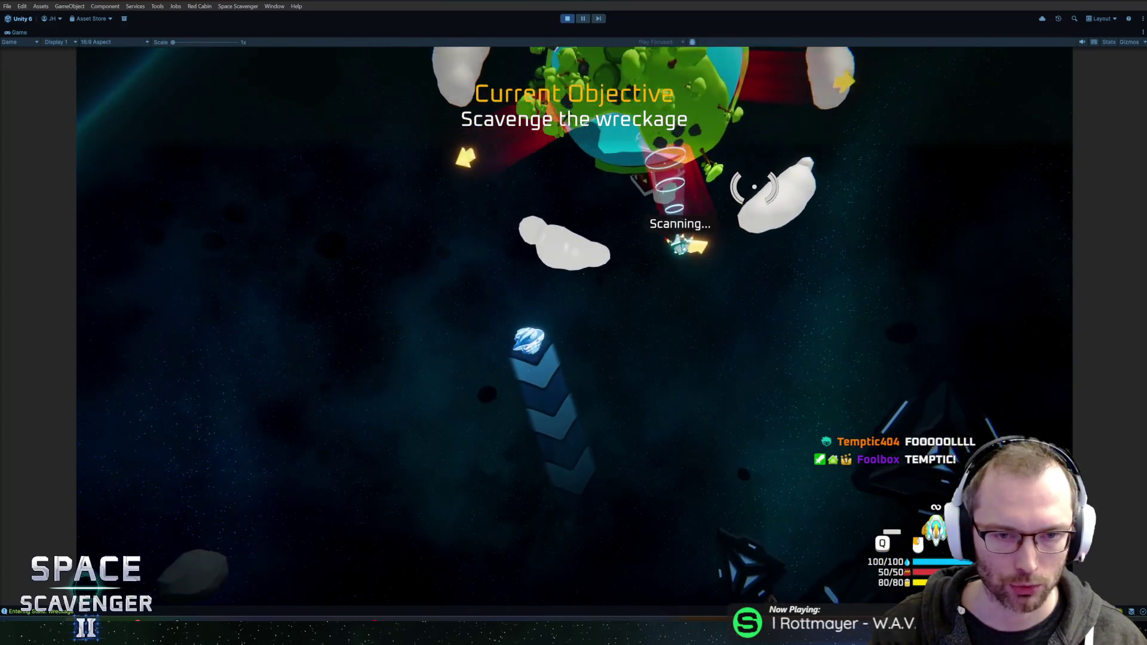
{"action": "key", "text": "a"}
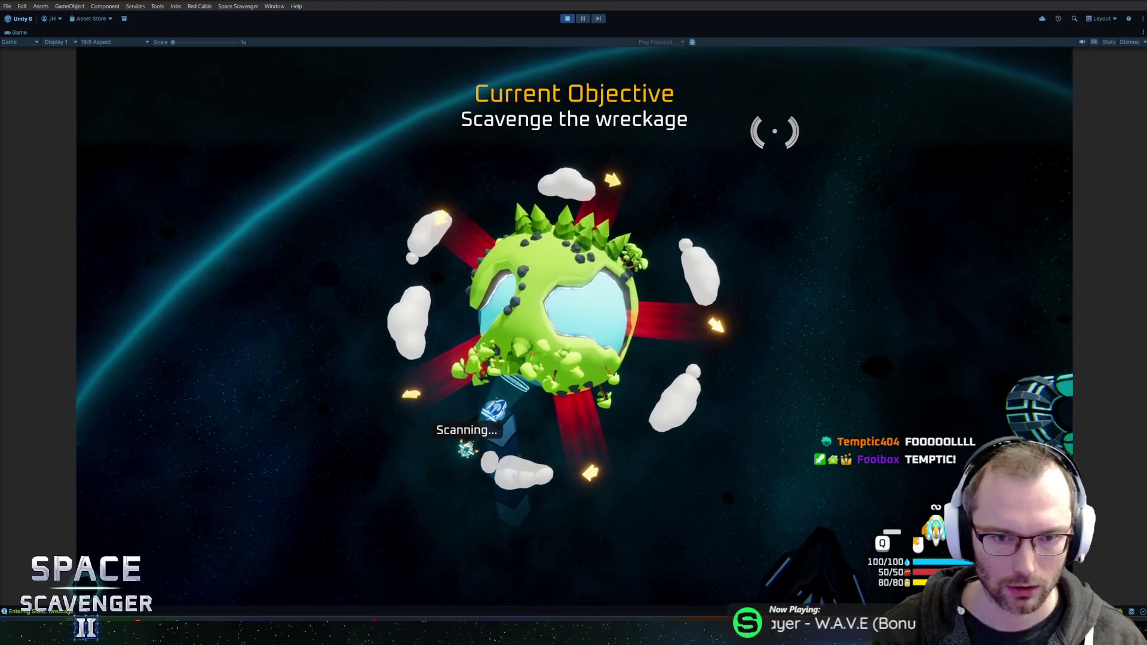
{"action": "key", "text": "ctrl+p"}
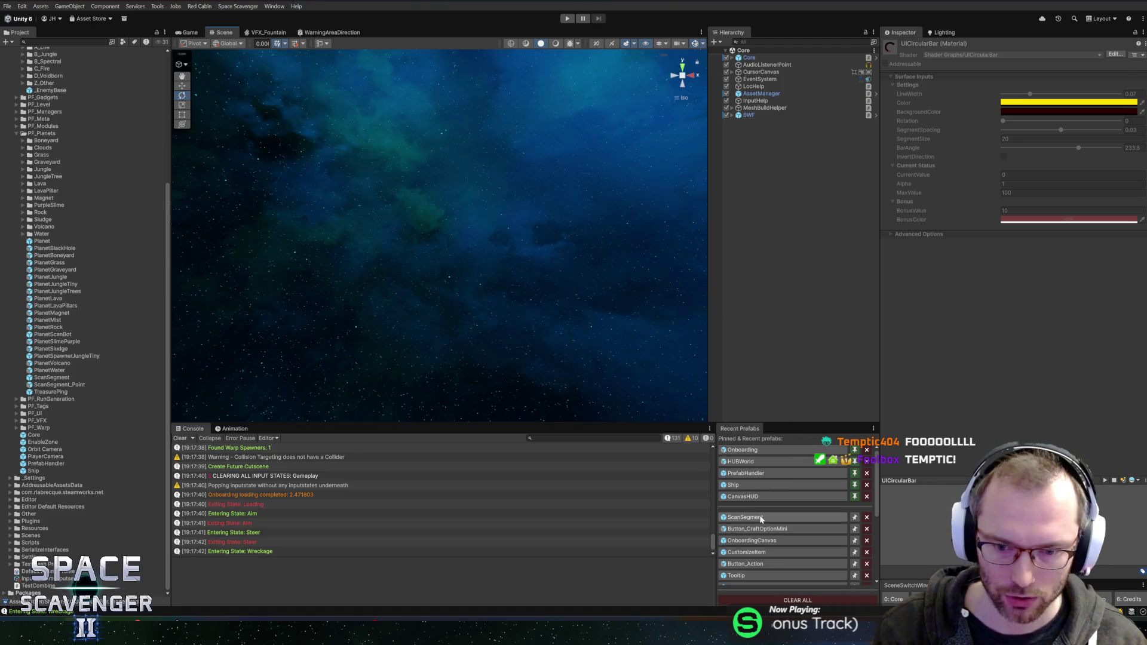
Reopen the ScanSegment prefab and remove the Random Rotation component from Atom.
{"action": "left_click", "coordinate": [757, 516]}
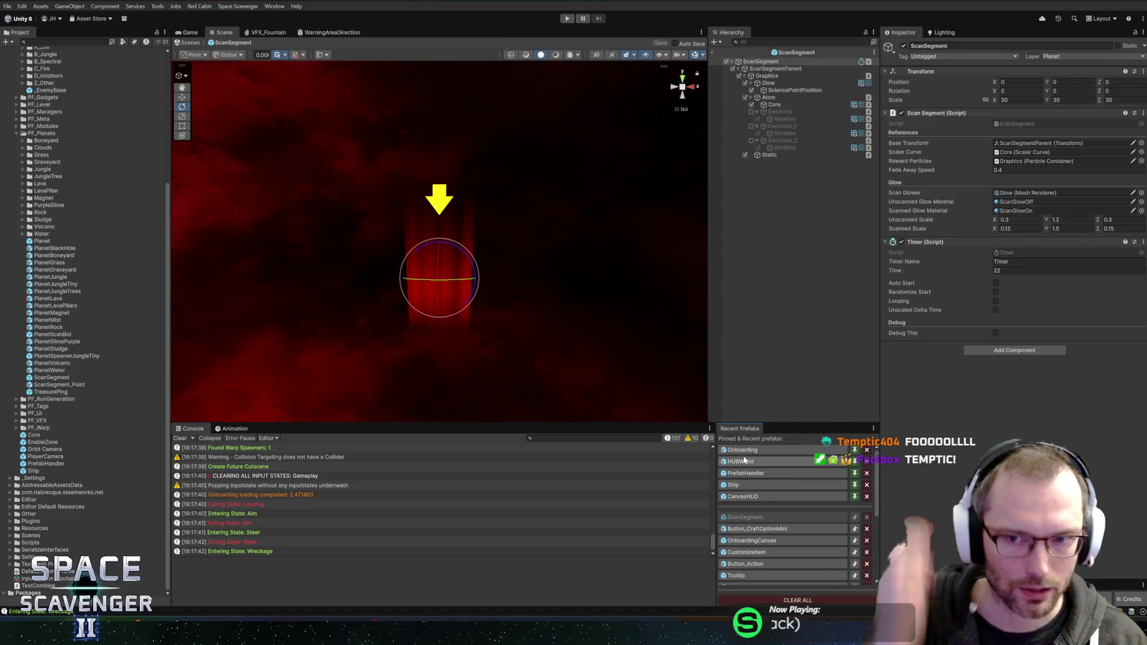
{"action": "left_click", "coordinate": [769, 106]}
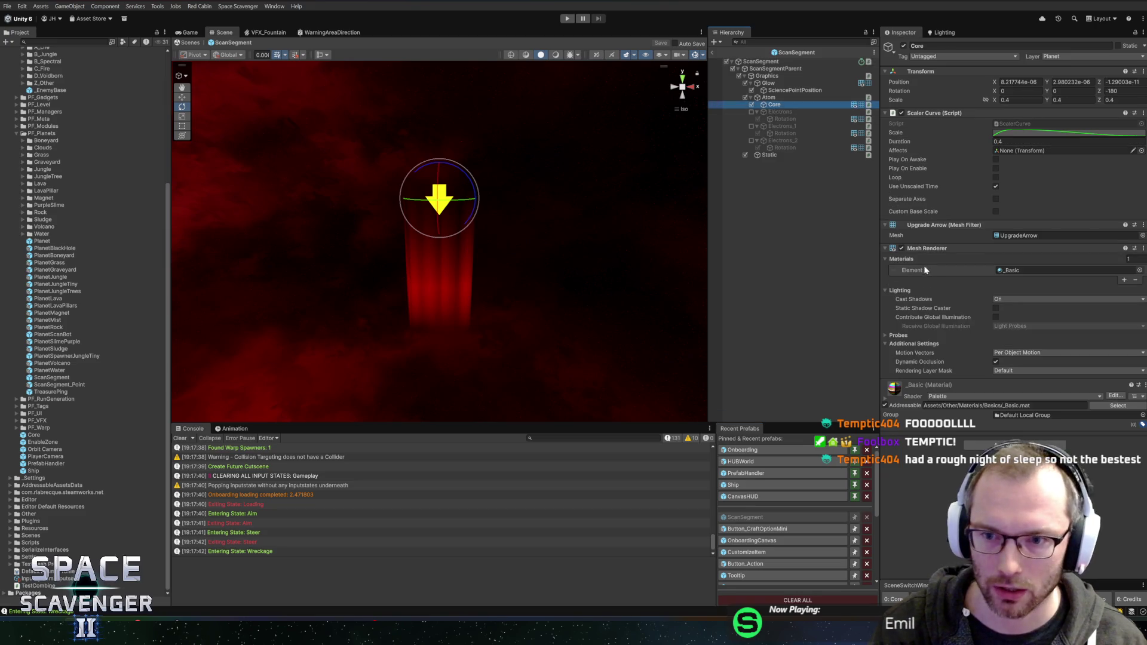
{"action": "left_click", "coordinate": [768, 98]}
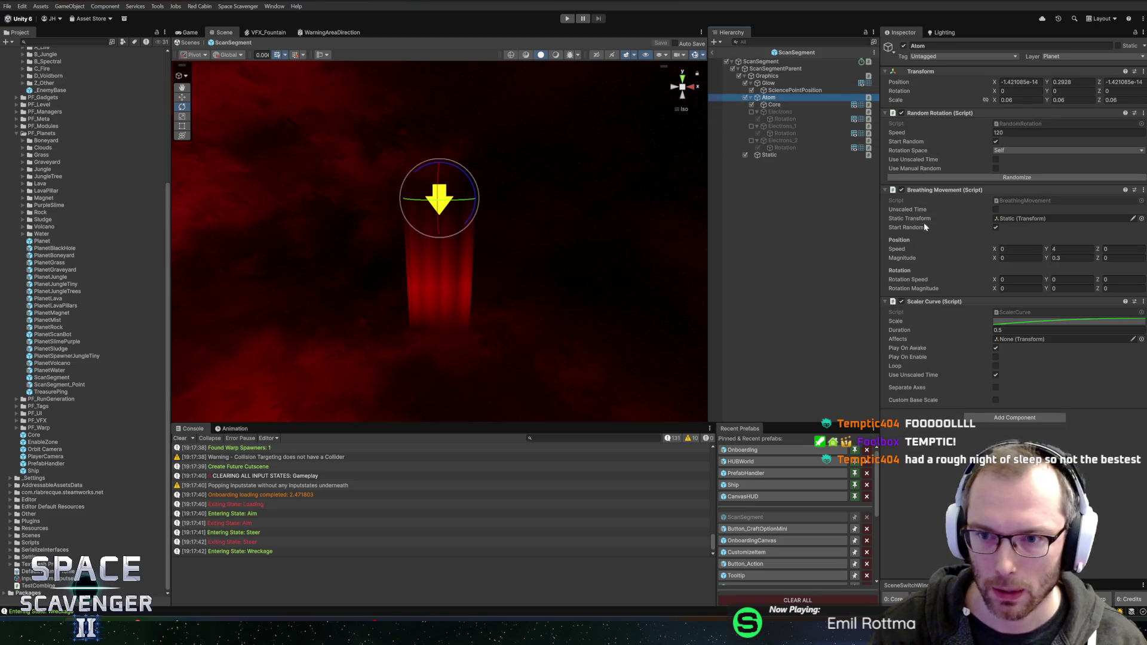
{"action": "right_click", "coordinate": [944, 115]}
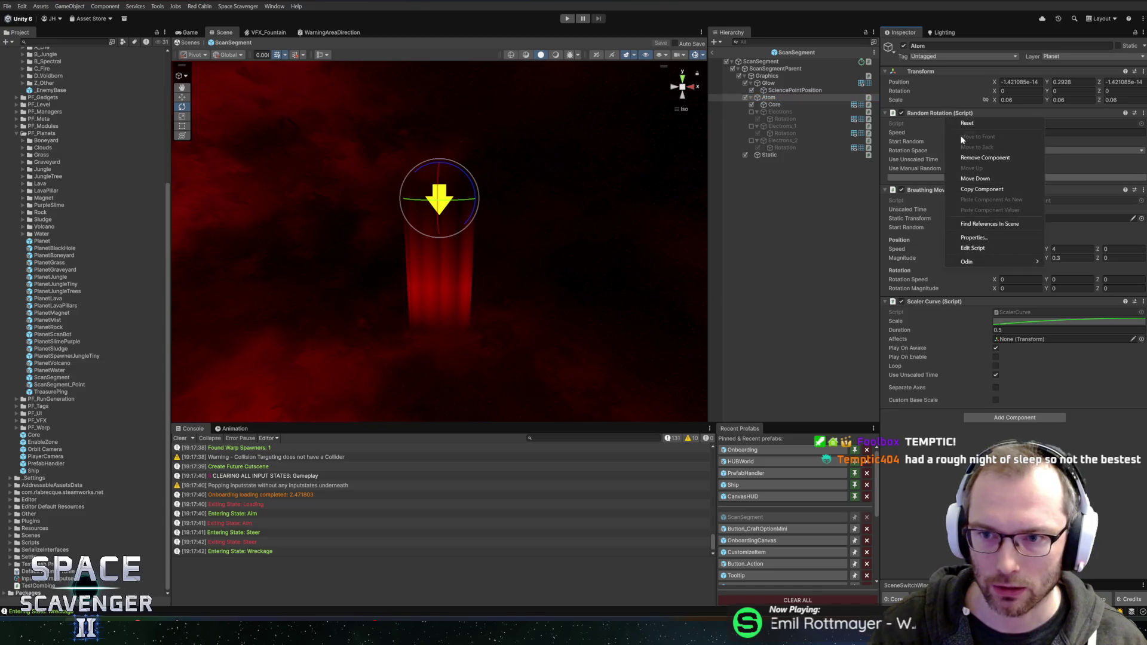
{"action": "left_click", "coordinate": [975, 157]}
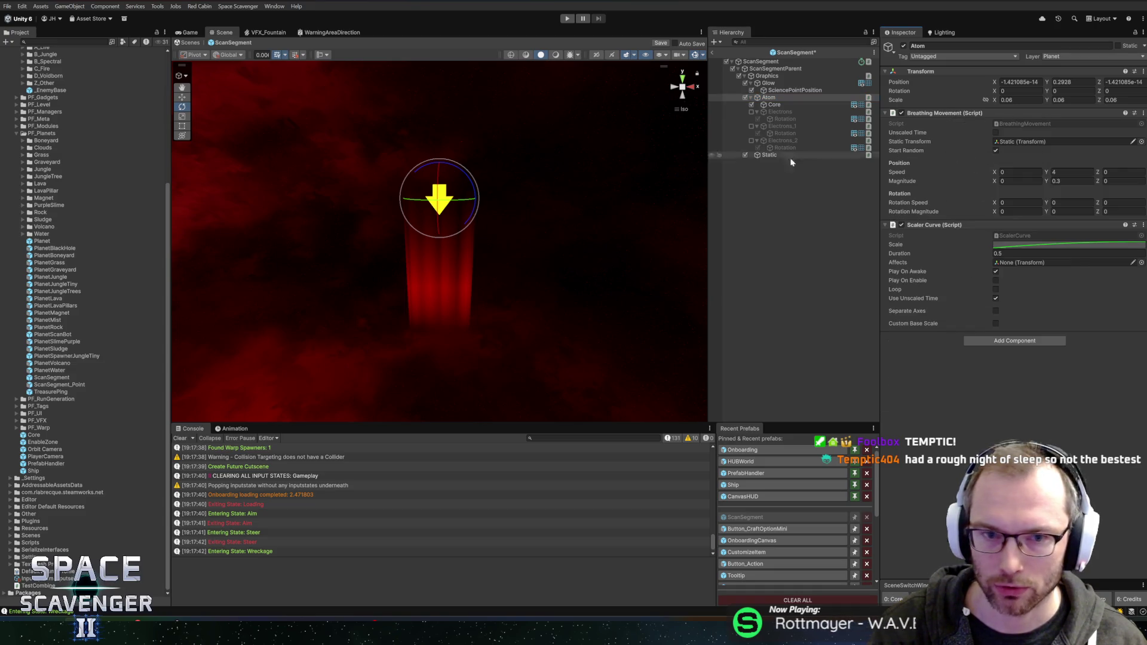
Inspect and compare the rotations of Electrons, Electrons_1 and Electrons_2.
{"action": "left_click", "coordinate": [787, 112]}
{"action": "left_click", "coordinate": [784, 118]}
{"action": "left_click", "coordinate": [786, 125]}
{"action": "left_click", "coordinate": [788, 113]}
{"action": "left_click", "coordinate": [797, 127], "text": "shift"}
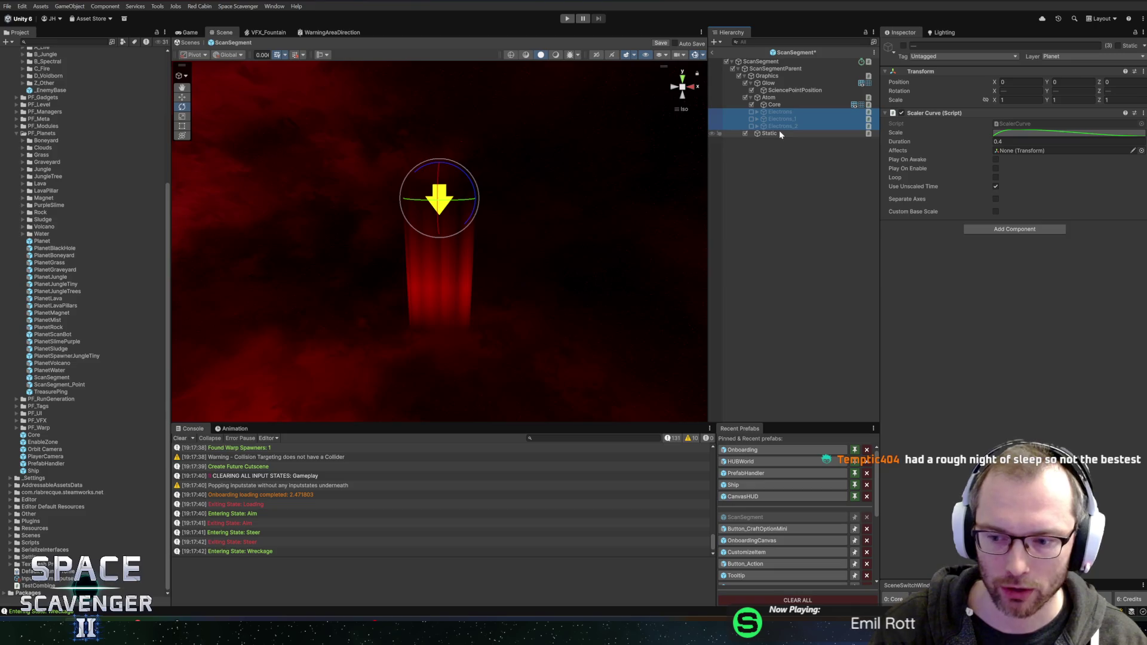
{"action": "left_click", "coordinate": [774, 106]}
{"action": "left_click", "coordinate": [774, 113]}
{"action": "left_click", "coordinate": [776, 128]}
{"action": "left_click", "coordinate": [779, 113], "text": "shift"}
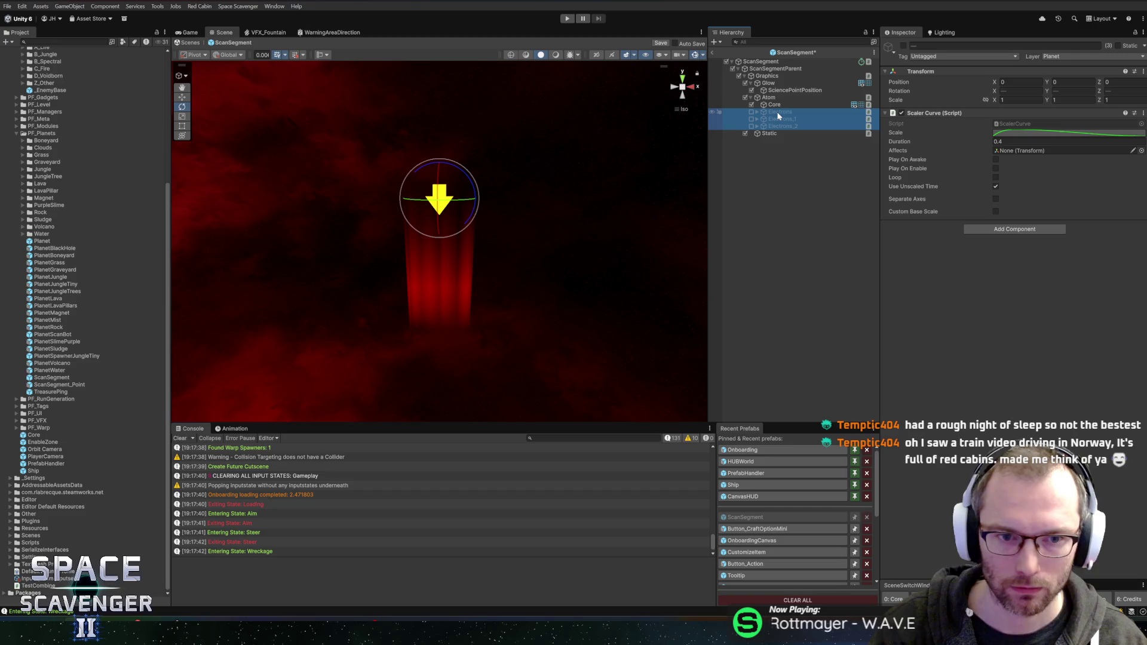
{"action": "left_click", "coordinate": [779, 113]}
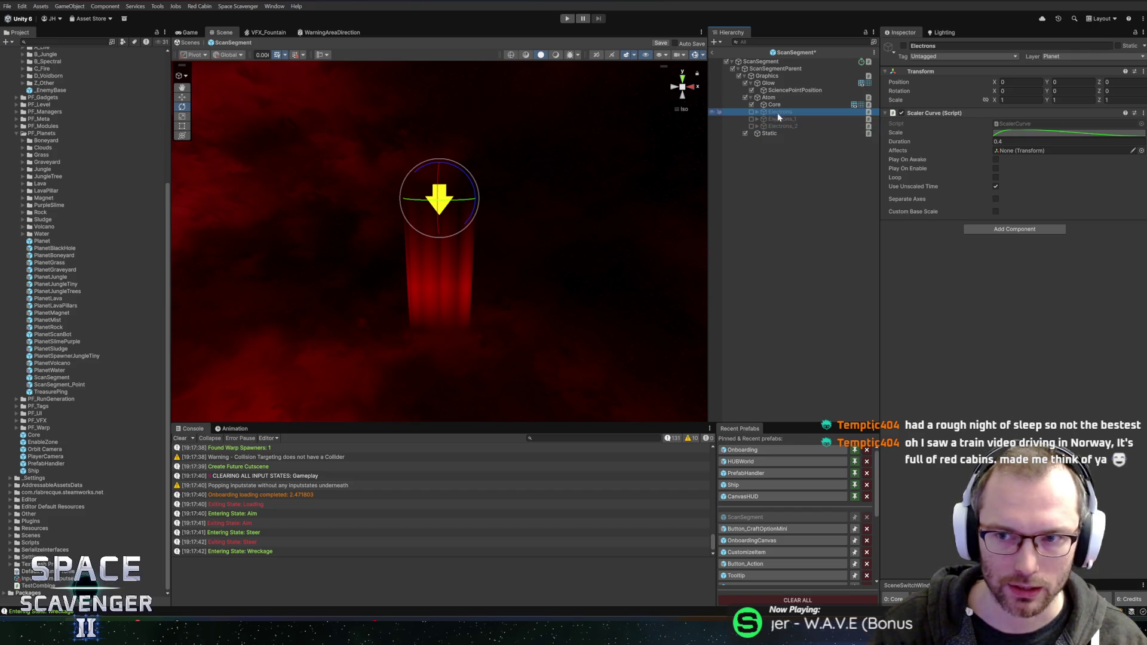
{"action": "left_click", "coordinate": [780, 117]}
{"action": "left_click", "coordinate": [780, 123]}
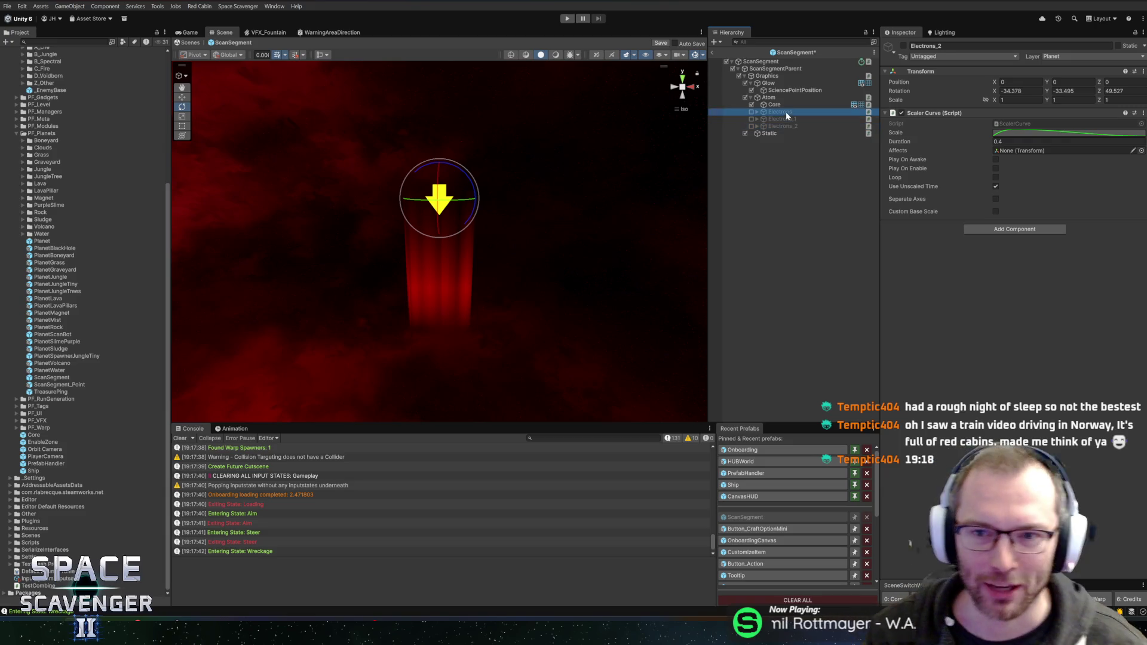
Delete Electrons, Electrons_1 and Electrons_2 from the Atom.
{"action": "left_click", "coordinate": [759, 111]}
{"action": "left_click", "coordinate": [765, 119], "text": "shift"}
{"action": "key", "text": "Delete"}
{"action": "left_click", "coordinate": [779, 112]}
{"action": "key", "text": "Delete"}
Set Atom's Breathing Movement magnitude Y to 0.6 and start Play mode.
{"action": "left_click", "coordinate": [786, 105]}
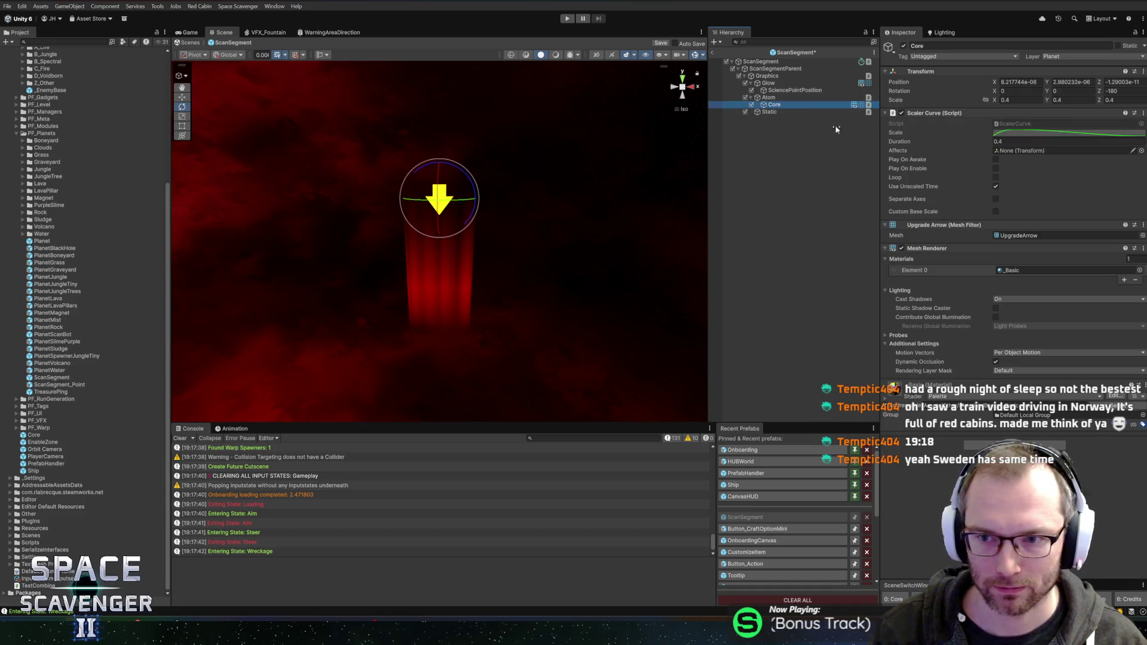
{"action": "left_click", "coordinate": [770, 98]}
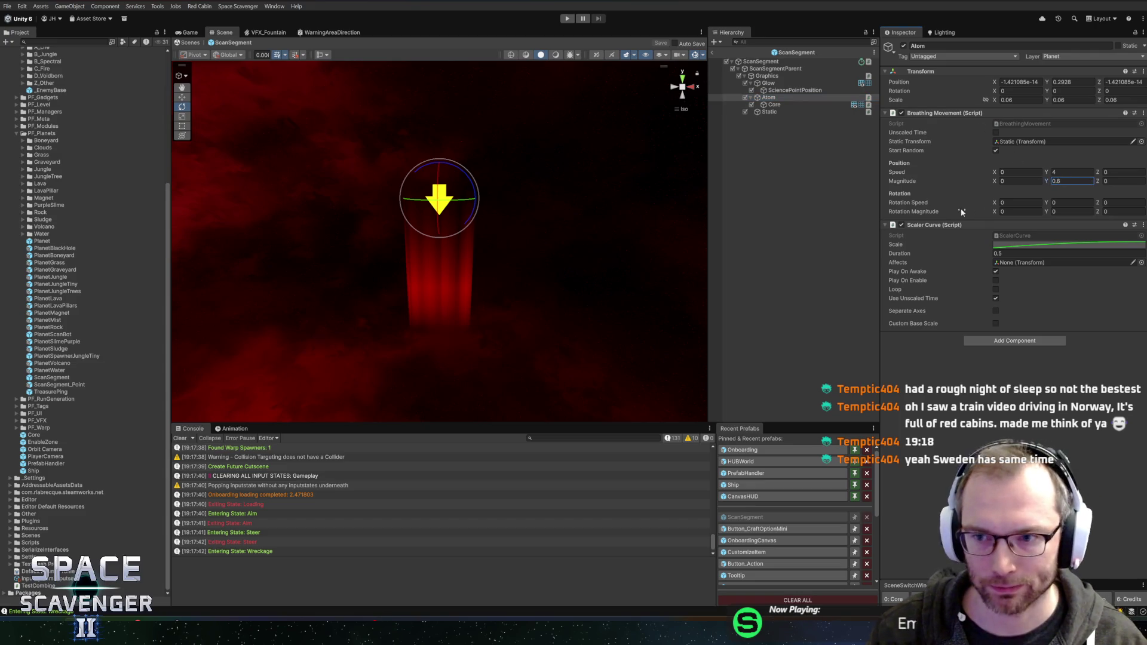
{"action": "left_click_drag", "start_coordinate": [879, 214], "coordinate": [881, 211]}
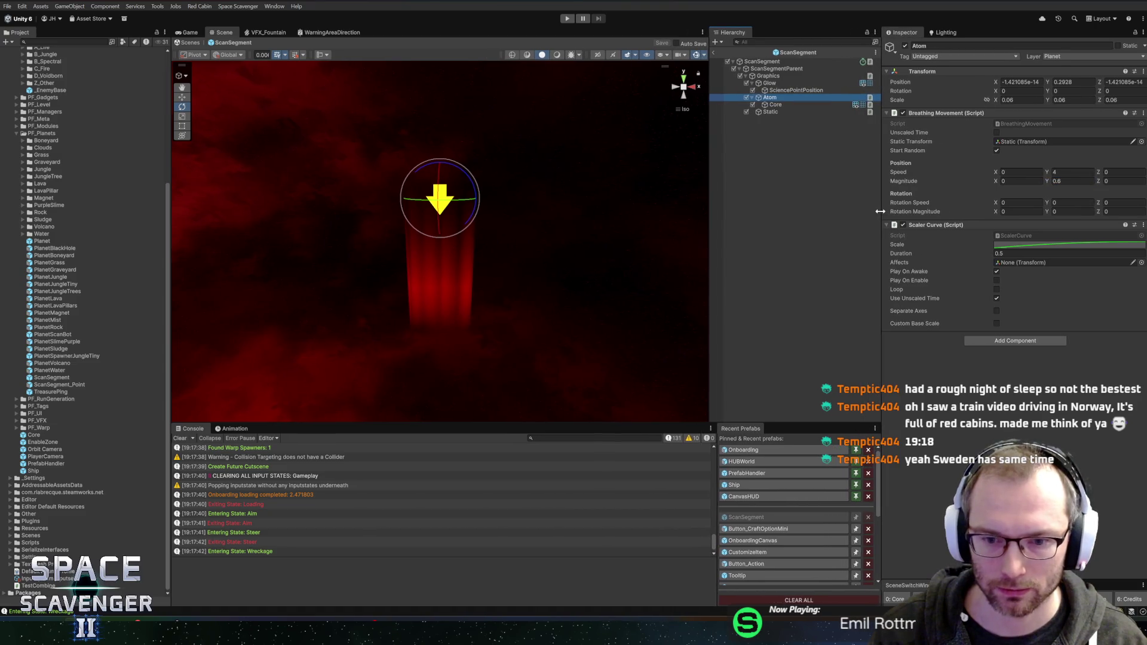
{"action": "left_click_drag", "start_coordinate": [586, 226], "coordinate": [602, 247]}
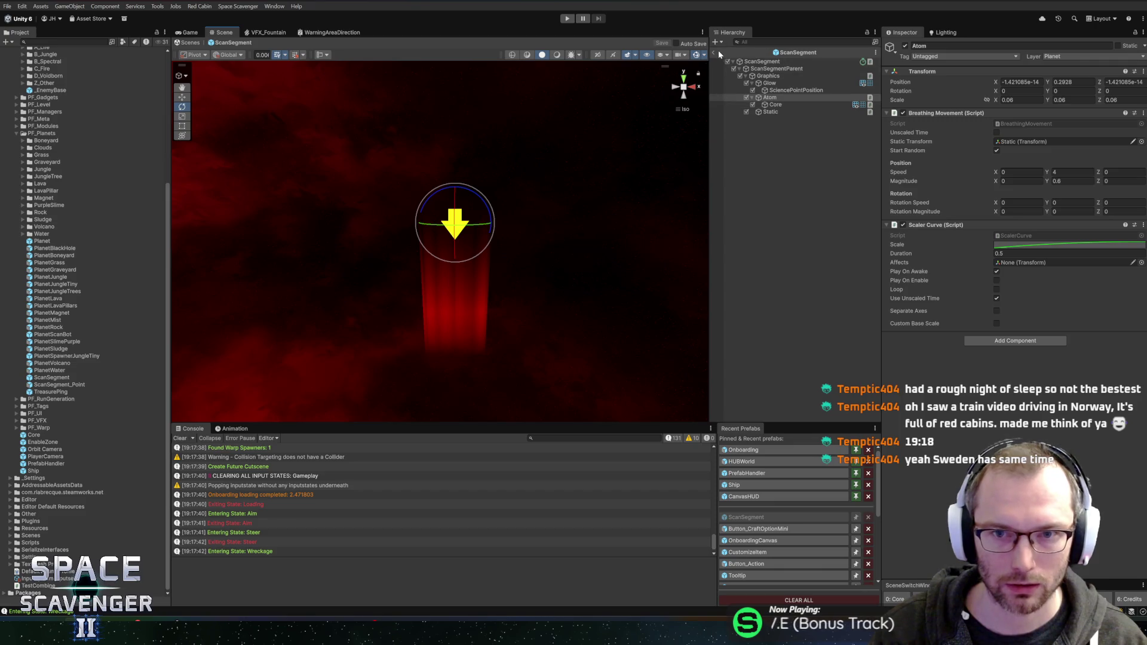
{"action": "left_click", "coordinate": [569, 19]}
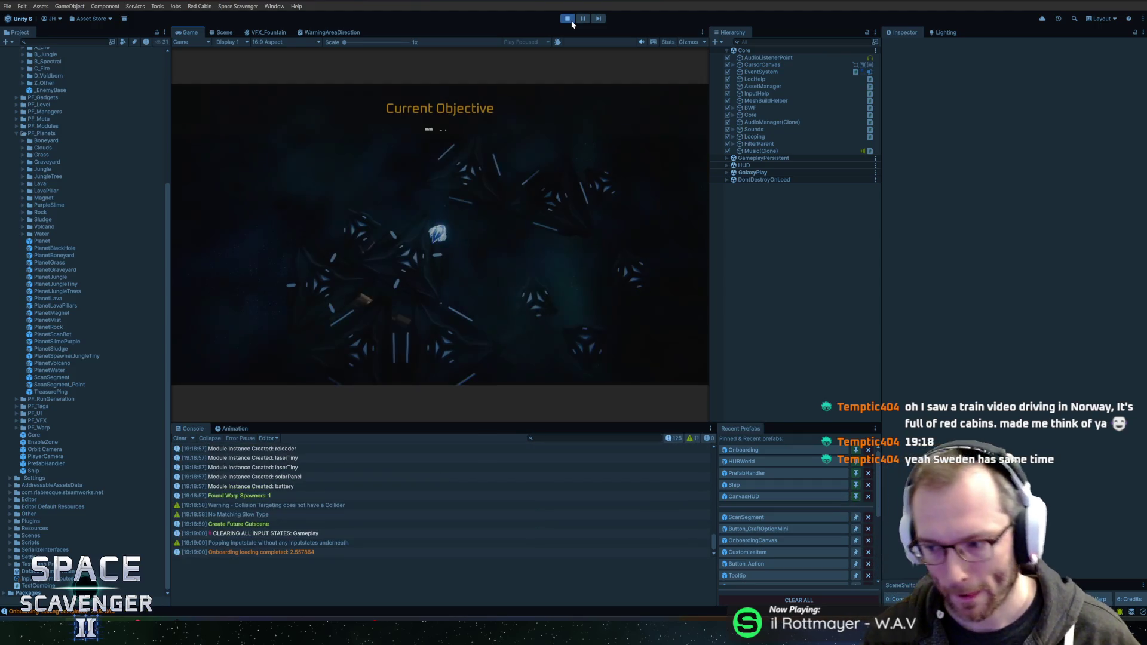
Maximize the game view and fly the ship around the planet while scanning it.
{"action": "double_click", "coordinate": [199, 32]}
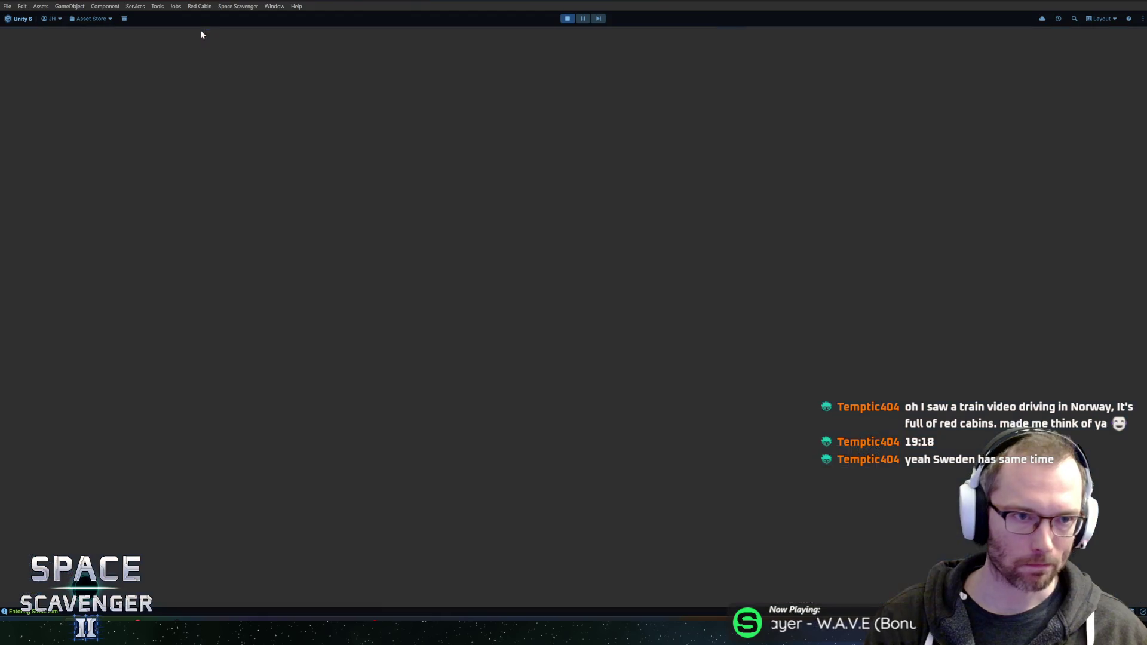
{"action": "key", "text": "w"}
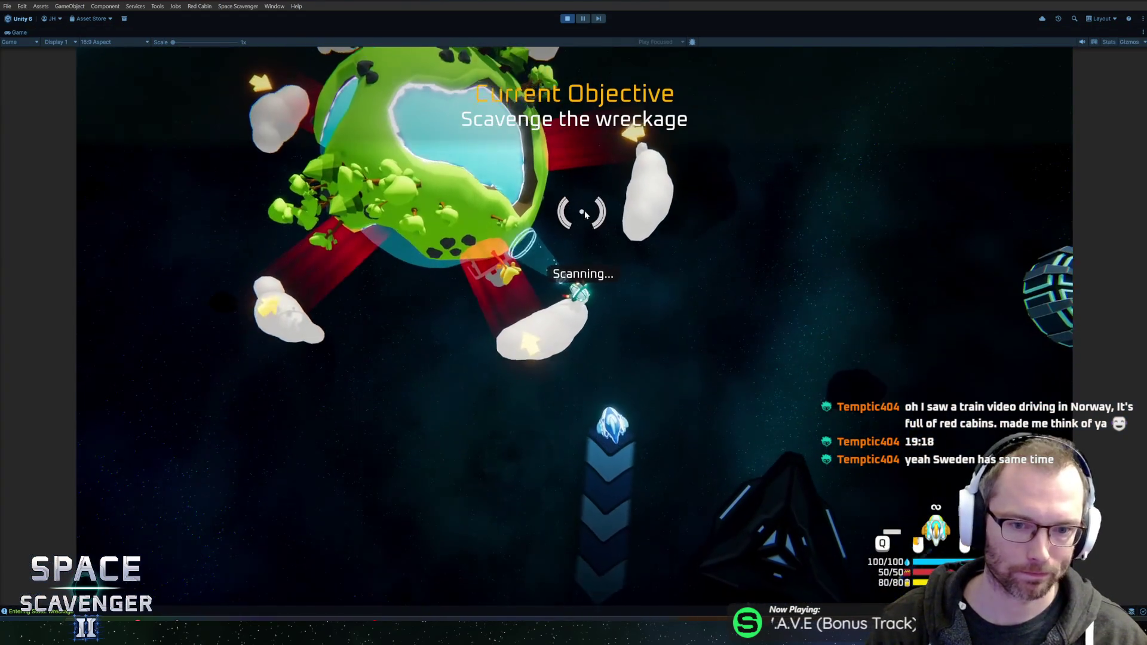
{"action": "key", "text": "w"}
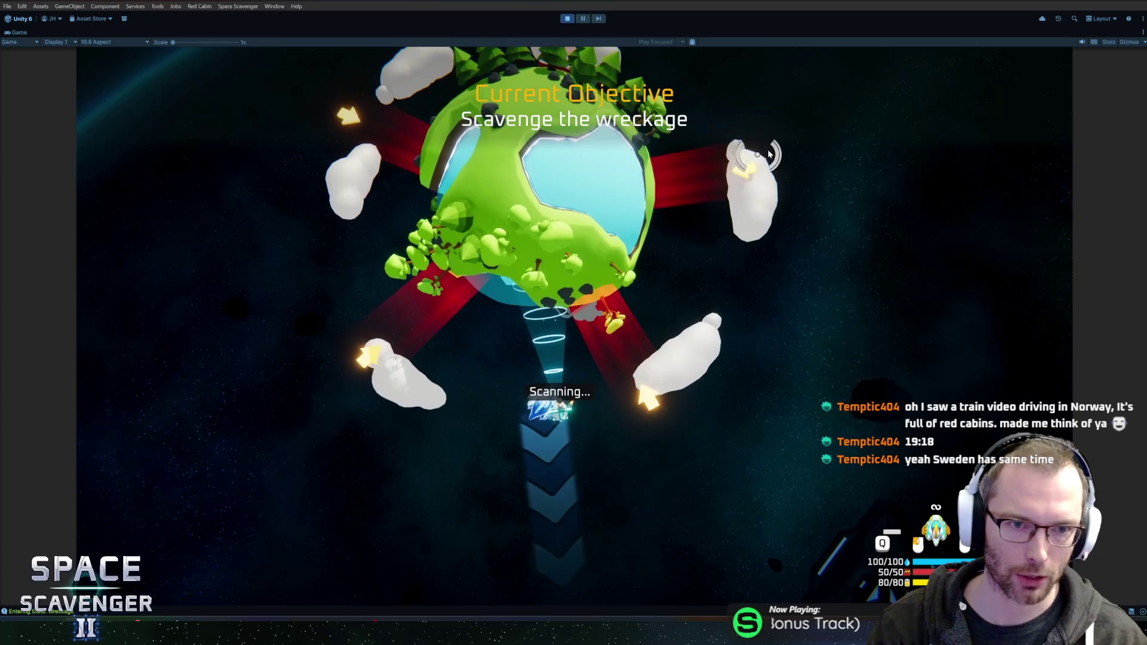
{"action": "key", "text": "w"}
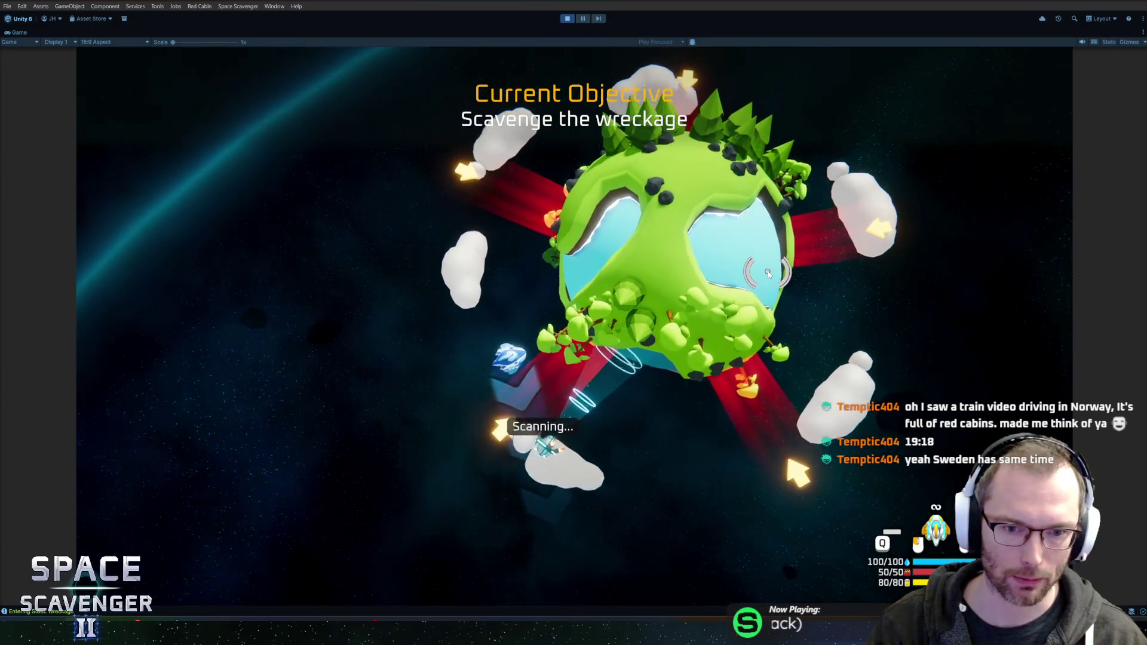
{"action": "key", "text": "w"}
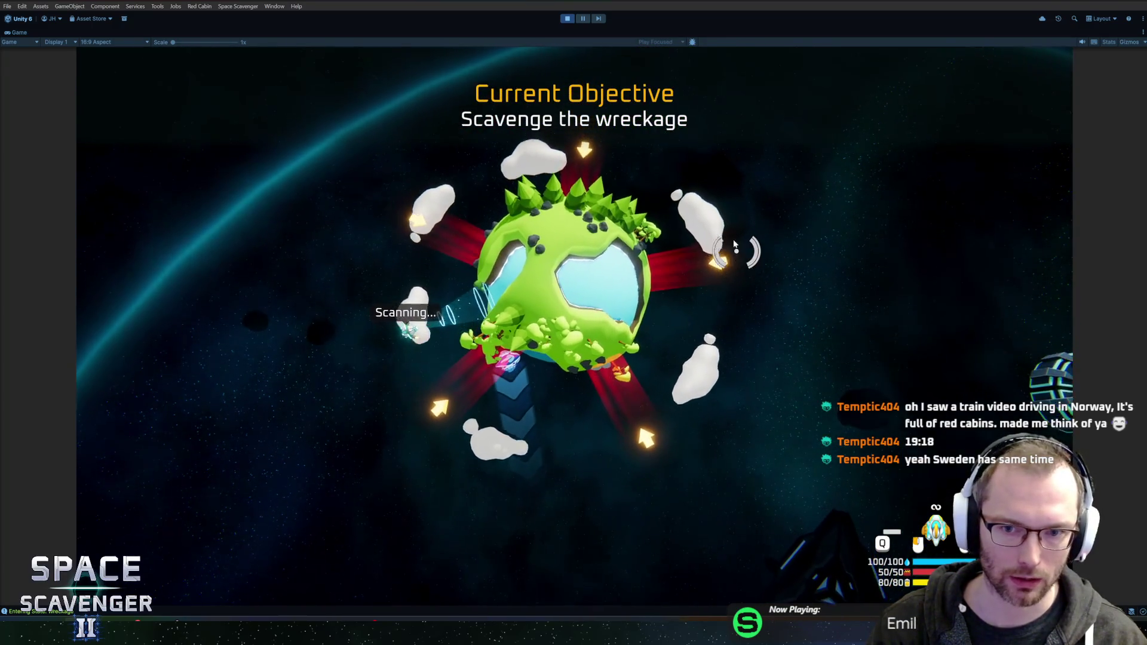
{"action": "key", "text": "w"}
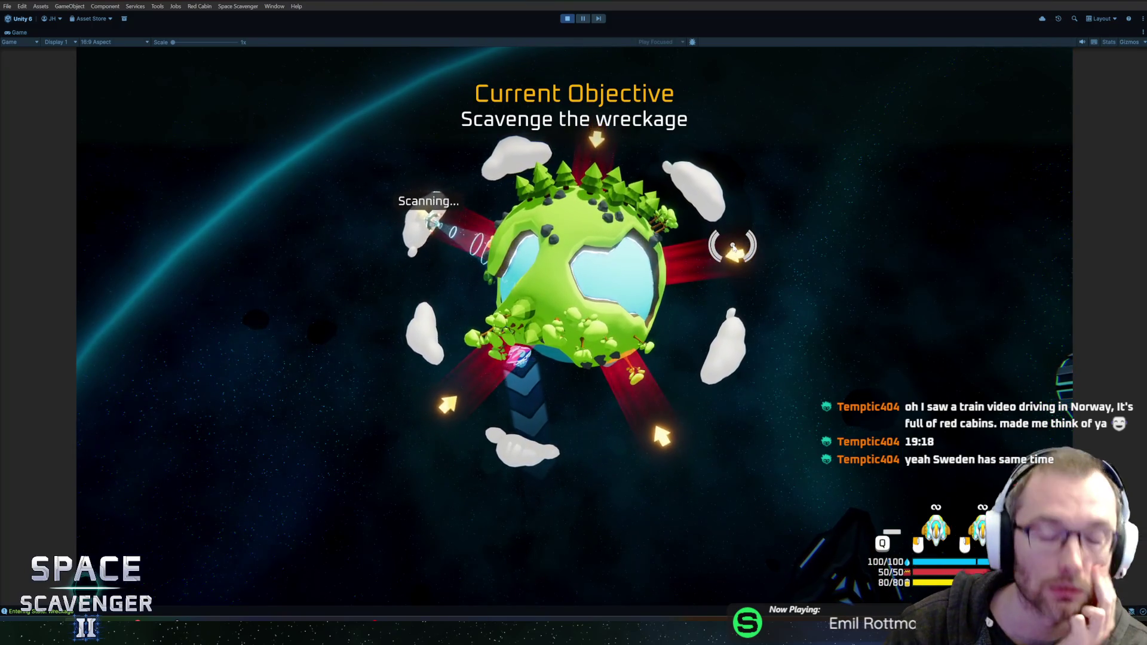
{"action": "key", "text": "w"}
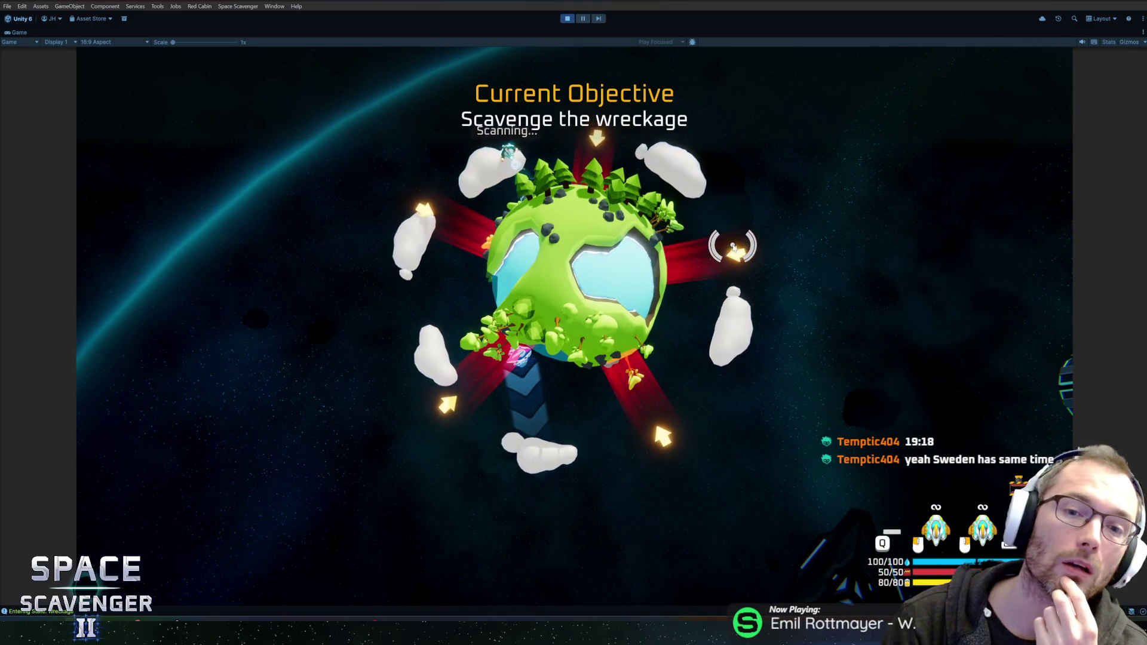
{"action": "key", "text": "w"}
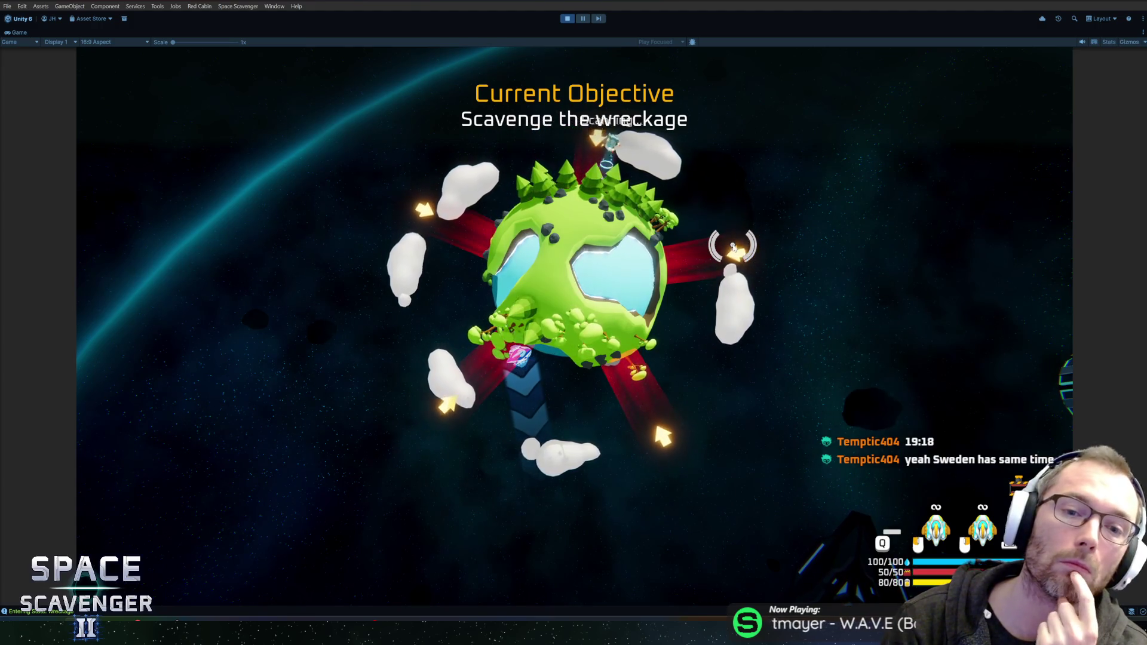
{"action": "key", "text": "w"}
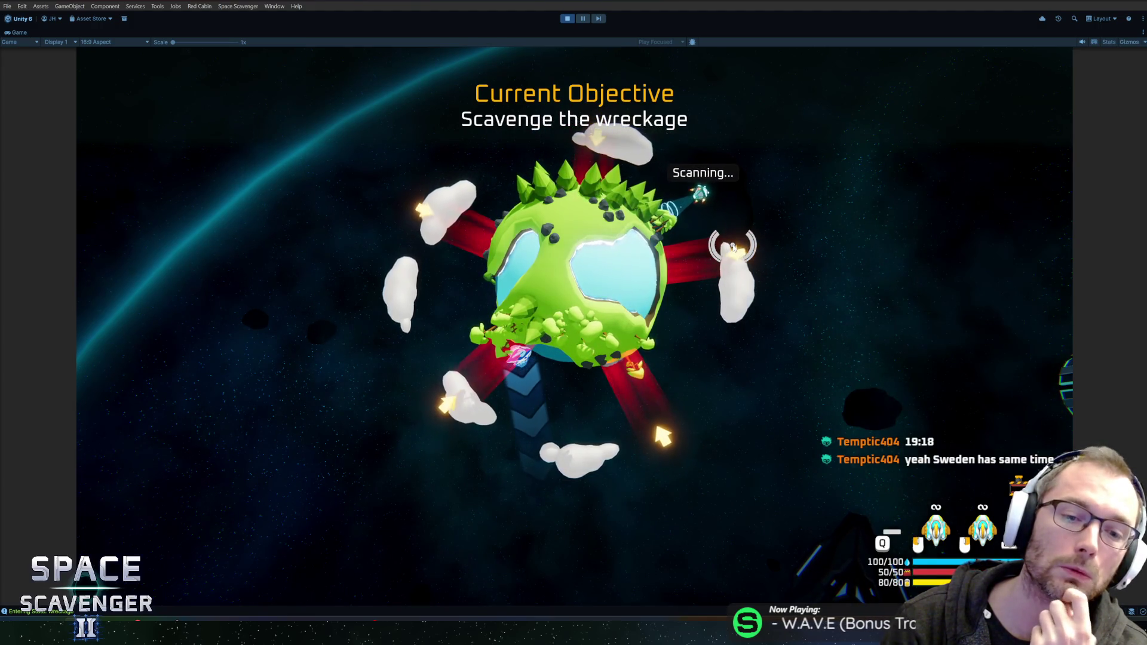
{"action": "key", "text": "w"}
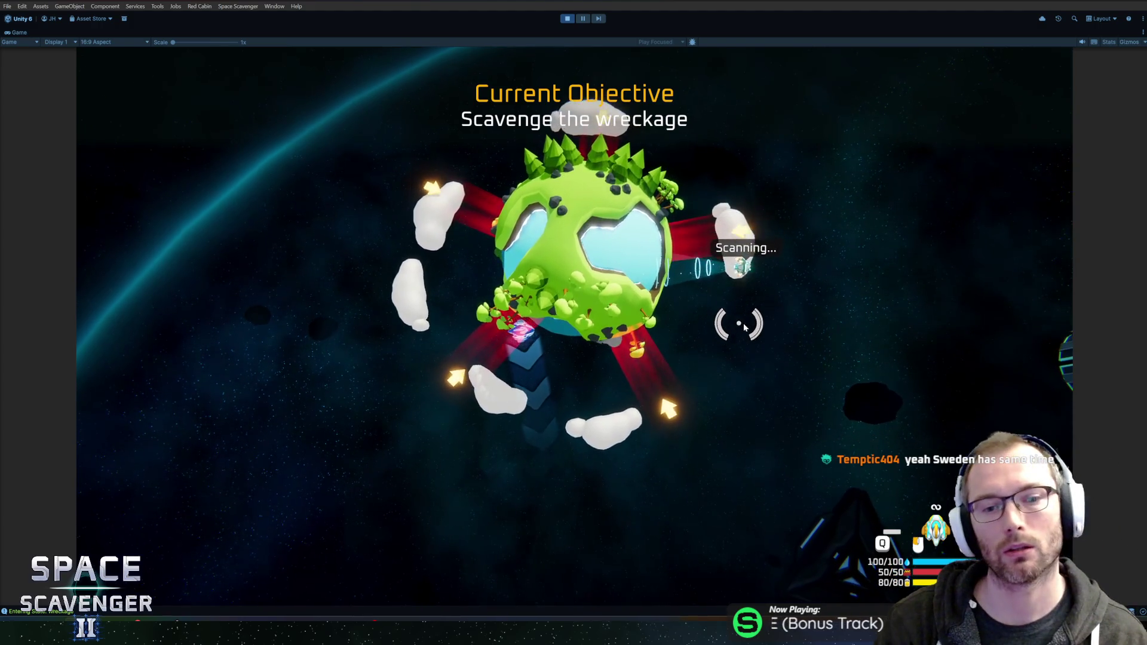
{"action": "key", "text": "w"}
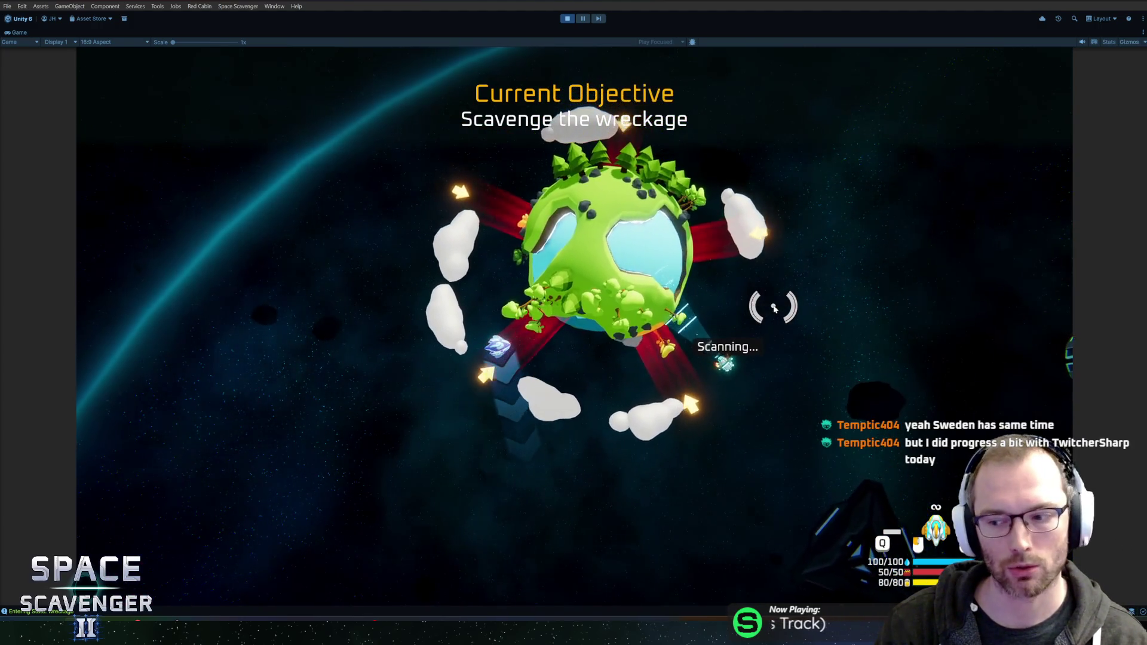
{"action": "key", "text": "w"}
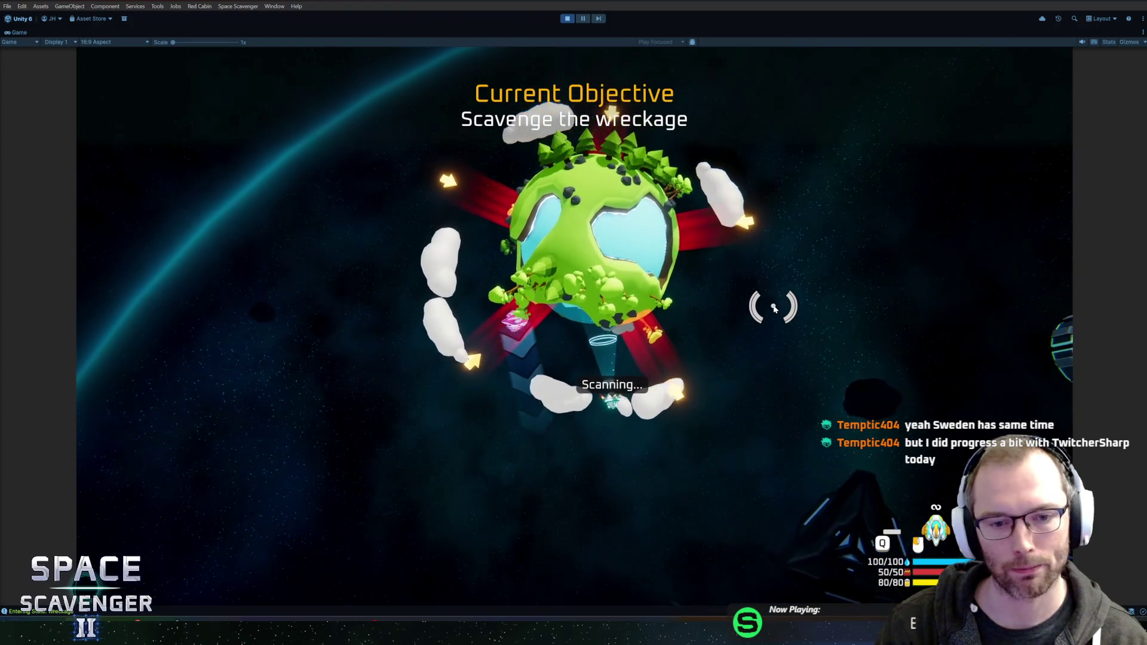
{"action": "key", "text": "w"}
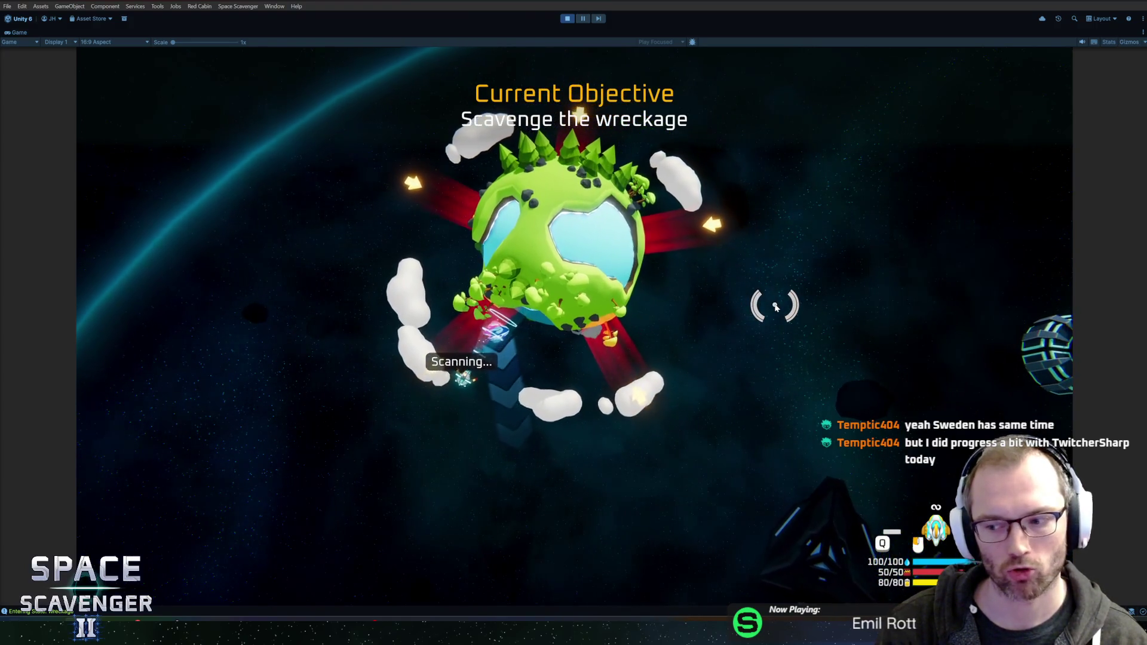
{"action": "key", "text": "w"}
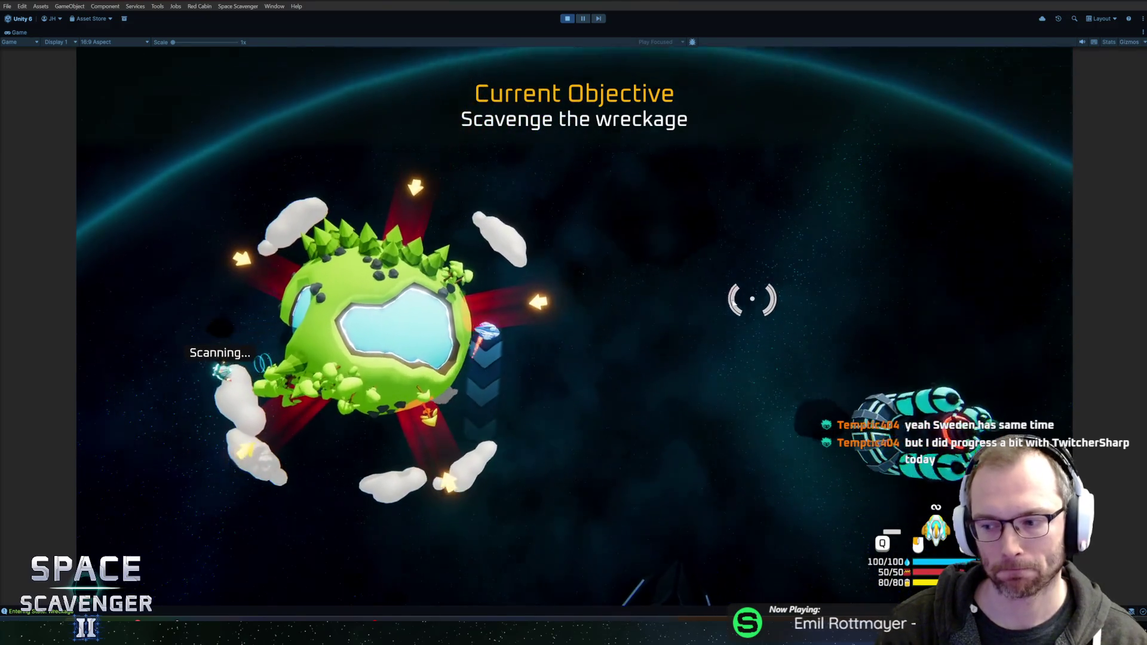
{"action": "key", "text": "w"}
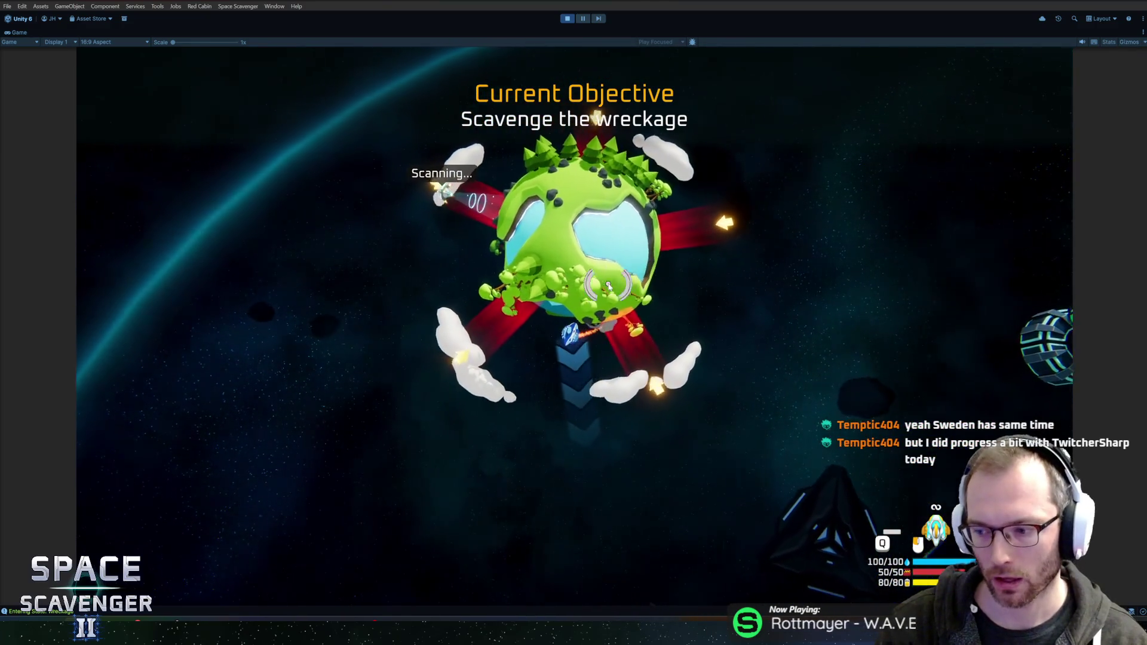
{"action": "key", "text": "w"}
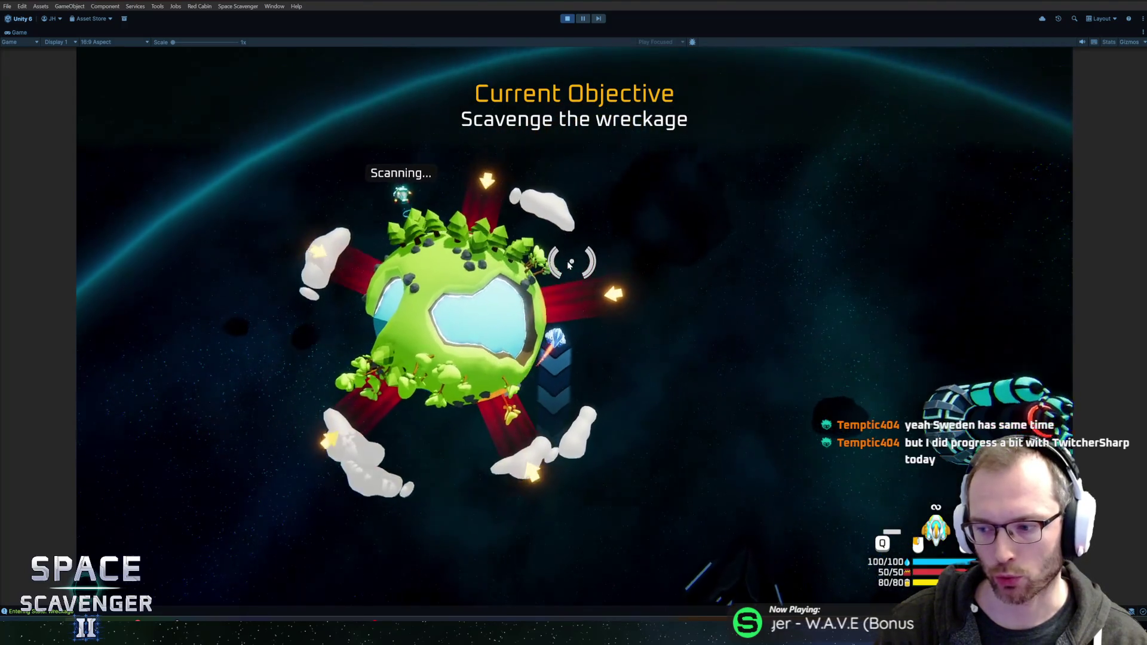
{"action": "key", "text": "w"}
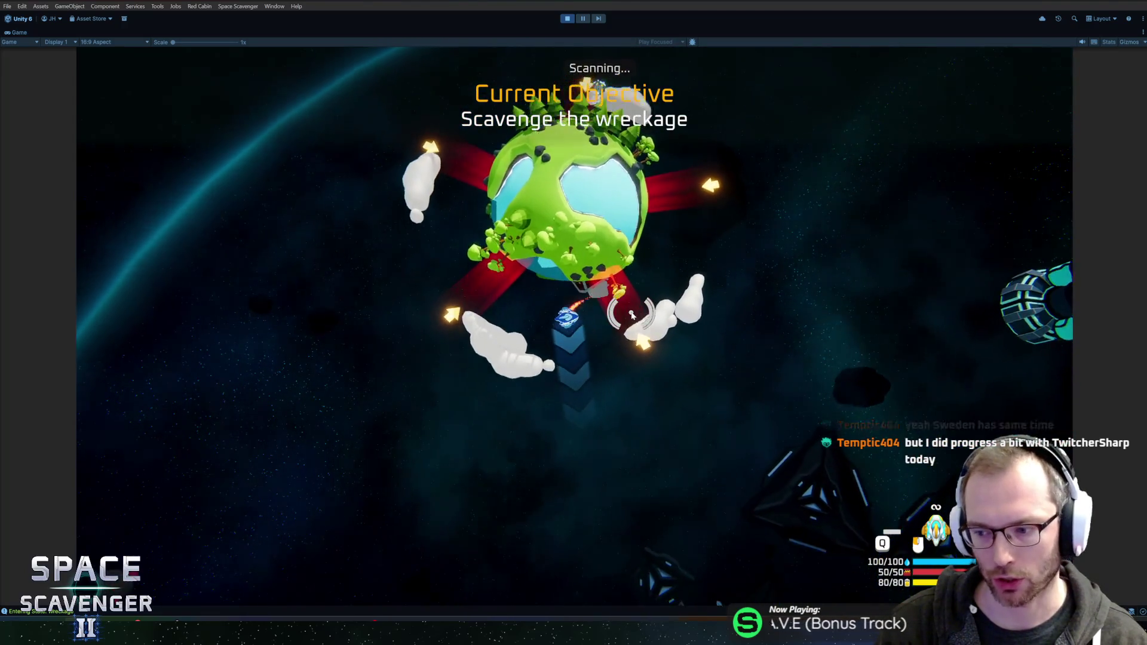
{"action": "key", "text": "w"}
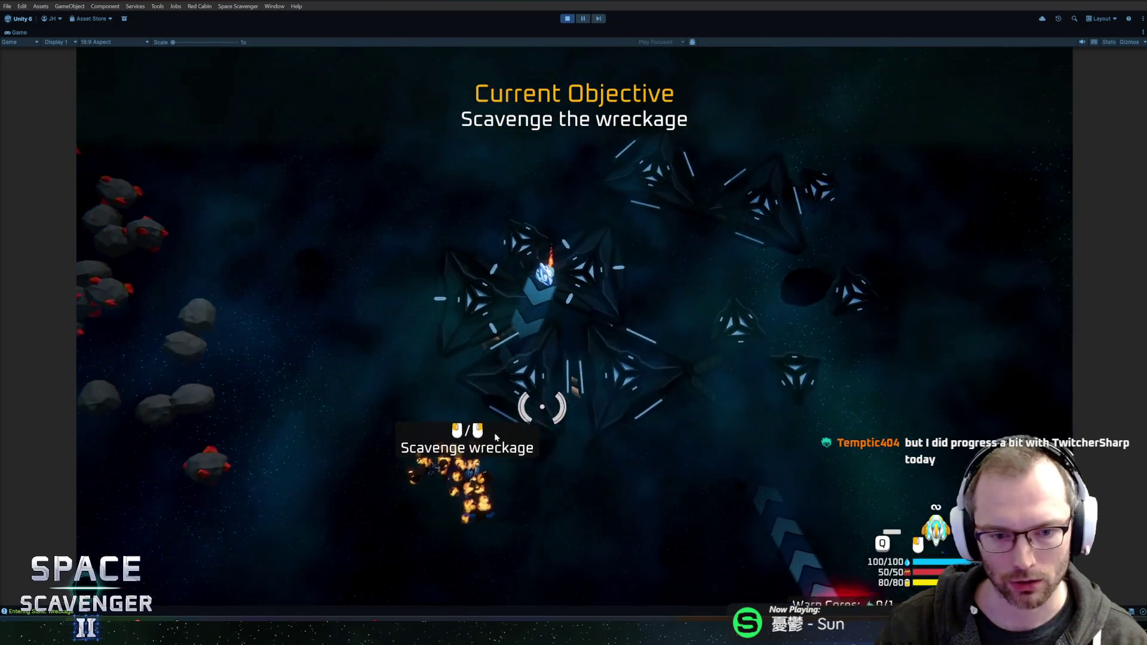
Scavenge the wreckage and fit the Spare Parts to the ship as the spiked weapon.
{"action": "key", "text": "e"}
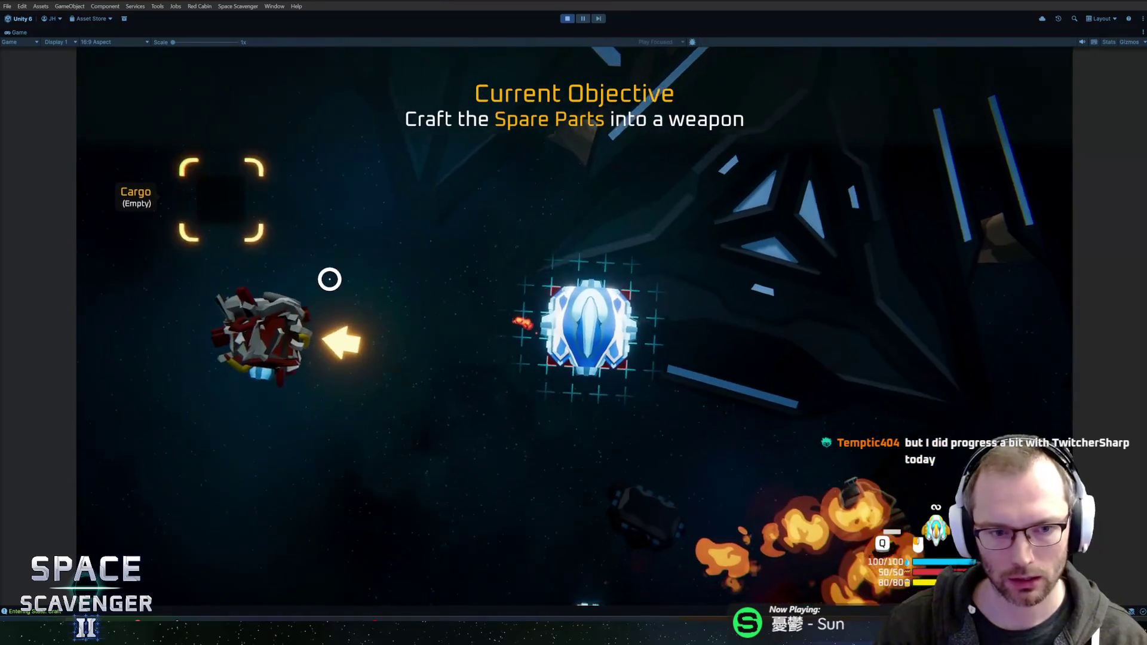
{"action": "mouse_move", "coordinate": [270, 295]}
{"action": "left_mouse_down"}
{"action": "mouse_move", "coordinate": [545, 259]}
{"action": "mouse_move", "coordinate": [594, 277]}
{"action": "left_mouse_up"}
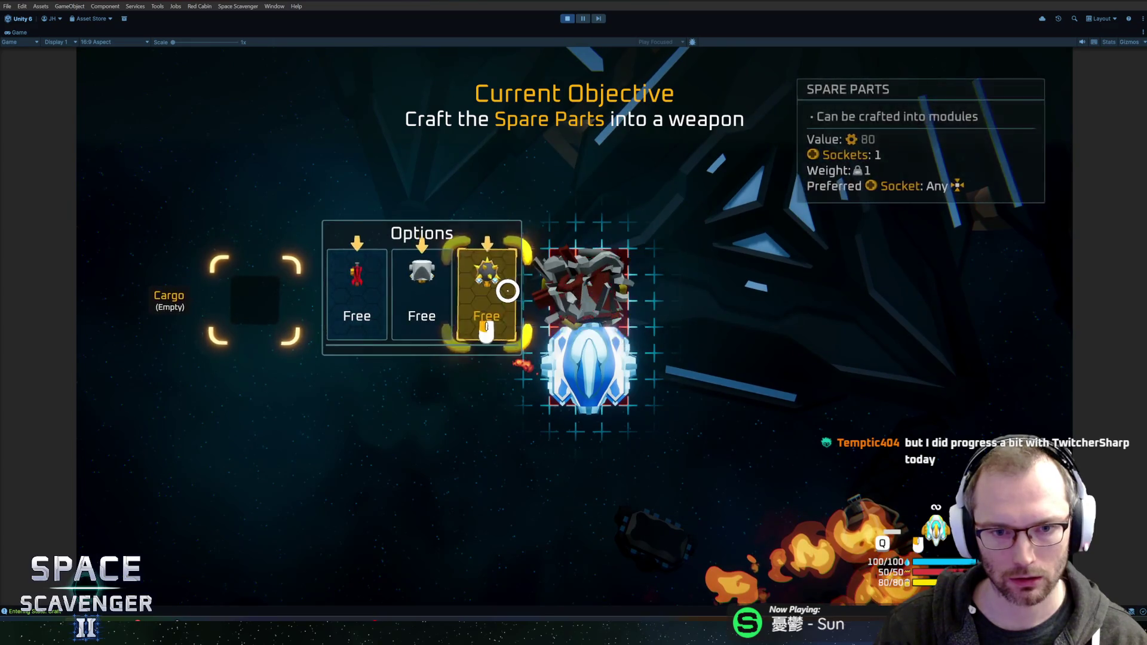
{"action": "left_click", "coordinate": [504, 286]}
{"action": "key", "text": "e"}
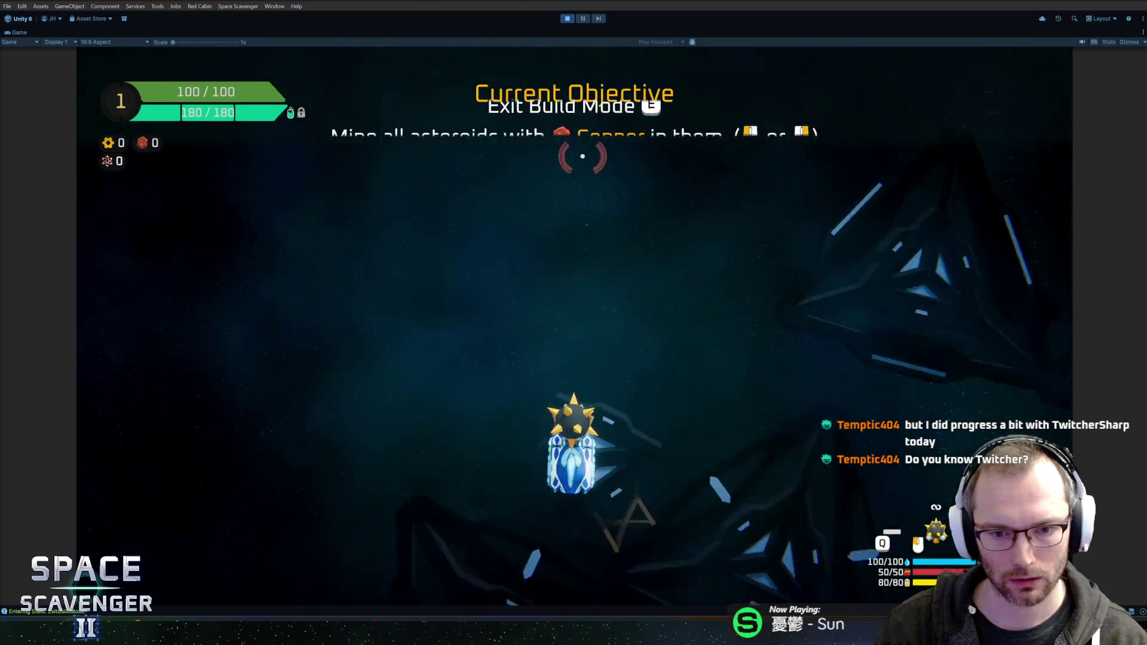
Fly the ship toward the planet, then stop Play mode.
{"action": "key", "text": "w"}
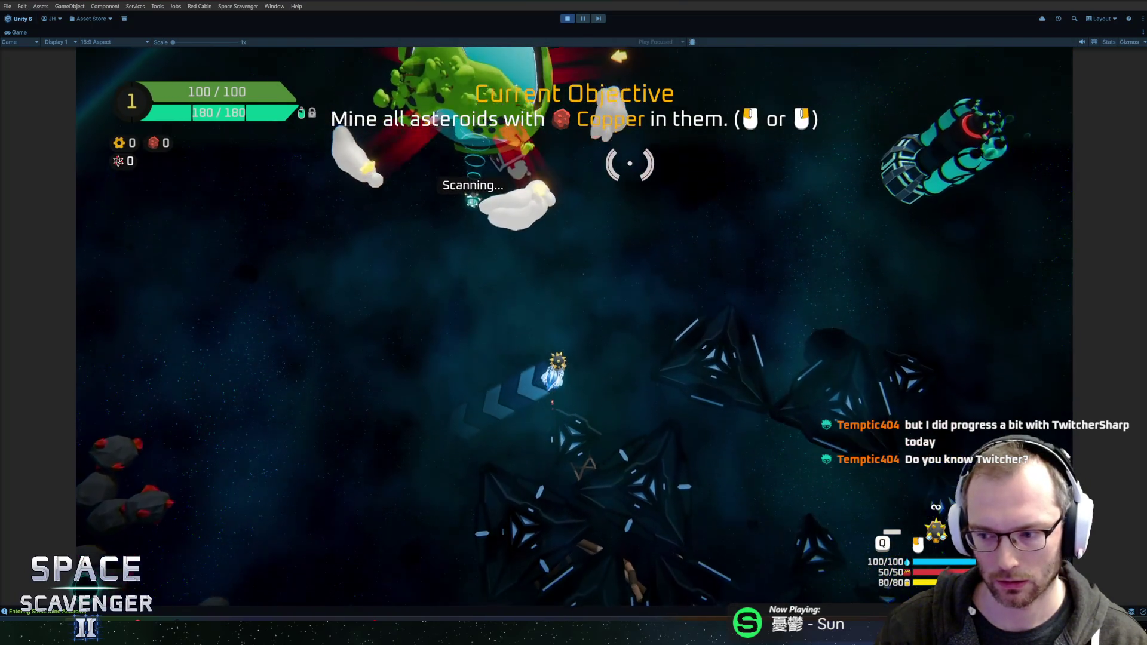
{"action": "key", "text": "w"}
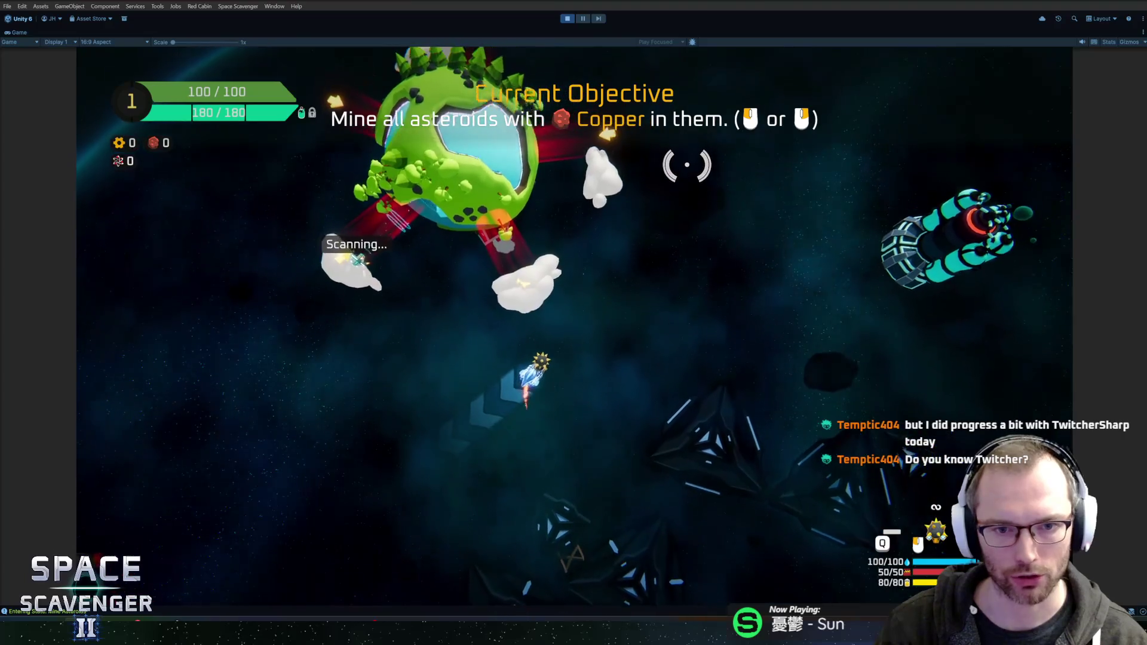
{"action": "key", "text": "w"}
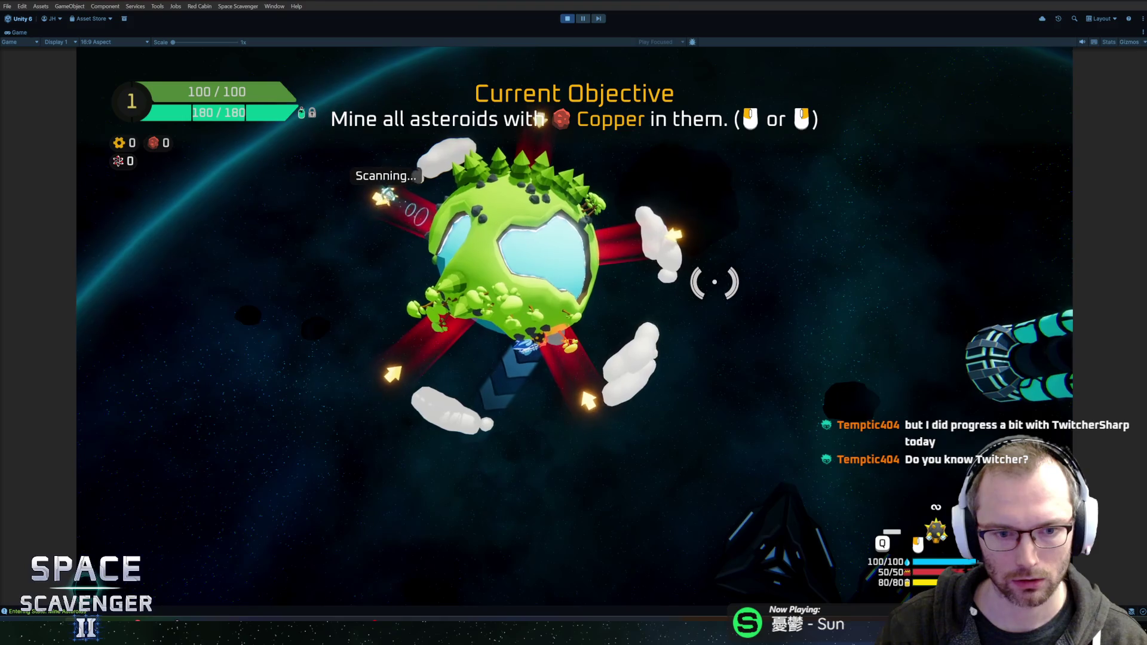
{"action": "left_click", "coordinate": [567, 19]}
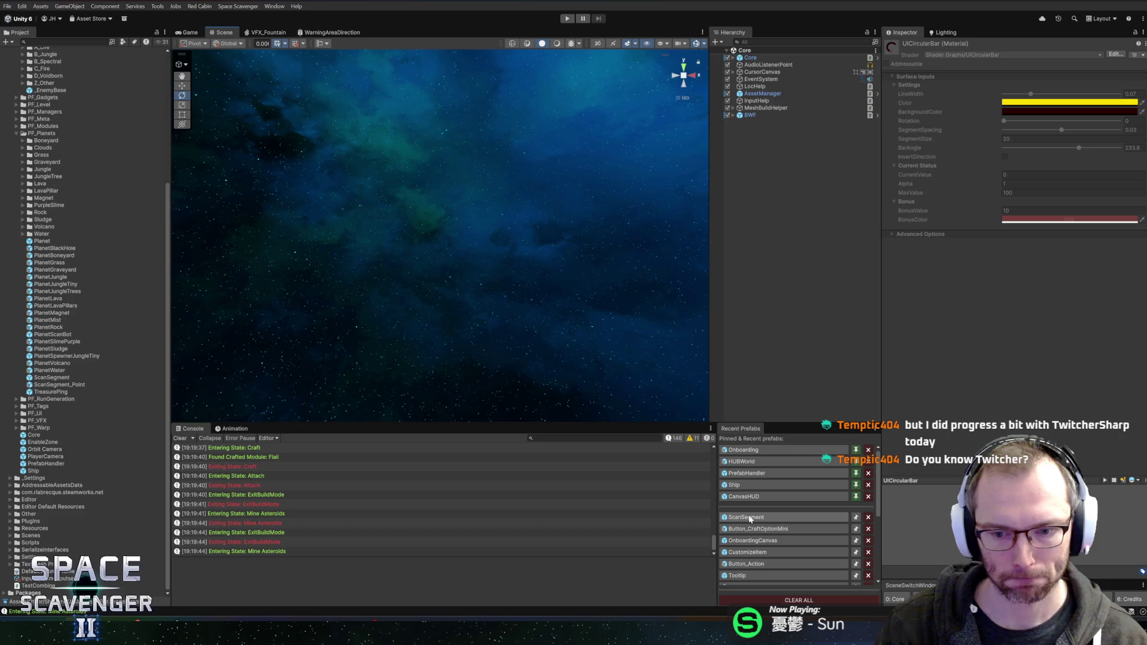
Open the ScanSegment prefab, ping its Scan Glower and Scaler Curve references, and open its script.
{"action": "left_click", "coordinate": [750, 518]}
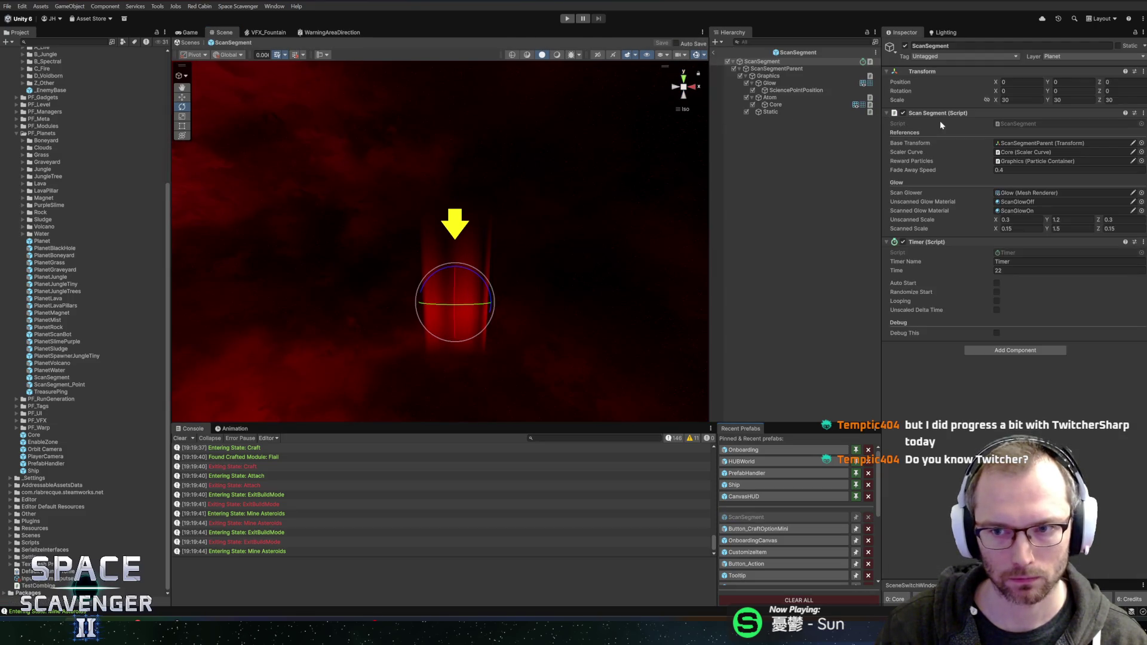
{"action": "left_click", "coordinate": [1009, 193]}
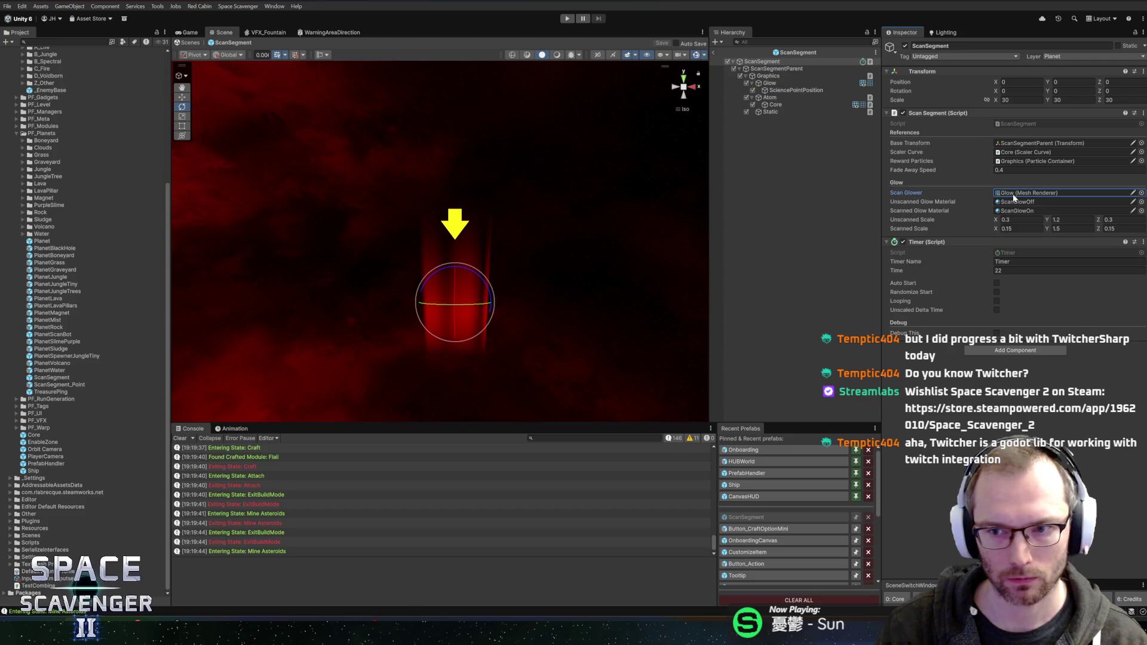
{"action": "left_click", "coordinate": [1016, 144]}
{"action": "left_click", "coordinate": [1015, 160]}
{"action": "left_click", "coordinate": [1011, 152]}
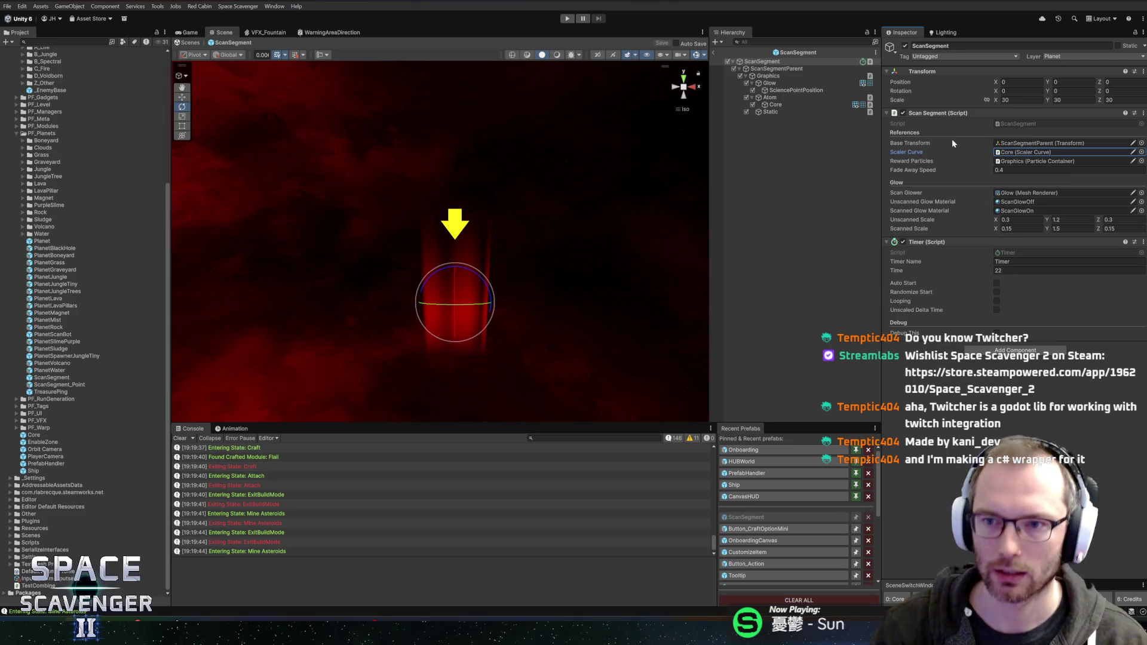
{"action": "right_click", "coordinate": [972, 113]}
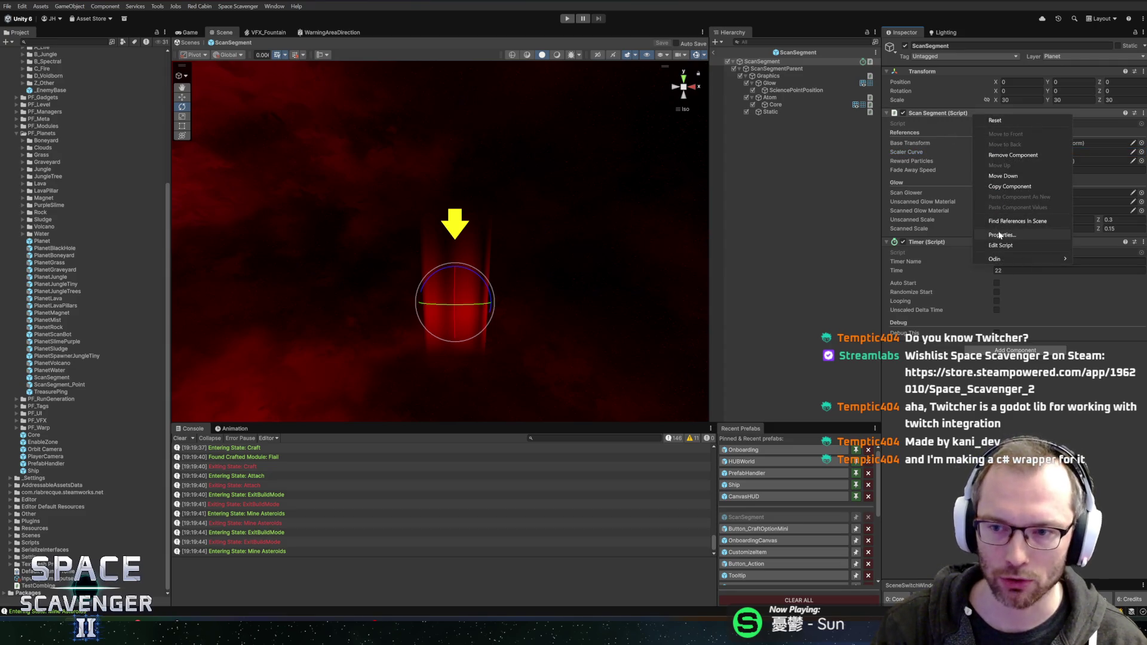
{"action": "left_click", "coordinate": [1007, 245]}
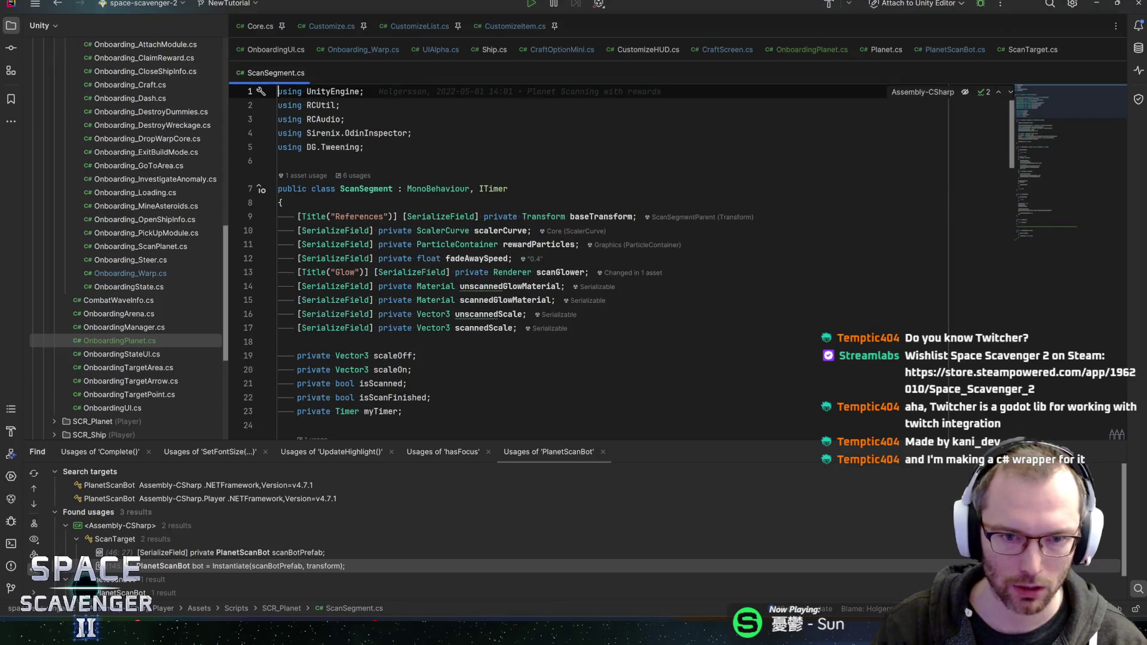
In ScanSegment.cs, check unscannedScale and find the scalerCurve.Play() call at line 54 in SetScanned.
{"action": "left_click", "coordinate": [488, 314]}
{"action": "scroll", "coordinate": [621, 266], "scroll_direction": "down", "scroll_amount": 2}
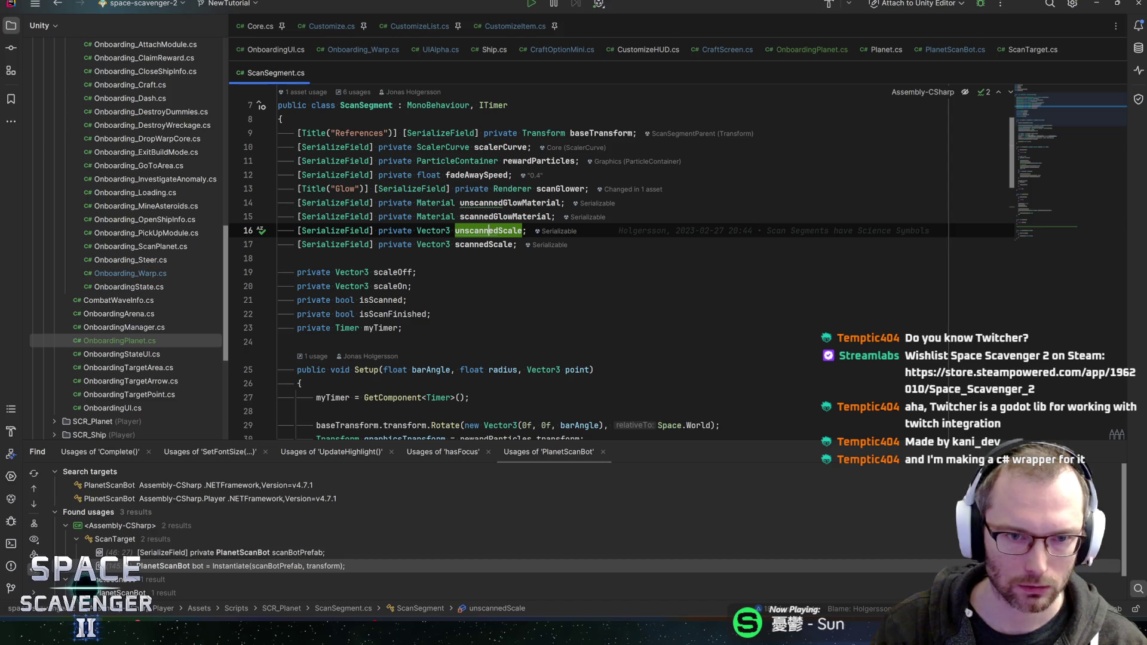
{"action": "key", "text": "Up"}
{"action": "key", "text": "Up"}
{"action": "key", "text": "Up"}
{"action": "key", "text": "ctrl+f"}
{"action": "key", "text": "Return"}
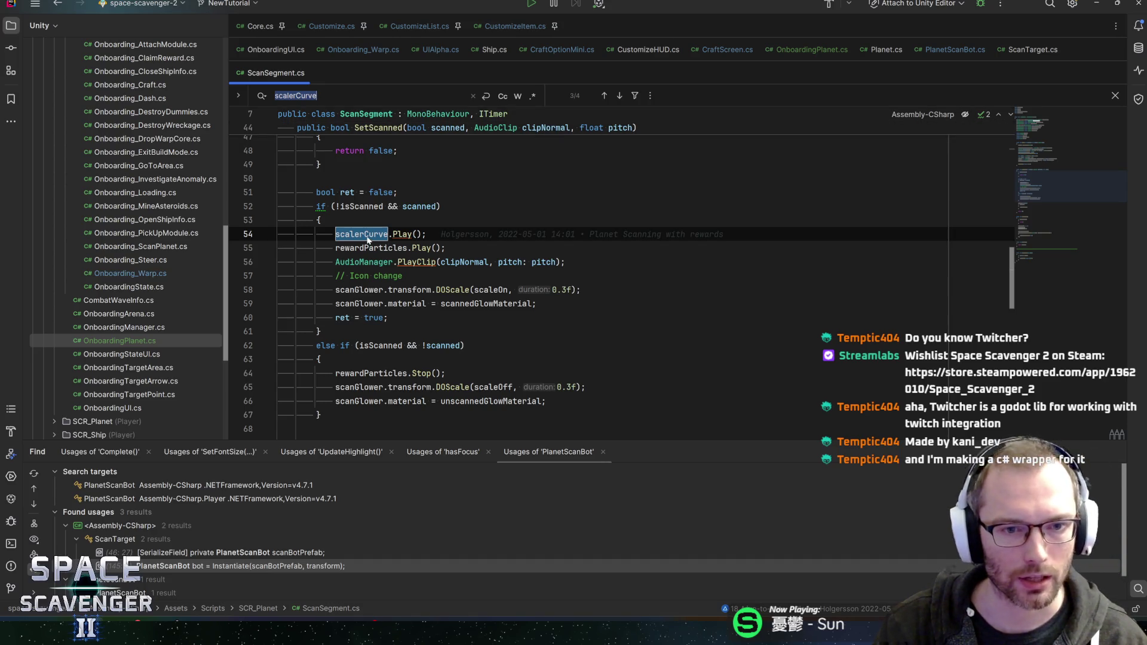
{"action": "key", "text": "alt+Tab"}
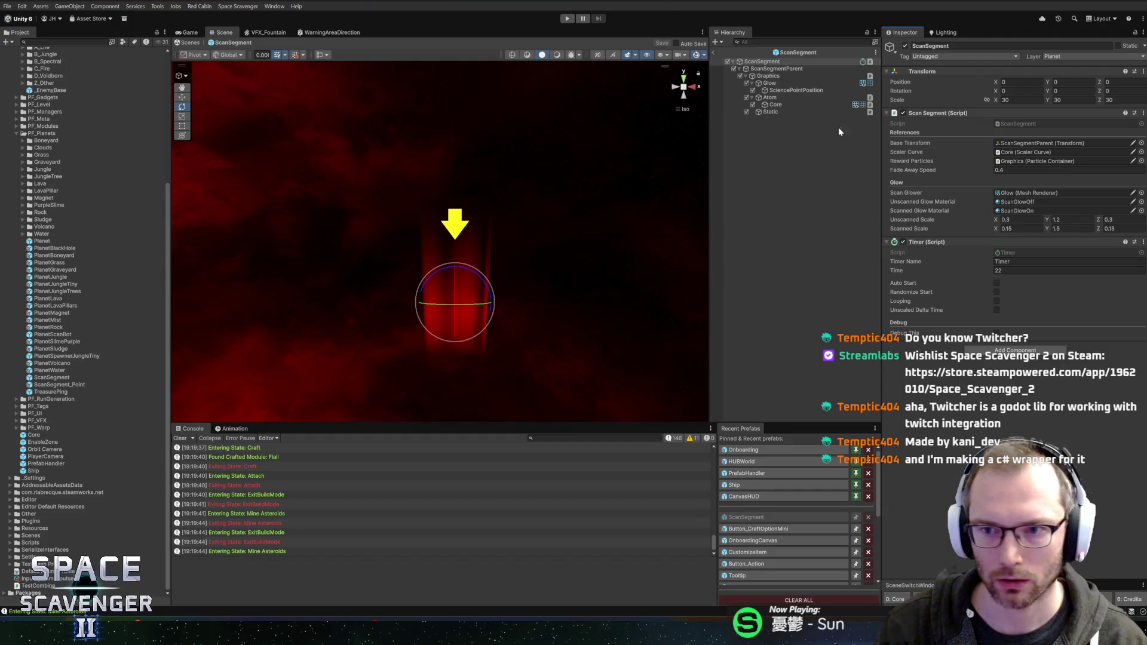
Select the Core object and view its Scaler Curve Scale curve, then close the Curve window.
{"action": "left_click", "coordinate": [796, 104]}
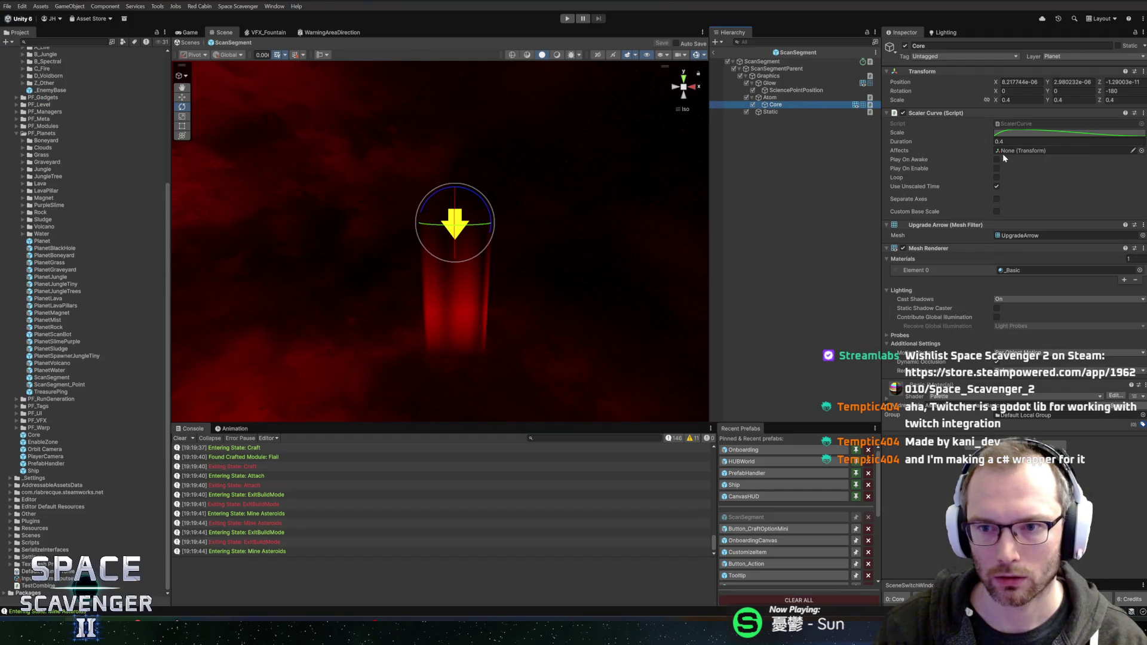
{"action": "left_click", "coordinate": [1015, 134]}
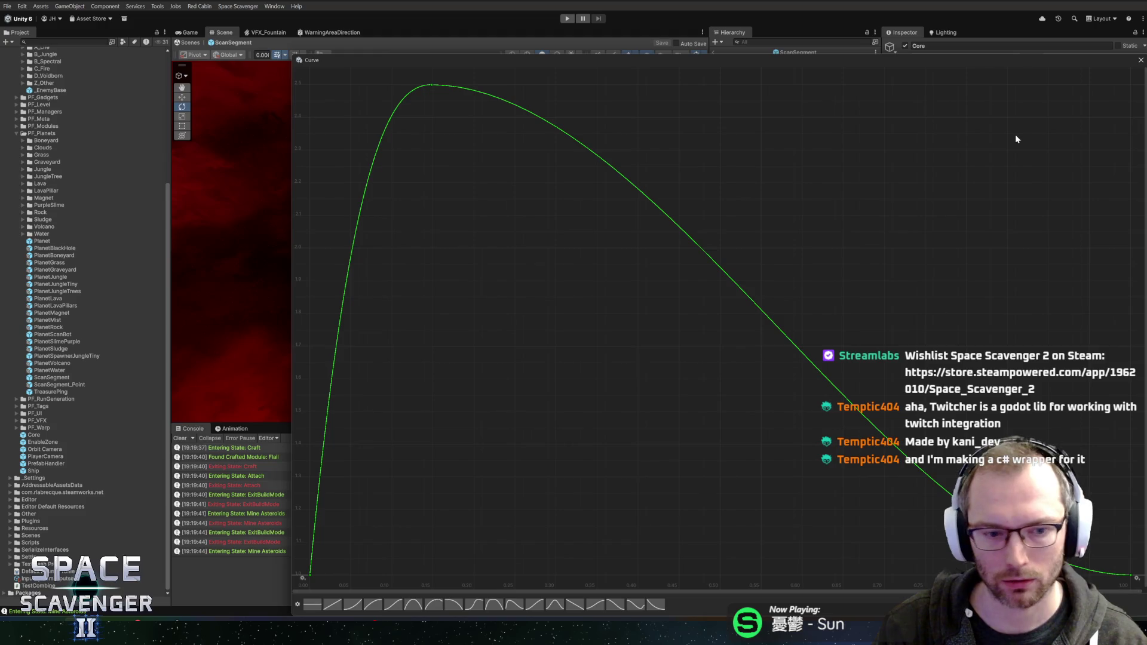
{"action": "left_click", "coordinate": [1140, 60]}
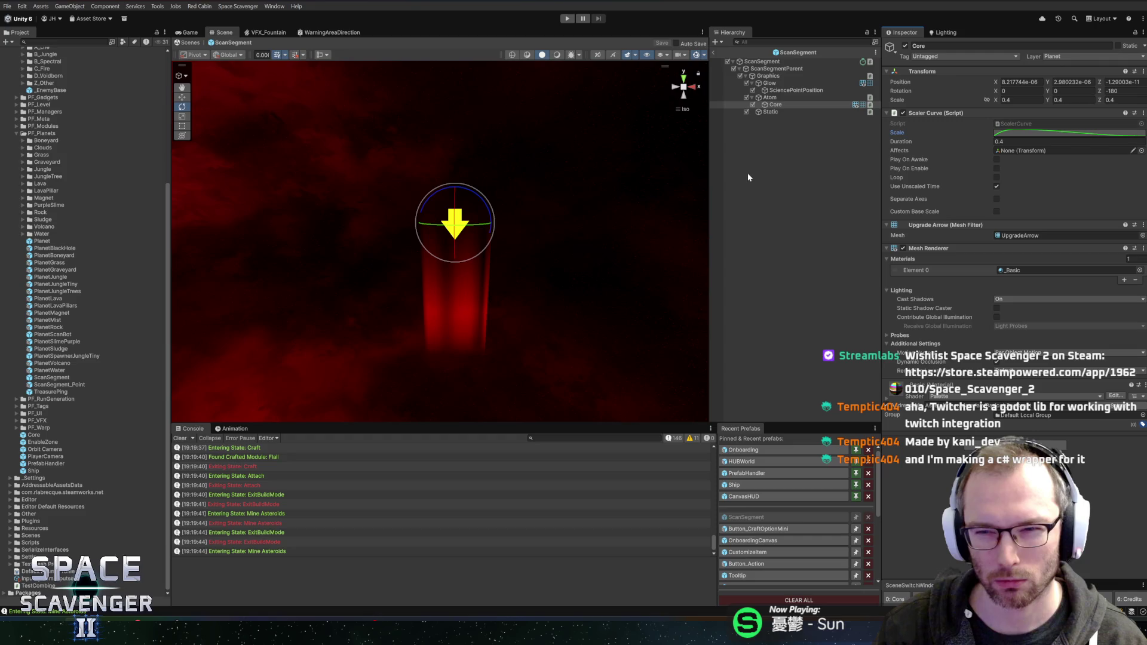
{"action": "key", "text": "alt+Tab"}
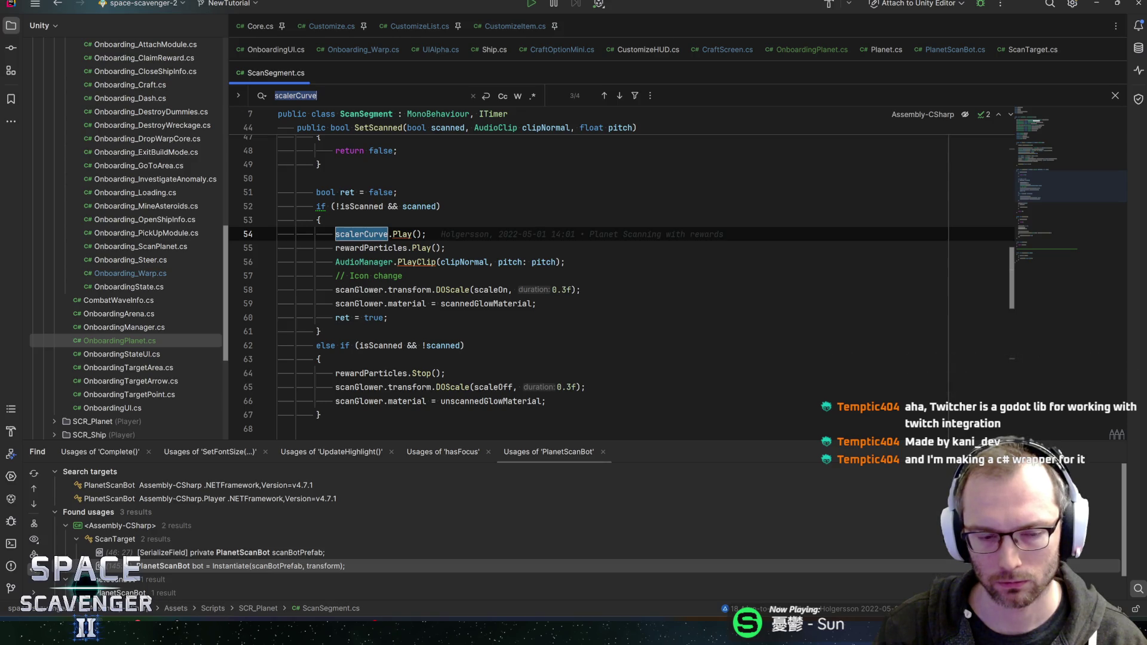
Add scalerCurve.Reset(); above rewardParticles.Stop() in SetScanned's unscan branch and let Unity recompile.
{"action": "key", "text": "Escape"}
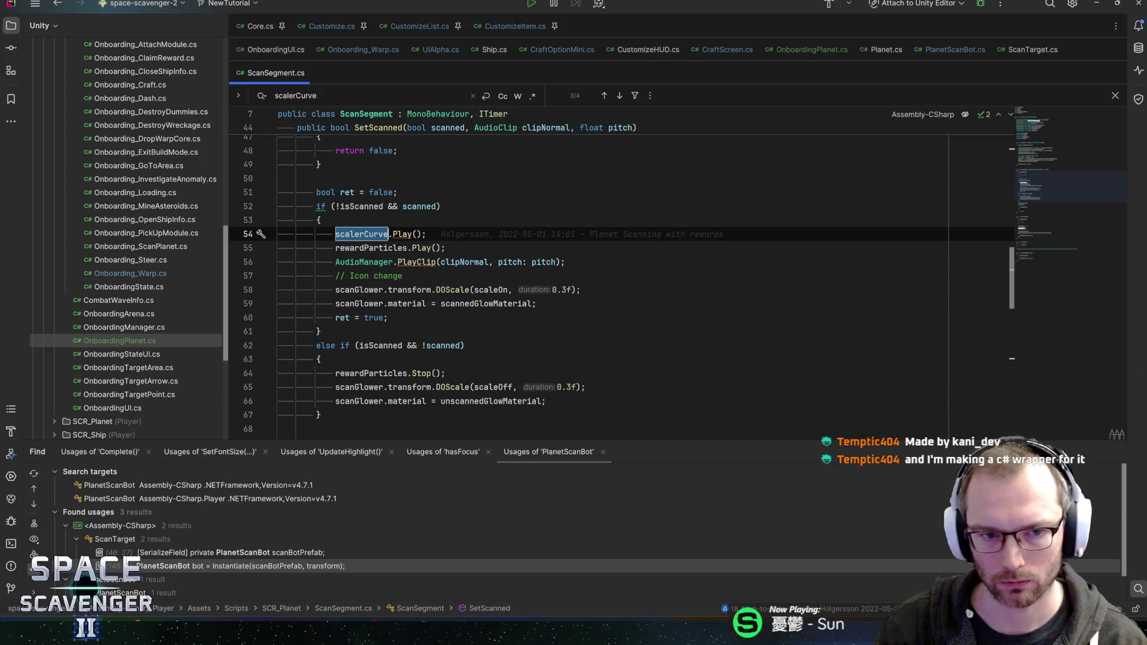
{"action": "left_click", "coordinate": [445, 372]}
{"action": "key", "text": "ctrl+alt+Return"}
{"action": "type", "text": "scalerCurve.reset"}
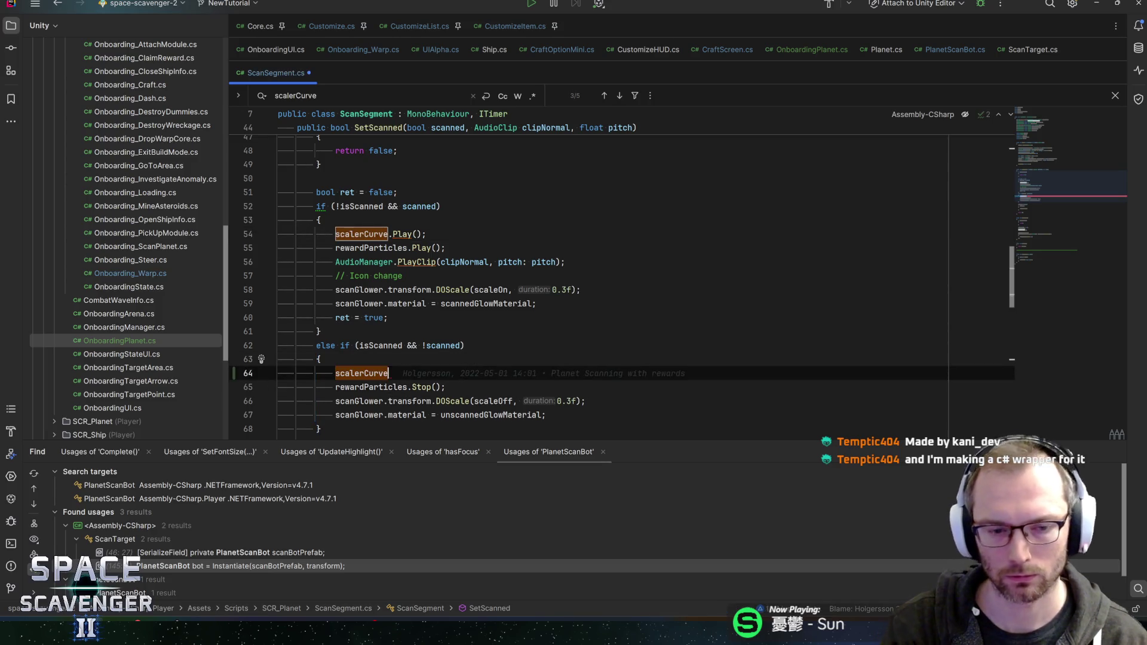
{"action": "key", "text": "Return"}
{"action": "type", "text": ";"}
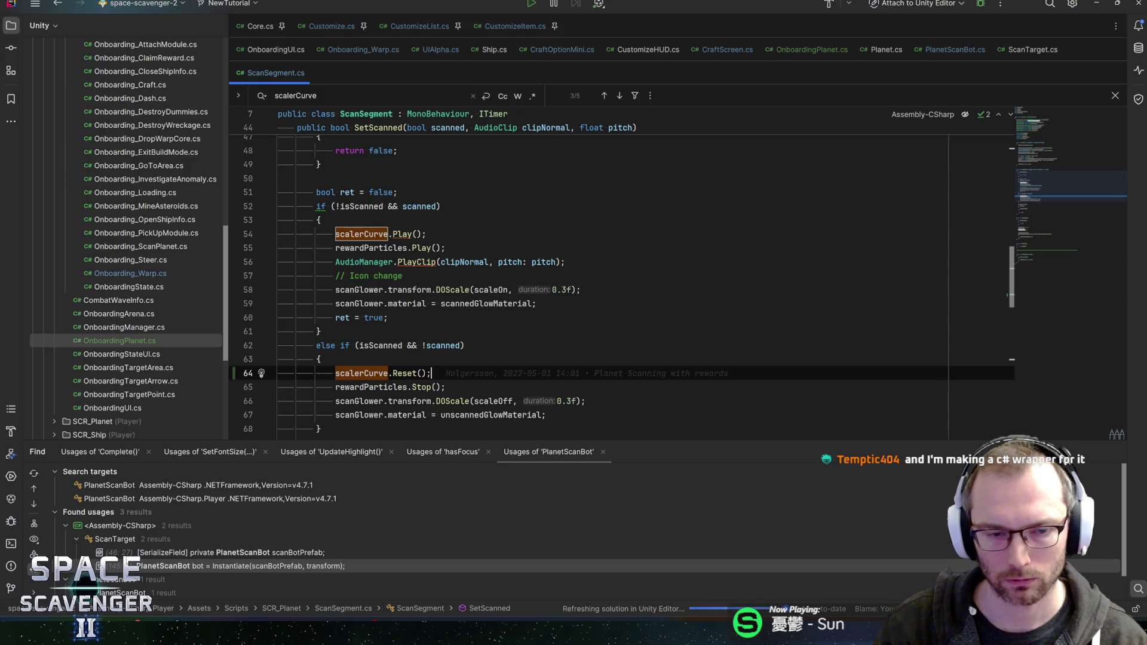
{"action": "key", "text": "alt+Tab"}
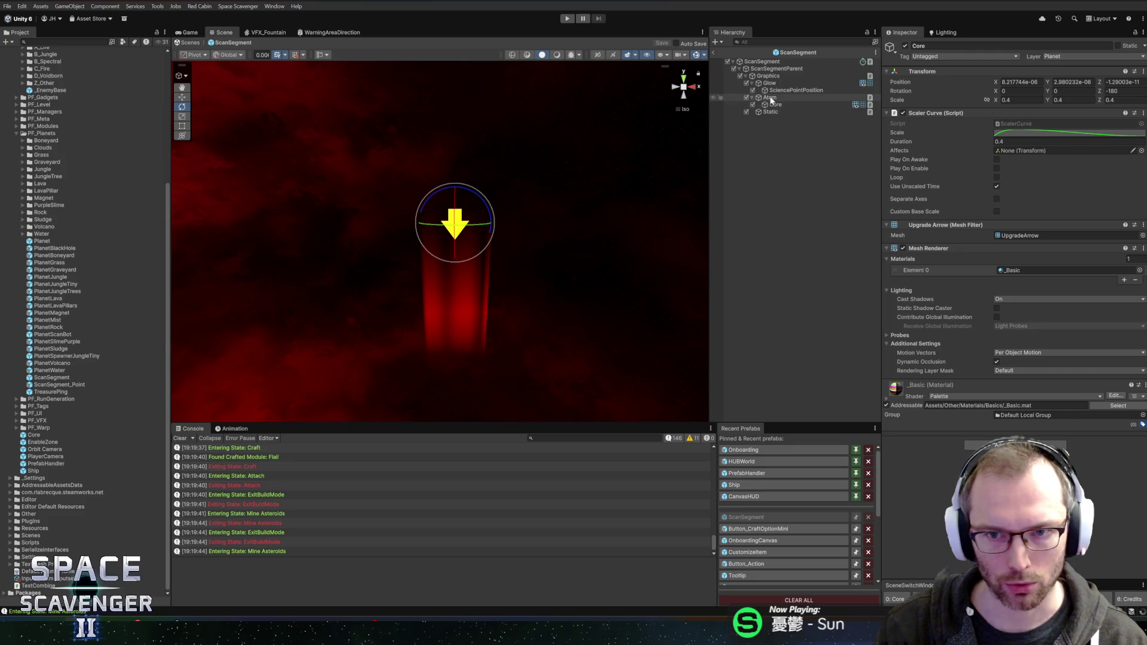
Rename Atom to OnboardingArrow and Core to ArrowVisuals, then view ArrowVisuals' Scale curve.
{"action": "left_click", "coordinate": [770, 98]}
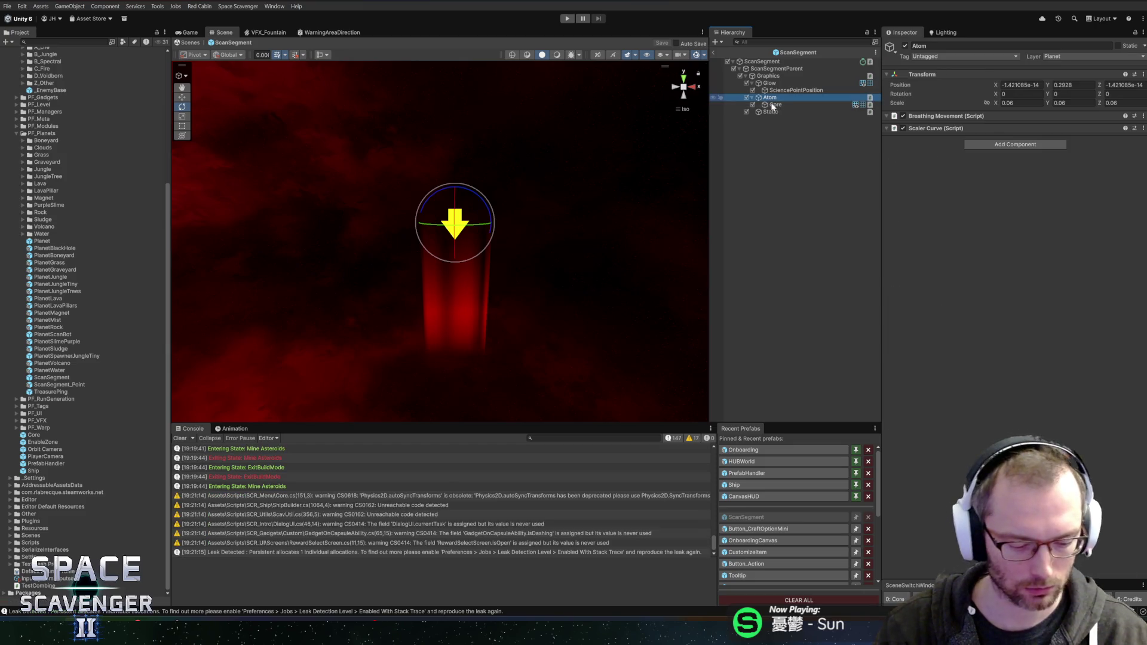
{"action": "type", "text": "OrbOnboarding"}
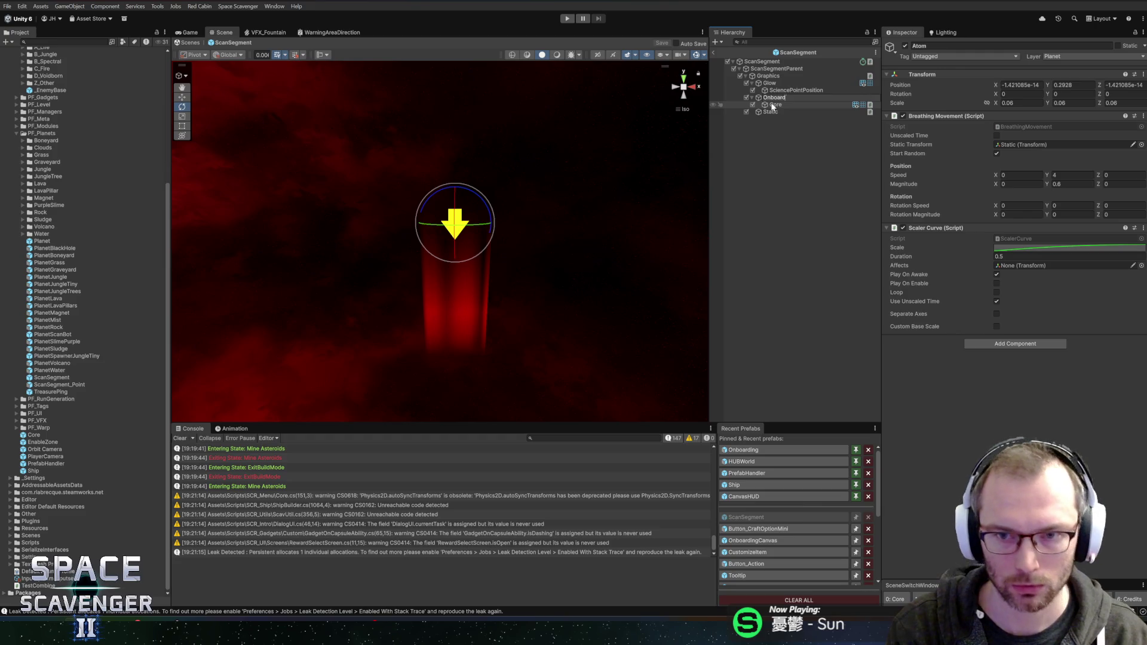
{"action": "type", "text": "Arrow"}
{"action": "key", "text": "Return"}
{"action": "left_click", "coordinate": [776, 105]}
{"action": "key", "text": "F2"}
{"action": "type", "text": "Arr"}
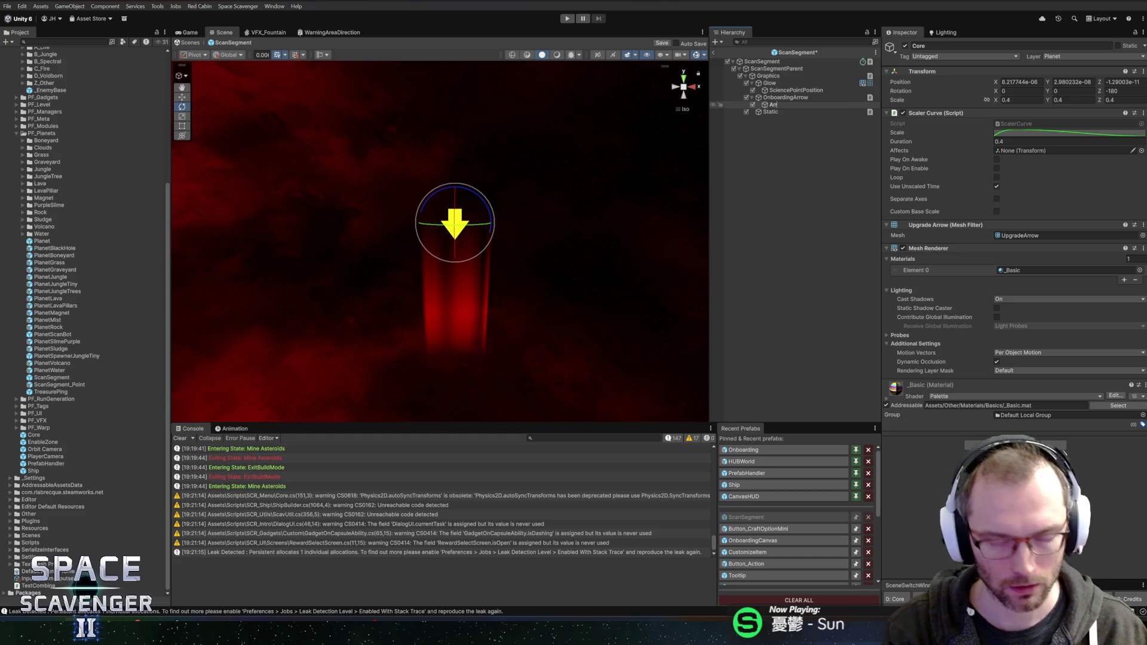
{"action": "type", "text": "owVisuals"}
{"action": "key", "text": "Return"}
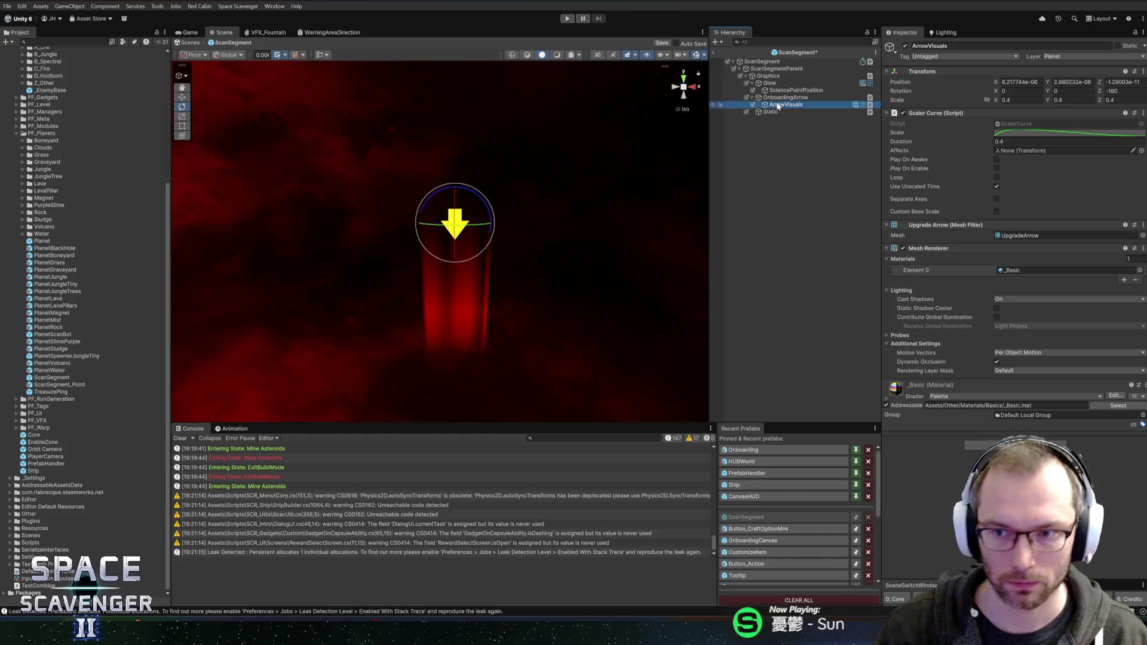
{"action": "left_click", "coordinate": [1099, 136]}
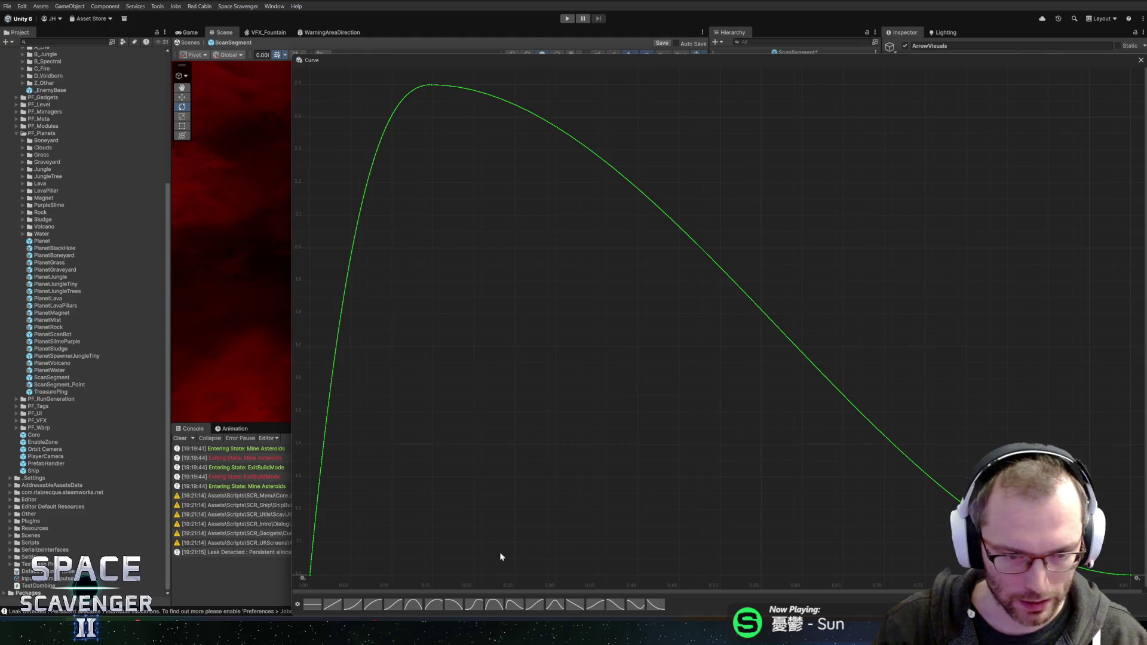
Set the Scale curve's end key value to 0.
{"action": "scroll", "coordinate": [435, 310], "scroll_direction": "down", "scroll_amount": 3}
{"action": "left_click_drag", "start_coordinate": [853, 345], "coordinate": [935, 442]}
{"action": "right_click", "coordinate": [891, 375]}
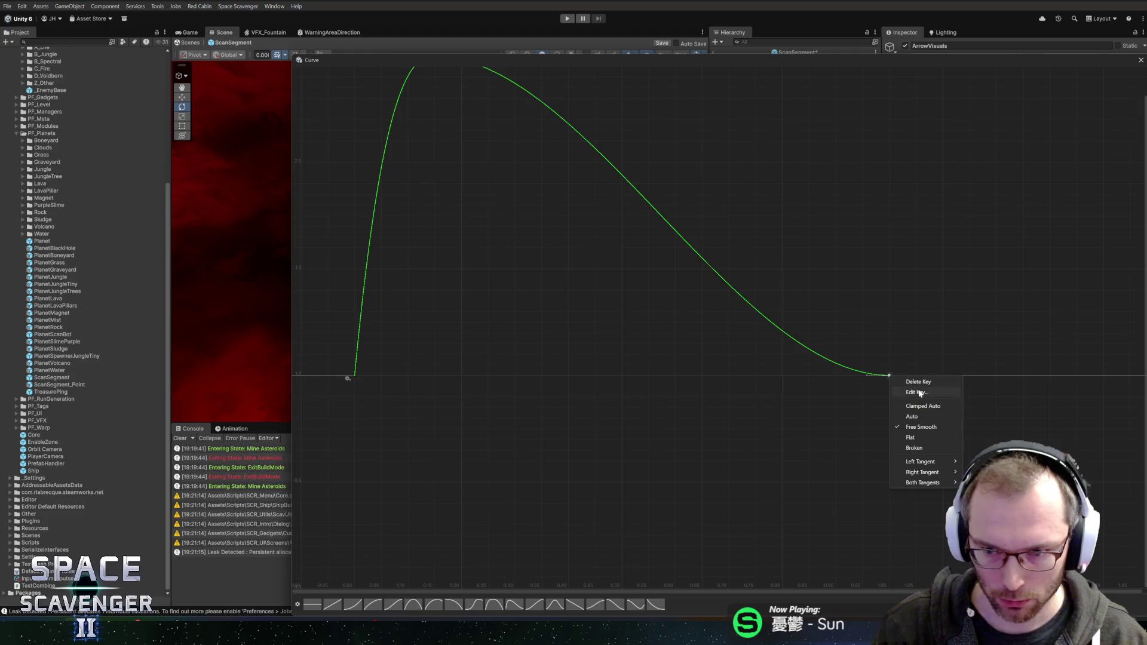
{"action": "left_click", "coordinate": [903, 390]}
{"action": "type", "text": "0"}
{"action": "key", "text": "Return"}
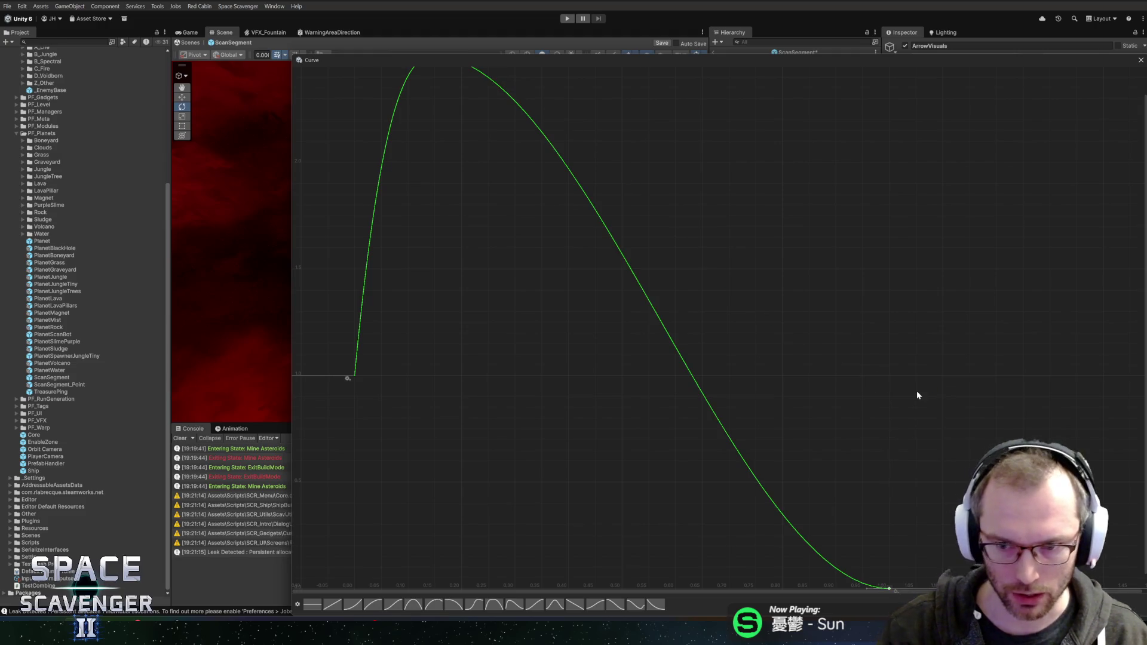
Reshape the curve into a gentle rise to a peak near 0.2002, 1.232, then a steep drop.
{"action": "left_click", "coordinate": [461, 127]}
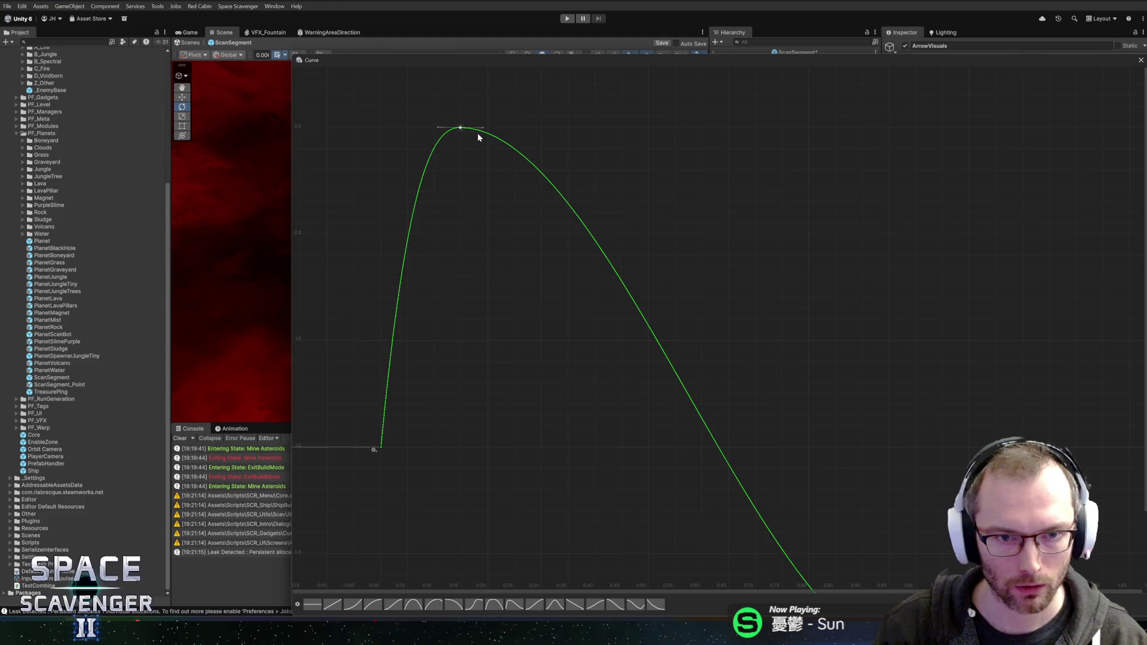
{"action": "mouse_move", "coordinate": [464, 130]}
{"action": "left_mouse_down"}
{"action": "mouse_move", "coordinate": [482, 296]}
{"action": "mouse_move", "coordinate": [584, 389]}
{"action": "left_mouse_up"}
{"action": "mouse_move", "coordinate": [392, 433]}
{"action": "left_mouse_down"}
{"action": "mouse_move", "coordinate": [384, 439]}
{"action": "mouse_move", "coordinate": [408, 433]}
{"action": "left_mouse_up"}
{"action": "key", "text": "a"}
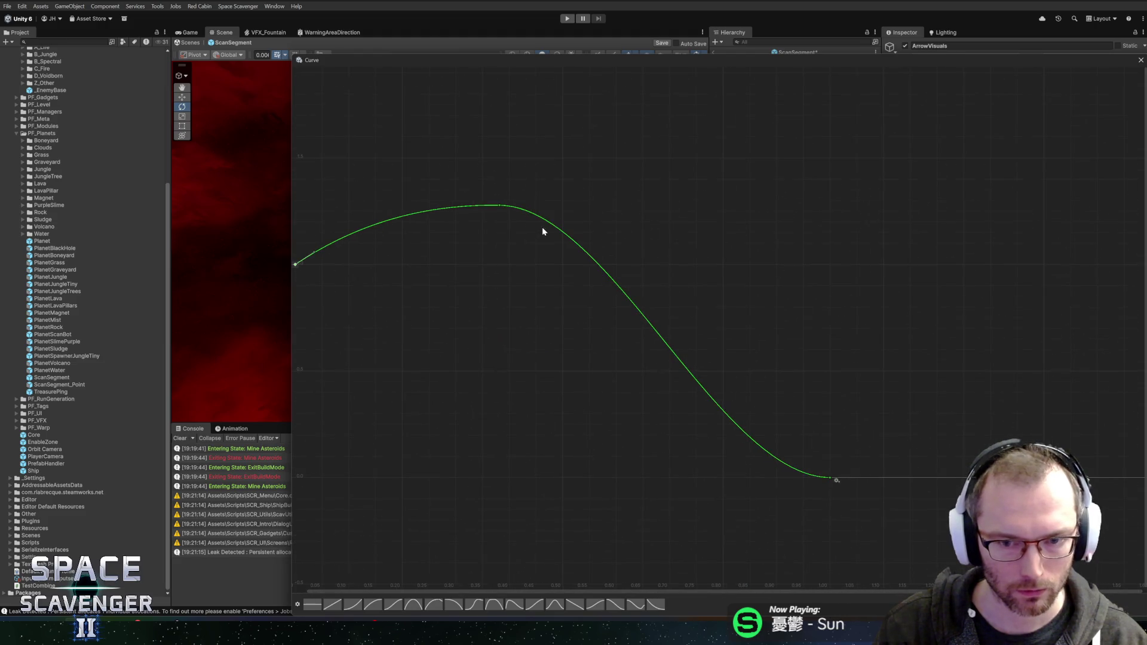
{"action": "left_click", "coordinate": [830, 478]}
{"action": "left_click_drag", "start_coordinate": [811, 476], "coordinate": [819, 462]}
{"action": "key", "text": "a"}
{"action": "left_click_drag", "start_coordinate": [578, 196], "coordinate": [482, 210]}
{"action": "left_click", "coordinate": [399, 288]}
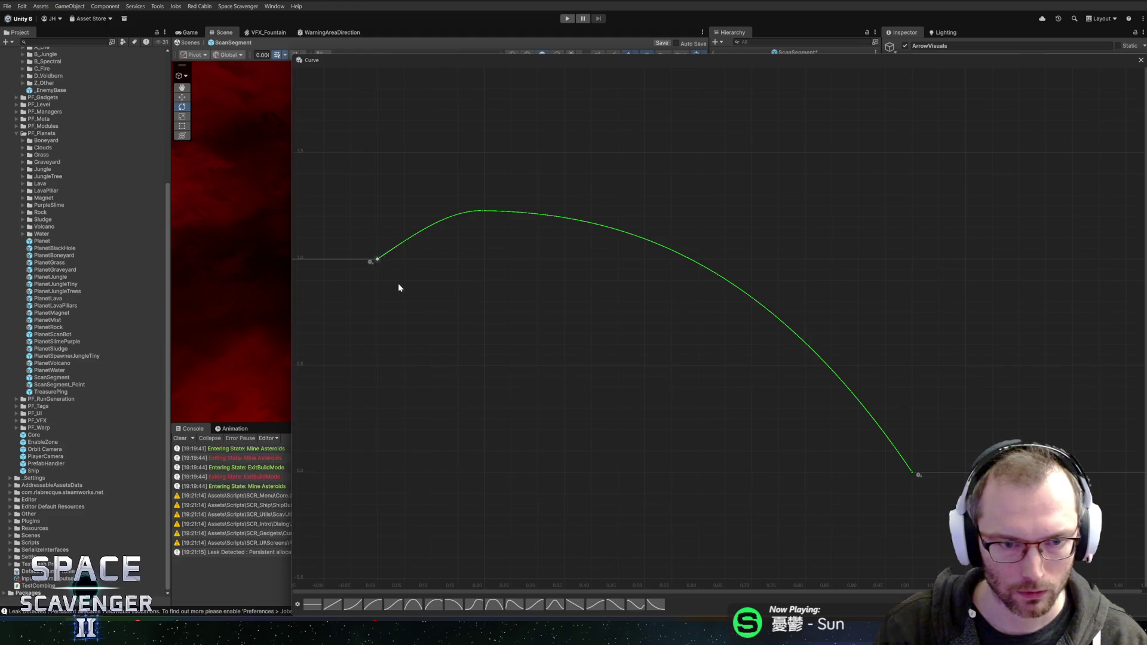
{"action": "double_click", "coordinate": [392, 246]}
{"action": "left_click_drag", "start_coordinate": [484, 209], "coordinate": [509, 210]}
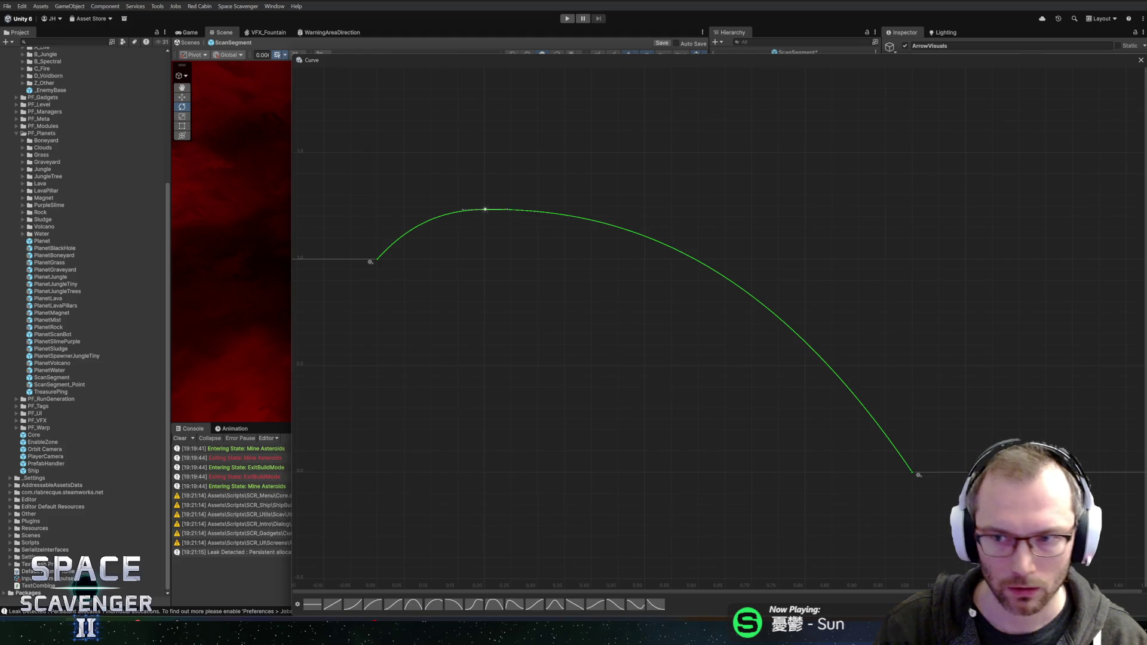
Close the Curve editor, save the ScanSegment prefab and leave Prefab Mode.
{"action": "left_click", "coordinate": [1141, 59]}
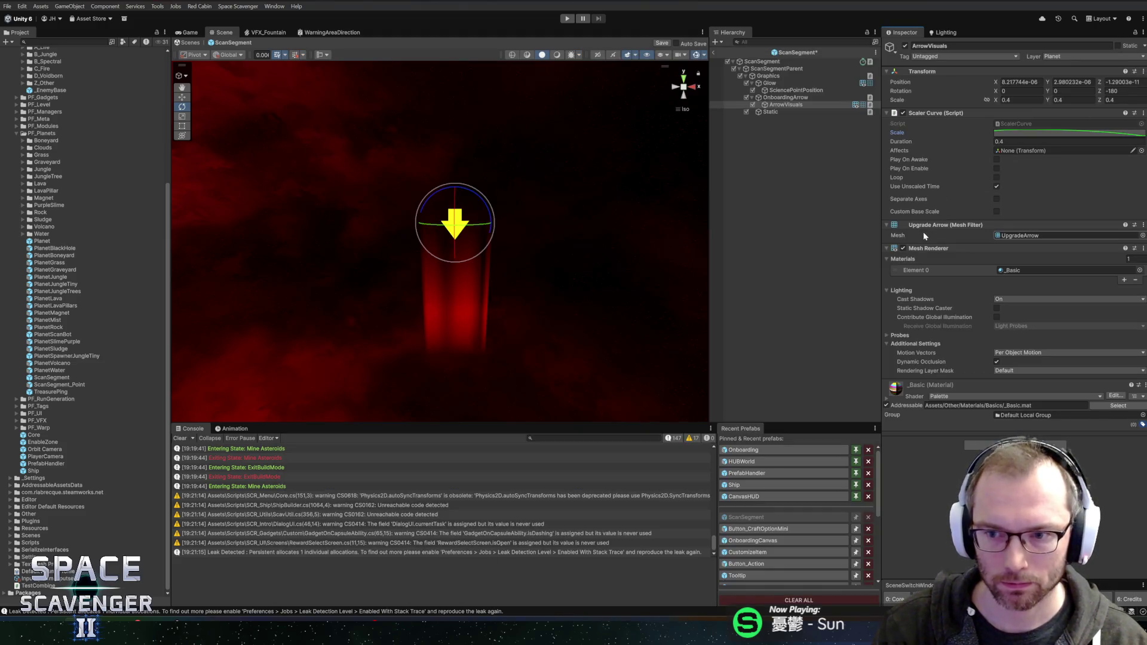
{"action": "key", "text": "ctrl+s"}
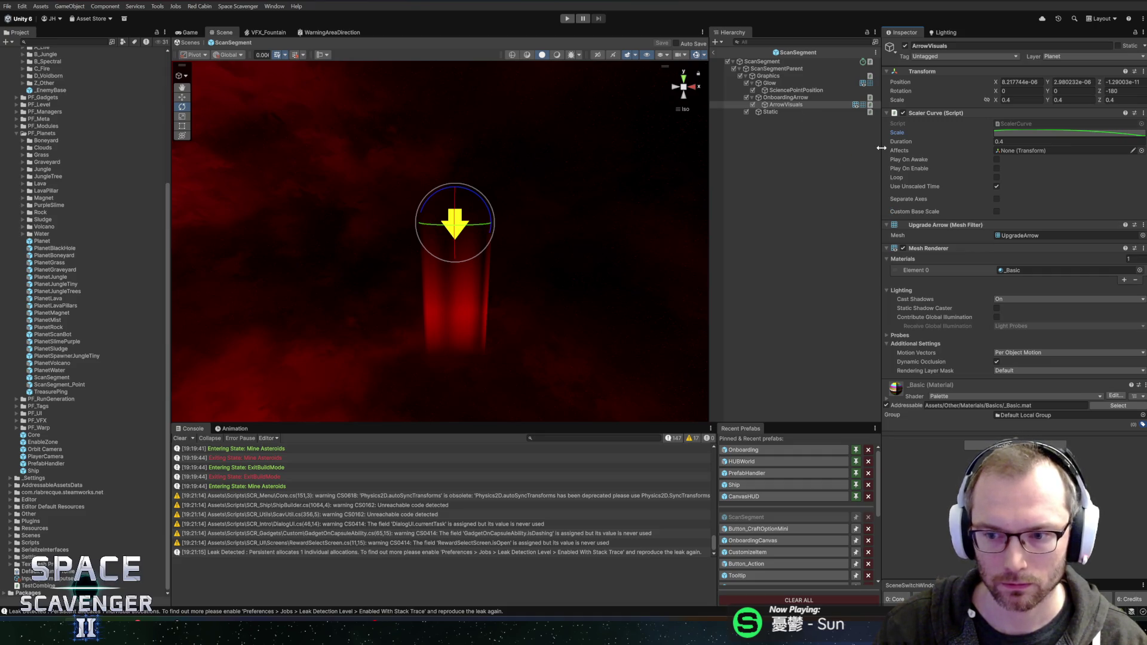
{"action": "left_click", "coordinate": [715, 52]}
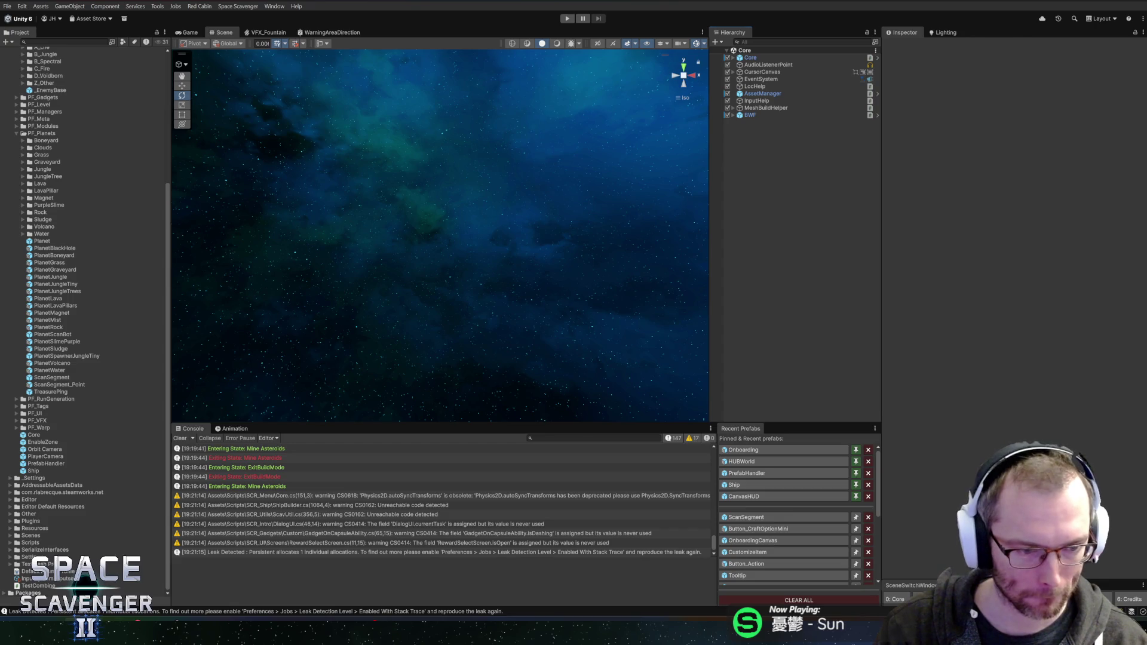
{"action": "key", "text": "alt+Tab"}
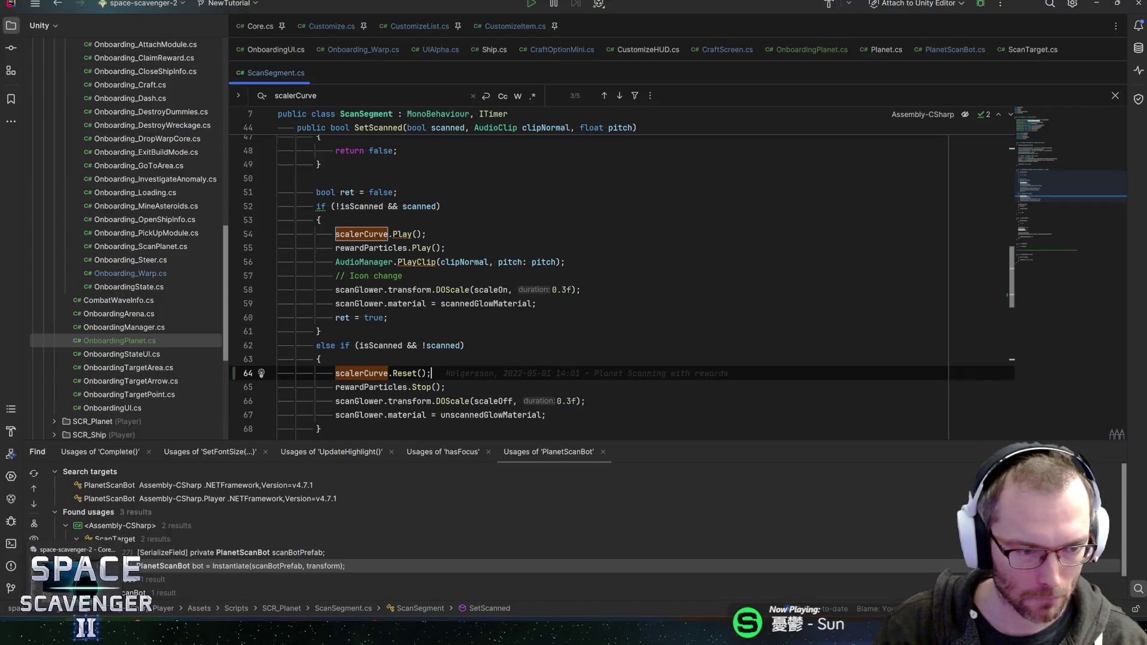
Run a quick test play, stop it, and open the Onboarding prefab from Recent Prefabs.
{"action": "key", "text": "alt+Tab"}
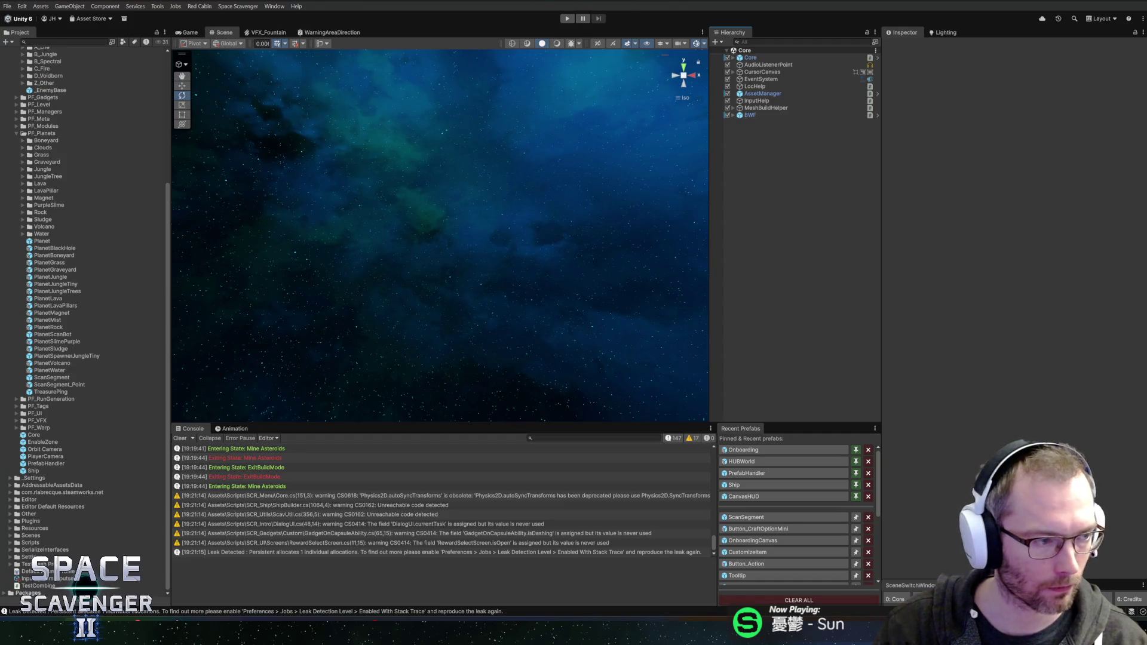
{"action": "left_click", "coordinate": [569, 19]}
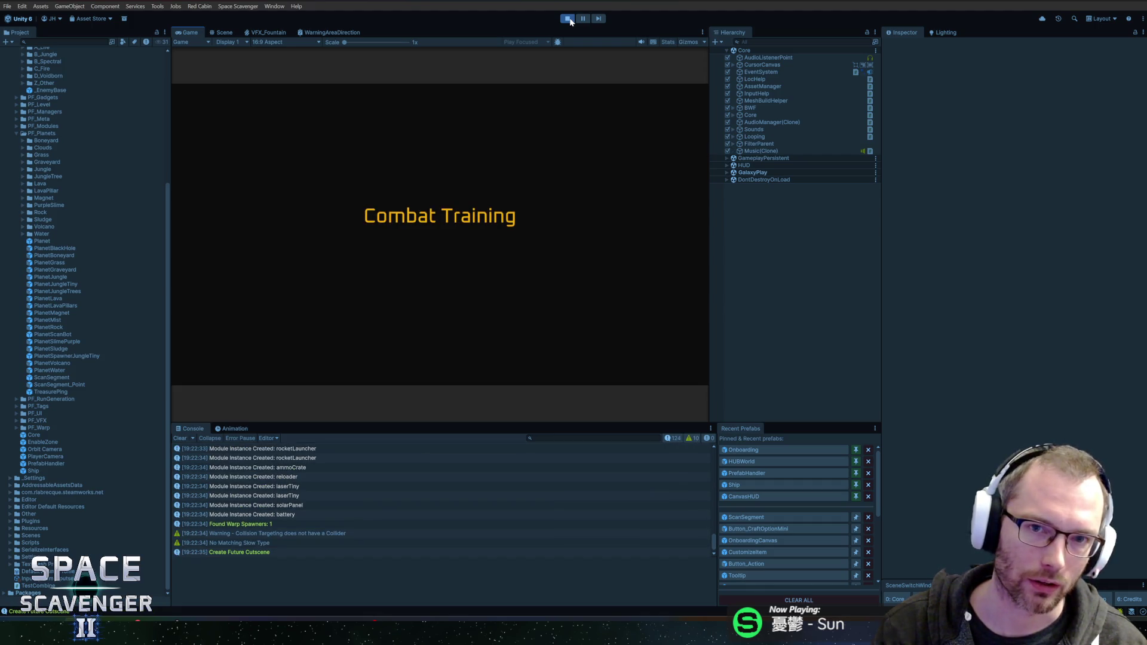
{"action": "left_click", "coordinate": [568, 19]}
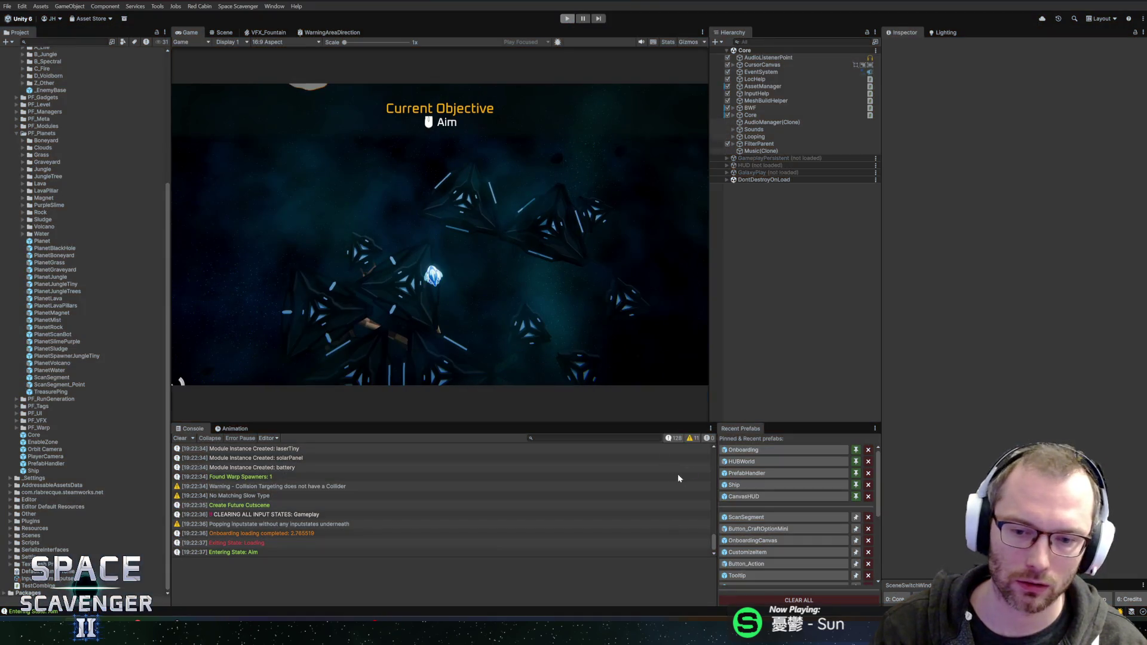
{"action": "left_click", "coordinate": [743, 450]}
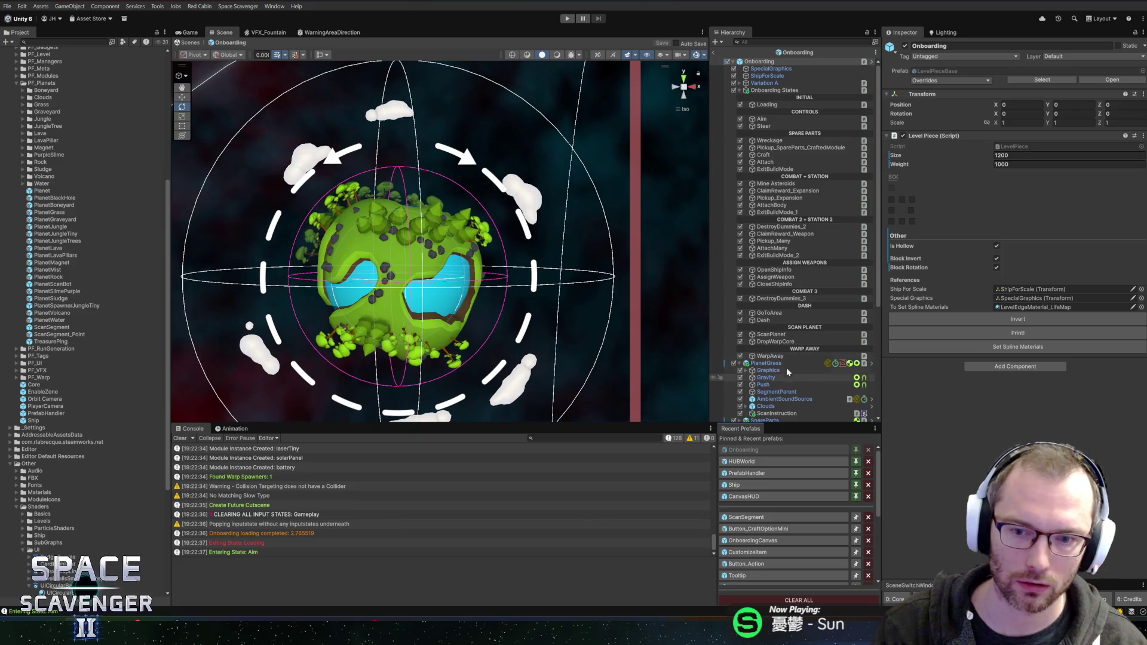
Deactivate the Onboarding prefab's ScanInstruction object, exit Prefab Mode, and play with a maximized game view.
{"action": "scroll", "coordinate": [786, 380], "scroll_direction": "down", "scroll_amount": 5}
{"action": "left_click", "coordinate": [776, 278]}
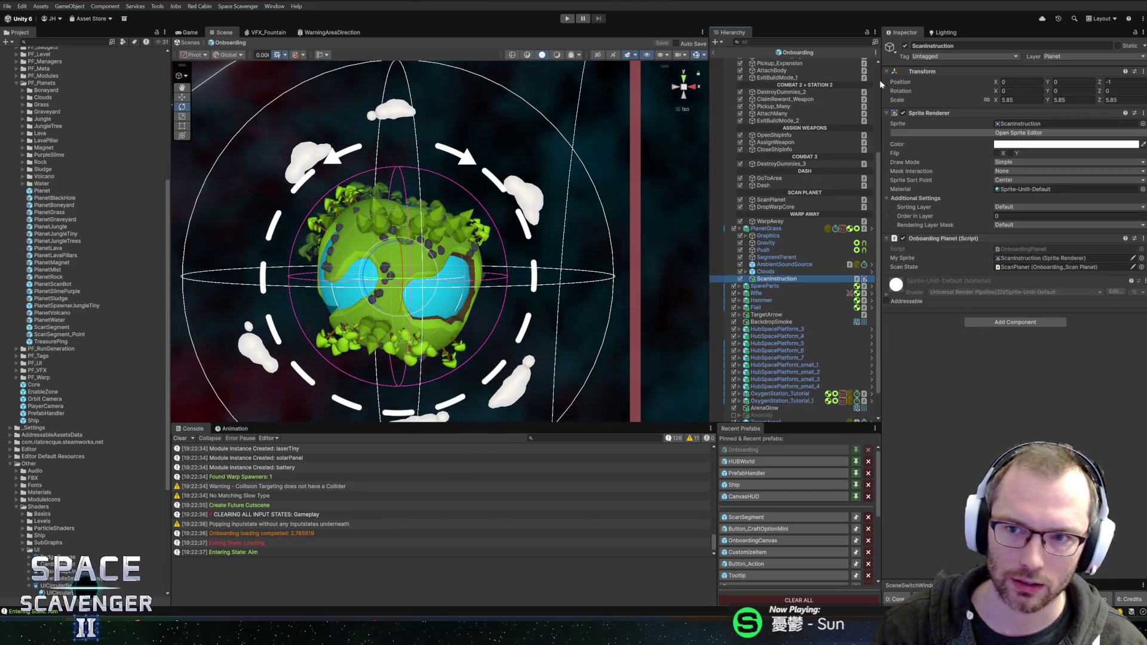
{"action": "left_click", "coordinate": [905, 46]}
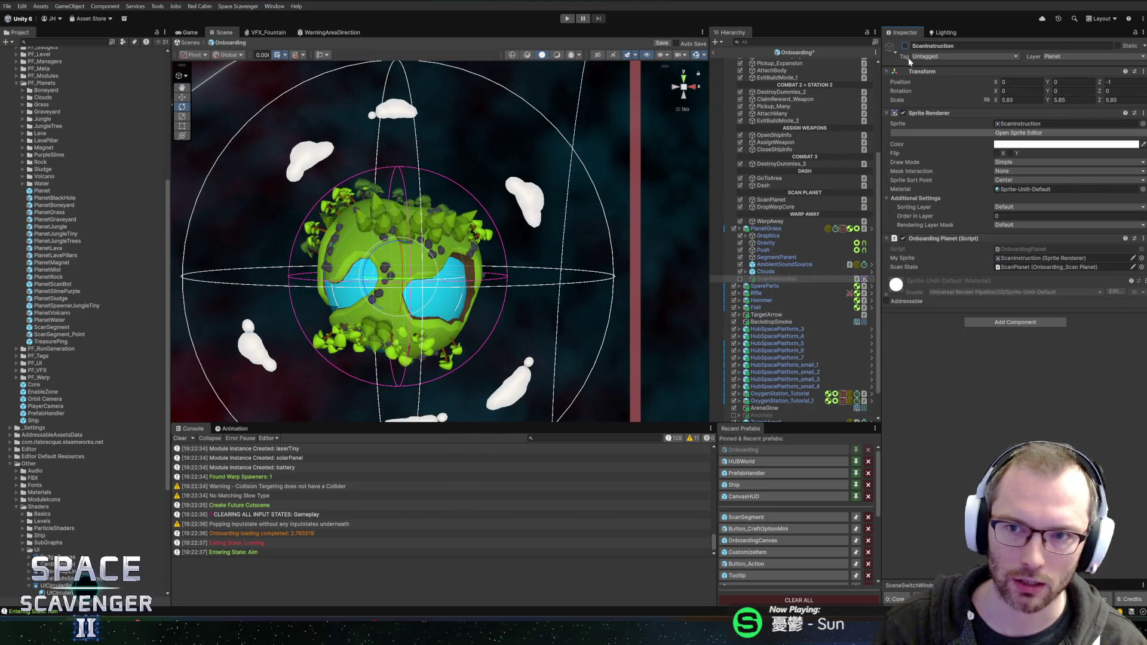
{"action": "left_click", "coordinate": [714, 52]}
{"action": "left_click", "coordinate": [569, 20]}
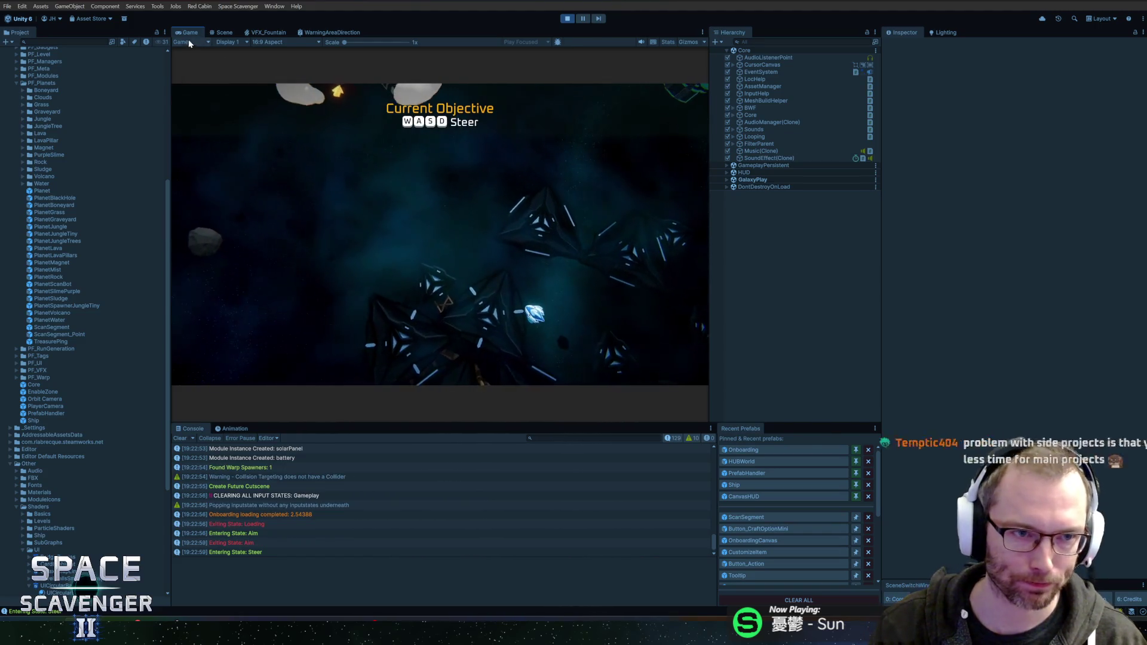
{"action": "key", "text": "shift+space"}
Scavenge the wreckage, craft and attach the Hammer, and aim it at the copper asteroids.
{"action": "key", "text": "w"}
{"action": "left_click", "coordinate": [663, 269]}
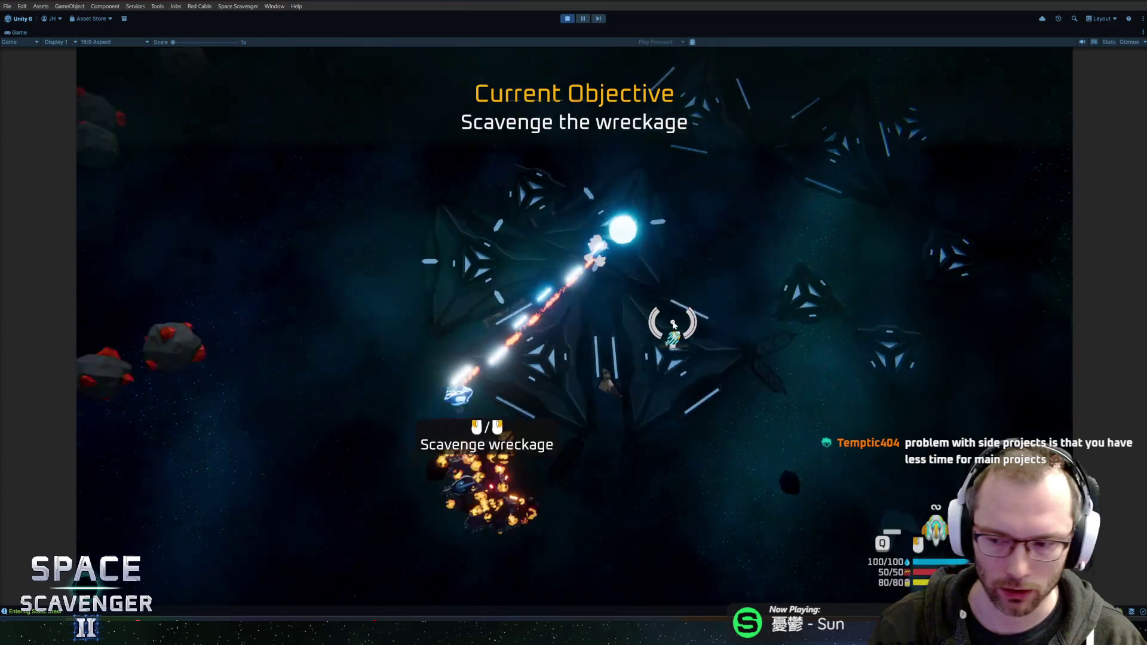
{"action": "key", "text": "e"}
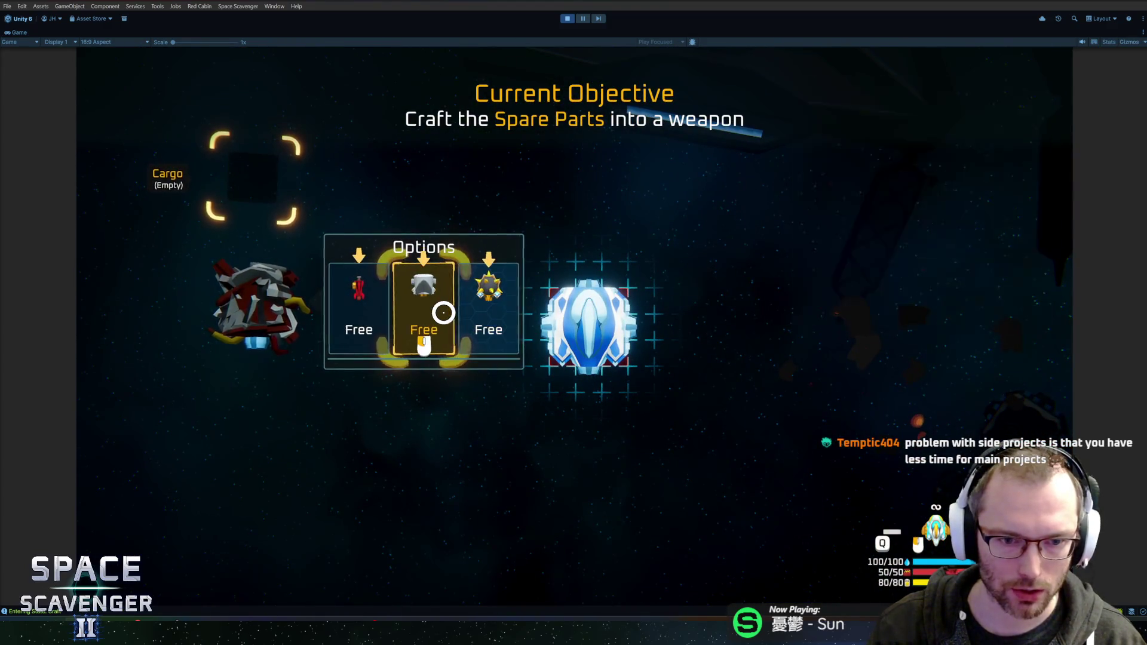
{"action": "left_click", "coordinate": [436, 314]}
{"action": "left_click", "coordinate": [473, 270]}
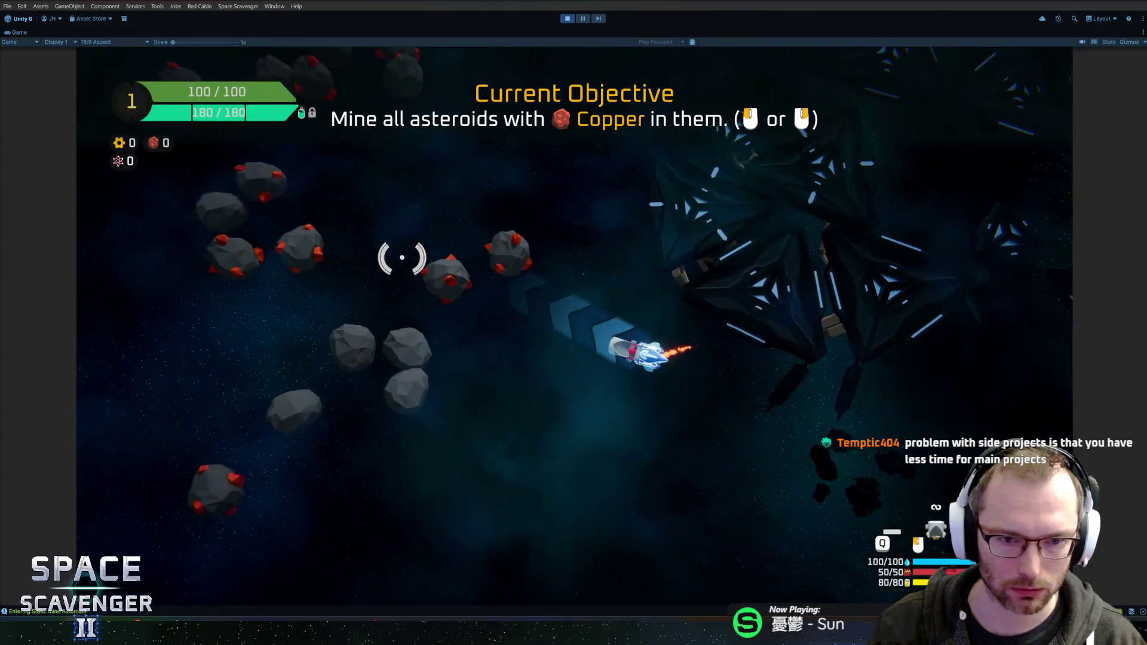
{"action": "mouse_move", "coordinate": [437, 311]}
{"action": "left_mouse_down"}
{"action": "mouse_move", "coordinate": [661, 141]}
{"action": "mouse_move", "coordinate": [663, 172]}
{"action": "mouse_move", "coordinate": [579, 191]}
{"action": "mouse_move", "coordinate": [671, 236]}
{"action": "mouse_move", "coordinate": [814, 384]}
{"action": "mouse_move", "coordinate": [716, 227]}
{"action": "mouse_move", "coordinate": [668, 212]}
{"action": "mouse_move", "coordinate": [686, 294]}
{"action": "mouse_move", "coordinate": [747, 364]}
{"action": "mouse_move", "coordinate": [741, 257]}
{"action": "mouse_move", "coordinate": [747, 266]}
{"action": "mouse_move", "coordinate": [635, 227]}
{"action": "mouse_move", "coordinate": [537, 241]}
{"action": "mouse_move", "coordinate": [697, 307]}
{"action": "mouse_move", "coordinate": [461, 300]}
{"action": "mouse_move", "coordinate": [510, 282]}
{"action": "mouse_move", "coordinate": [532, 233]}
{"action": "mouse_move", "coordinate": [570, 243]}
{"action": "mouse_move", "coordinate": [671, 210]}
{"action": "mouse_move", "coordinate": [684, 218]}
{"action": "mouse_move", "coordinate": [688, 338]}
{"action": "left_mouse_up"}
Circle the planet, take an Oxygen Station reward and attach the new modules.
{"action": "key", "text": "a"}
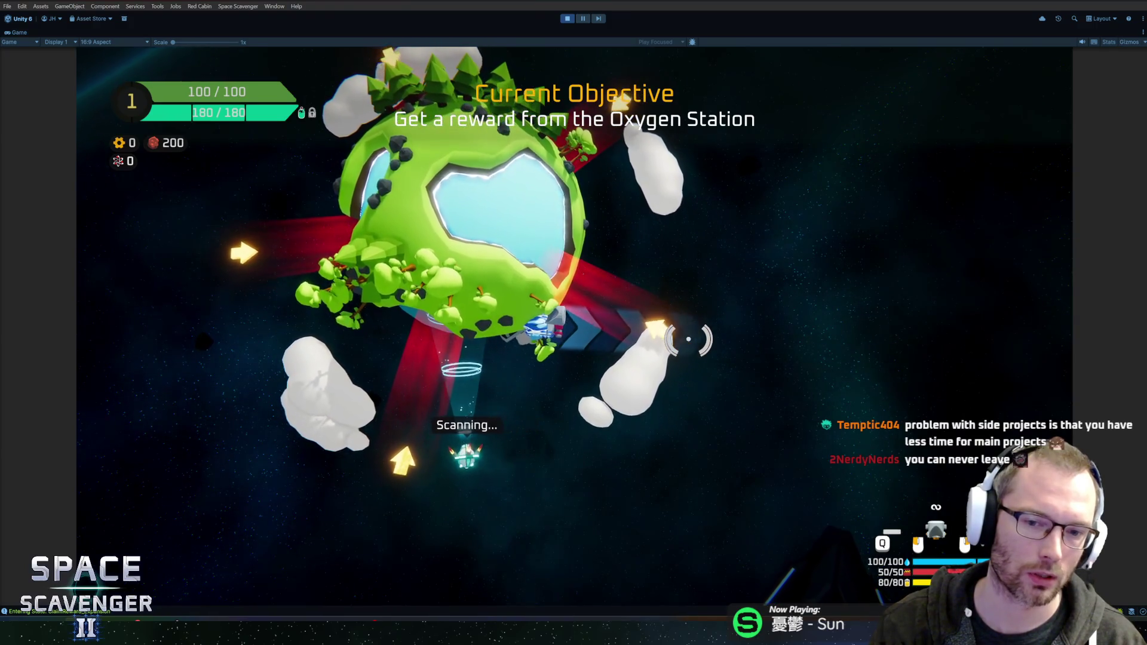
{"action": "key", "text": "w"}
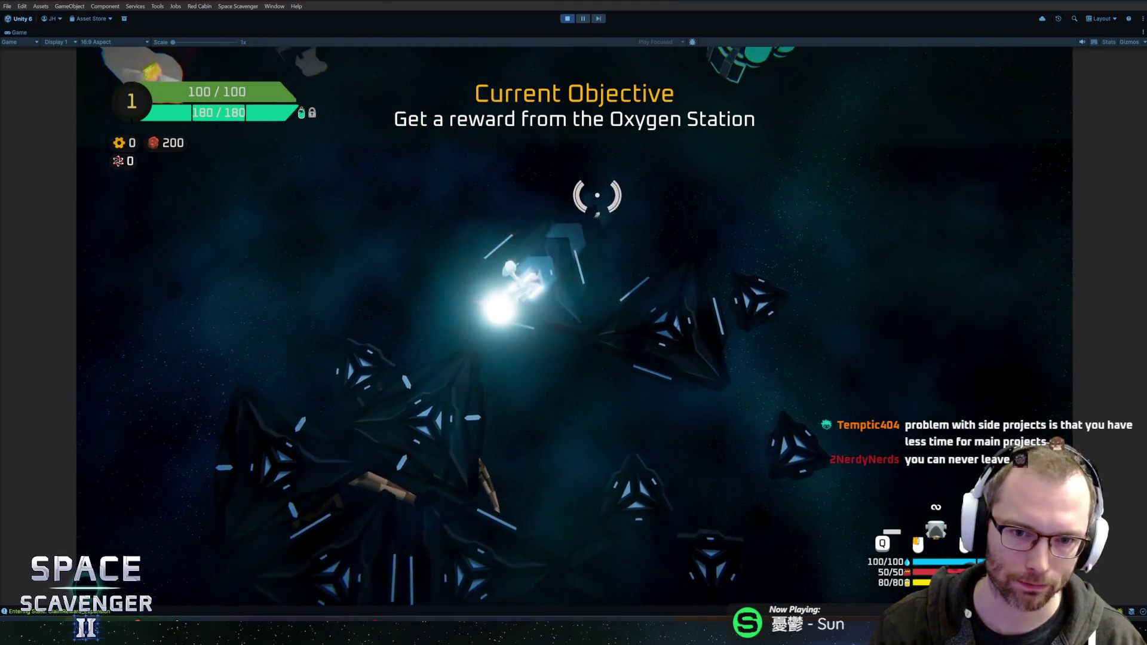
{"action": "key", "text": "e"}
{"action": "left_click", "coordinate": [564, 519]}
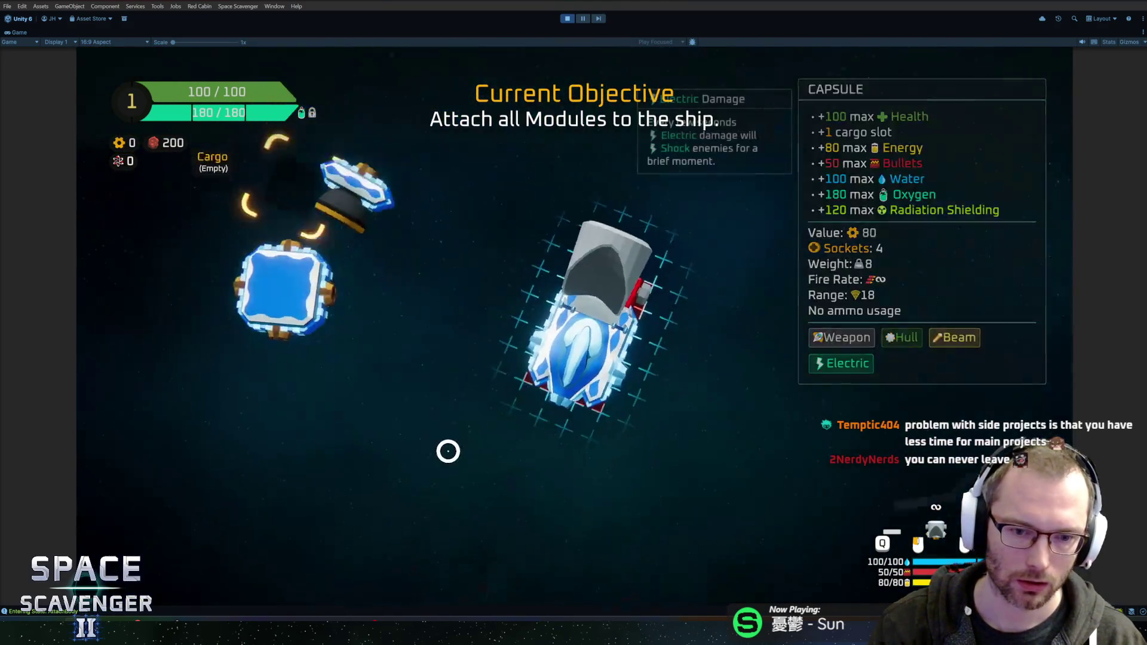
{"action": "left_click_drag", "start_coordinate": [256, 263], "coordinate": [583, 454]}
{"action": "key", "text": "e"}
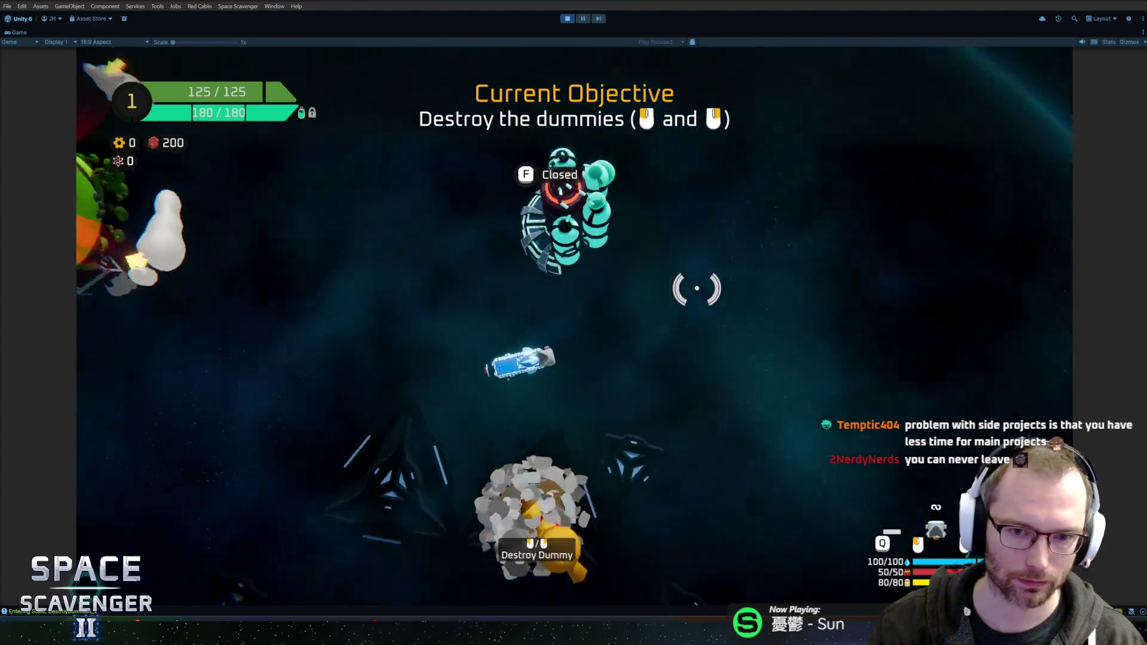
Shoot the dummies, take another Oxygen Station reward, and attach the pink laser, battery and last module.
{"action": "key", "text": "w"}
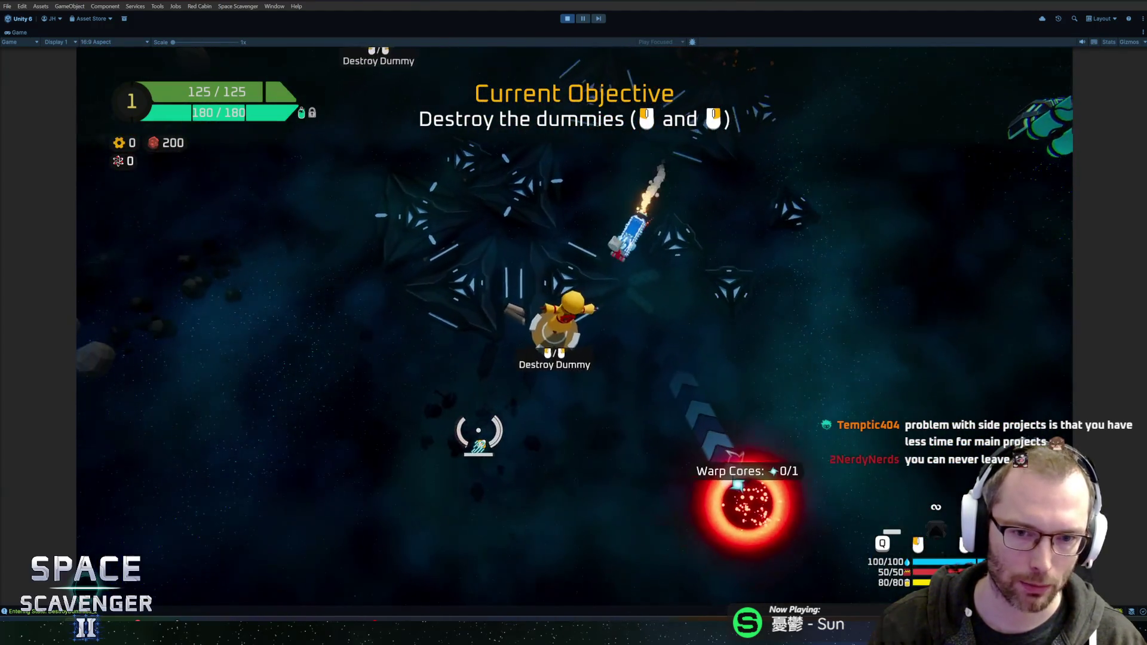
{"action": "left_click", "coordinate": [474, 436]}
{"action": "key", "text": "d"}
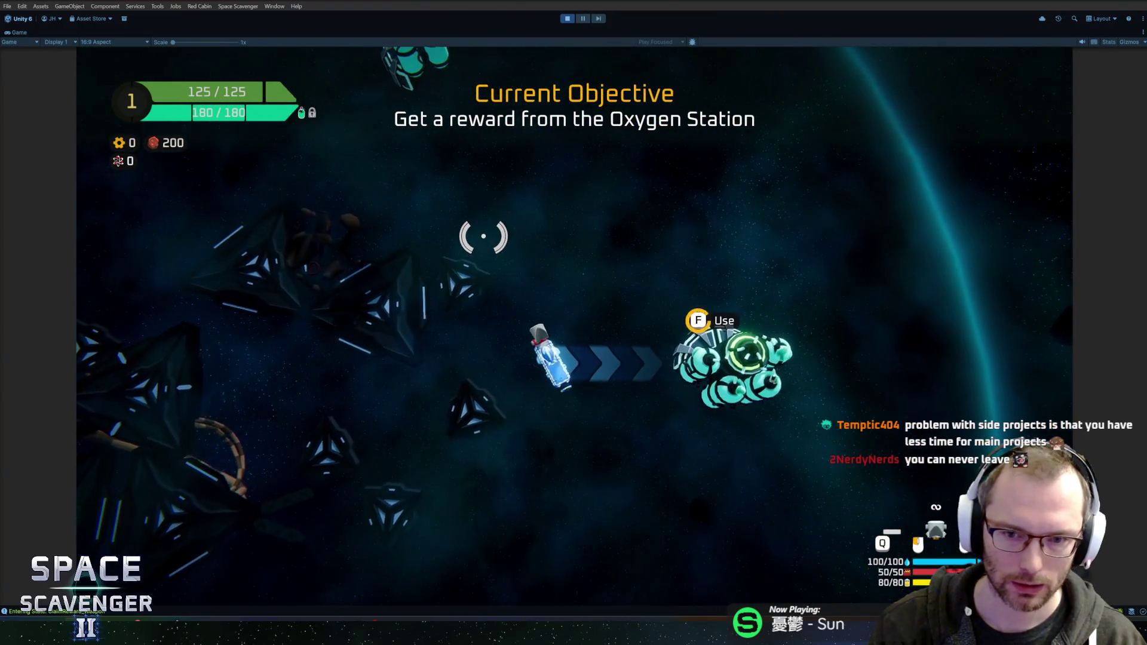
{"action": "key", "text": "f"}
{"action": "left_click", "coordinate": [627, 468]}
{"action": "mouse_move", "coordinate": [349, 327]}
{"action": "left_mouse_down"}
{"action": "mouse_move", "coordinate": [450, 321]}
{"action": "mouse_move", "coordinate": [540, 269]}
{"action": "left_mouse_up"}
{"action": "mouse_move", "coordinate": [262, 355]}
{"action": "left_mouse_down"}
{"action": "mouse_move", "coordinate": [615, 340]}
{"action": "mouse_move", "coordinate": [660, 302]}
{"action": "mouse_move", "coordinate": [538, 341]}
{"action": "left_mouse_up"}
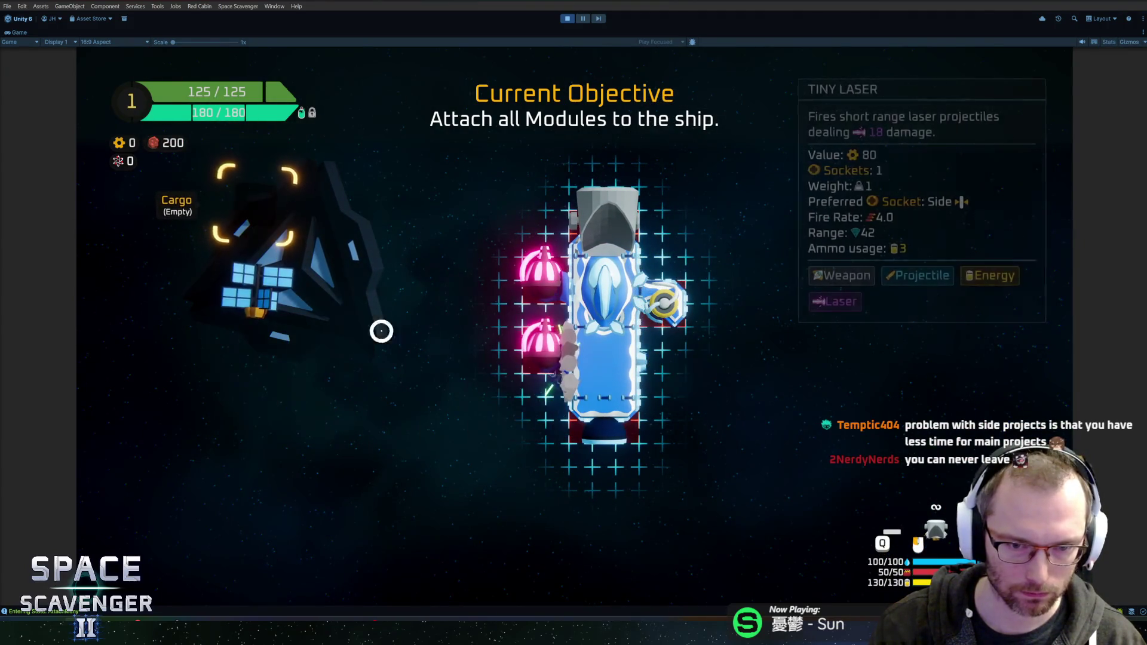
{"action": "left_click", "coordinate": [670, 376]}
Assign the Tiny Laser to a fire button, destroy the remaining dummies, and dash through the line three times.
{"action": "key", "text": "Tab"}
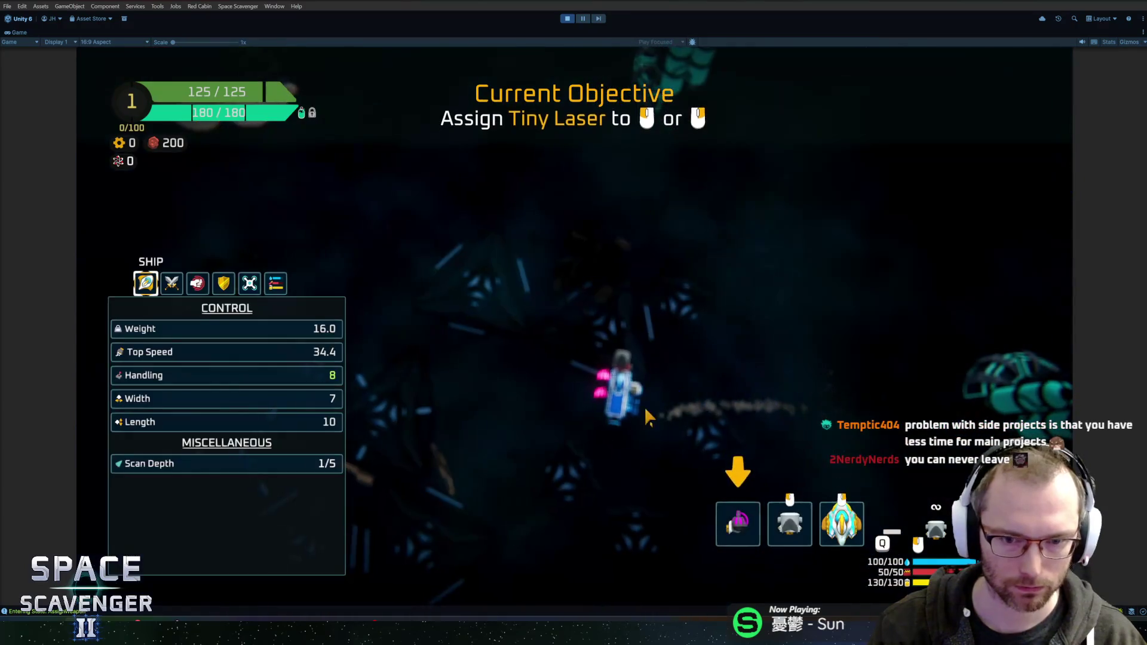
{"action": "left_click", "coordinate": [734, 534]}
{"action": "key", "text": "Tab"}
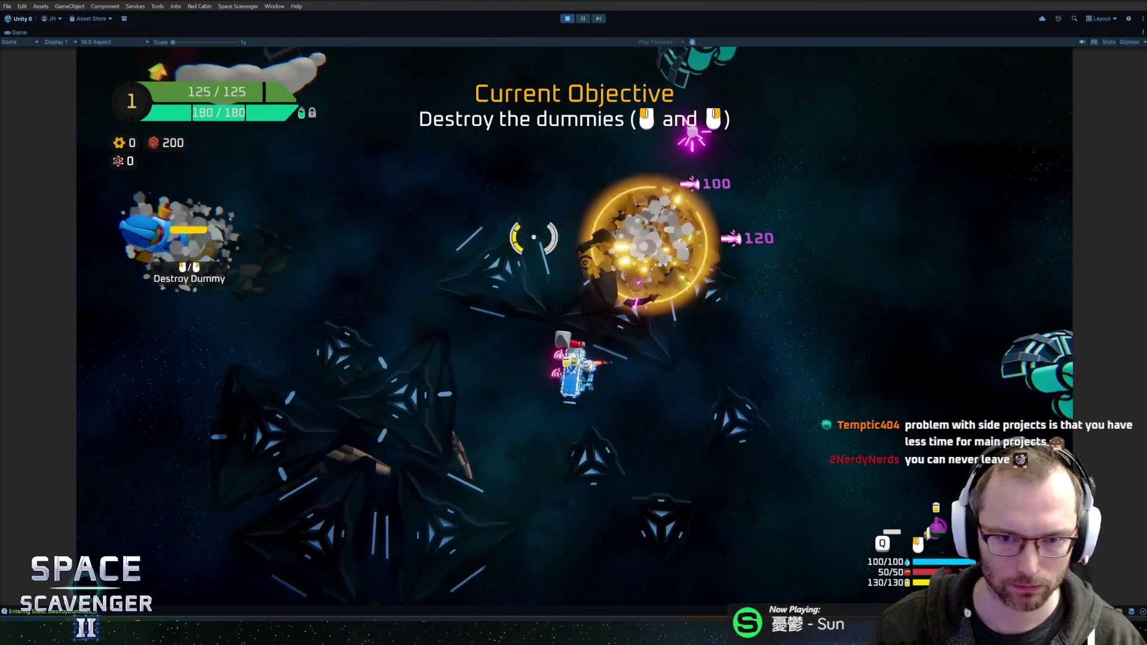
{"action": "mouse_move", "coordinate": [364, 190]}
{"action": "left_mouse_down"}
{"action": "mouse_move", "coordinate": [669, 311]}
{"action": "mouse_move", "coordinate": [543, 281]}
{"action": "mouse_move", "coordinate": [538, 294]}
{"action": "mouse_move", "coordinate": [825, 437]}
{"action": "left_mouse_up"}
{"action": "key", "text": "space"}
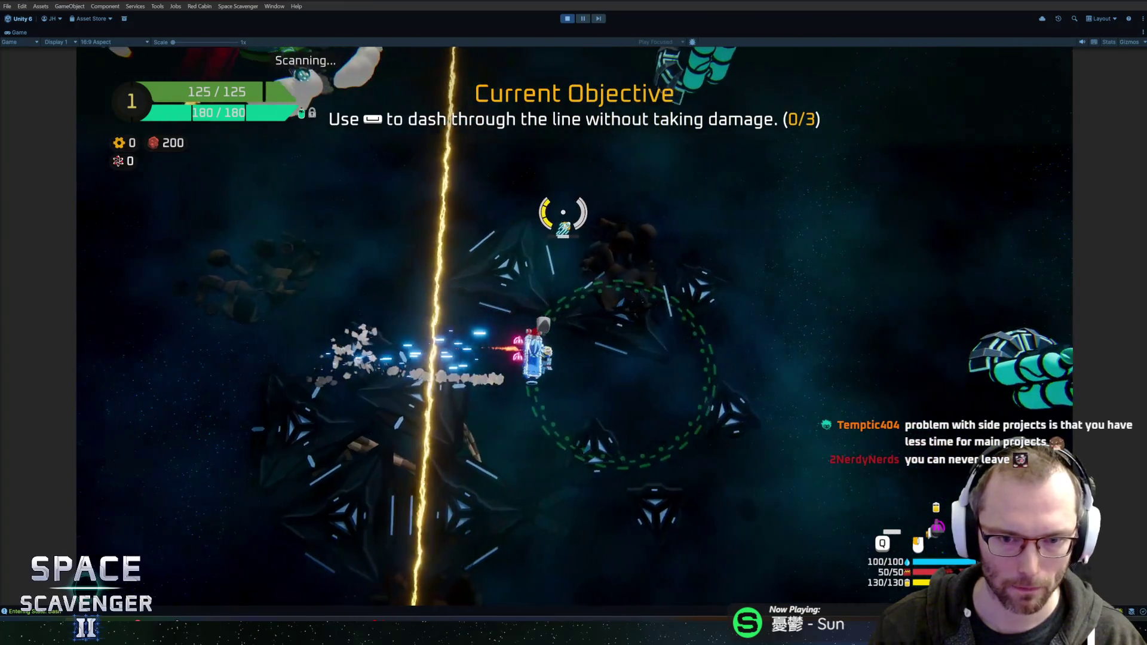
{"action": "key", "text": "space"}
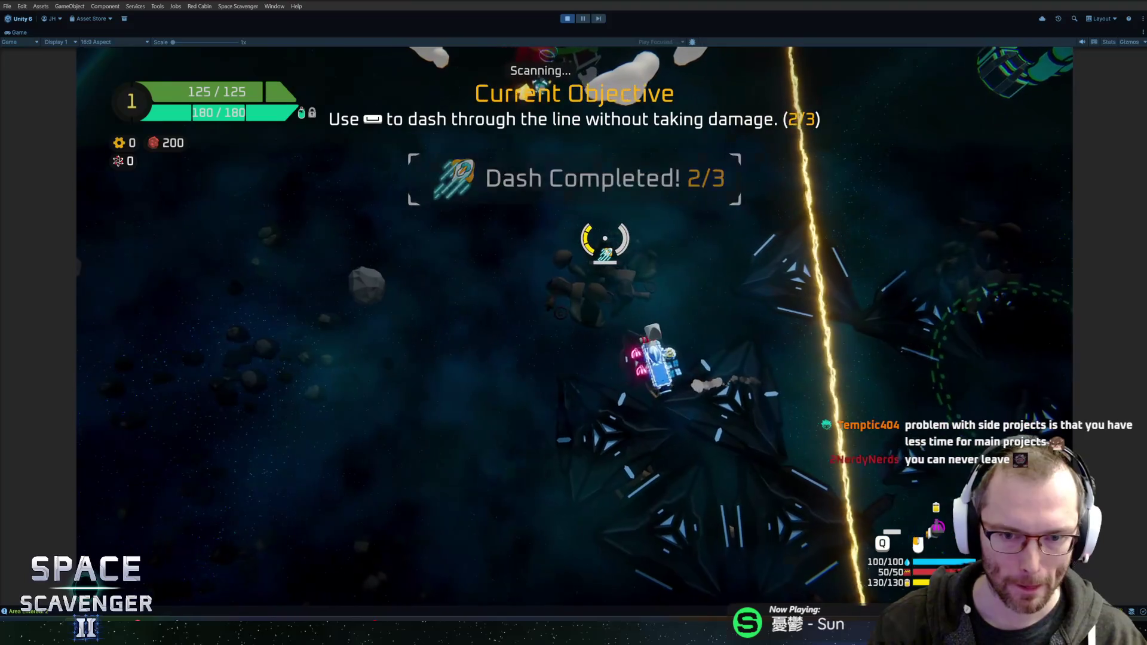
{"action": "key", "text": "space"}
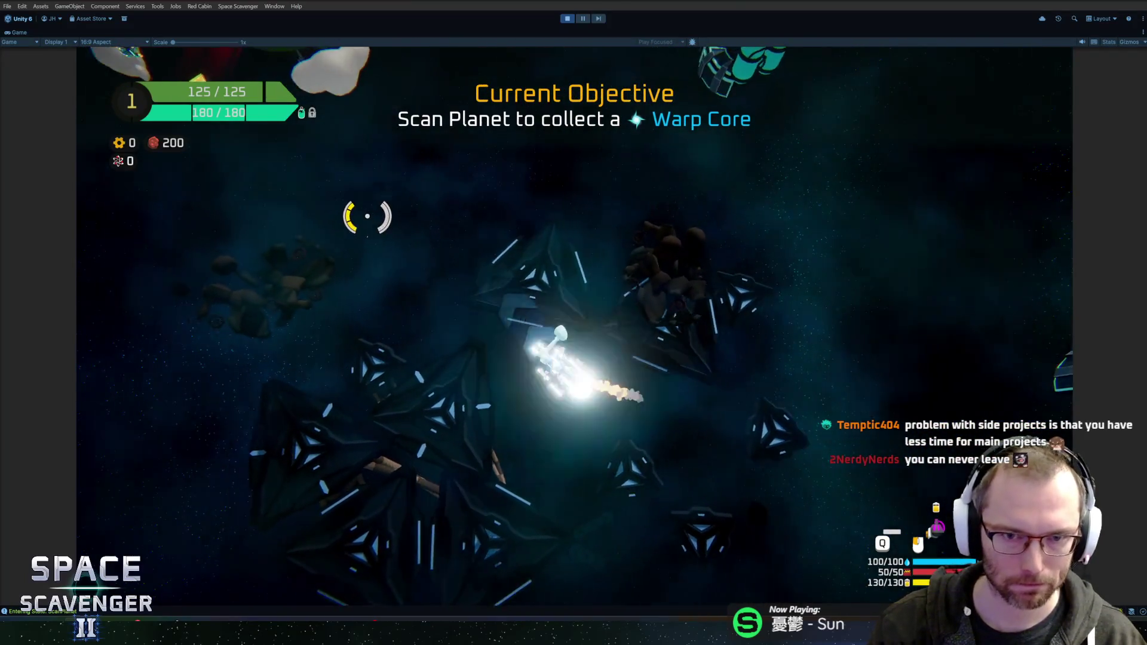
Fly the ship around and near the planet until the scan completes and the Warp Core is collected.
{"action": "key", "text": "w"}
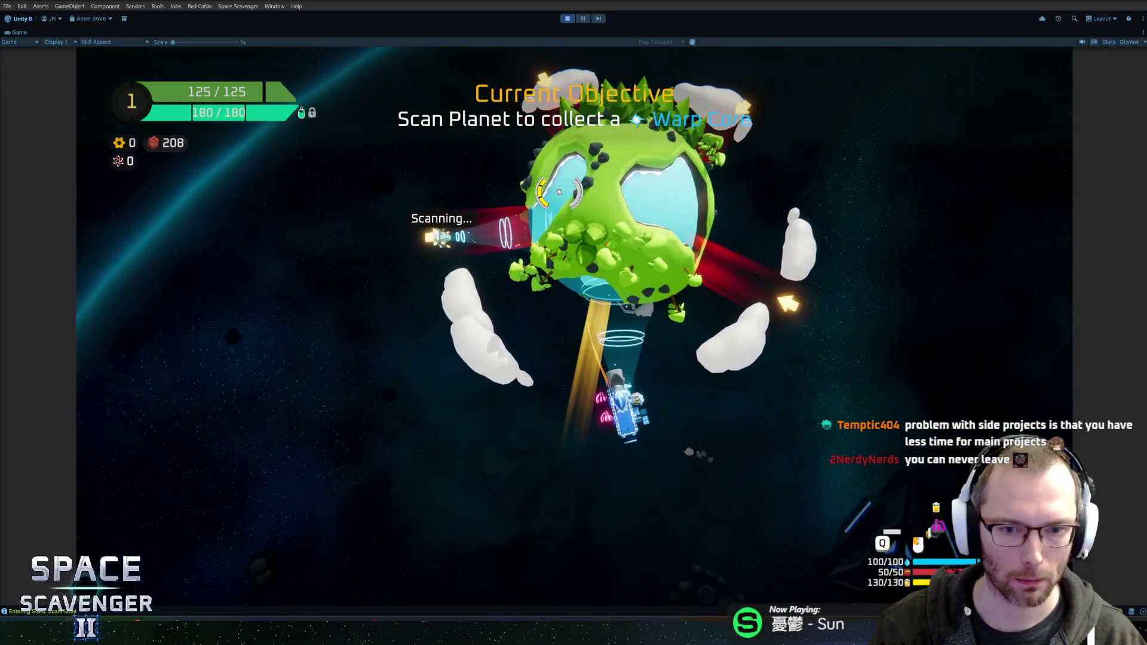
{"action": "key", "text": "a"}
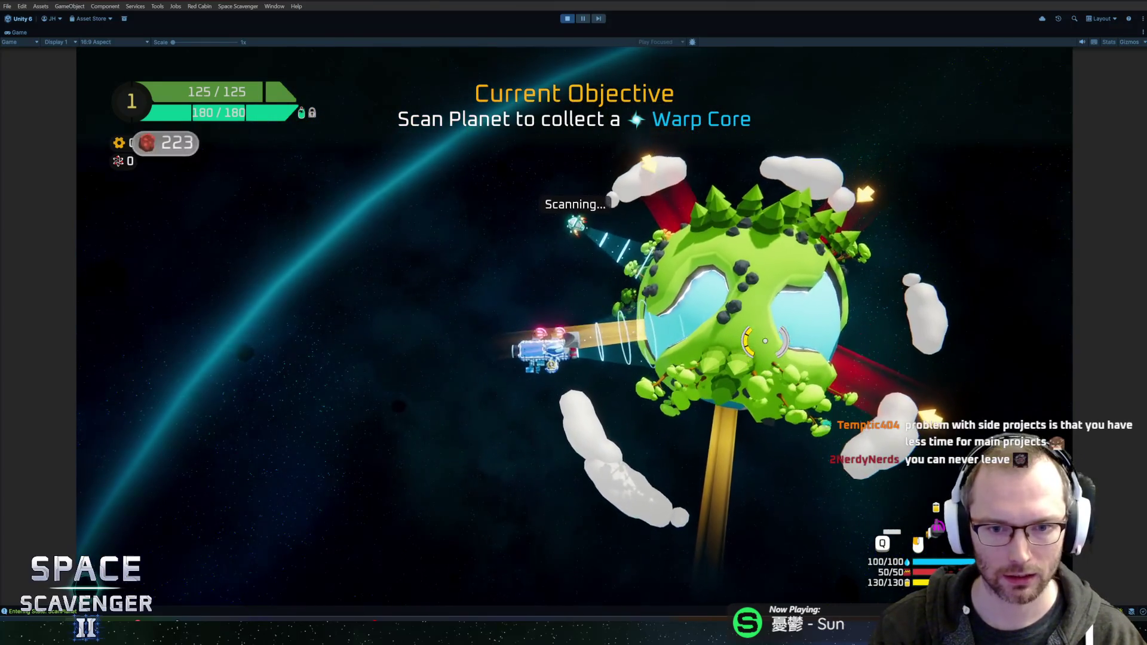
{"action": "key", "text": "a"}
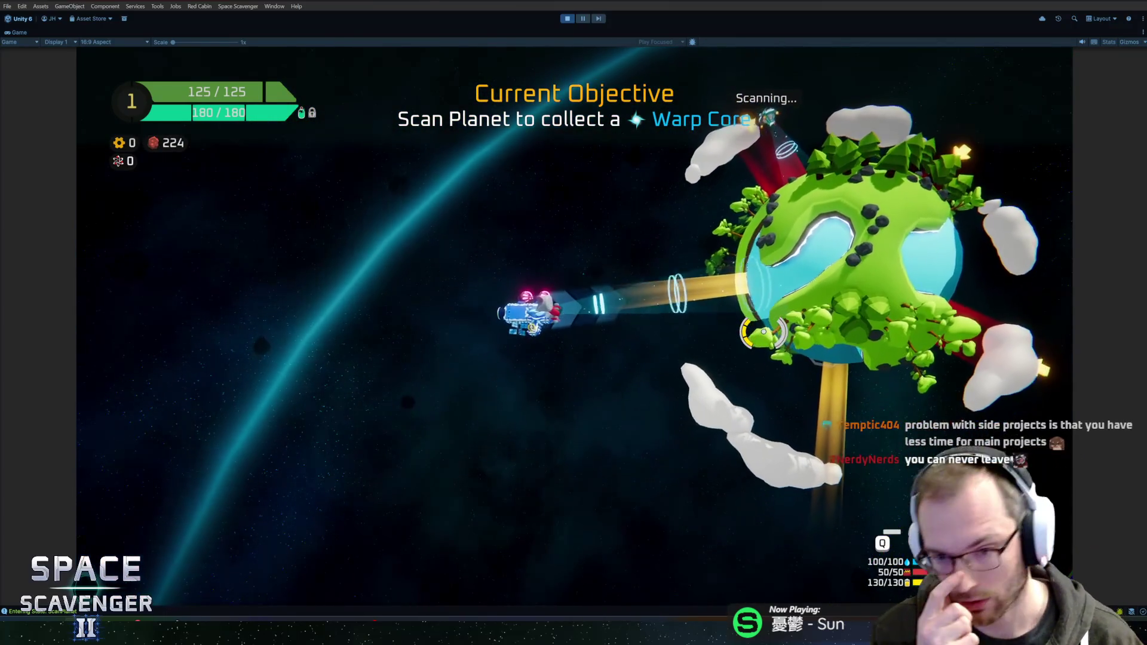
{"action": "key", "text": "s"}
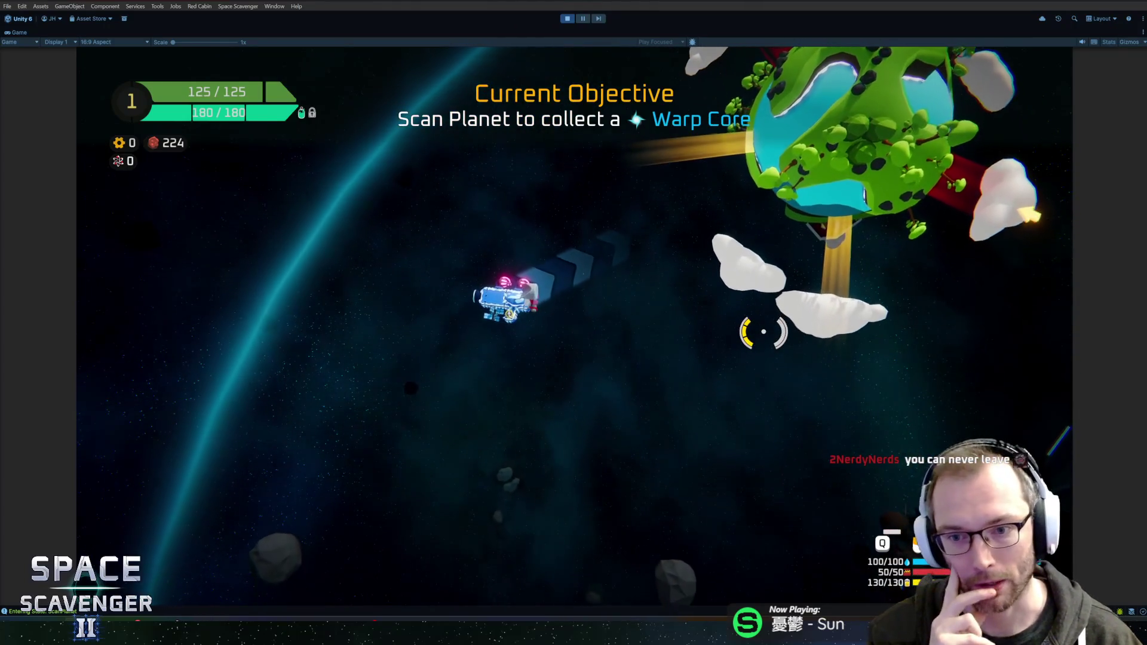
{"action": "key", "text": "a"}
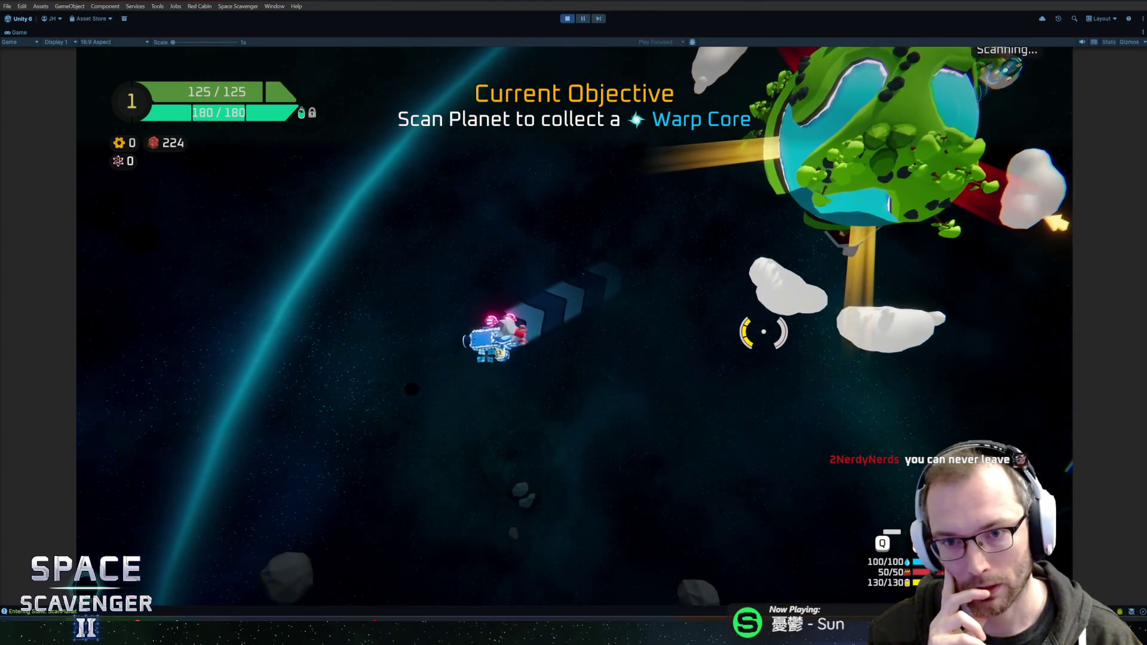
{"action": "key", "text": "a"}
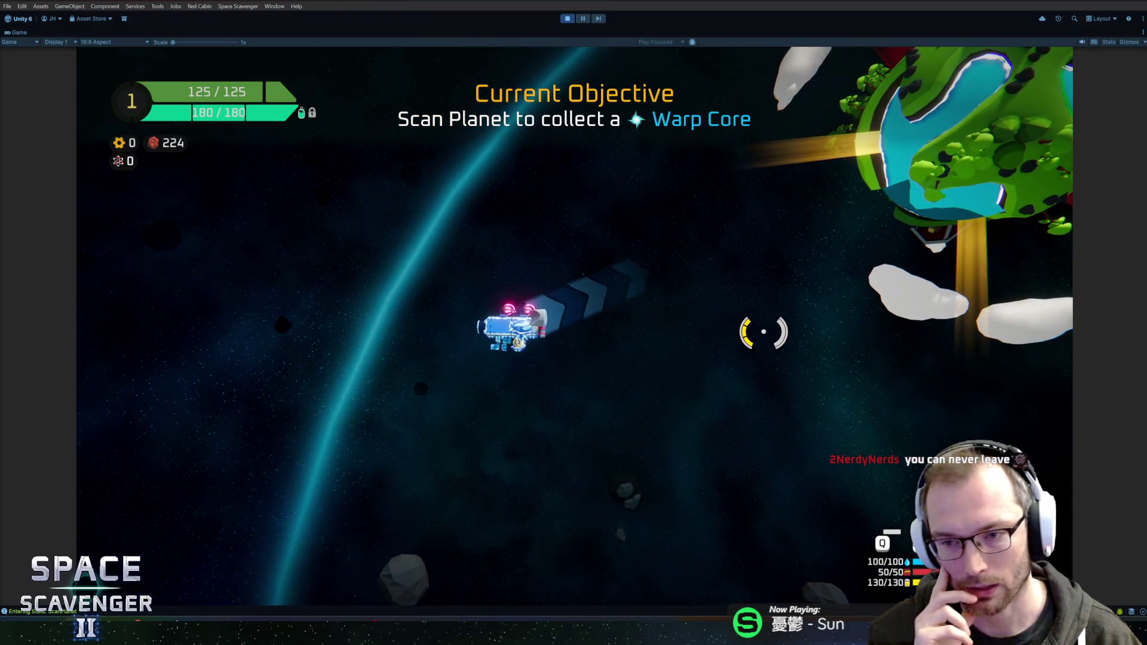
{"action": "key", "text": "a"}
{"action": "key", "text": "w"}
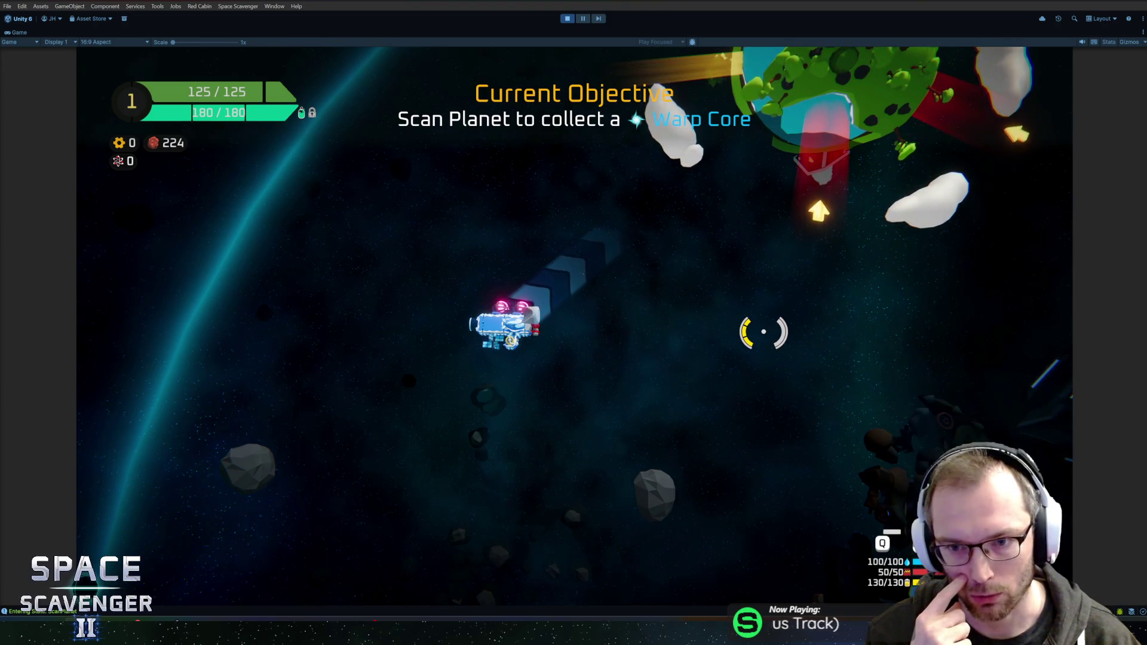
{"action": "key", "text": "w"}
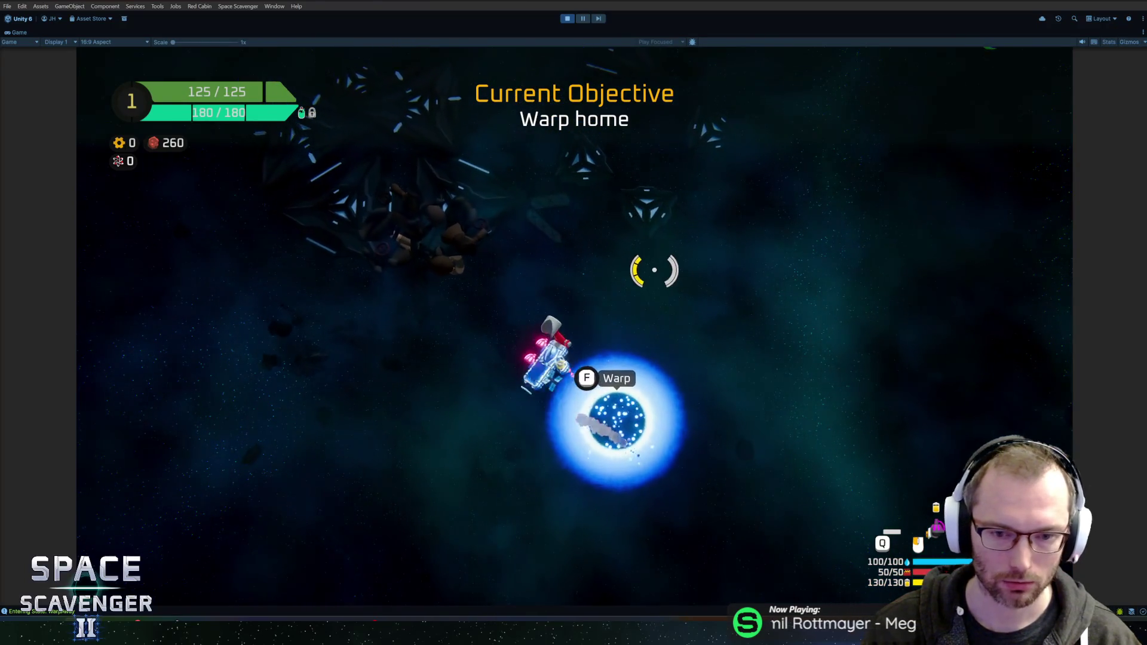
Warp home through the portal, fly around the hub, then stop Play mode with Ctrl+P.
{"action": "key", "text": "f"}
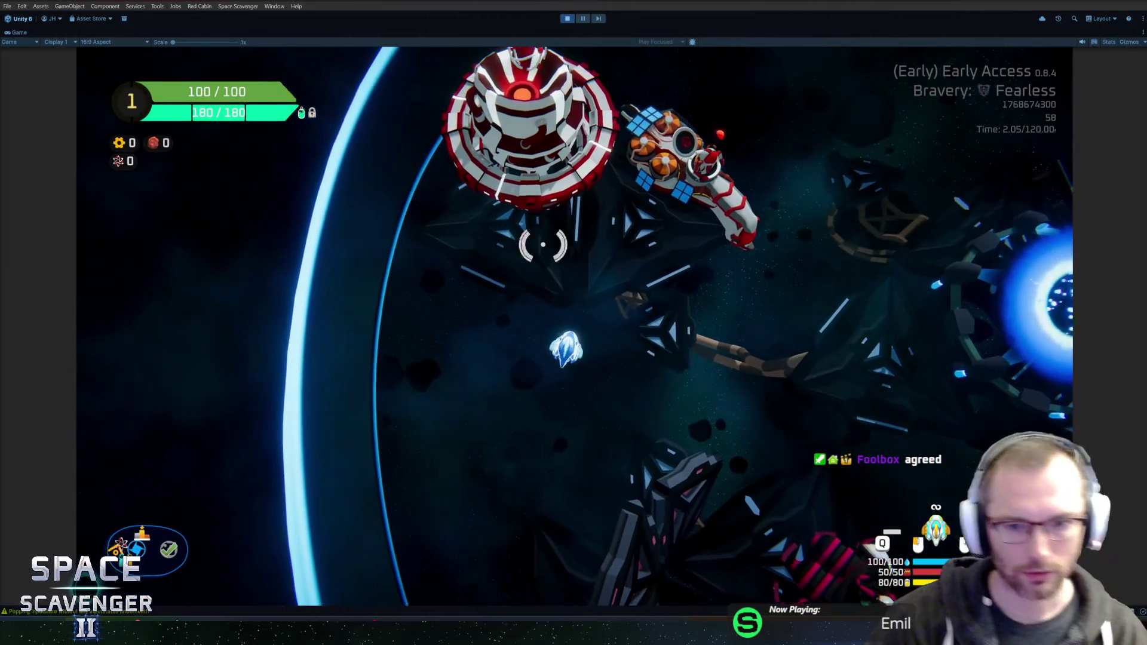
{"action": "key", "text": "s"}
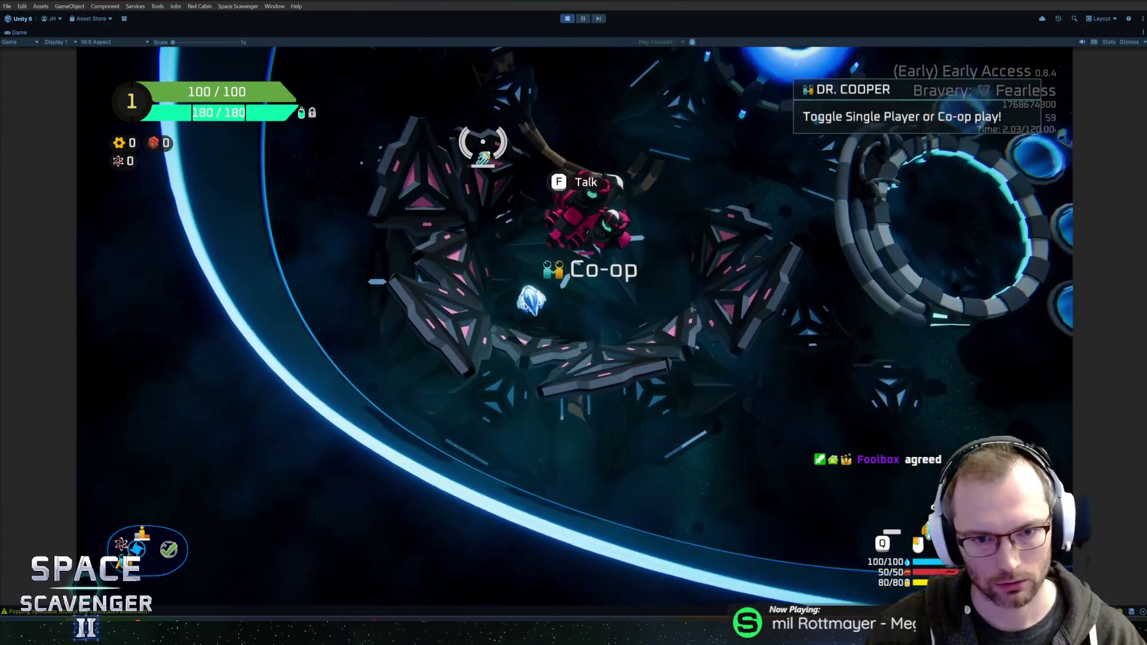
{"action": "key", "text": "w"}
{"action": "key", "text": "a"}
{"action": "key", "text": "d"}
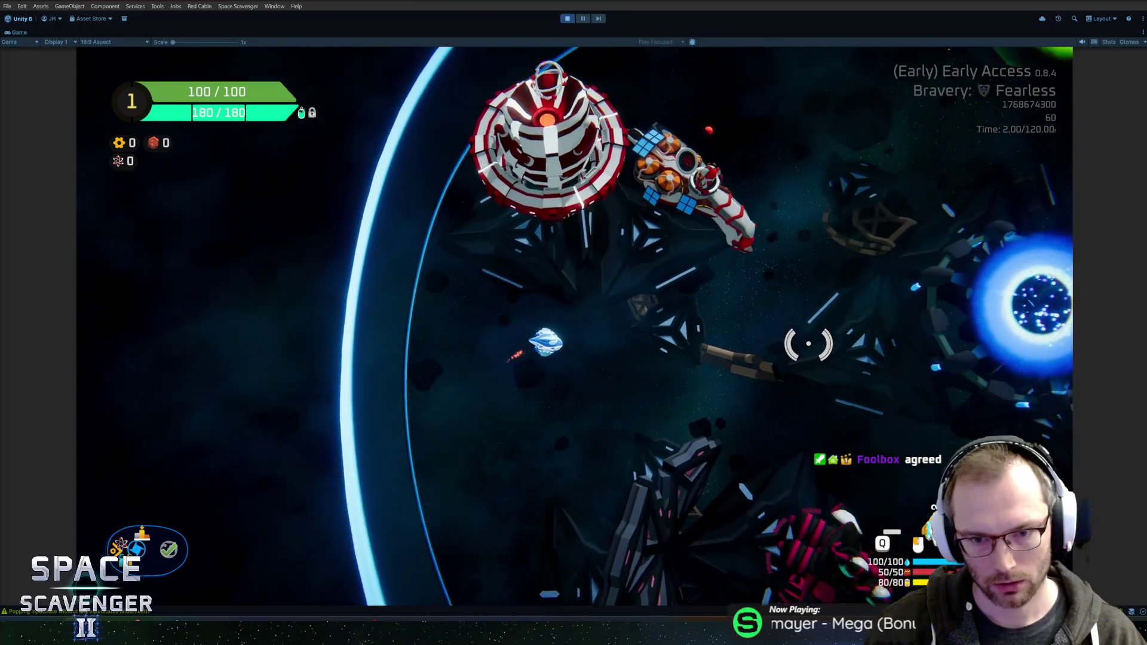
{"action": "key", "text": "w"}
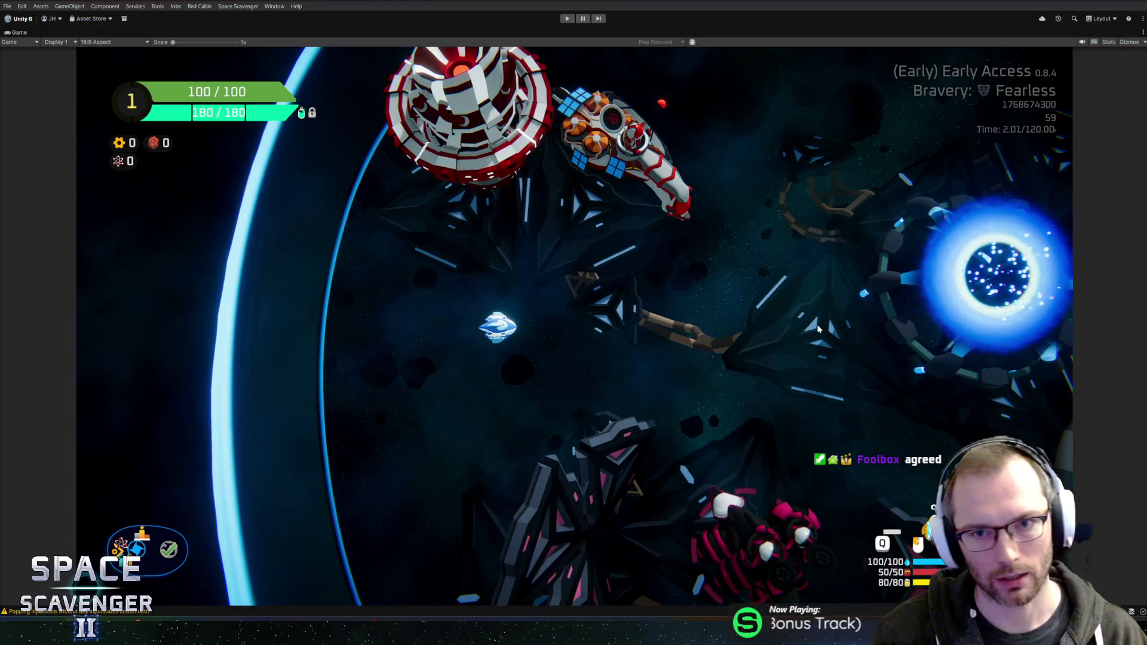
{"action": "key", "text": "ctrl+p"}
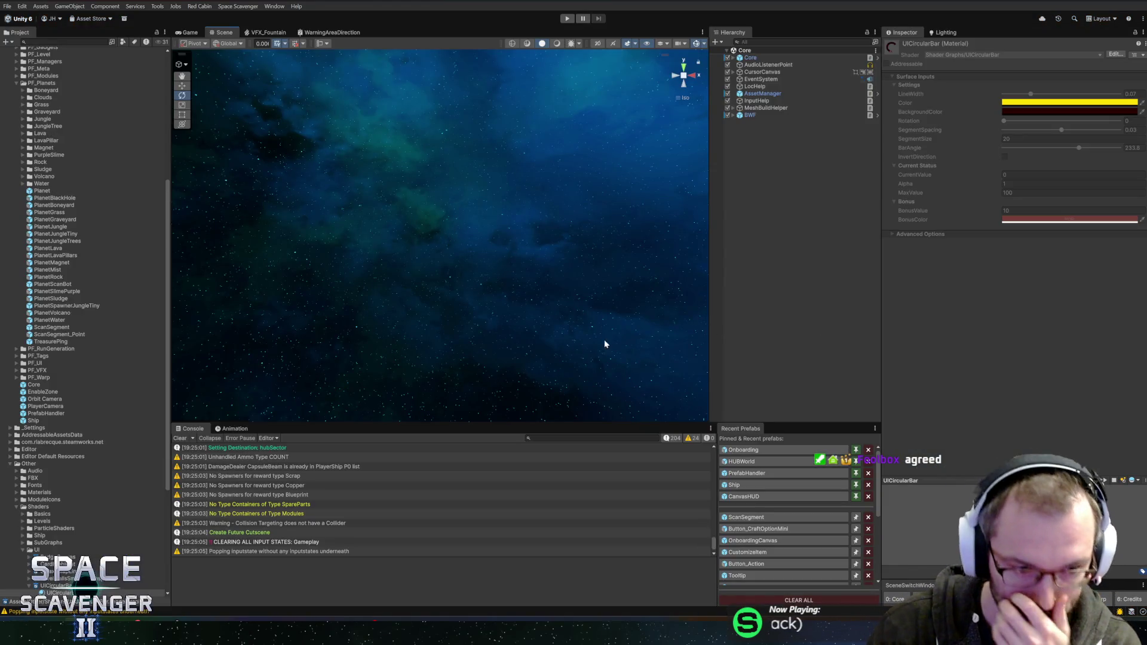
In Rider, find usages of SetScanned and inspect its calls in Setup and OnTimerDone.
{"action": "key", "text": "alt+Tab"}
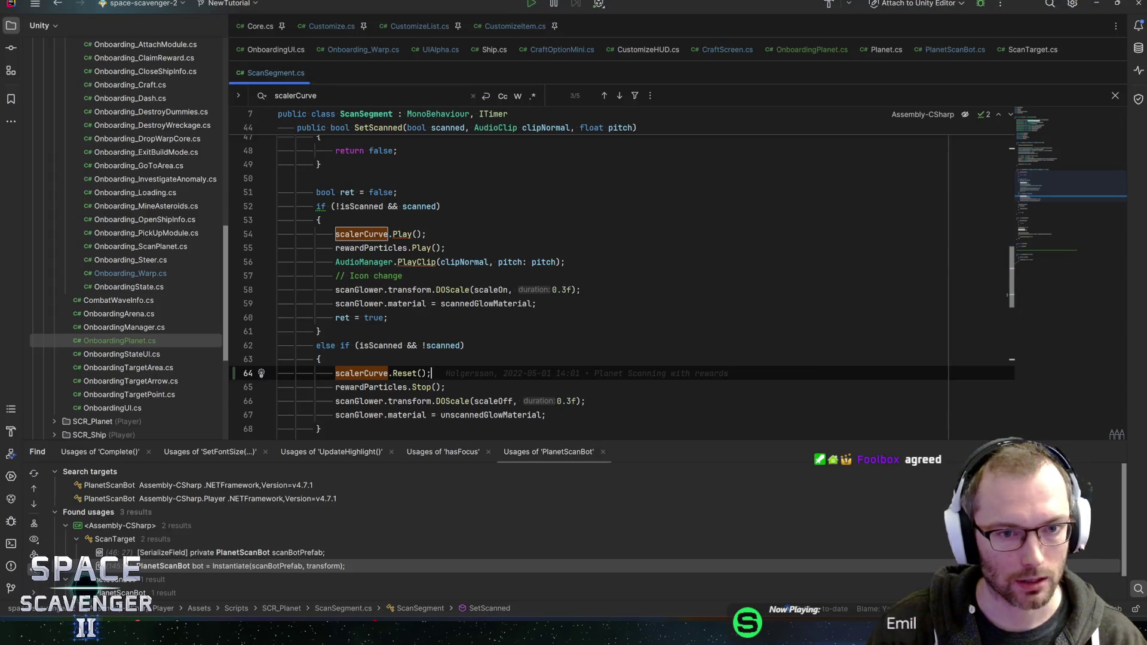
{"action": "left_click", "coordinate": [388, 317]}
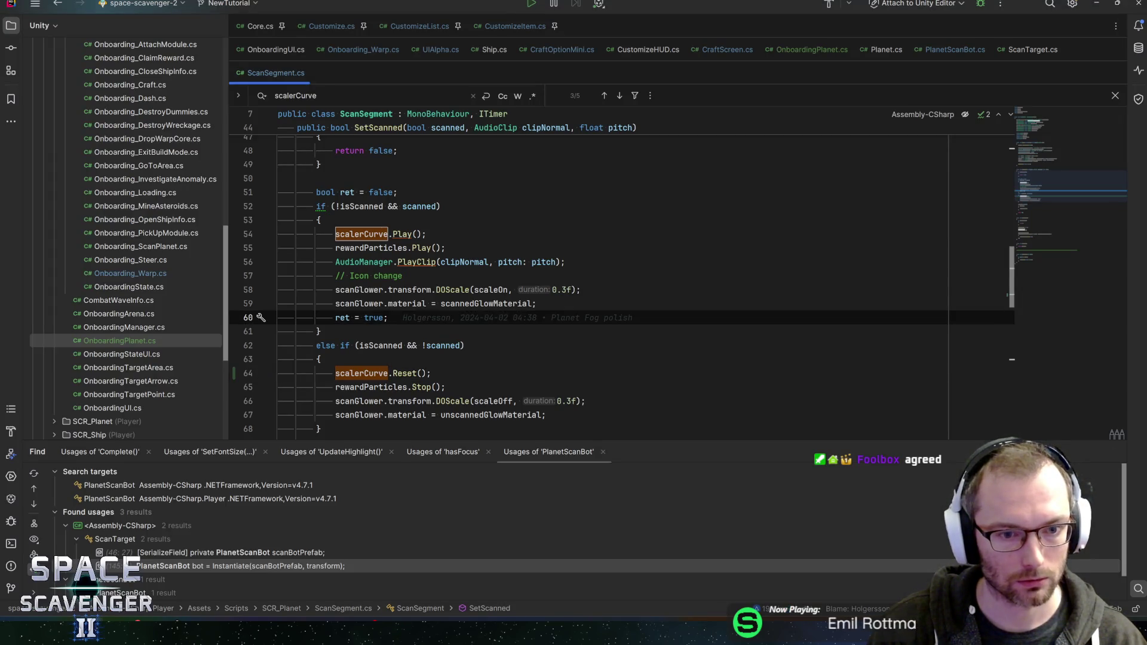
{"action": "key", "text": "ctrl+bracketleft"}
{"action": "key", "text": "alt+F7"}
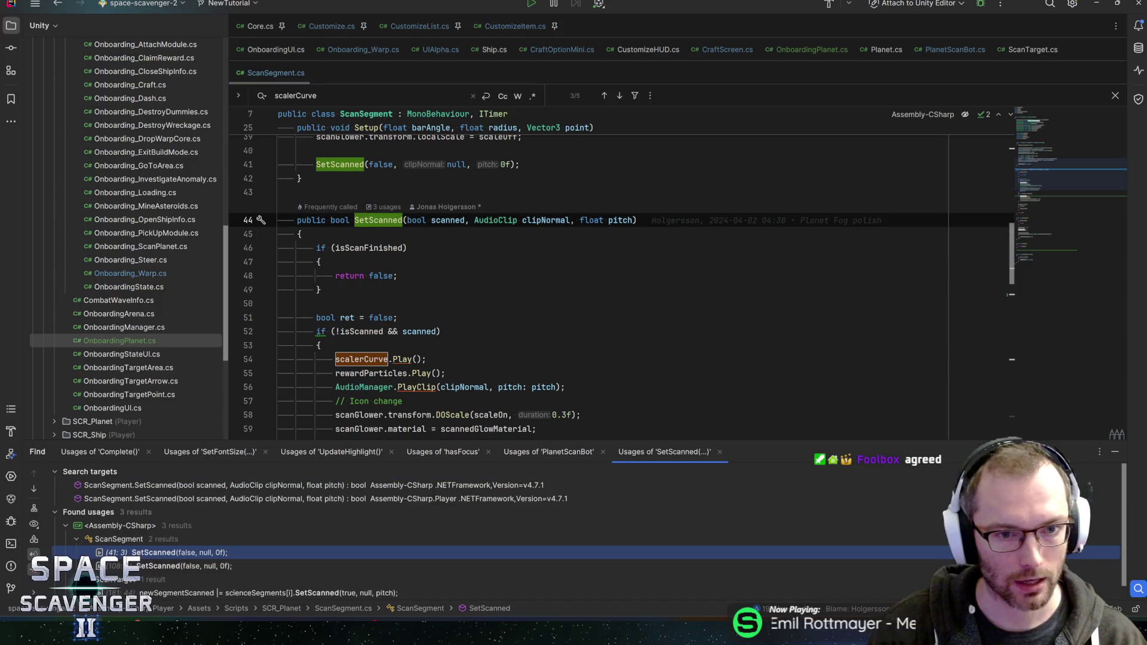
{"action": "double_click", "coordinate": [193, 555]}
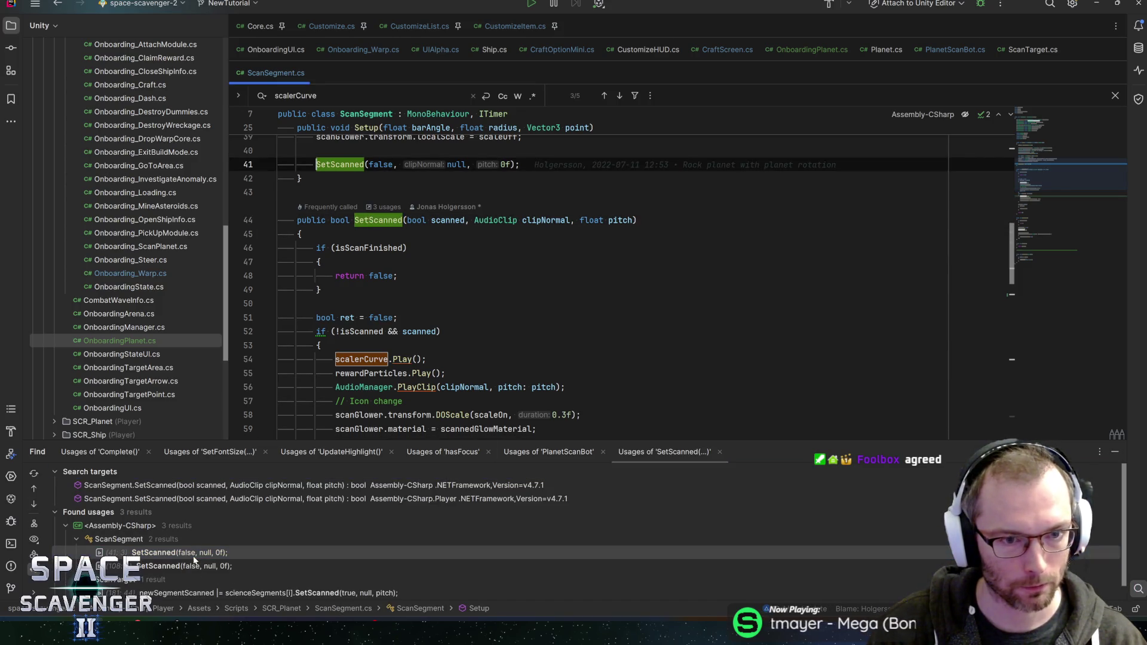
{"action": "double_click", "coordinate": [193, 566]}
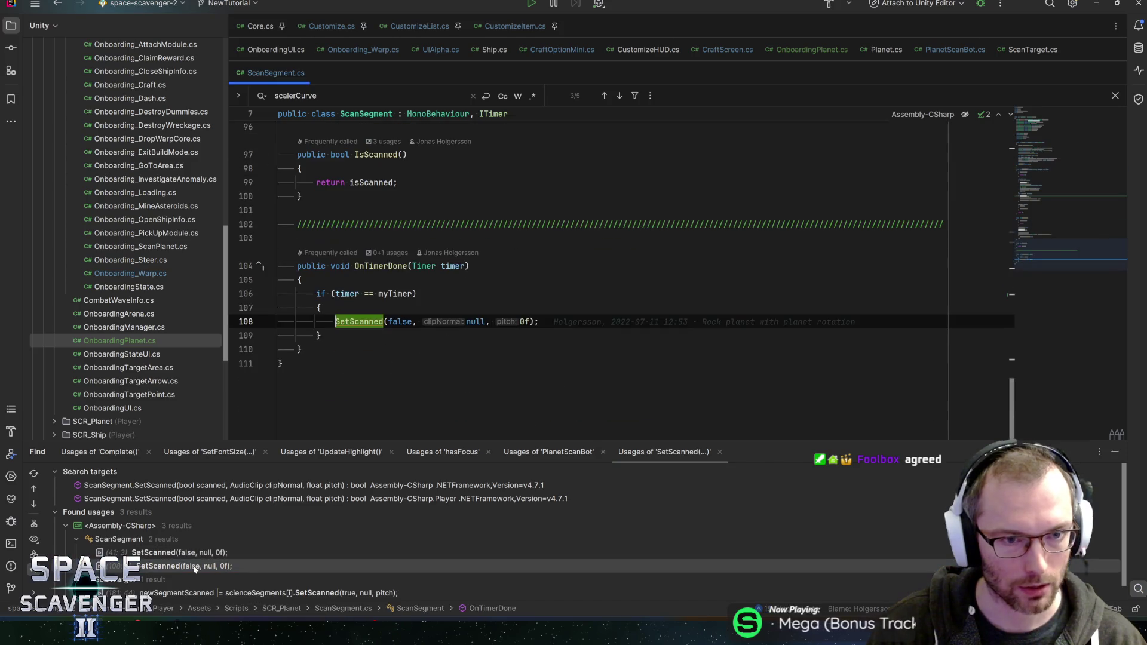
{"action": "left_click", "coordinate": [383, 266]}
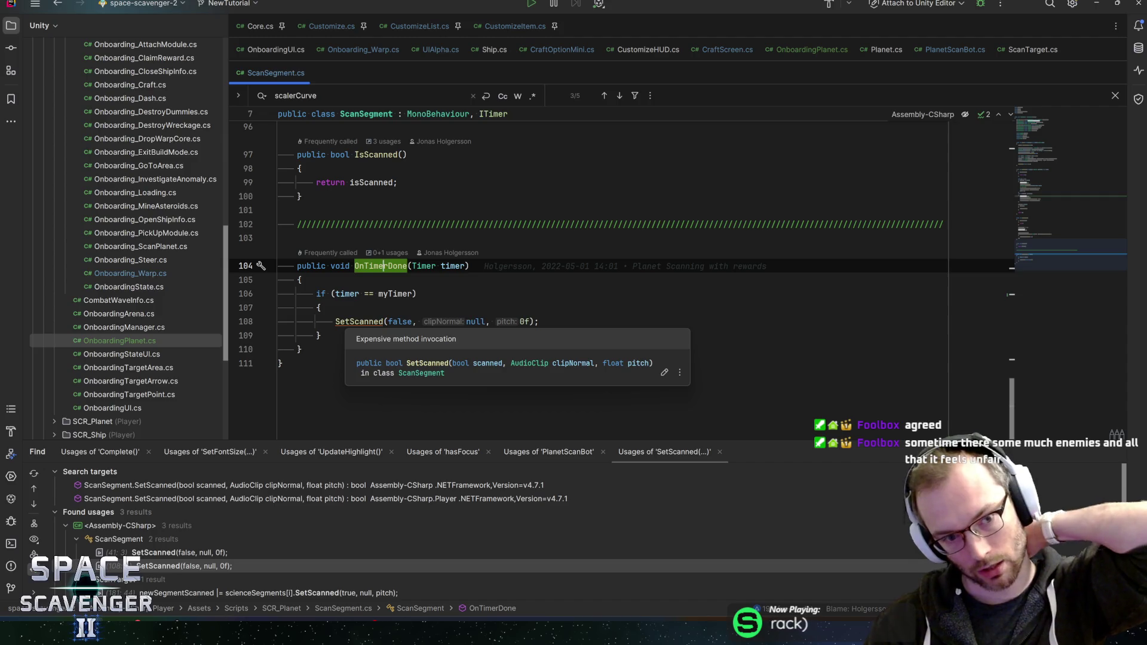
{"action": "left_click", "coordinate": [358, 322]}
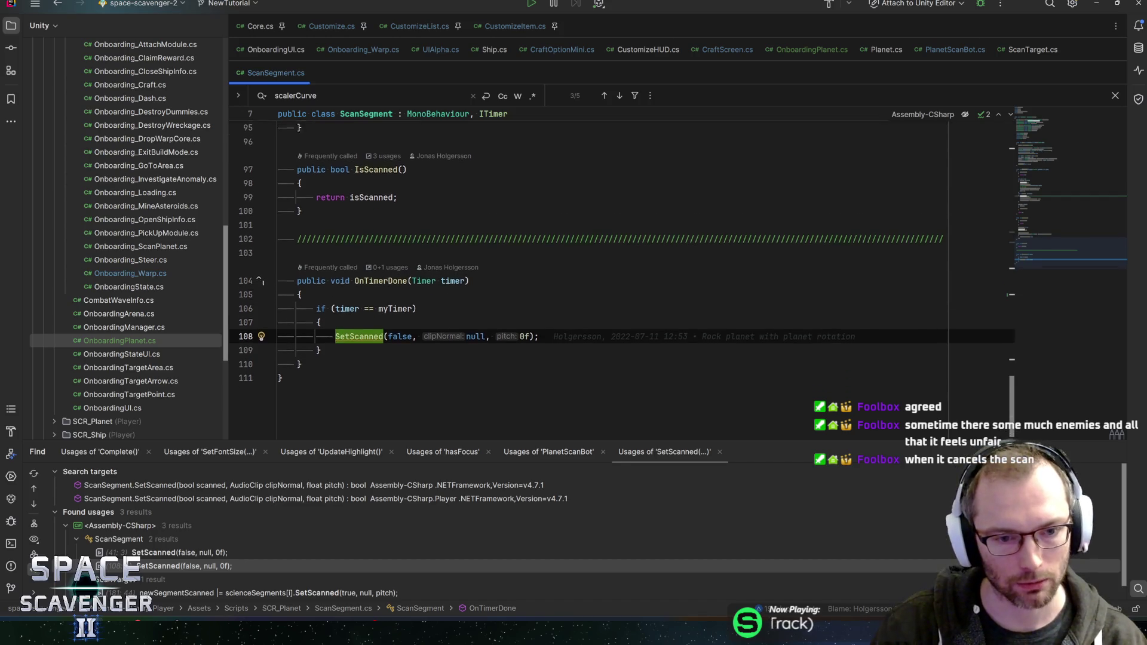
Enlarge the usages panel and select the if (isScanned) timer block in ScanSegment.cs.
{"action": "left_click_drag", "start_coordinate": [747, 443], "coordinate": [739, 425]}
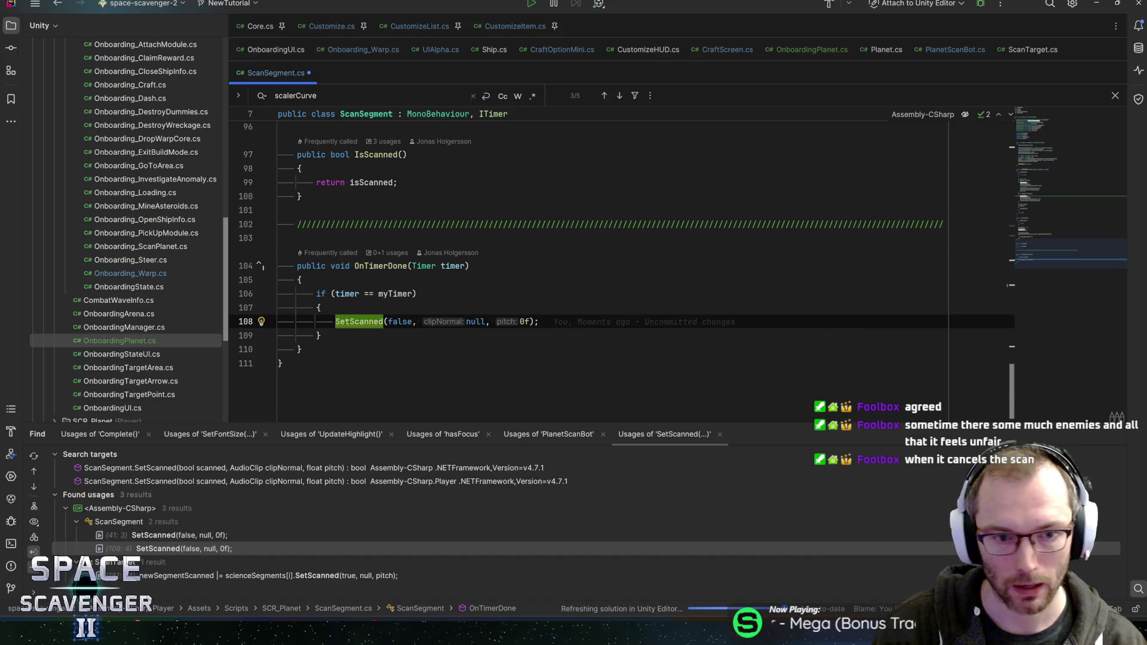
{"action": "key", "text": "Up"}
{"action": "key", "text": "Up"}
{"action": "scroll", "coordinate": [397, 337], "scroll_direction": "up", "scroll_amount": 2}
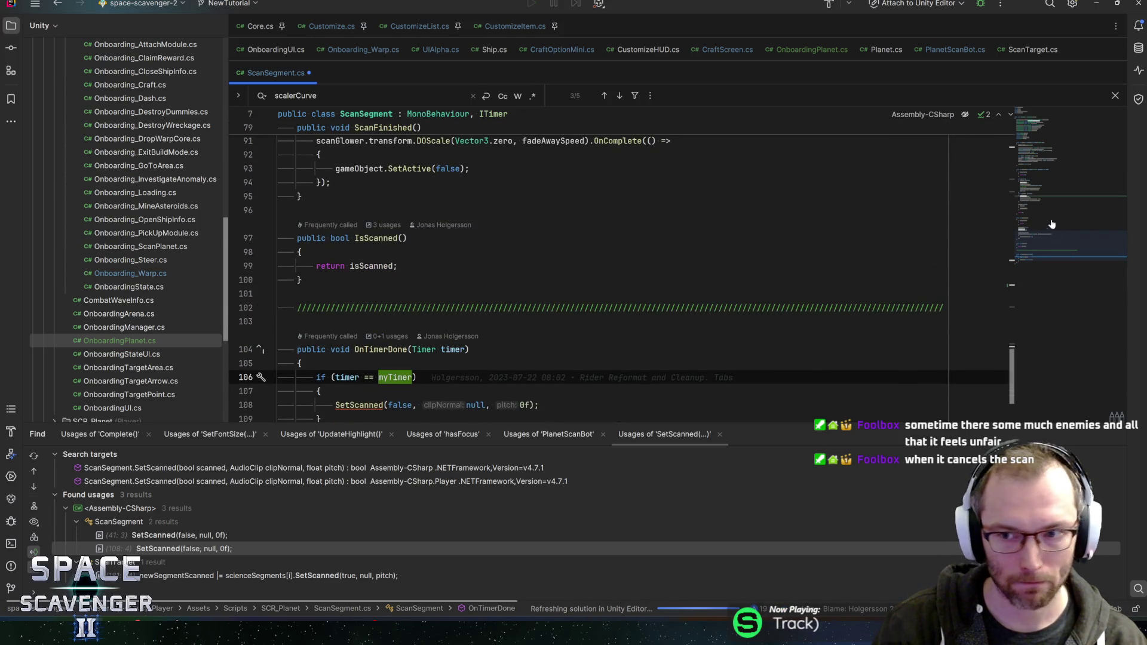
{"action": "left_click", "coordinate": [1049, 119]}
{"action": "scroll", "coordinate": [1048, 120], "scroll_direction": "down", "scroll_amount": 6}
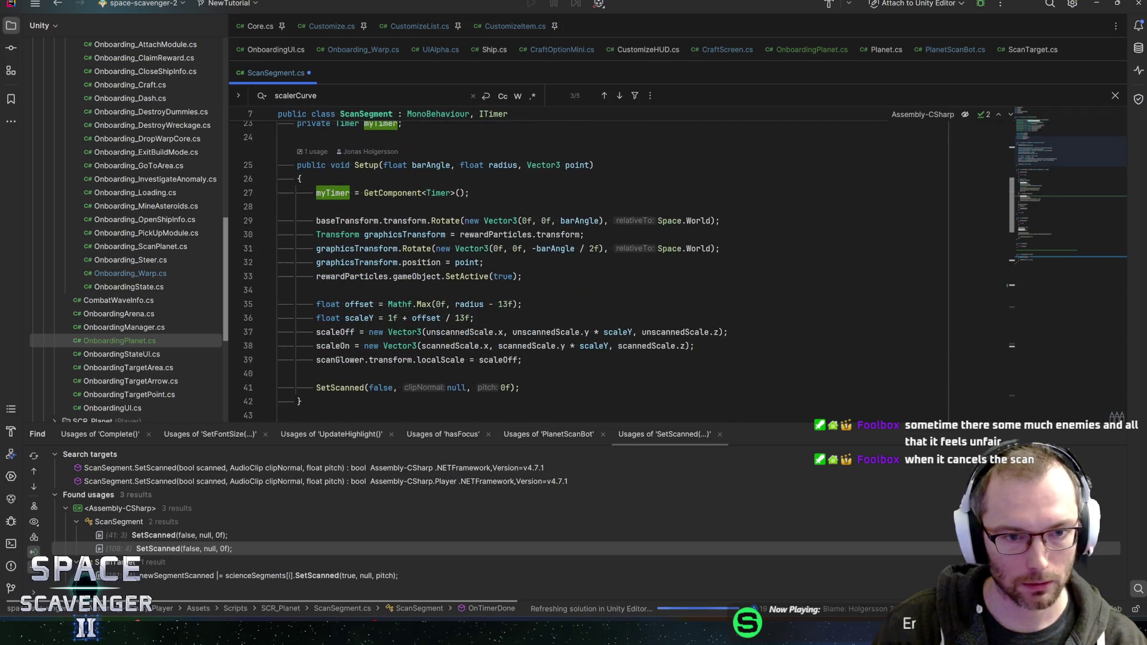
{"action": "scroll", "coordinate": [618, 269], "scroll_direction": "down", "scroll_amount": 8}
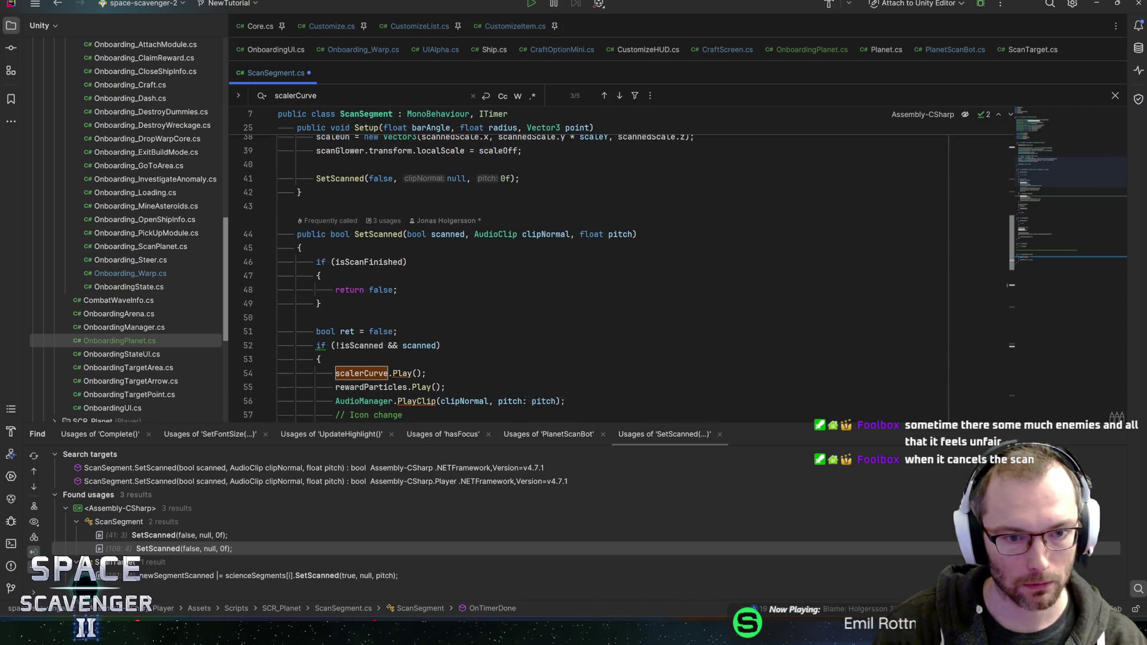
{"action": "scroll", "coordinate": [431, 233], "scroll_direction": "down", "scroll_amount": 3}
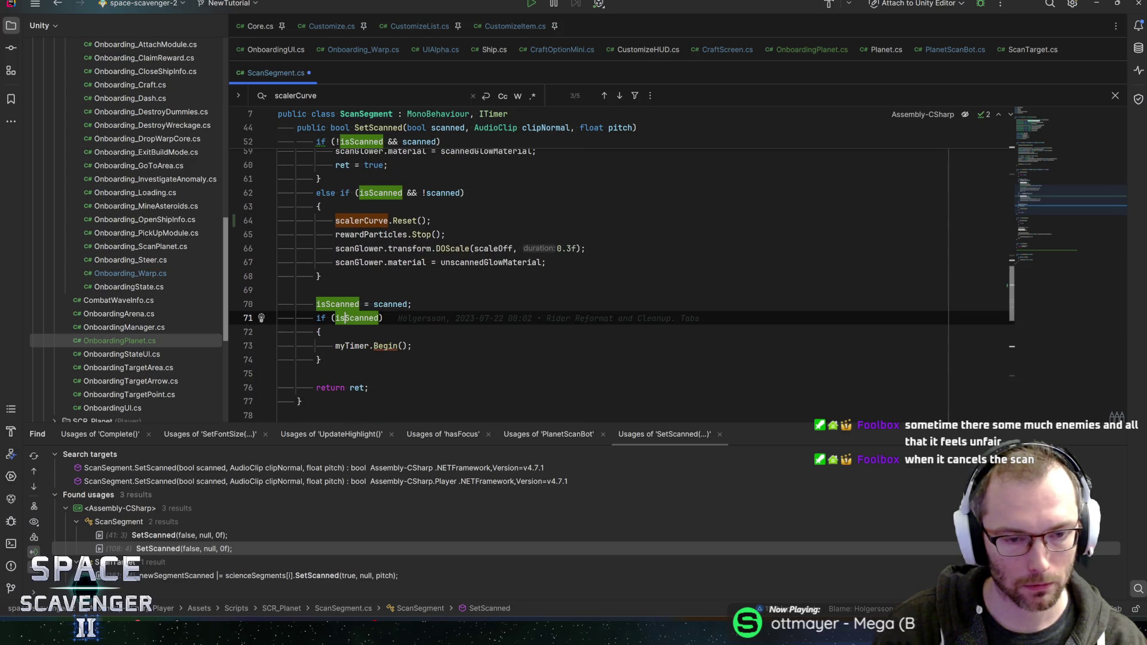
{"action": "left_click_drag", "start_coordinate": [325, 360], "coordinate": [169, 314]}
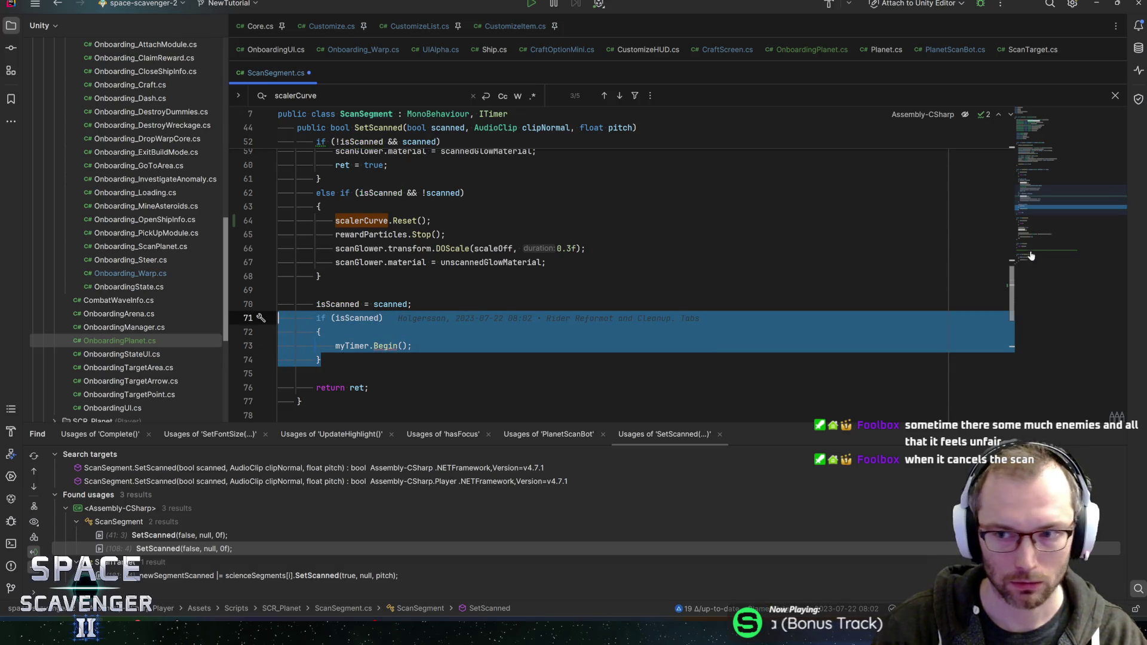
Delete the timer-start block and the whole OnTimerDone method from ScanSegment.cs.
{"action": "key", "text": "Delete"}
{"action": "left_click", "coordinate": [1041, 150]}
{"action": "left_click", "coordinate": [1042, 272]}
{"action": "scroll", "coordinate": [262, 248], "scroll_direction": "up", "scroll_amount": 2}
{"action": "left_click_drag", "start_coordinate": [334, 418], "coordinate": [257, 333]}
{"action": "key", "text": "BackSpace"}
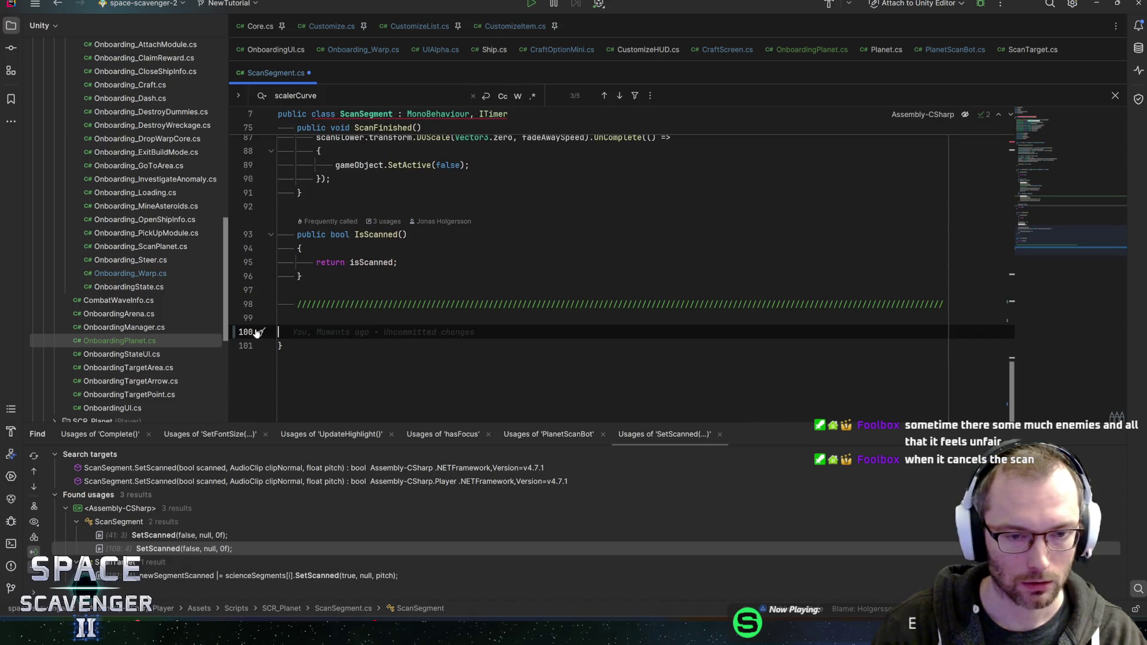
Cut the myTimer field, its GetComponent<Timer>() assignment in Setup, and the myTimer.Stop() call.
{"action": "key", "text": "ctrl+bracketleft"}
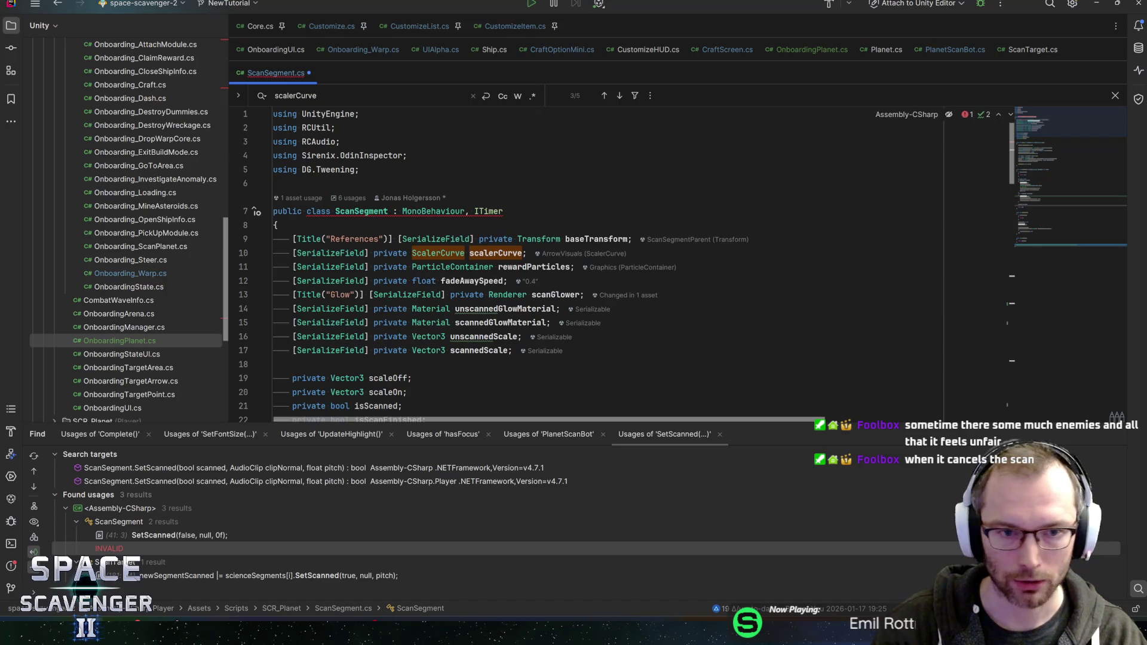
{"action": "left_click", "coordinate": [488, 211]}
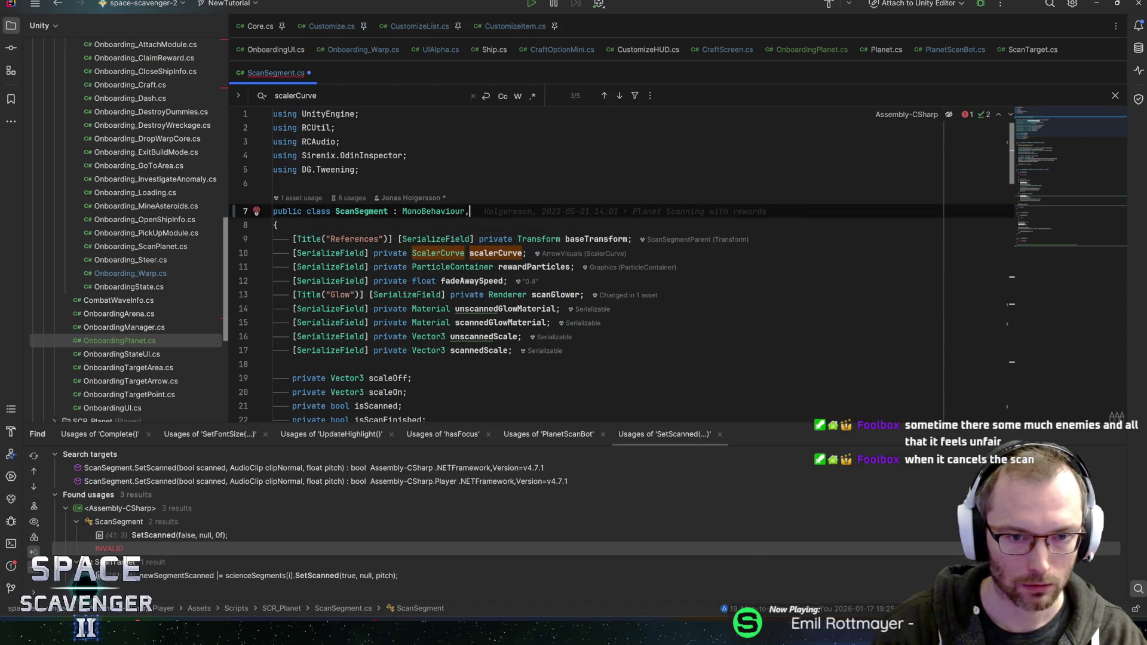
{"action": "key", "text": "Down"}
{"action": "key", "text": "Down"}
{"action": "key", "text": "Down"}
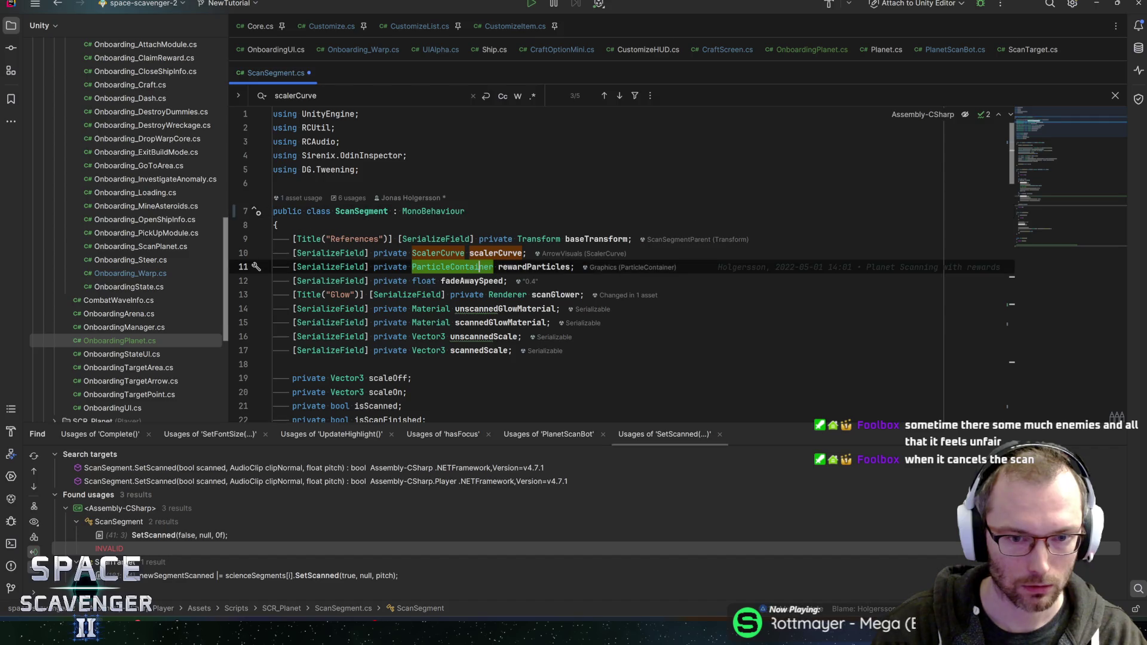
{"action": "key", "text": "ctrl+x"}
{"action": "key", "text": "Down"}
{"action": "key", "text": "Down"}
{"action": "key", "text": "Down"}
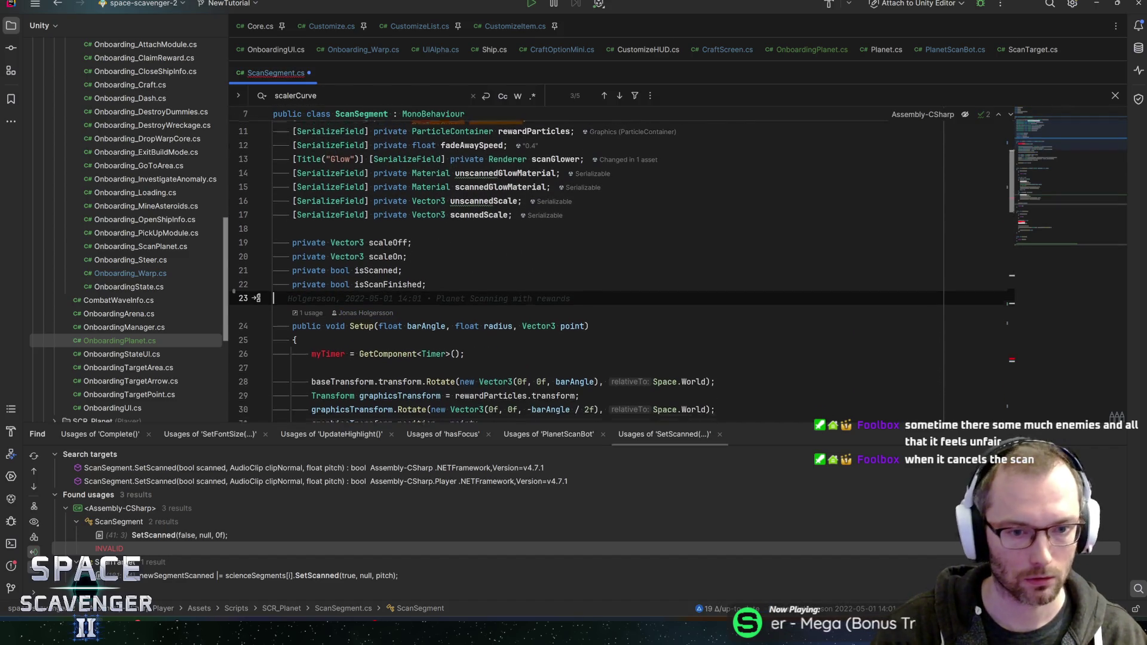
{"action": "key", "text": "ctrl+x"}
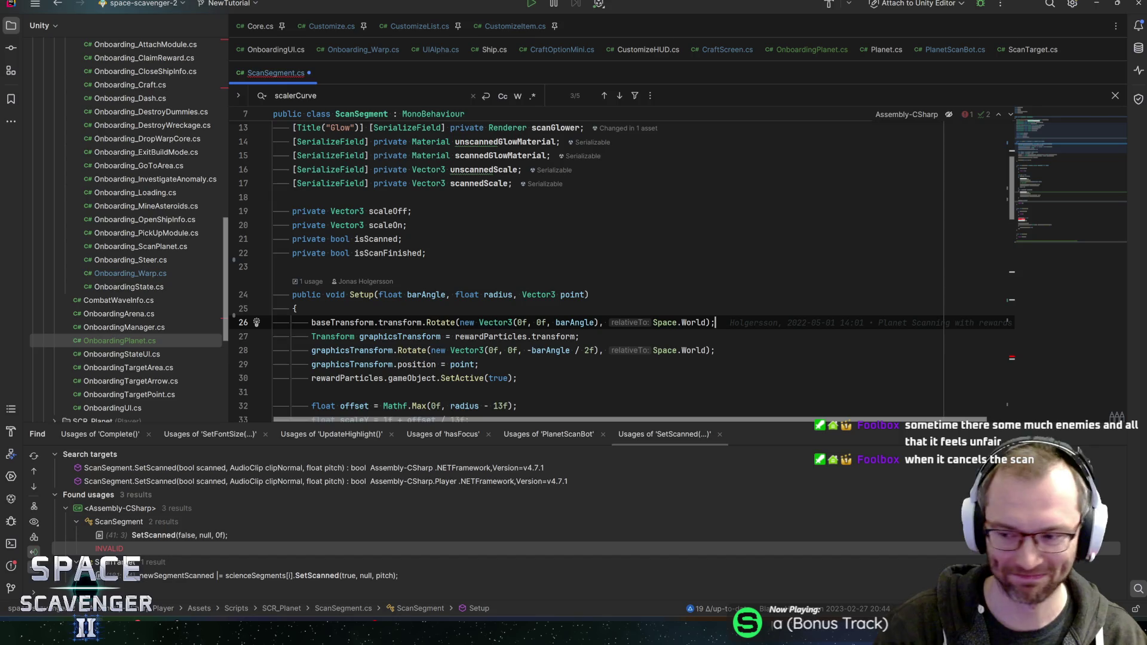
{"action": "key", "text": "Down"}
{"action": "key", "text": "Down"}
{"action": "key", "text": "Down"}
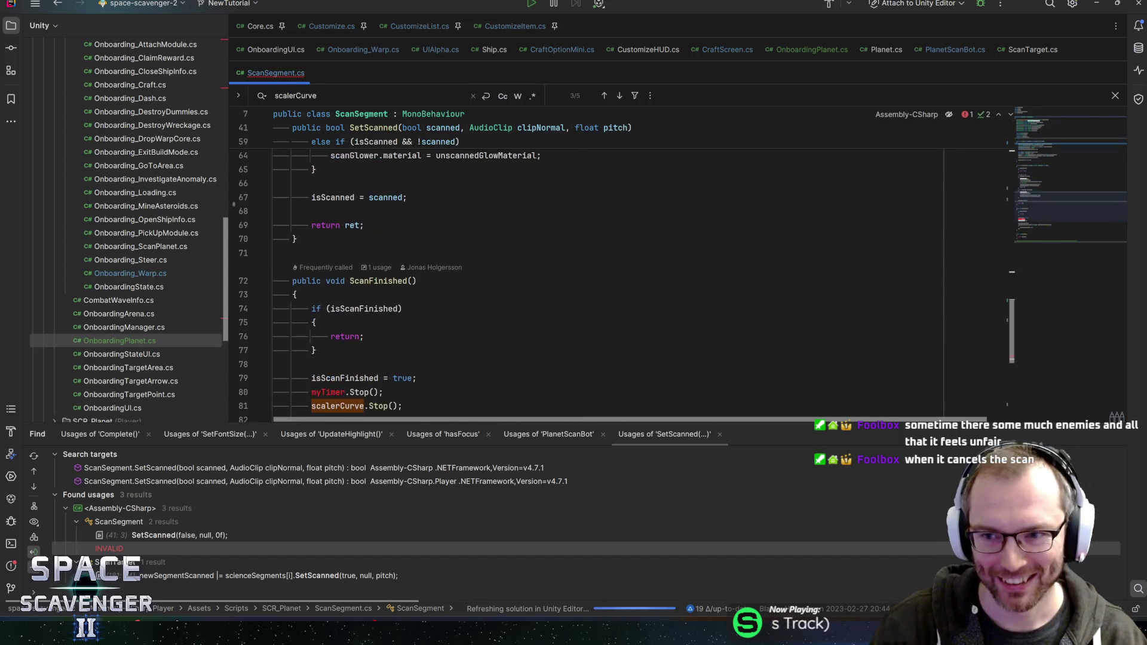
{"action": "key", "text": "Down"}
{"action": "key", "text": "Down"}
{"action": "key", "text": "Down"}
{"action": "key", "text": "ctrl+x"}
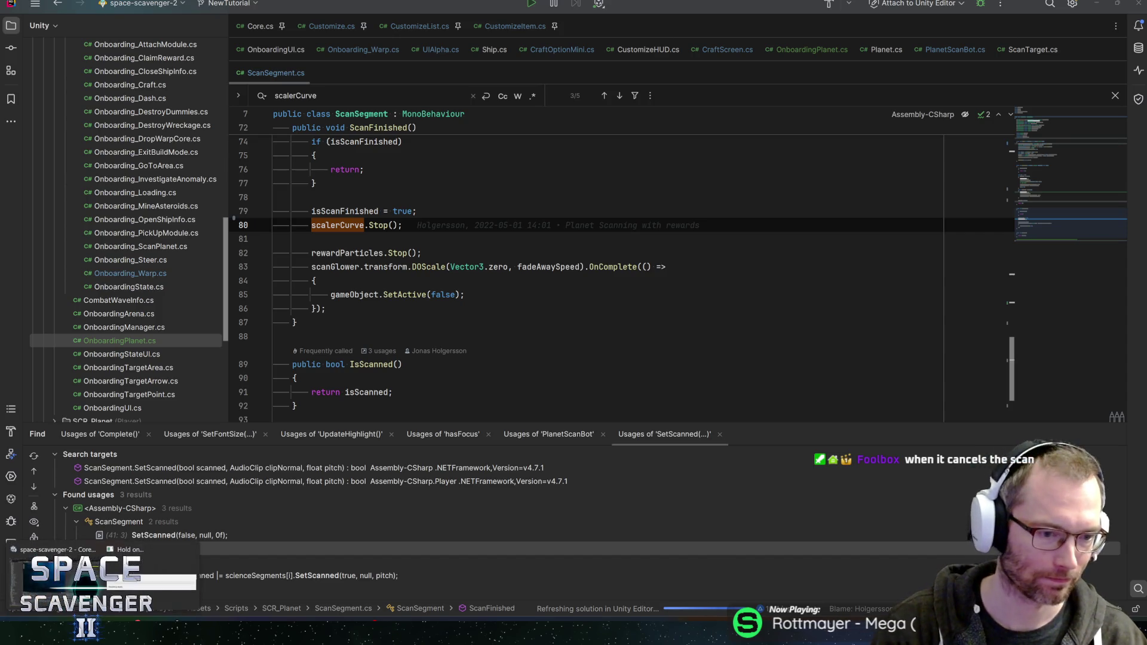
{"action": "key", "text": "alt+Tab"}
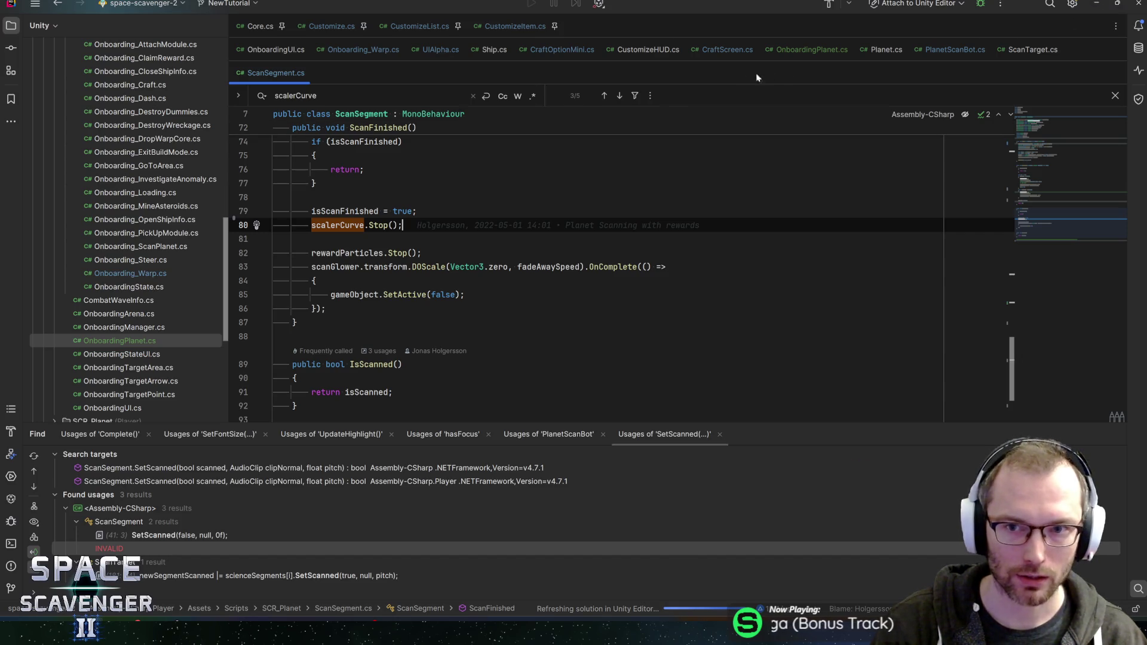
In OnboardingPlanet.cs, insert an empty line above the scanBot field.
{"action": "left_click", "coordinate": [796, 54]}
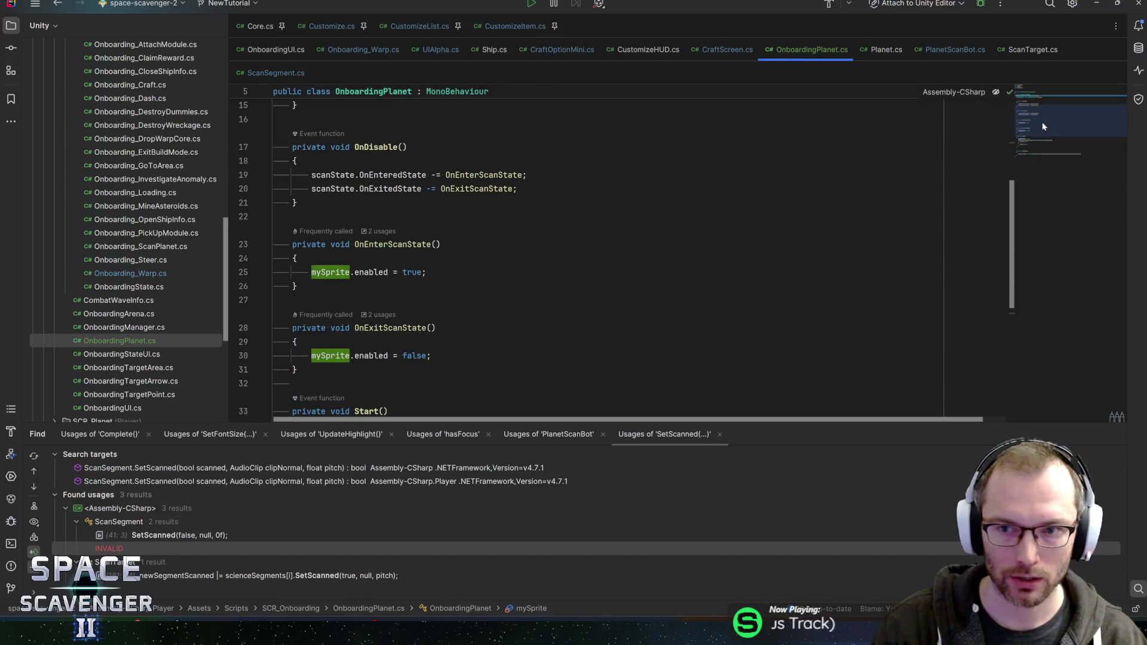
{"action": "scroll", "coordinate": [1042, 123], "scroll_direction": "up", "scroll_amount": 5}
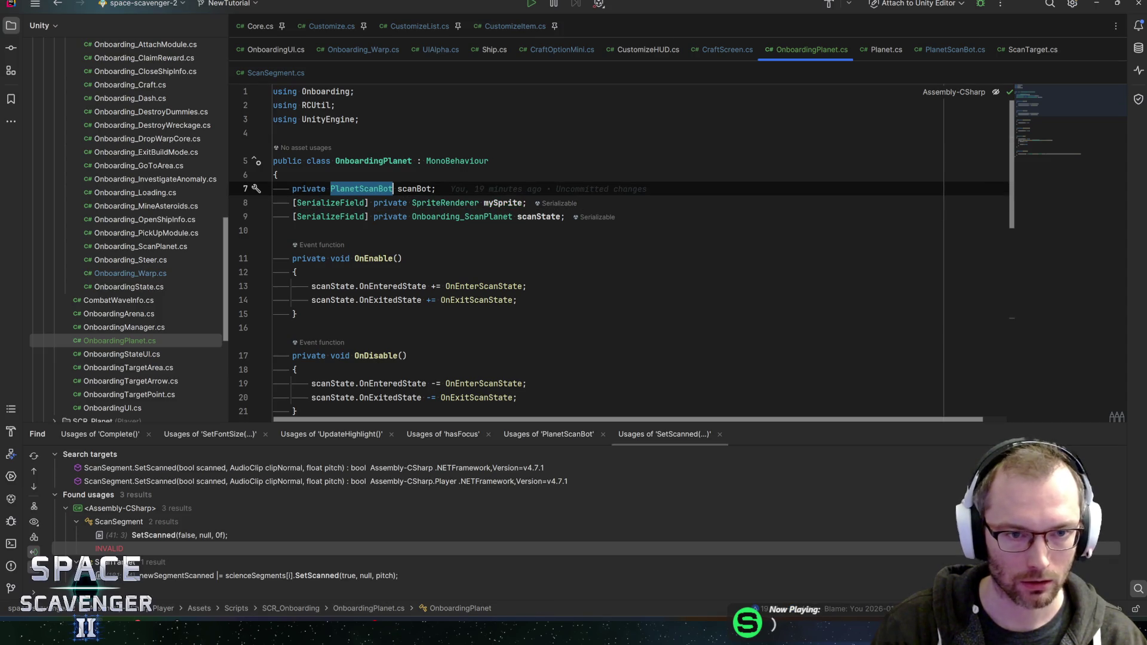
{"action": "left_click", "coordinate": [276, 174]}
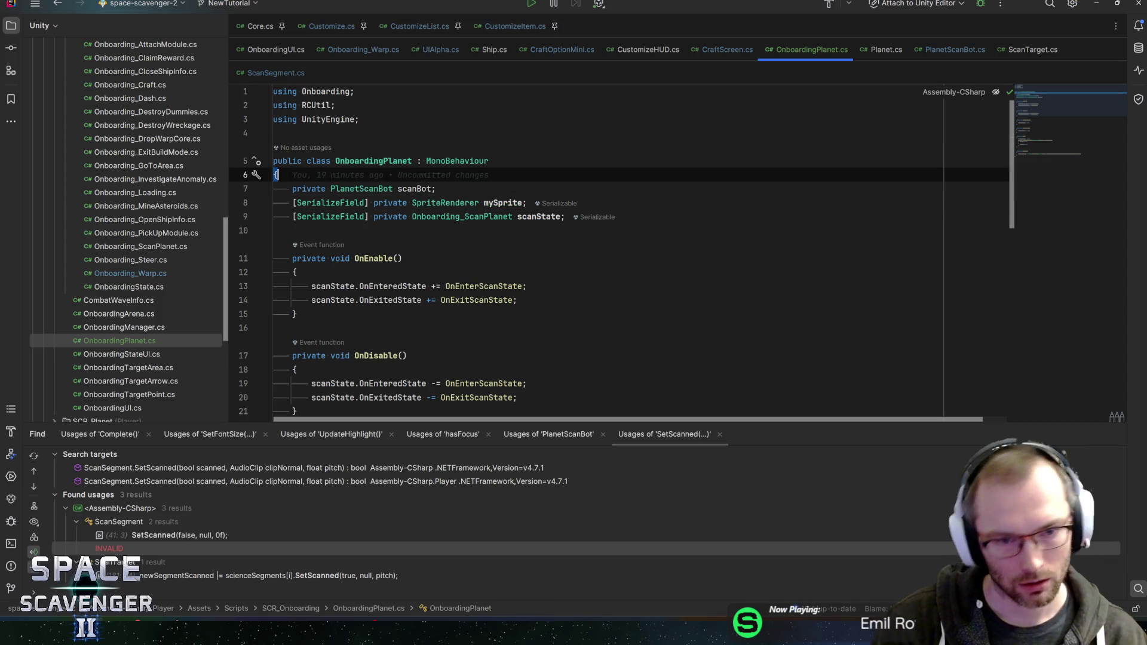
{"action": "left_click", "coordinate": [445, 217]}
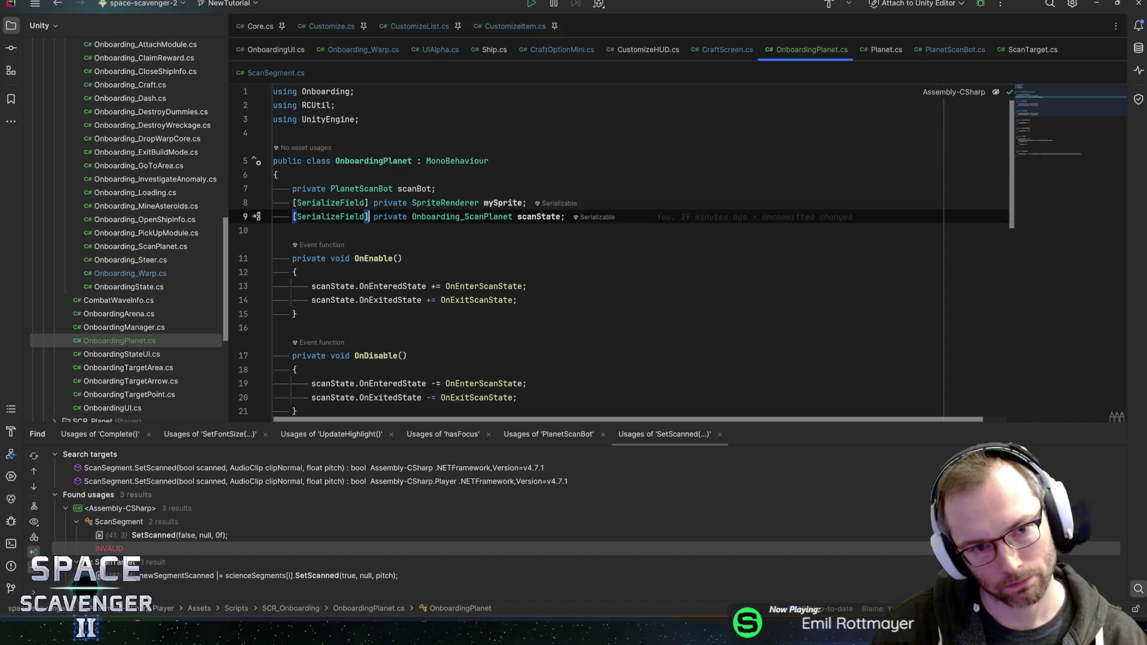
{"action": "left_click", "coordinate": [445, 202]}
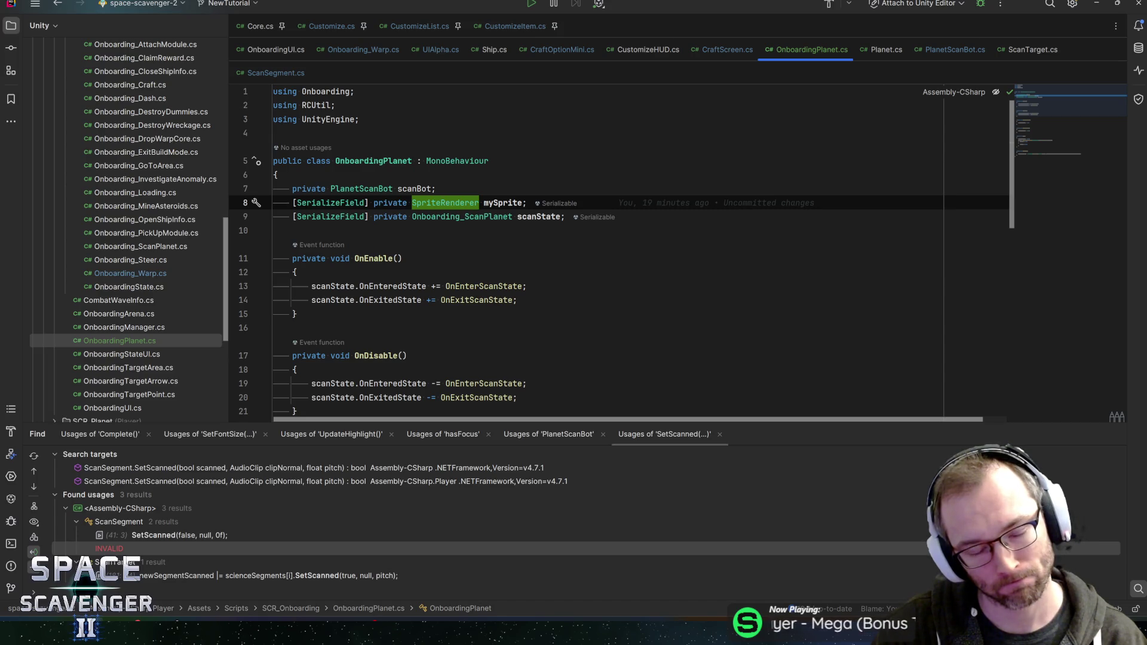
{"action": "key", "text": "Up"}
{"action": "key", "text": "Up"}
{"action": "key", "text": "Return"}
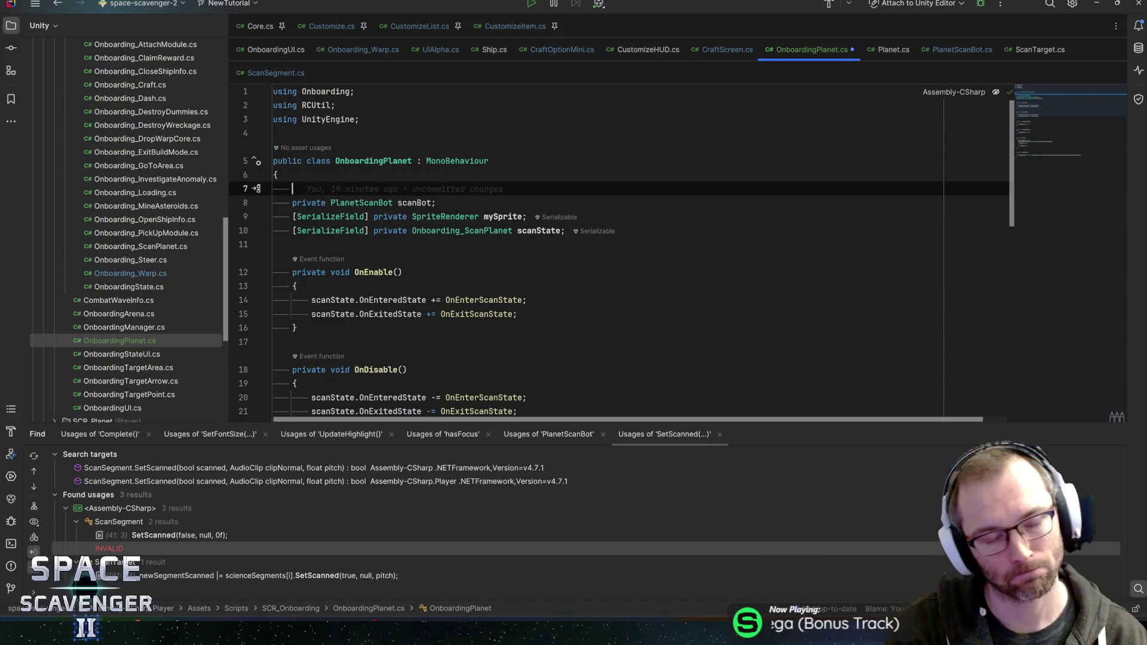
{"action": "type", "text": "scan"}
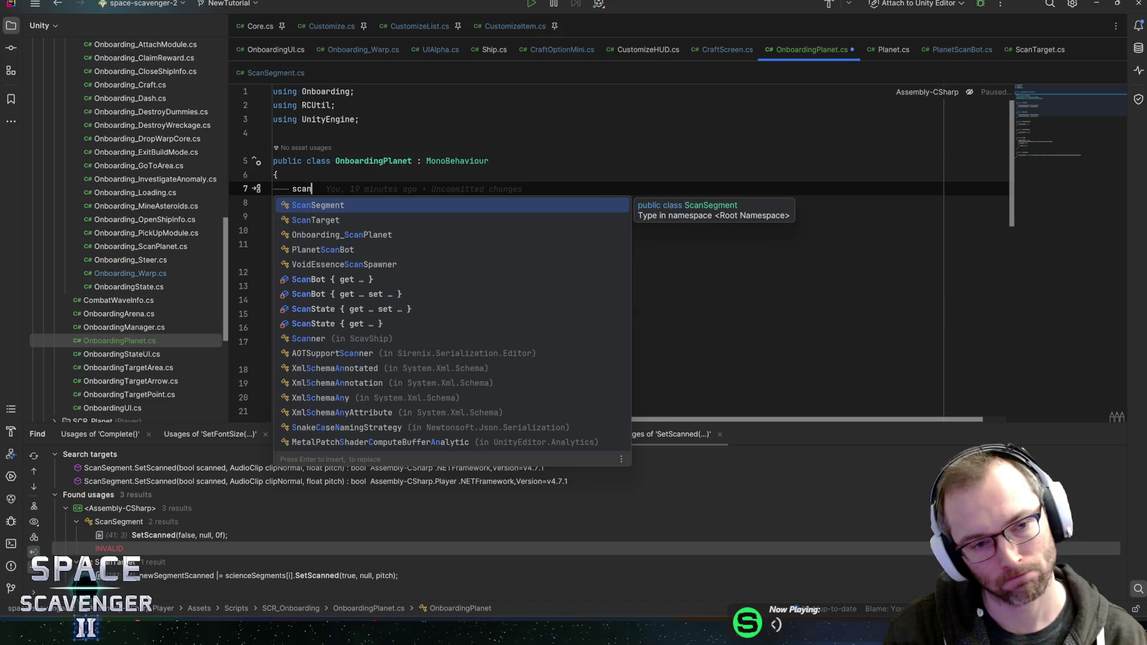
{"action": "key", "text": "ctrl+BackSpace"}
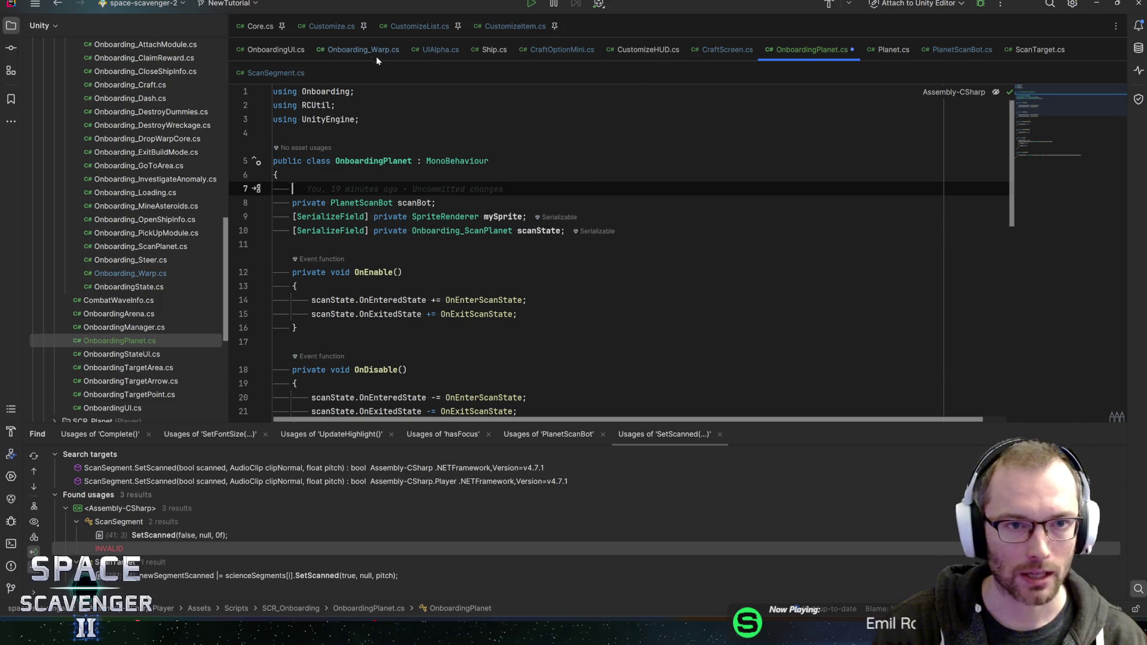
Open the ScanTarget class via Ctrl+N search.
{"action": "key", "text": "ctrl+n"}
{"action": "type", "text": "scant"}
{"action": "key", "text": "Return"}
Go from scienceSegments in Awake to its Dictionary<int, ScanSegment> declaration on line 76.
{"action": "scroll", "coordinate": [597, 257], "scroll_direction": "down", "scroll_amount": 20}
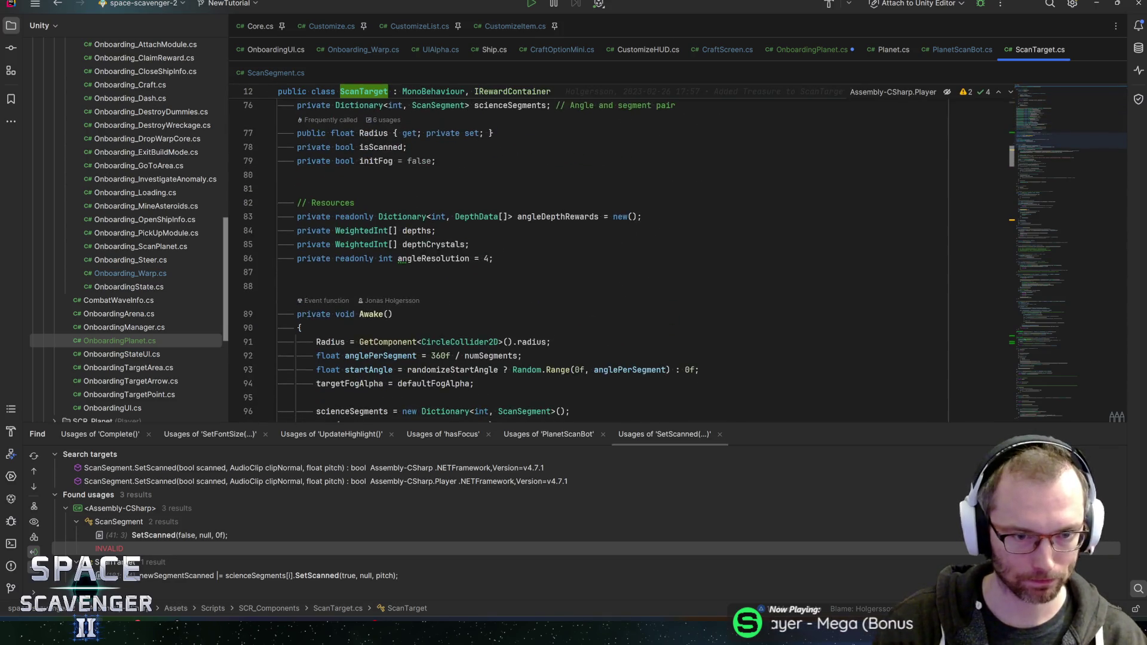
{"action": "scroll", "coordinate": [597, 257], "scroll_direction": "down", "scroll_amount": 4}
{"action": "scroll", "coordinate": [598, 257], "scroll_direction": "down", "scroll_amount": 2}
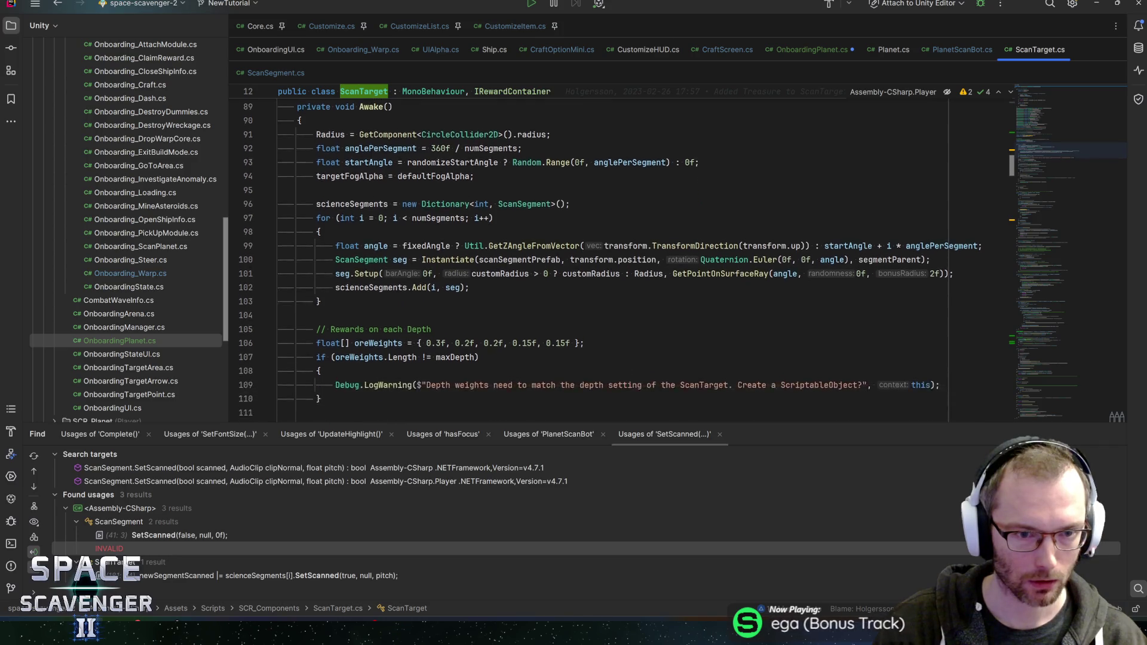
{"action": "left_click", "coordinate": [354, 160]}
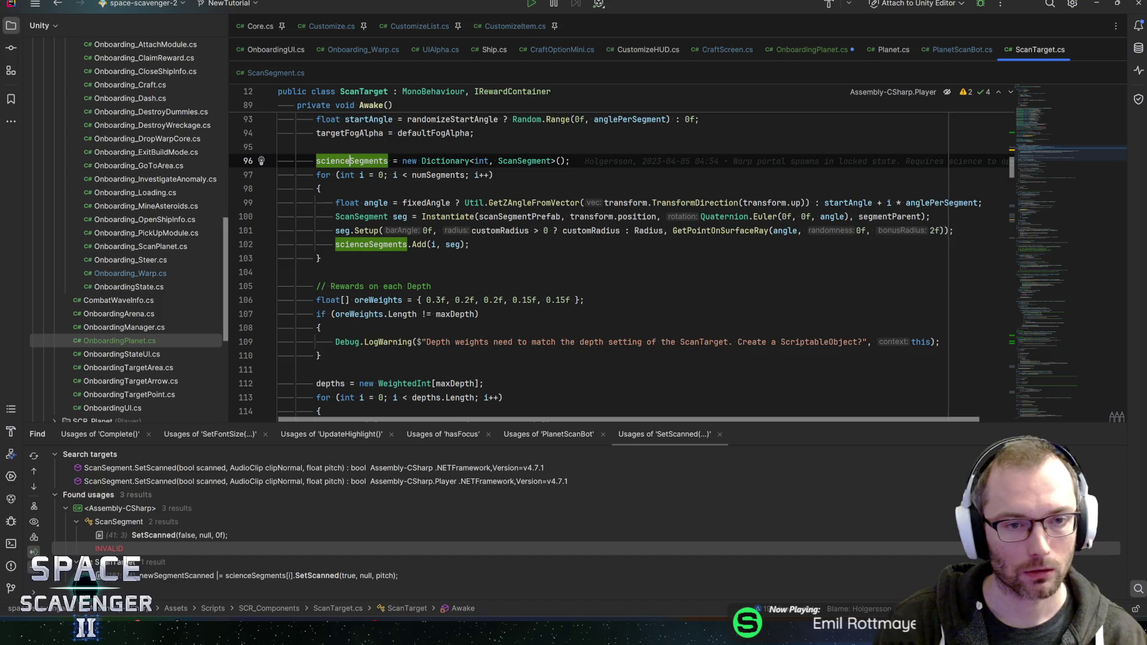
{"action": "key", "text": "F12"}
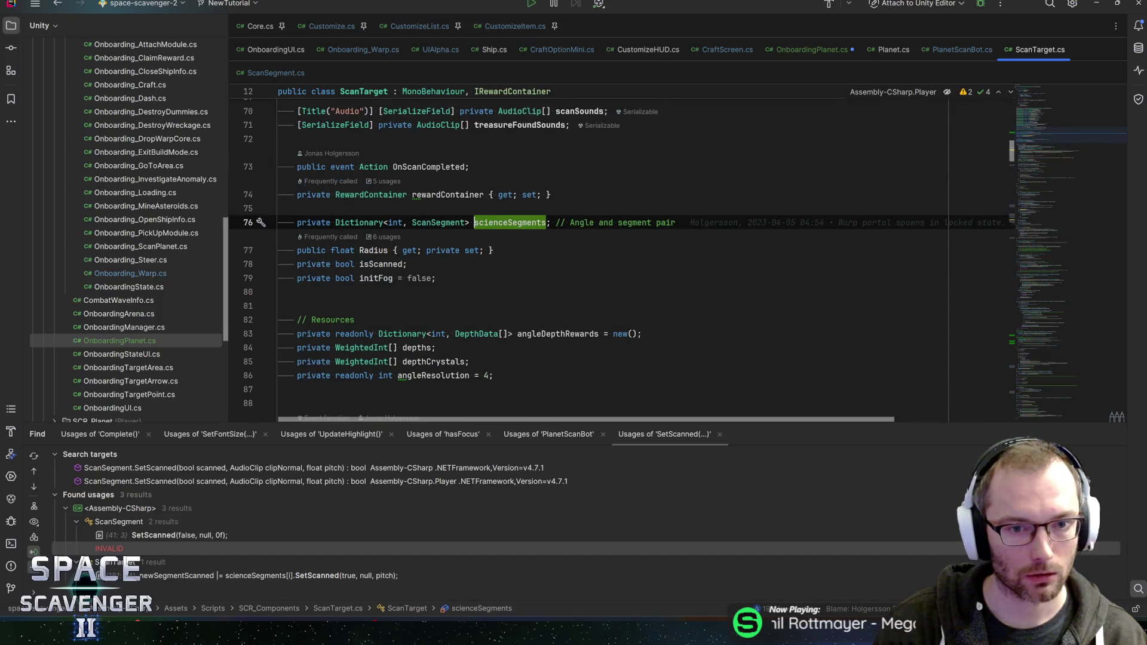
{"action": "scroll", "coordinate": [622, 263], "scroll_direction": "up", "scroll_amount": 2}
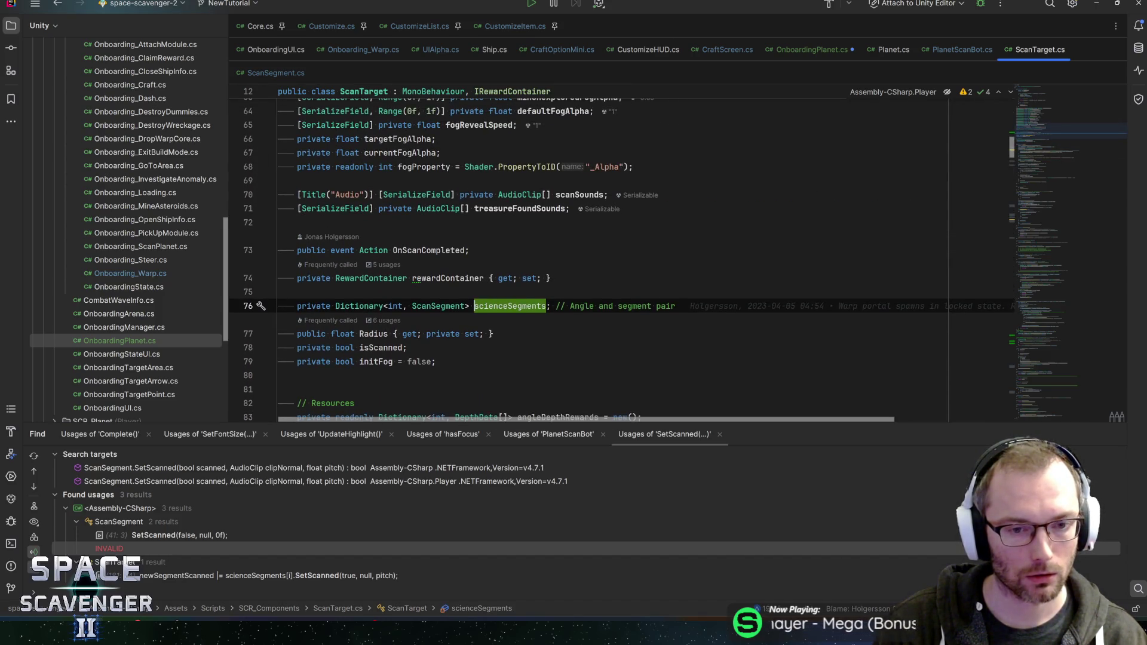
{"action": "scroll", "coordinate": [622, 257], "scroll_direction": "down", "scroll_amount": 4}
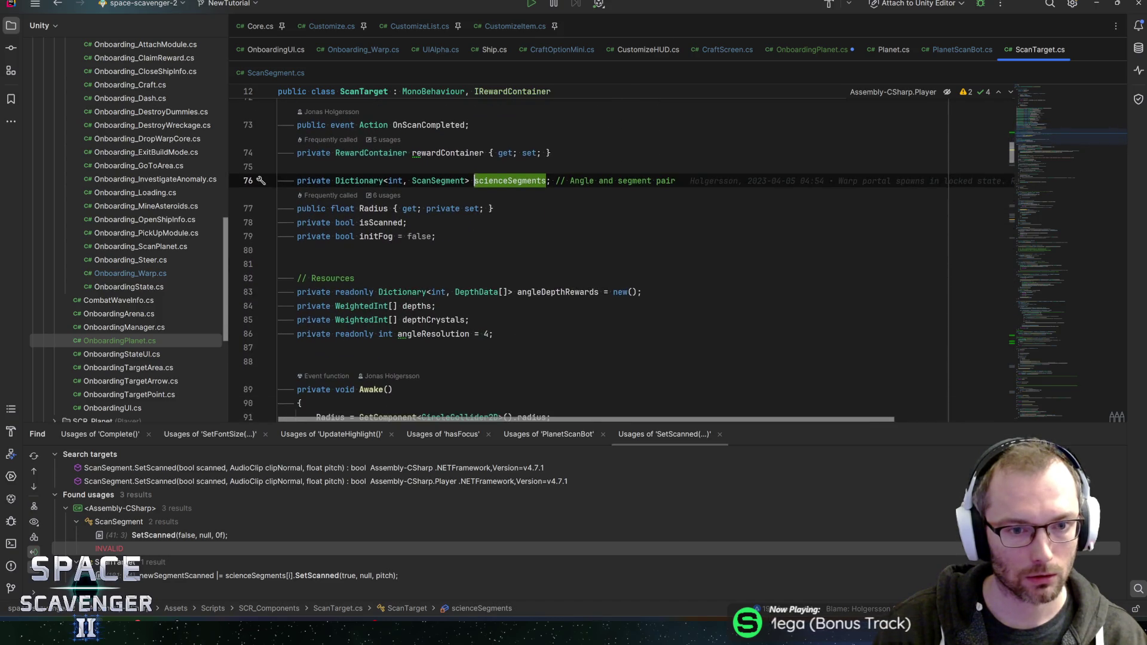
{"action": "scroll", "coordinate": [622, 263], "scroll_direction": "up", "scroll_amount": 5}
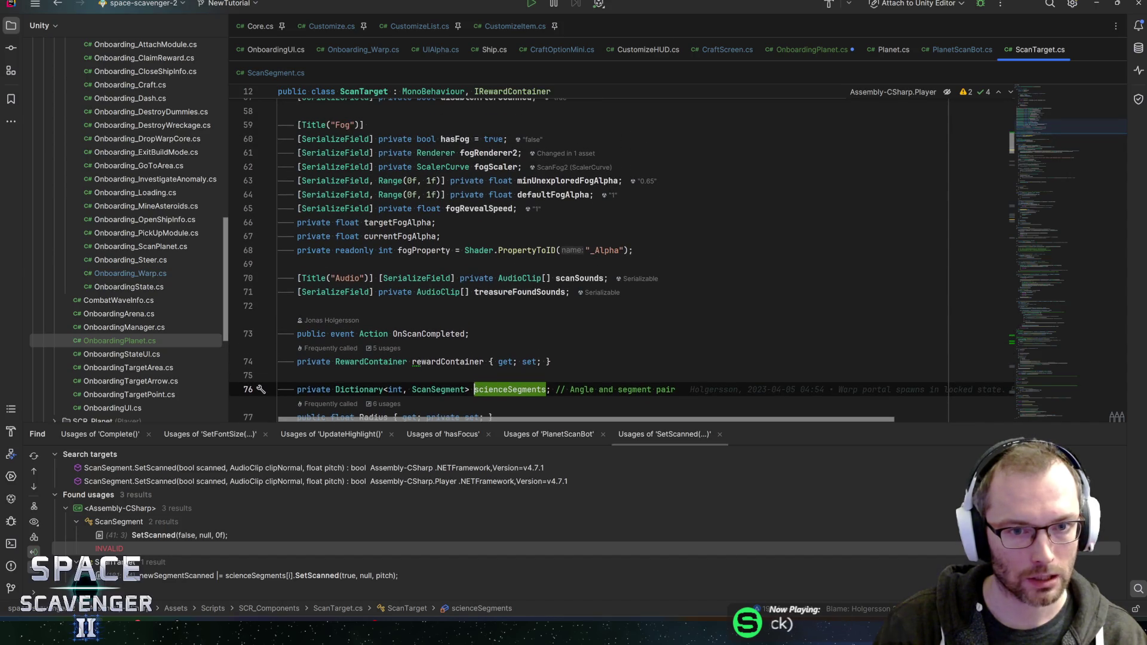
{"action": "scroll", "coordinate": [622, 260], "scroll_direction": "up", "scroll_amount": 4}
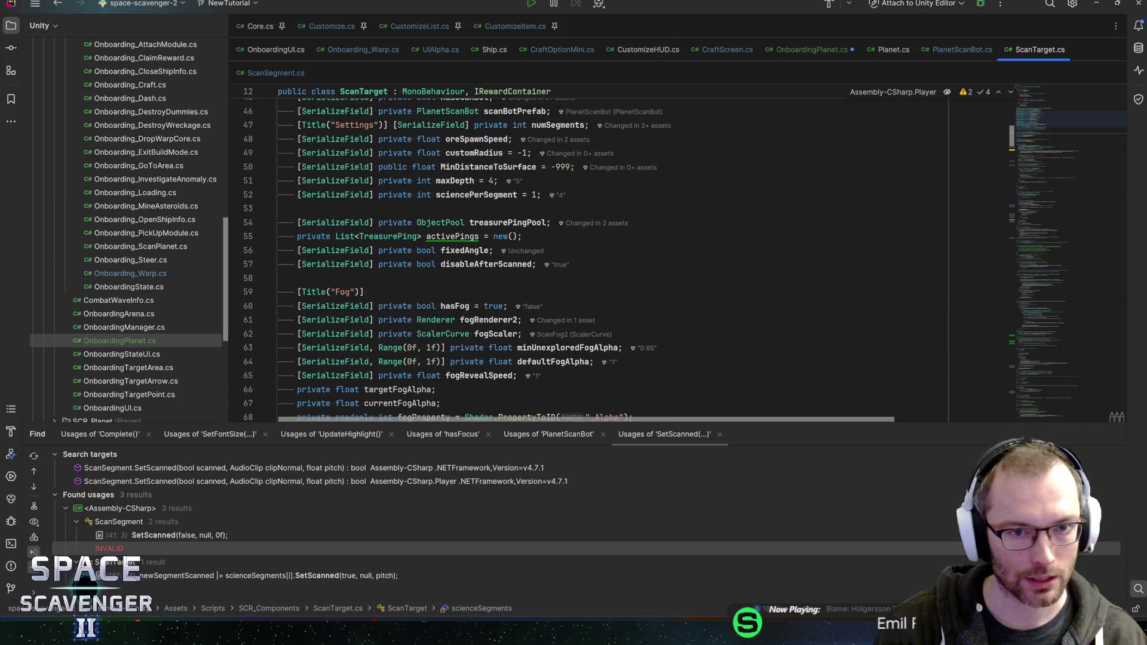
{"action": "scroll", "coordinate": [621, 260], "scroll_direction": "down", "scroll_amount": 8}
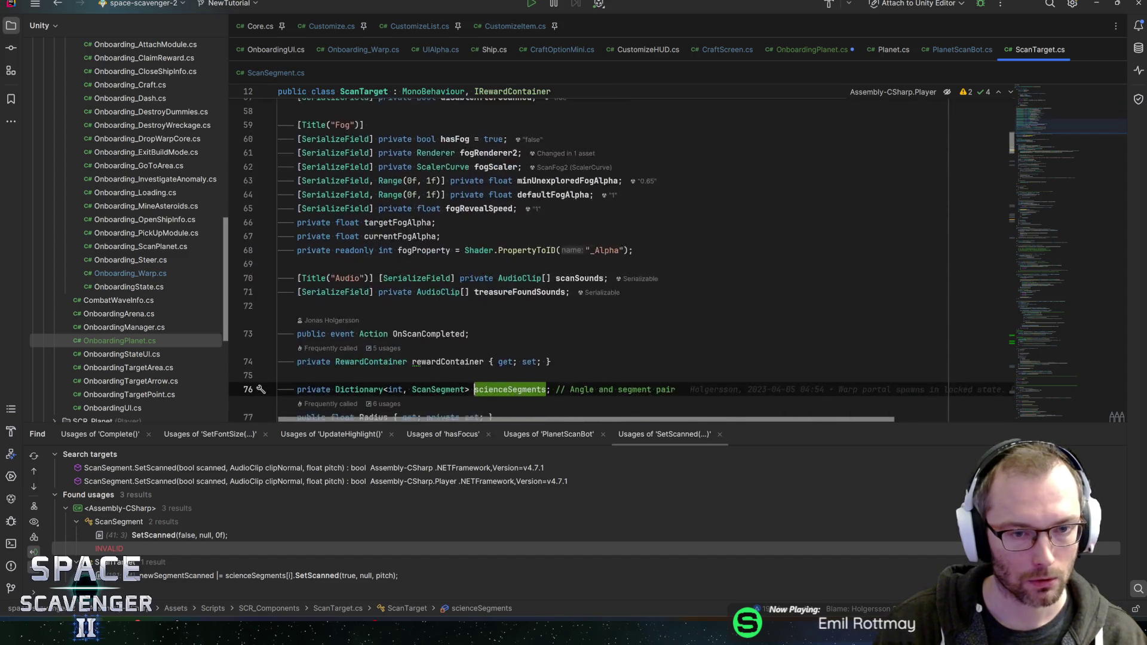
{"action": "scroll", "coordinate": [622, 259], "scroll_direction": "down", "scroll_amount": 7}
Add a public List<ScanTarget> AllScanTargets property returning scienceSegments.Values.ToList() and save.
{"action": "left_click", "coordinate": [495, 250]}
{"action": "key", "text": "Return"}
{"action": "key", "text": "Return"}
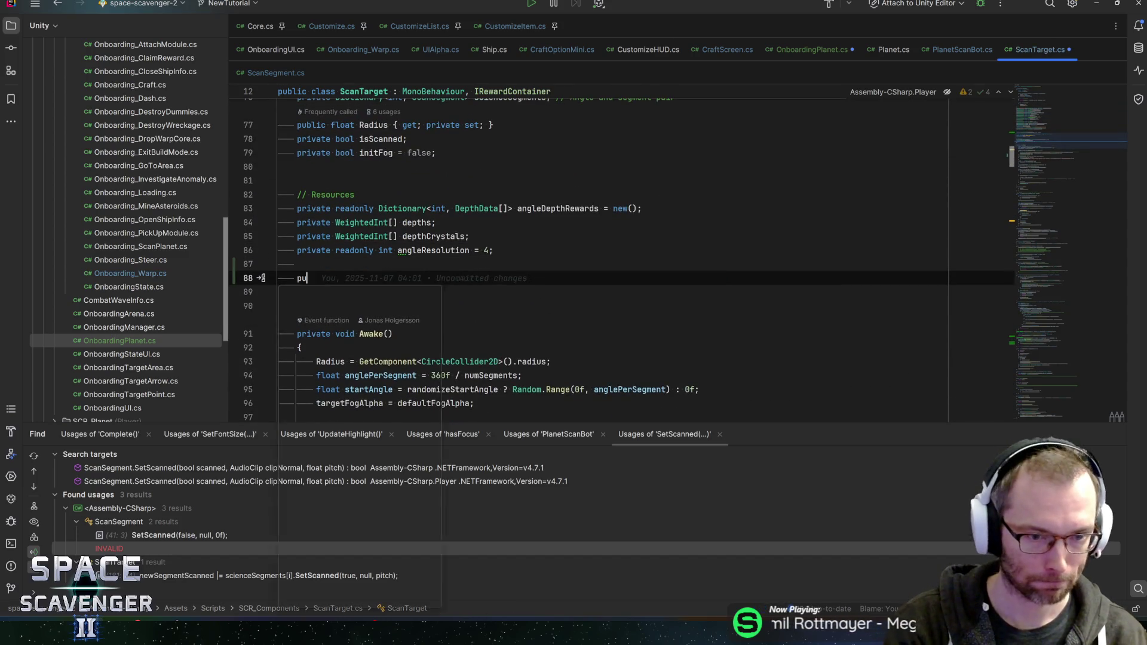
{"action": "type", "text": "public"}
{"action": "type", "text": " Sc"}
{"action": "key", "text": "BackSpace"}
{"action": "key", "text": "BackSpace"}
{"action": "type", "text": "List"}
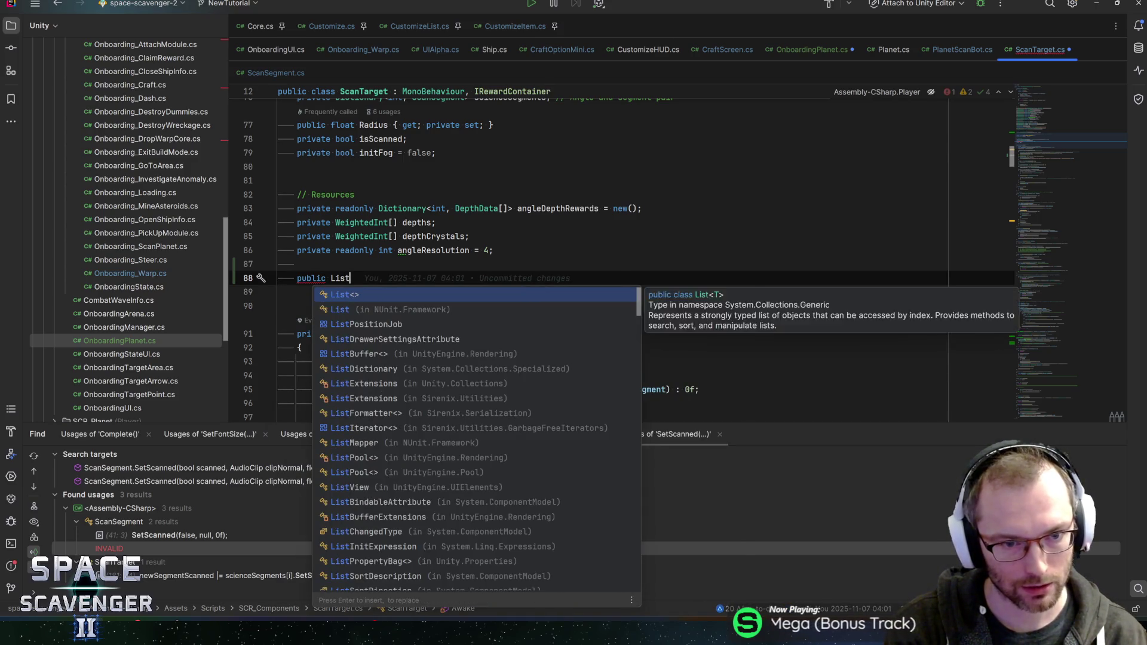
{"action": "type", "text": "<ScanT"}
{"action": "key", "text": "Return"}
{"action": "type", "text": "> AllScanTargets => "}
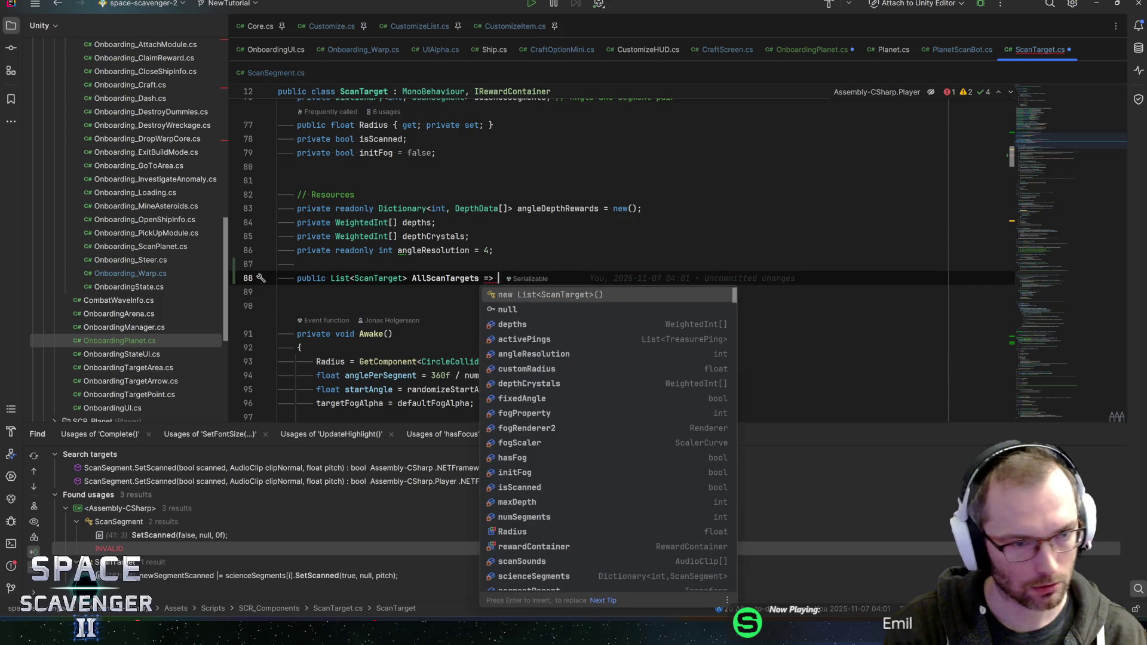
{"action": "type", "text": "sc"}
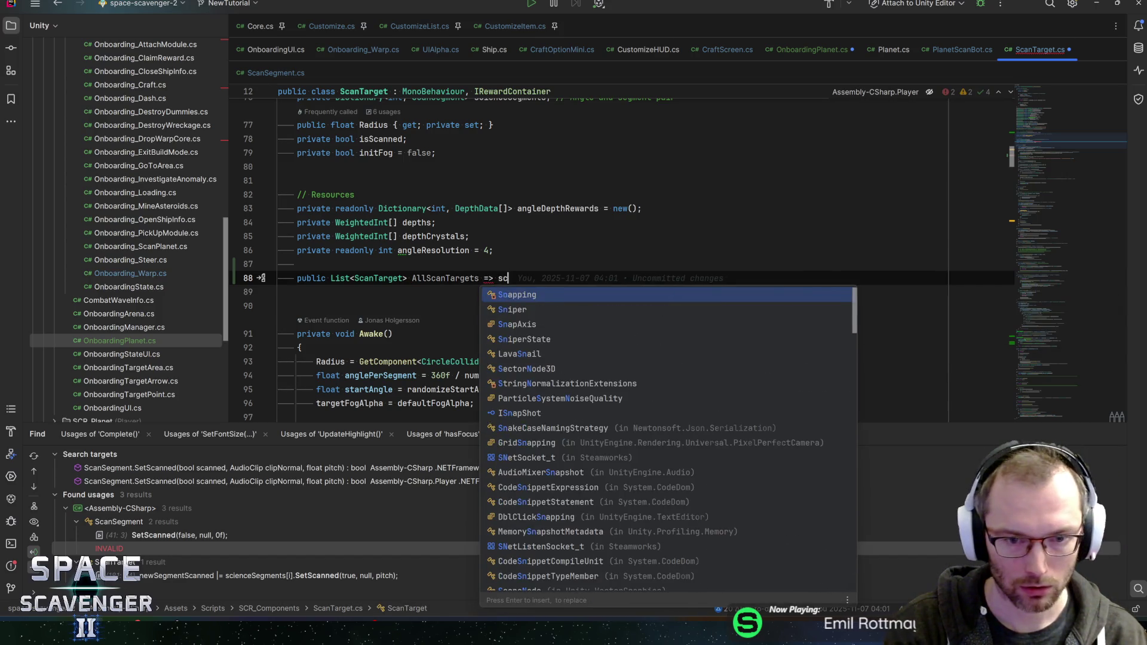
{"action": "type", "text": "ience"}
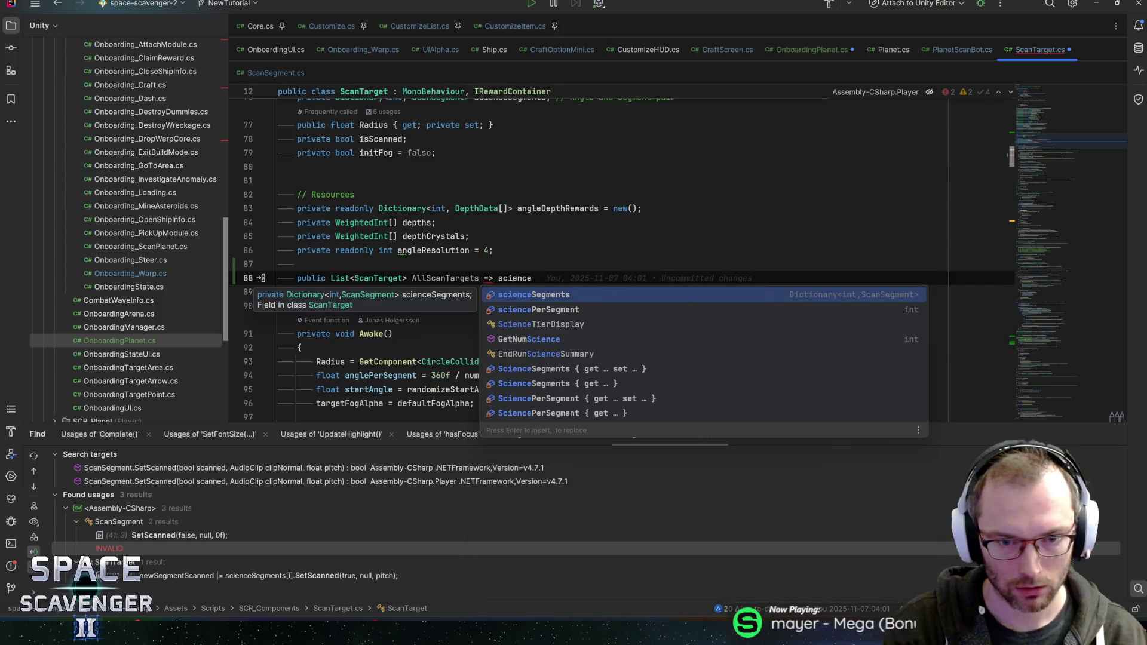
{"action": "type", "text": "Segments.val"}
{"action": "key", "text": "Return"}
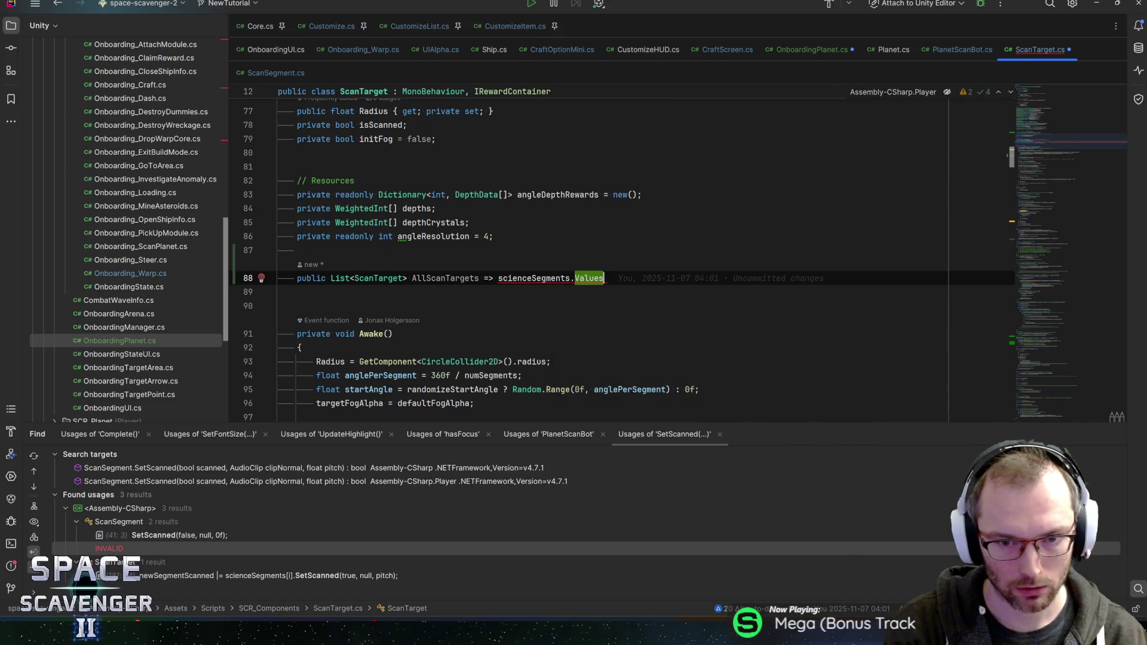
{"action": "type", "text": ".to"}
{"action": "key", "text": "Return"}
{"action": "type", "text": ";"}
{"action": "key", "text": "ctrl+s"}
Change the property's type to IEnumerable and drop the .ToList() call.
{"action": "mouse_move", "coordinate": [589, 279]}
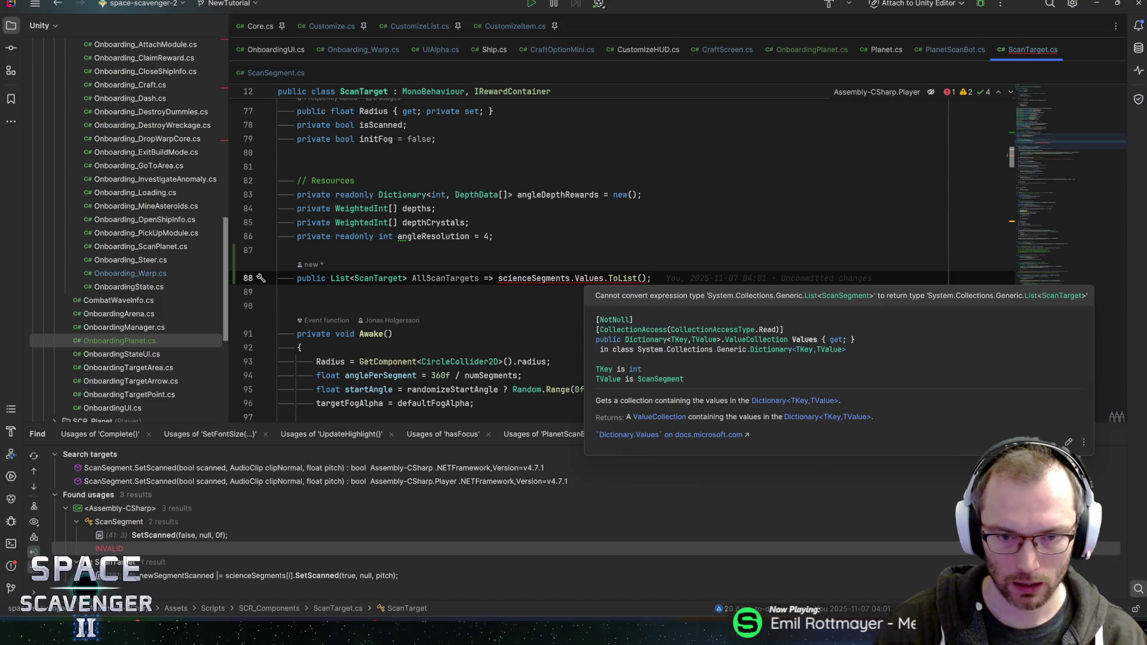
{"action": "left_click_drag", "start_coordinate": [647, 278], "coordinate": [603, 278]}
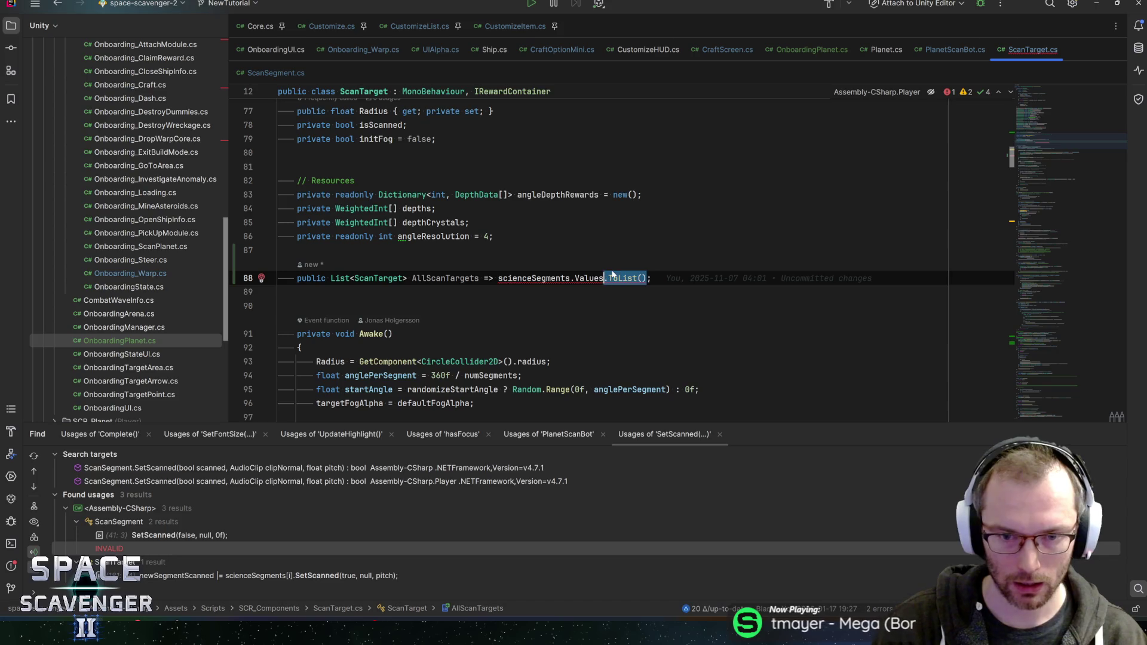
{"action": "key", "text": "BackSpace"}
{"action": "key", "text": "ctrl+Left"}
{"action": "key", "text": "ctrl+Left"}
{"action": "key", "text": "ctrl+Left"}
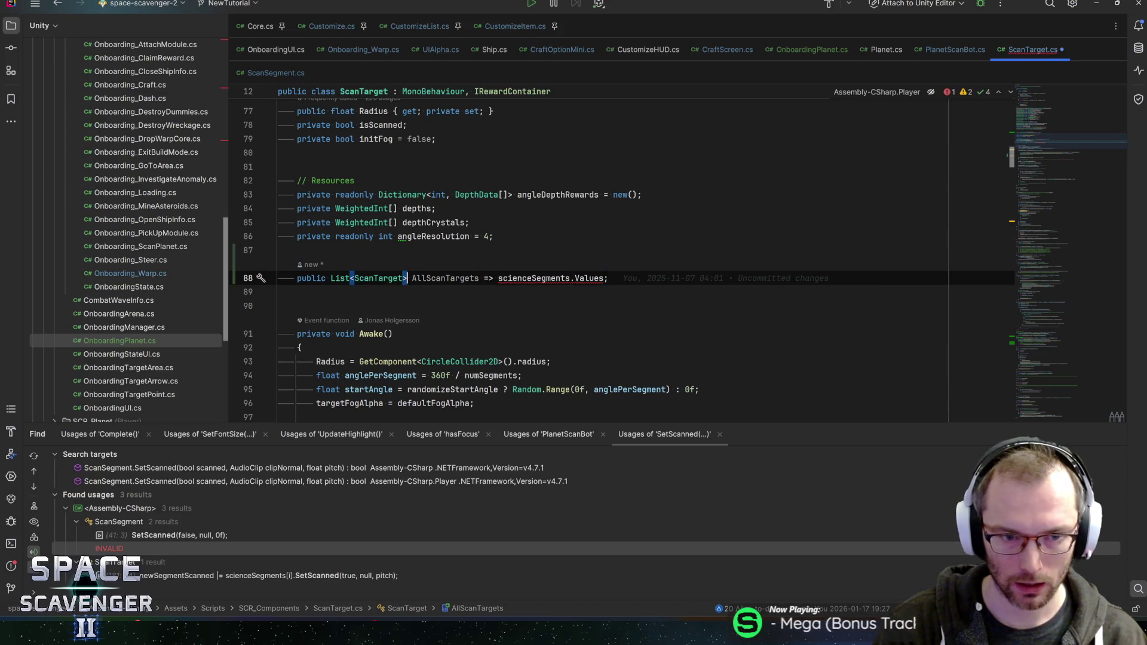
{"action": "key", "text": "ctrl+BackSpace"}
{"action": "type", "text": "IEnumera"}
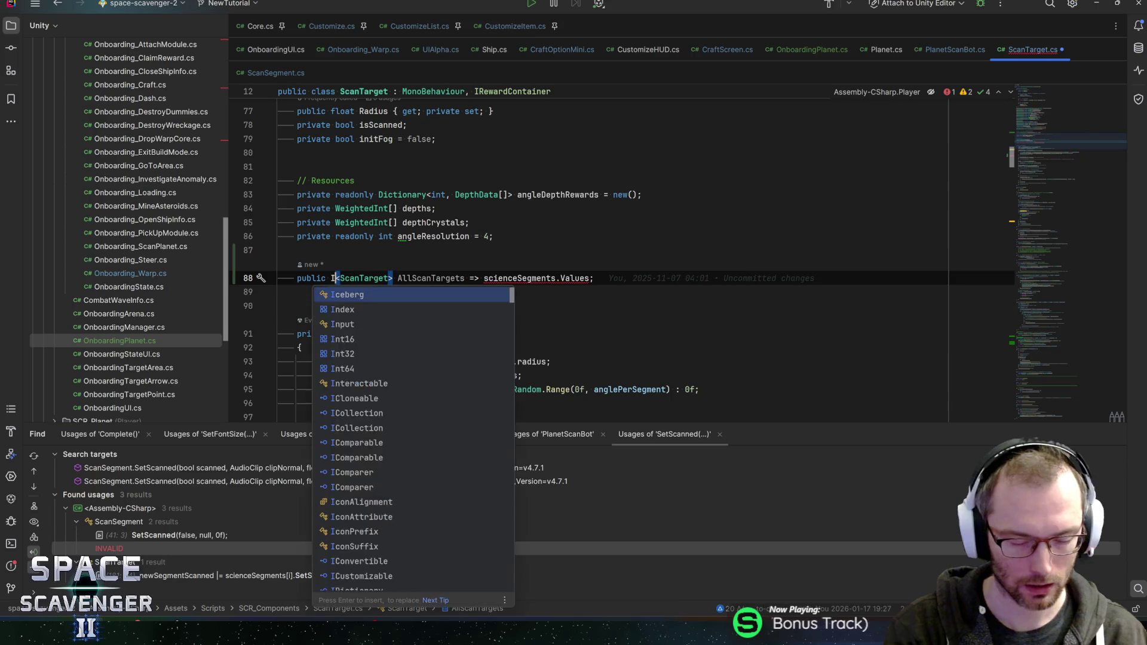
{"action": "type", "text": "ble"}
{"action": "key", "text": "End"}
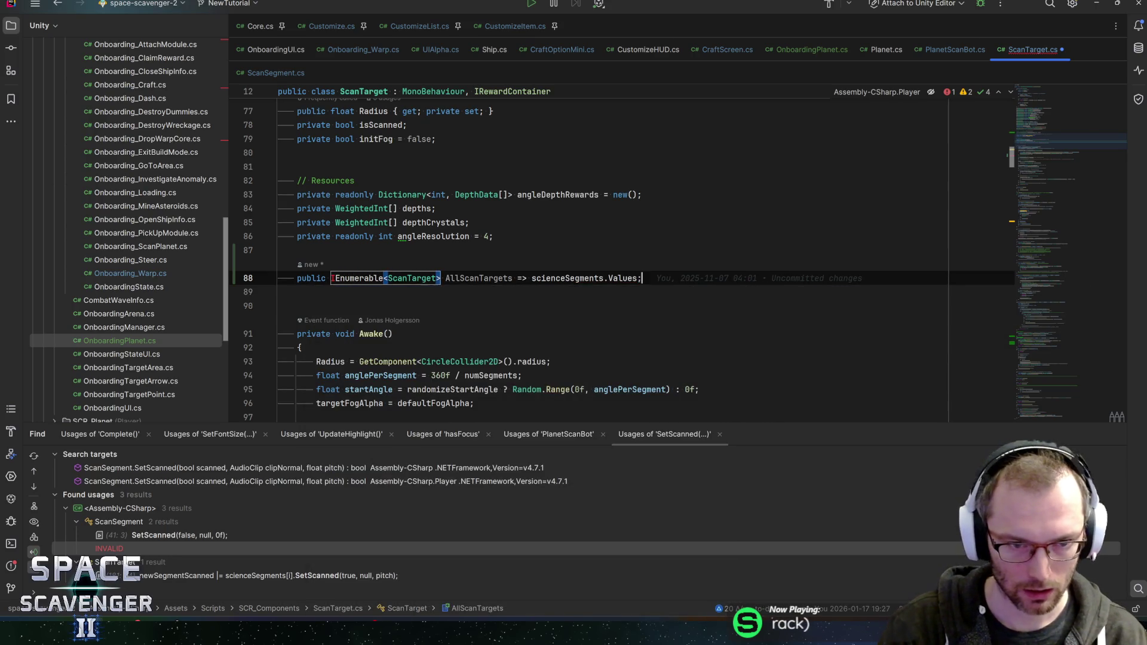
{"action": "key", "text": "Left"}
{"action": "type", "text": "."}
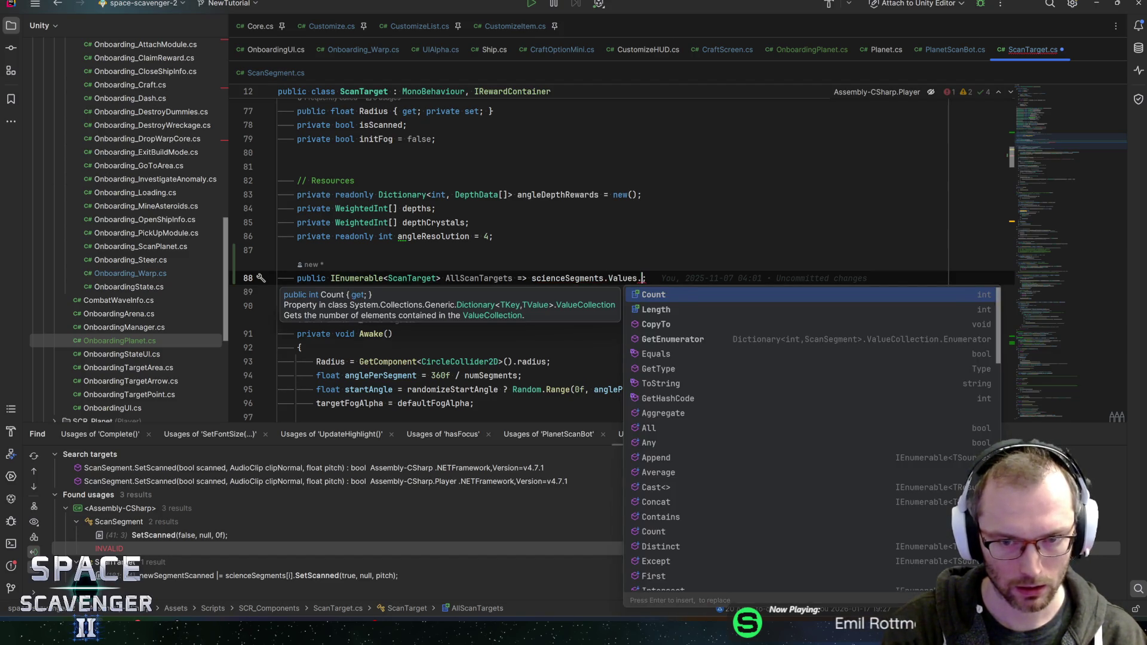
{"action": "type", "text": "tol"}
{"action": "key", "text": "Return"}
{"action": "key", "text": "BackSpace"}
{"action": "key", "text": "ctrl+shift+Left"}
{"action": "key", "text": "BackSpace"}
{"action": "key", "text": "BackSpace"}
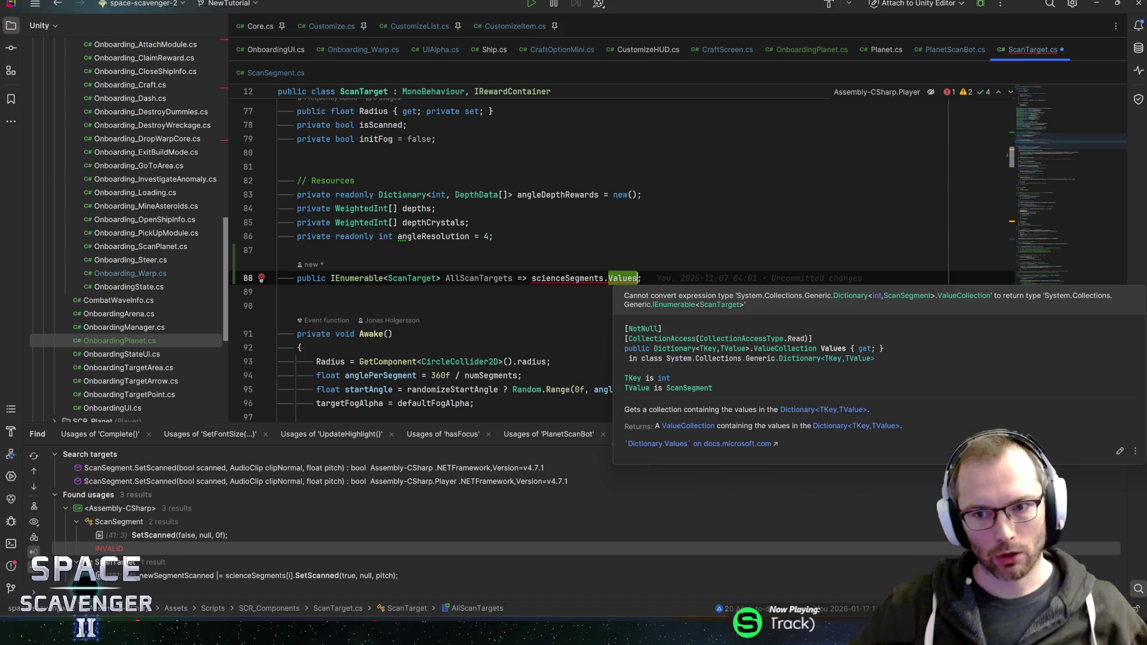
Delete the whole AllScanTargets property line.
{"action": "key", "text": "End"}
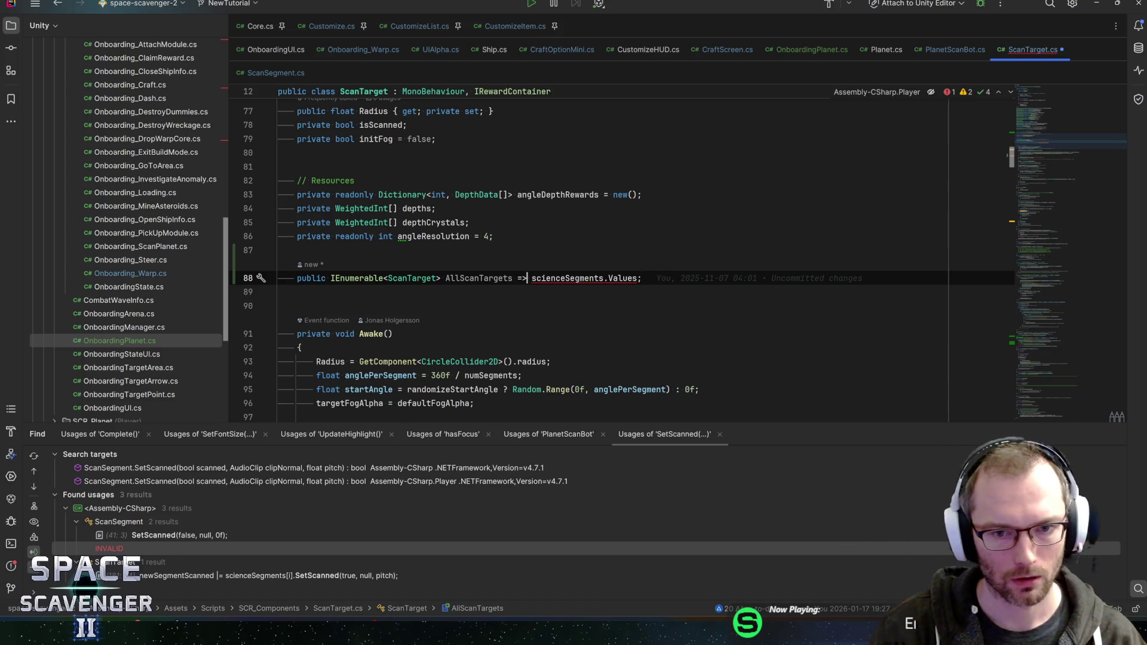
{"action": "key", "text": "shift+Home"}
{"action": "key", "text": "BackSpace"}
{"action": "key", "text": "BackSpace"}
{"action": "key", "text": "BackSpace"}
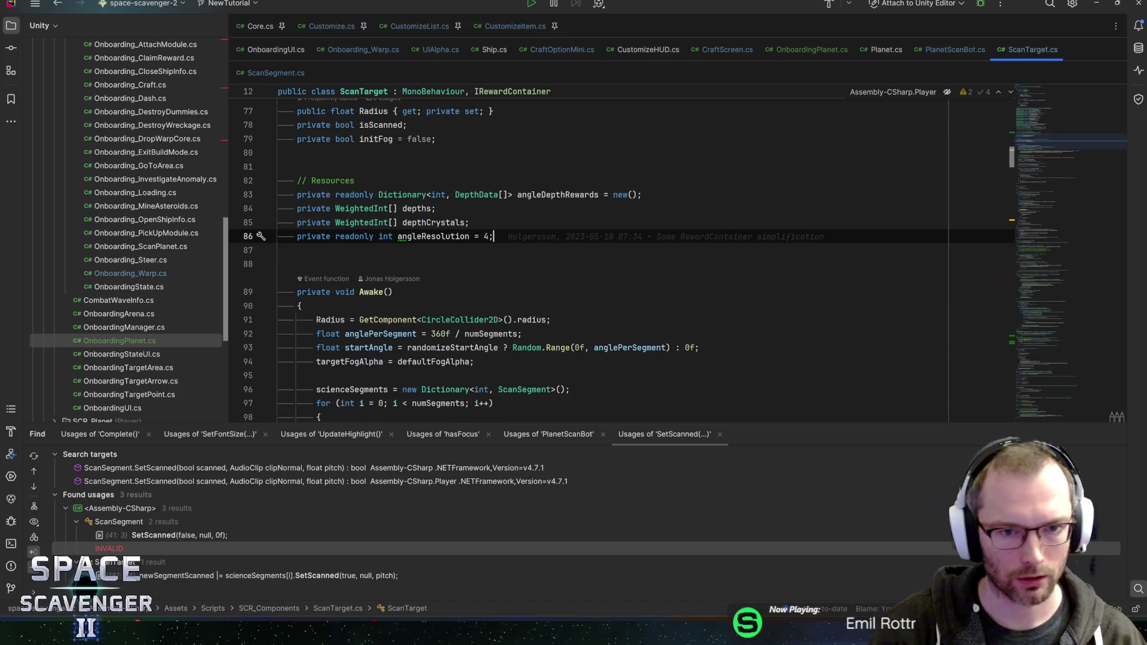
Save ScanTarget.cs and declare a private List<ScanSegment> AllScanSegments = new() field.
{"action": "key", "text": "ctrl+s"}
{"action": "scroll", "coordinate": [597, 251], "scroll_direction": "down", "scroll_amount": 10}
{"action": "scroll", "coordinate": [597, 251], "scroll_direction": "down", "scroll_amount": 12}
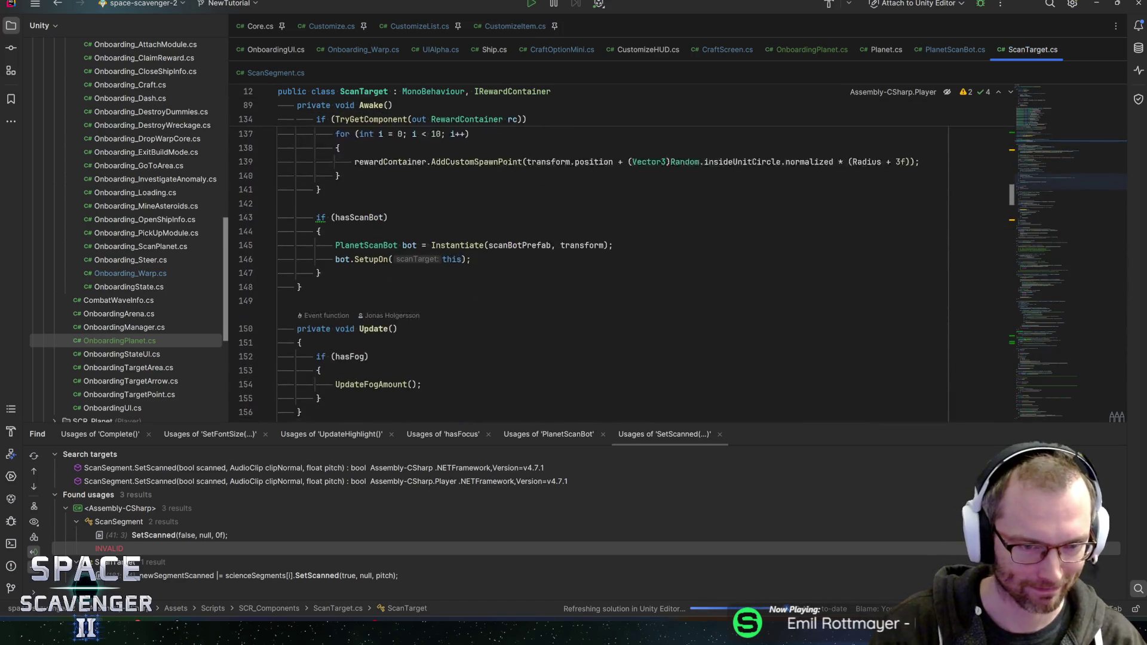
{"action": "scroll", "coordinate": [598, 251], "scroll_direction": "down", "scroll_amount": 20}
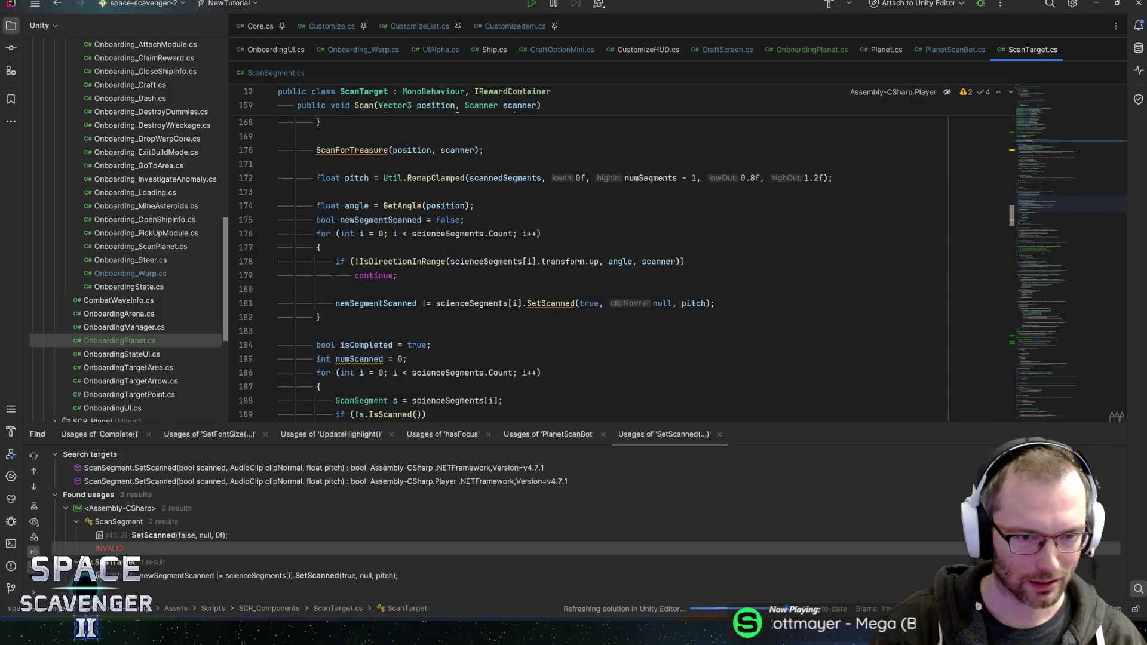
{"action": "scroll", "coordinate": [597, 251], "scroll_direction": "down", "scroll_amount": 12}
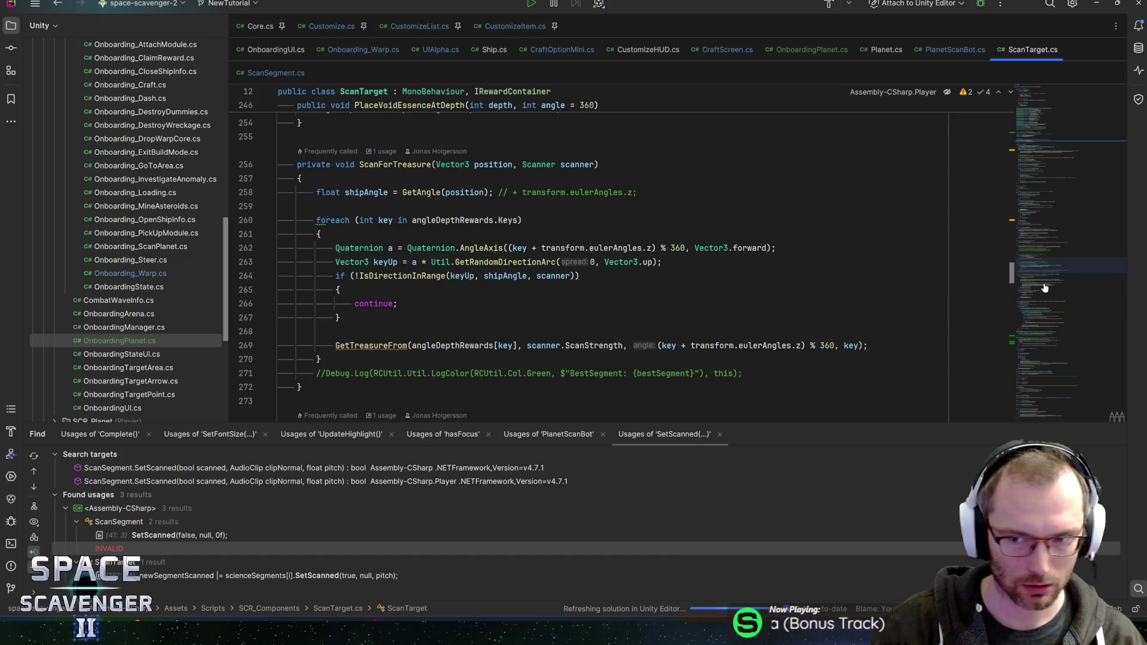
{"action": "left_click", "coordinate": [1029, 137]}
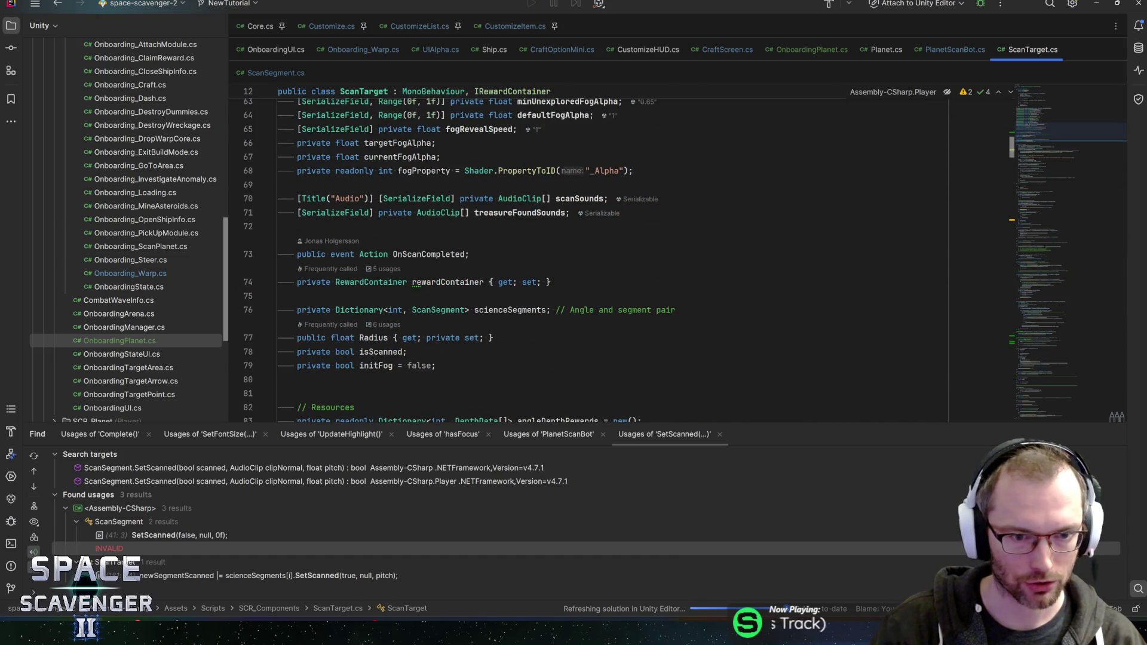
{"action": "scroll", "coordinate": [1028, 136], "scroll_direction": "up", "scroll_amount": 4}
{"action": "scroll", "coordinate": [1028, 136], "scroll_direction": "up", "scroll_amount": 3}
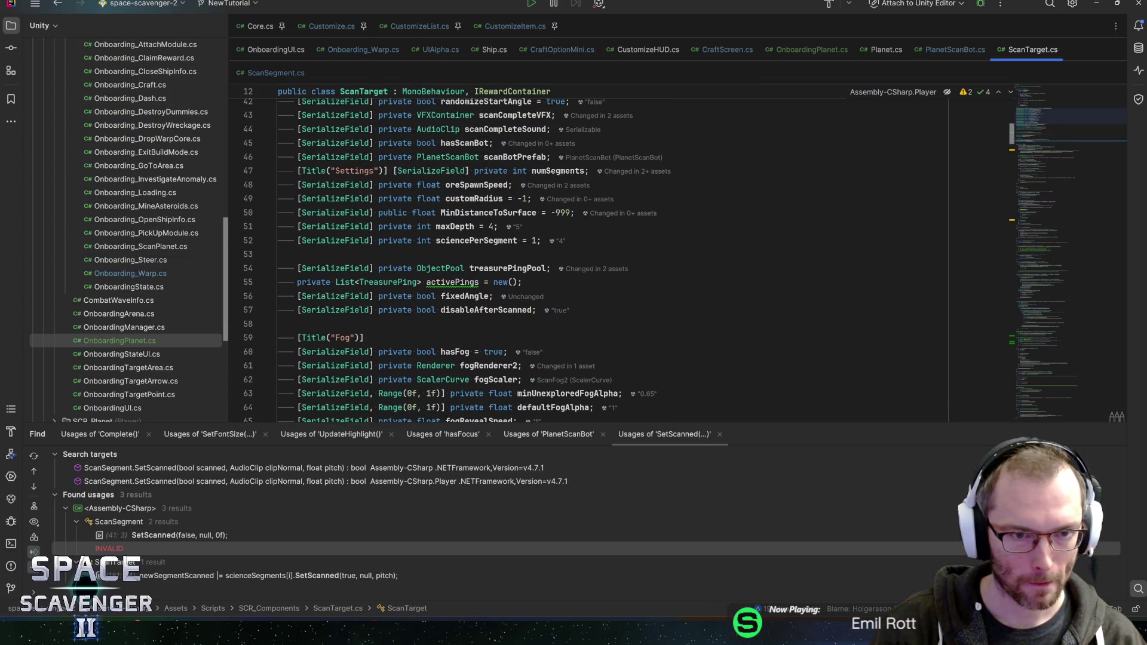
{"action": "scroll", "coordinate": [1028, 136], "scroll_direction": "down", "scroll_amount": 13}
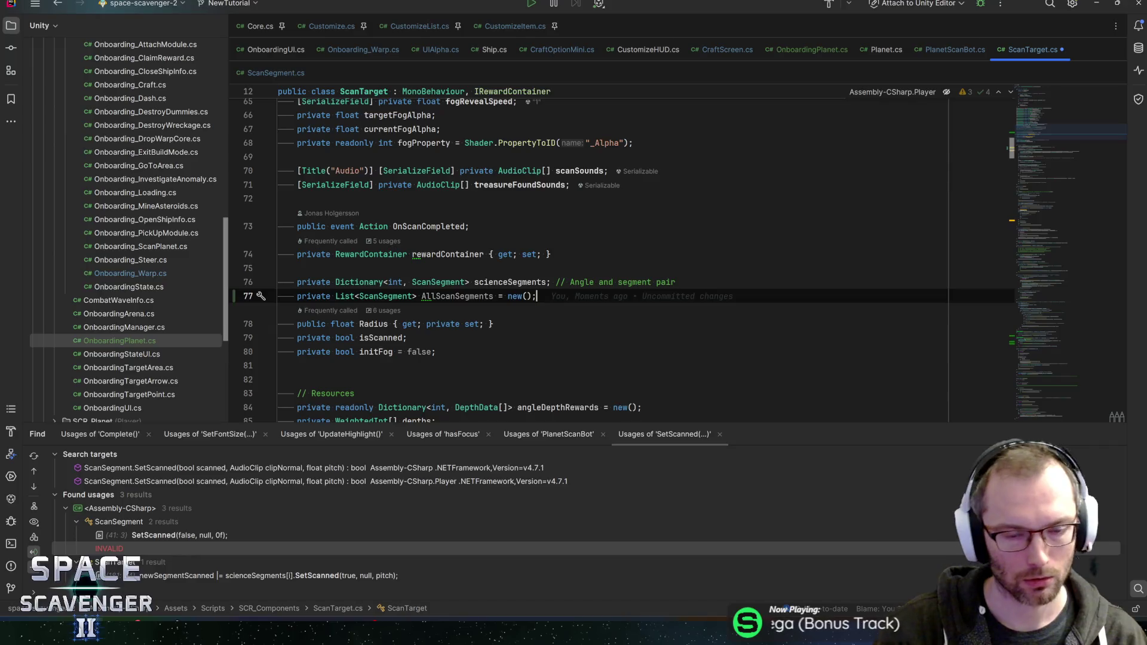
{"action": "key", "text": "ctrl+z"}
{"action": "key", "text": "ctrl+z"}
{"action": "key", "text": "ctrl+z"}
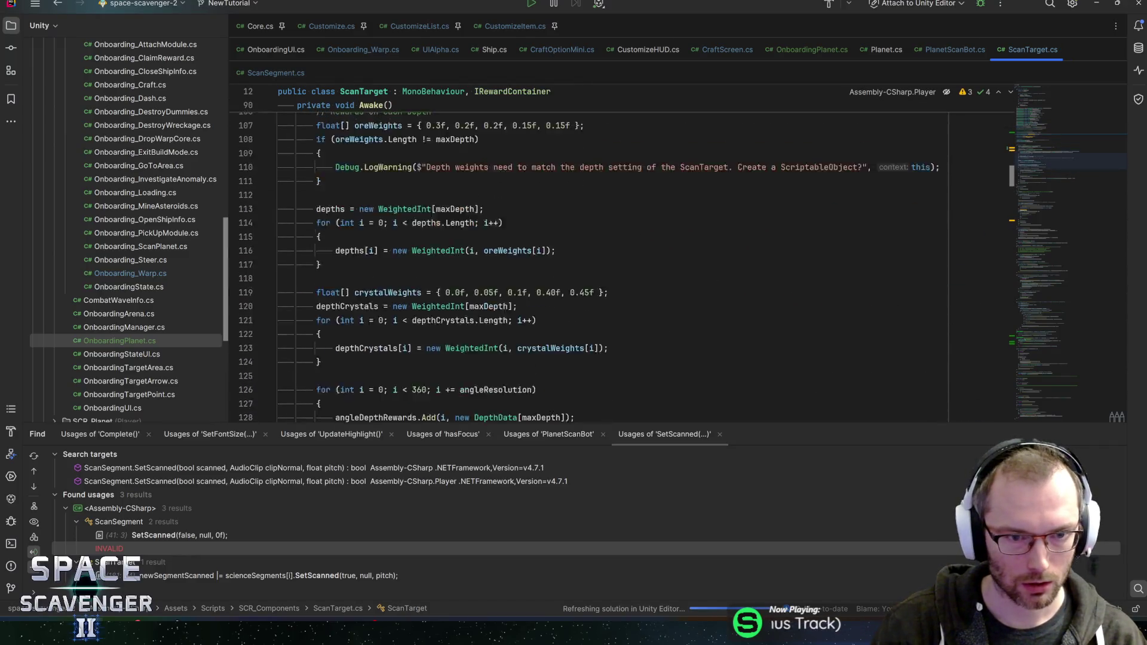
Add AllScanSegments.Add(seg) inside Awake's segment loop and save ScanTarget.cs.
{"action": "key", "text": "ctrl+z"}
{"action": "key", "text": "ctrl+z"}
{"action": "key", "text": "ctrl+z"}
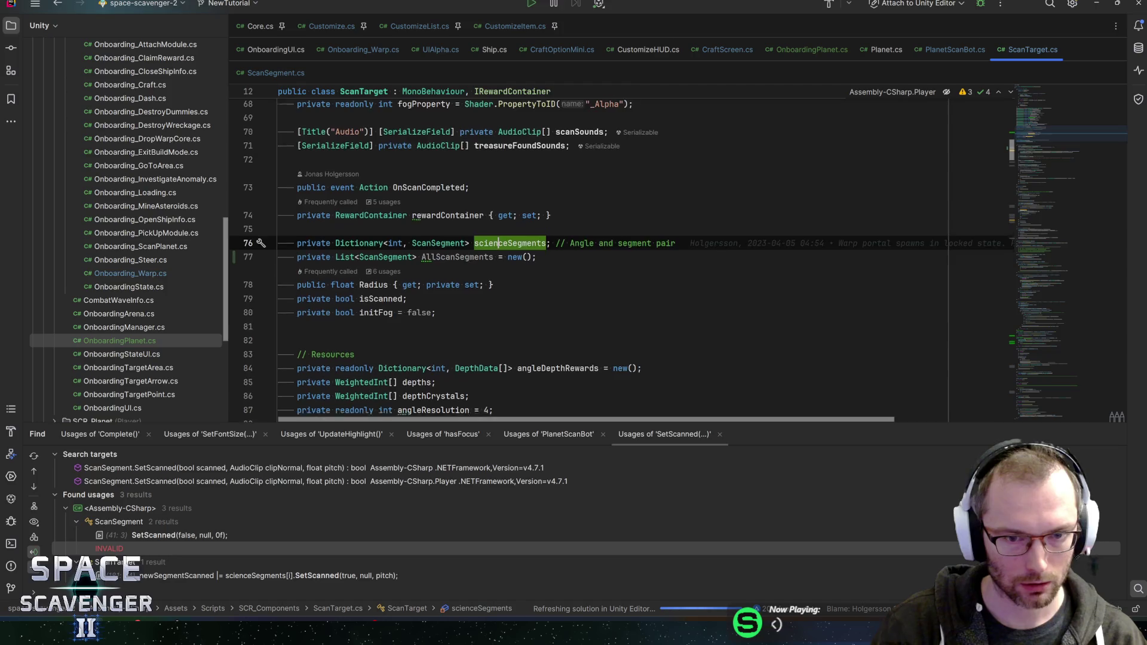
{"action": "key", "text": "ctrl+z"}
{"action": "key", "text": "ctrl+z"}
{"action": "key", "text": "ctrl+z"}
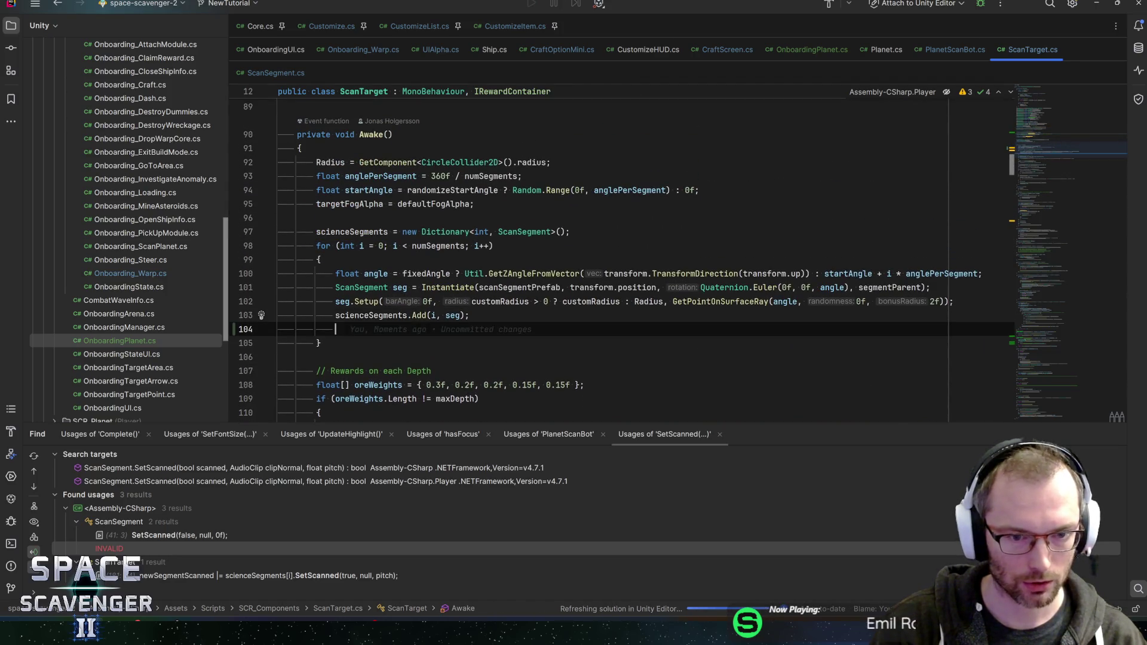
{"action": "type", "text": ".Add(s);"}
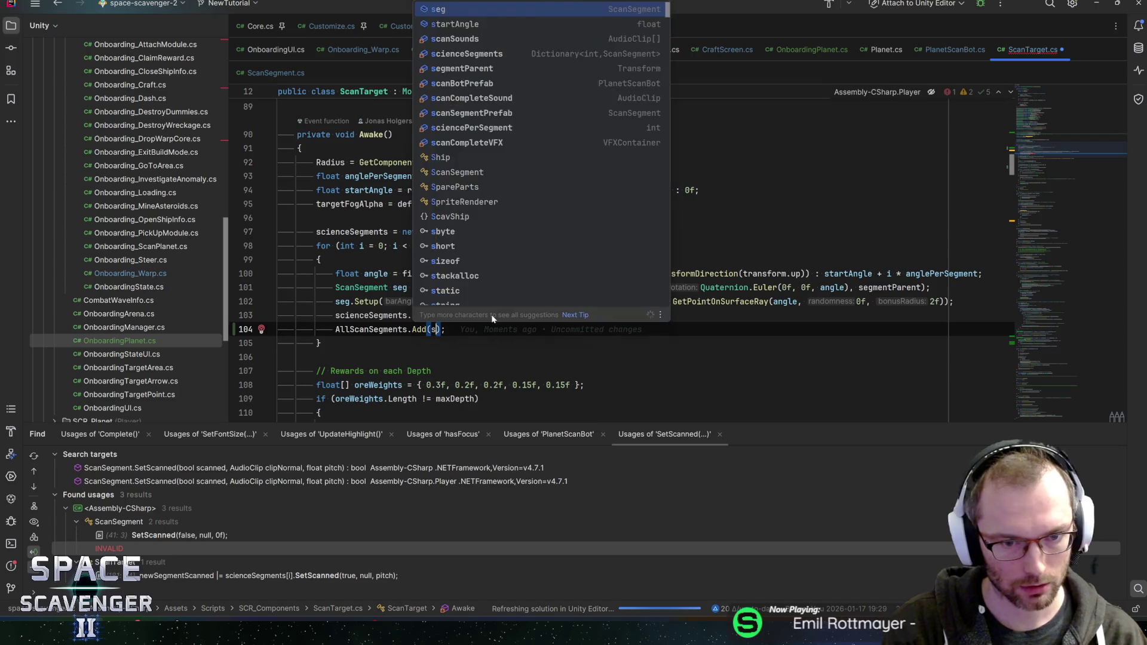
{"action": "key", "text": "Return"}
{"action": "key", "text": "End"}
{"action": "key", "text": "ctrl+s"}
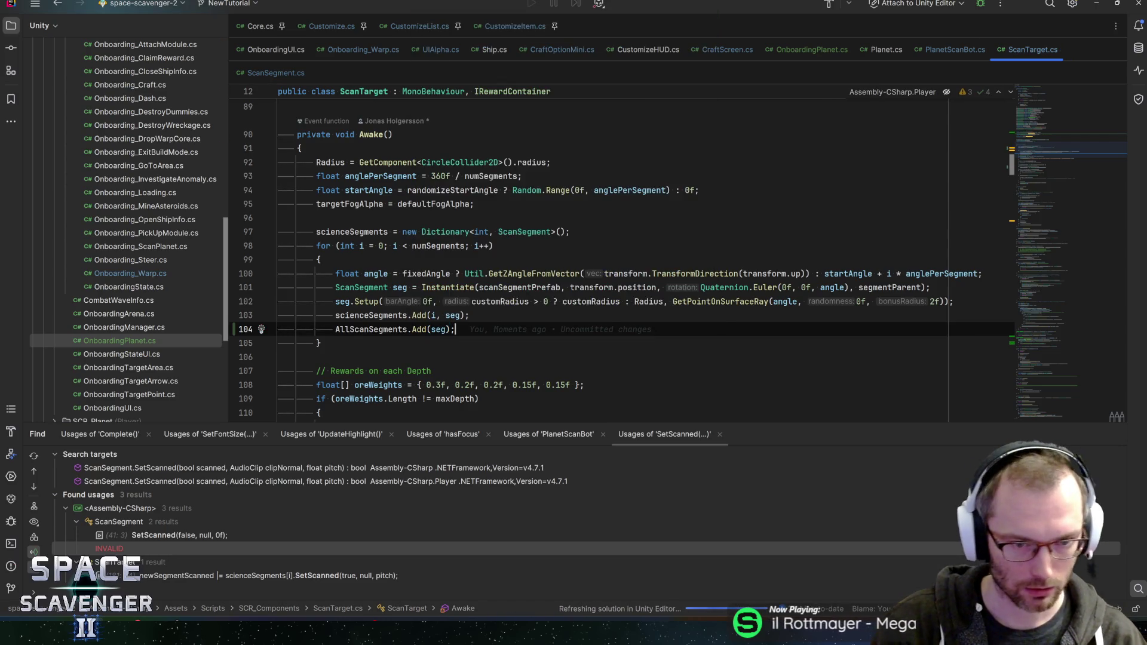
{"action": "left_click", "coordinate": [811, 50]}
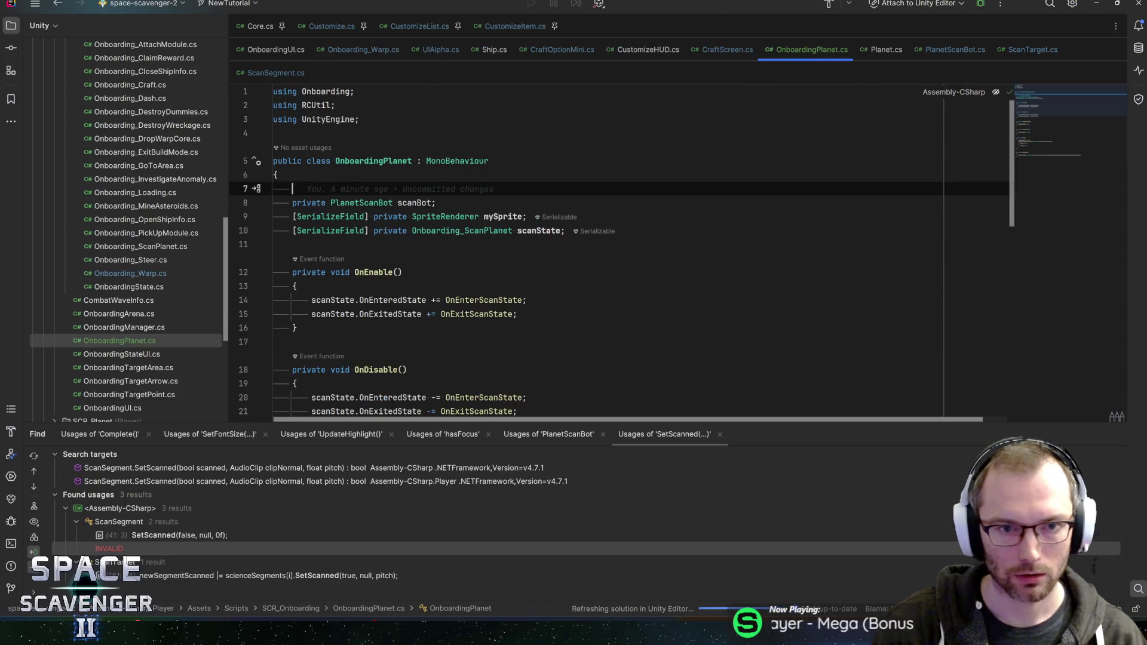
Add a serialized private ScanTarget field named scanTarget to OnboardingPlanet.
{"action": "type", "text": "seri"}
{"action": "key", "text": "Return"}
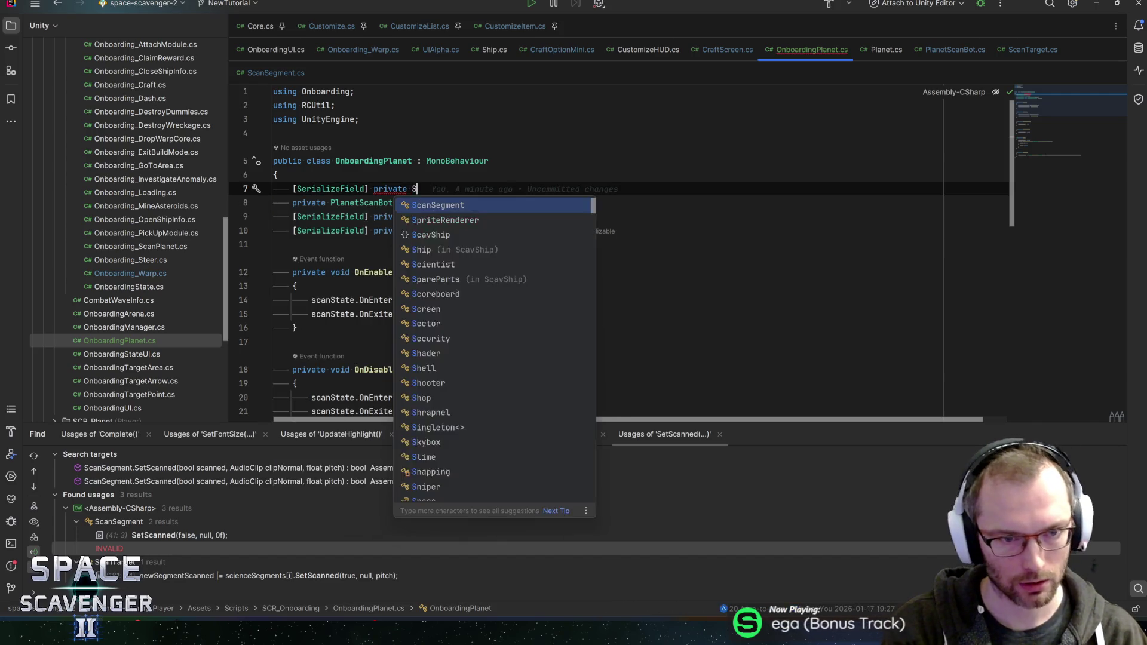
{"action": "type", "text": "Scan"}
{"action": "key", "text": "Return"}
{"action": "type", "text": "scanTar"}
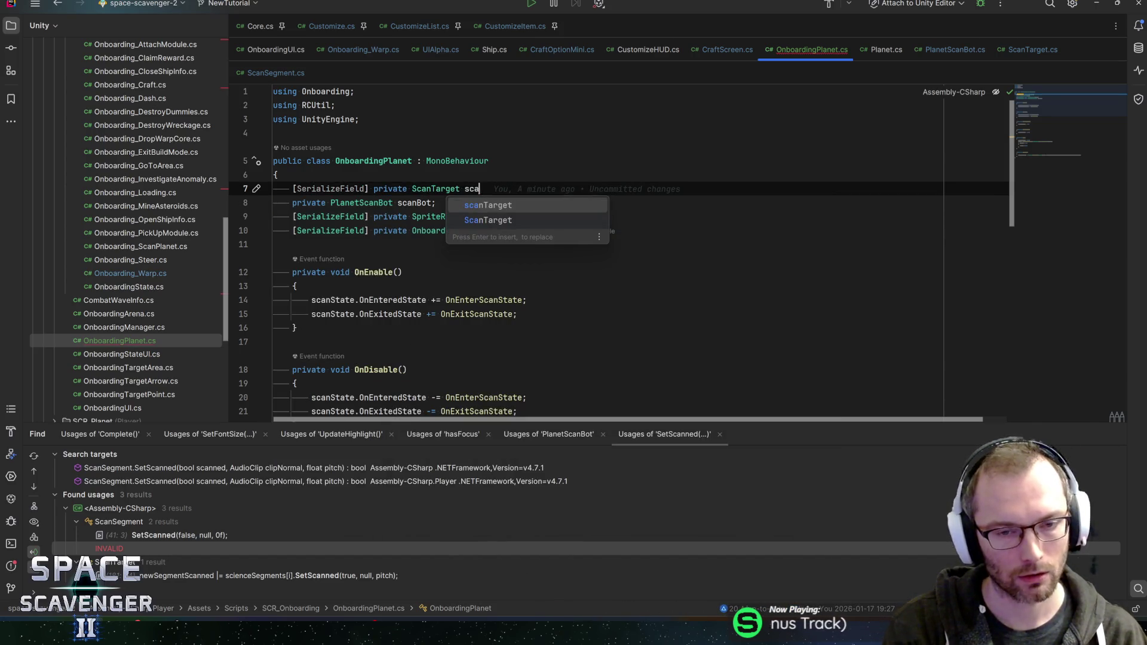
{"action": "key", "text": "Return"}
{"action": "type", "text": ";"}
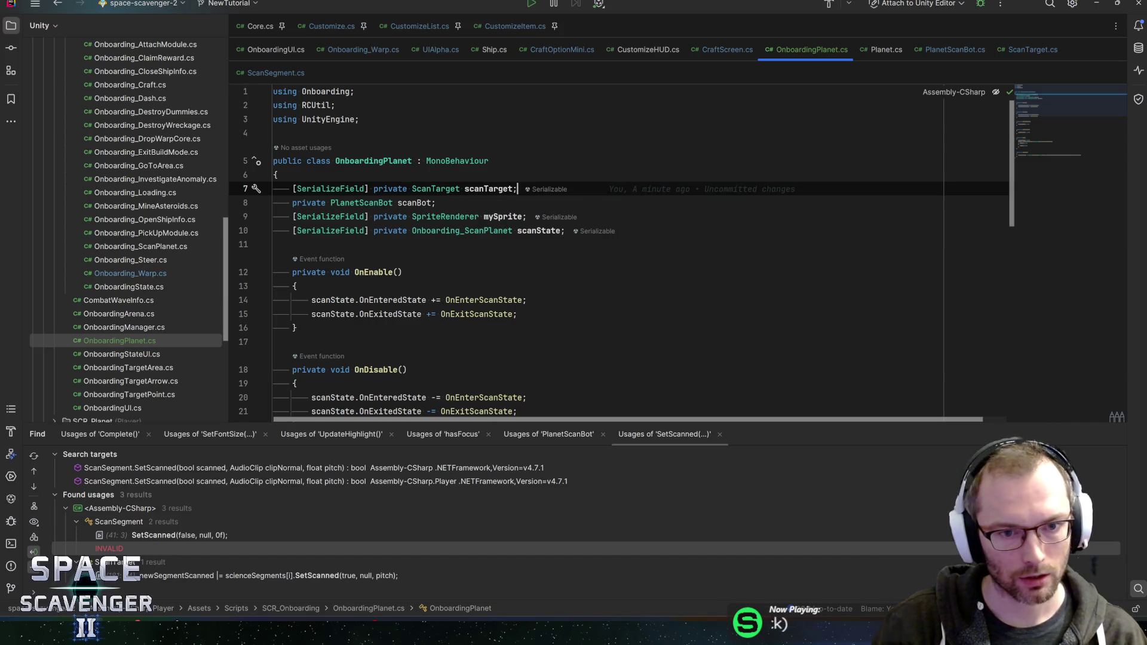
Comment out the sprite-enabling and sprite-disabling lines in OnEnterScanState and OnExitScanState.
{"action": "scroll", "coordinate": [621, 251], "scroll_direction": "down", "scroll_amount": 10}
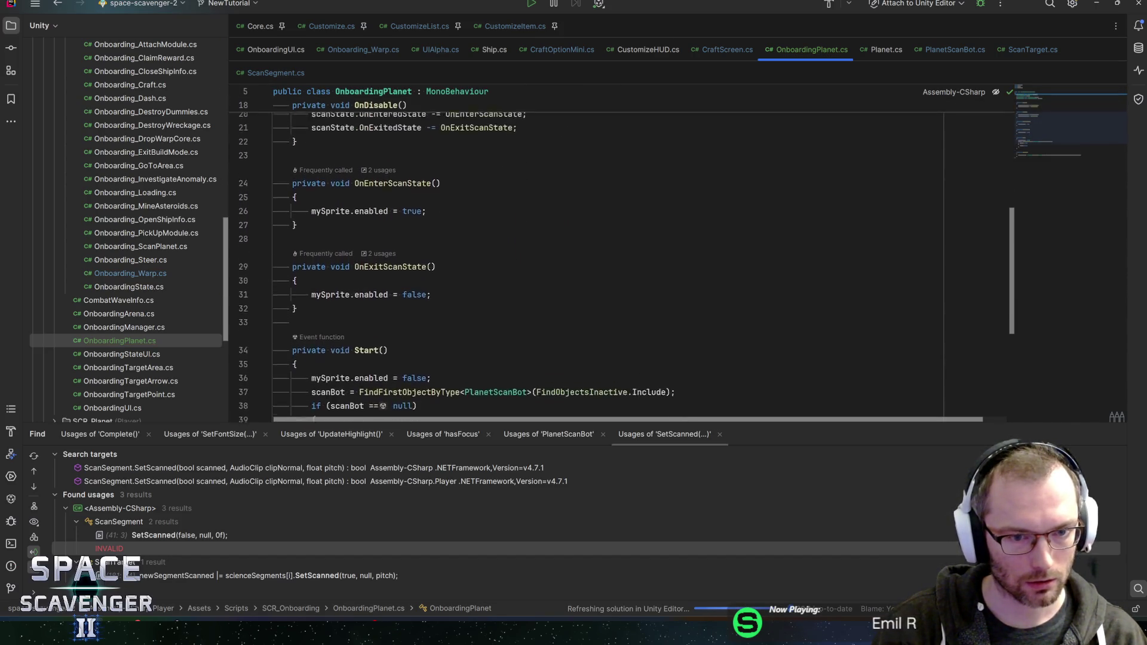
{"action": "scroll", "coordinate": [622, 251], "scroll_direction": "down", "scroll_amount": 3}
{"action": "scroll", "coordinate": [621, 251], "scroll_direction": "up", "scroll_amount": 5}
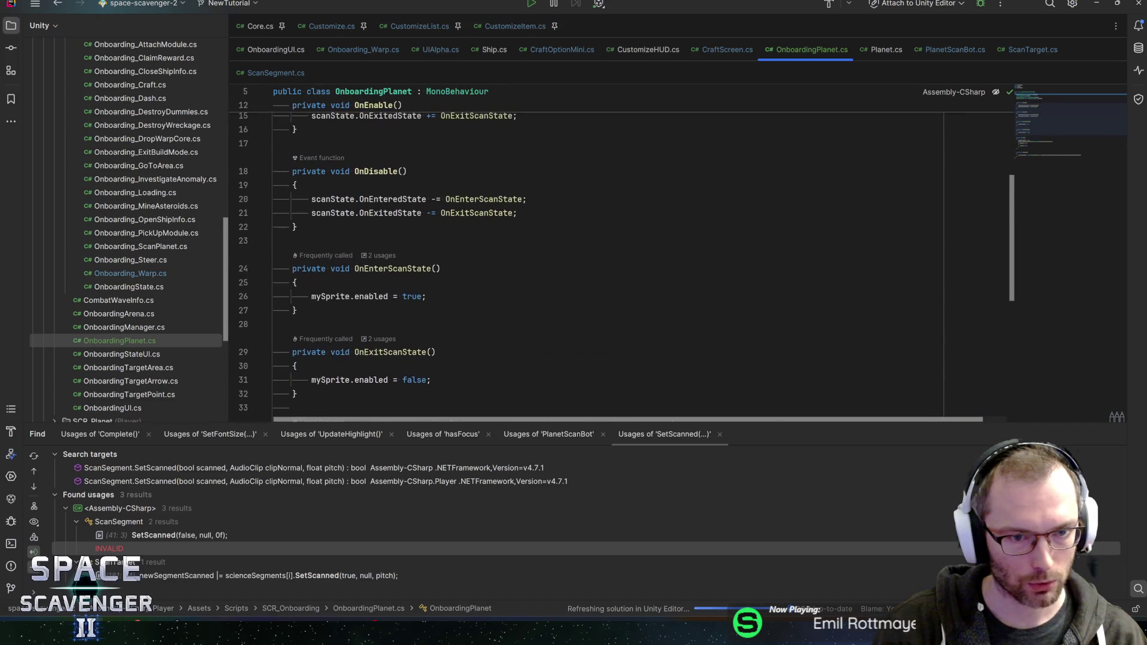
{"action": "left_click", "coordinate": [426, 297]}
{"action": "key", "text": "Home"}
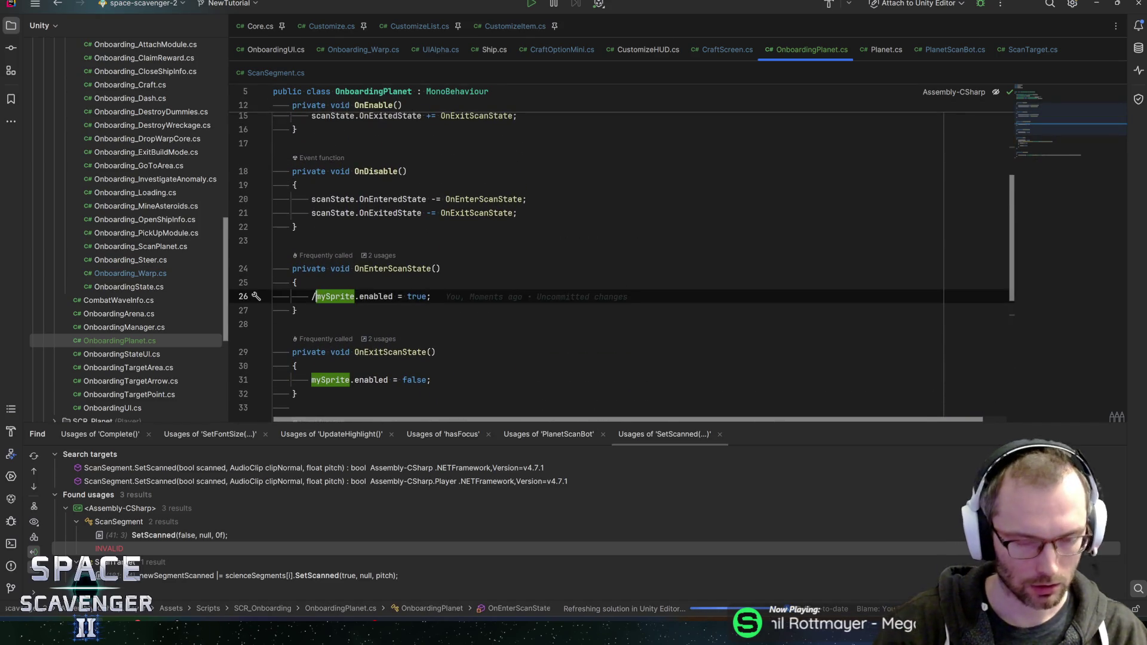
{"action": "type", "text": "//"}
{"action": "left_click", "coordinate": [312, 379]}
{"action": "type", "text": "//"}
Add a new OnEnterScanState line starting a scanTarget. member access, left unfinished.
{"action": "left_click", "coordinate": [436, 296]}
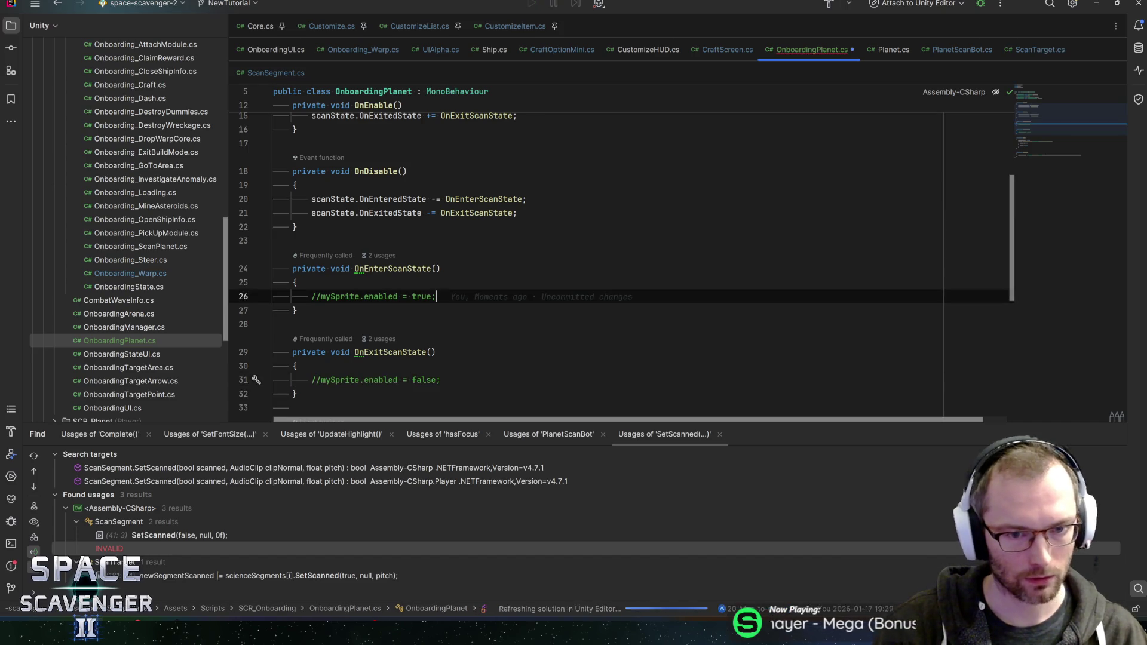
{"action": "key", "text": "Return"}
{"action": "type", "text": "AllScanSegments"}
{"action": "key", "text": "ctrl+BackSpace"}
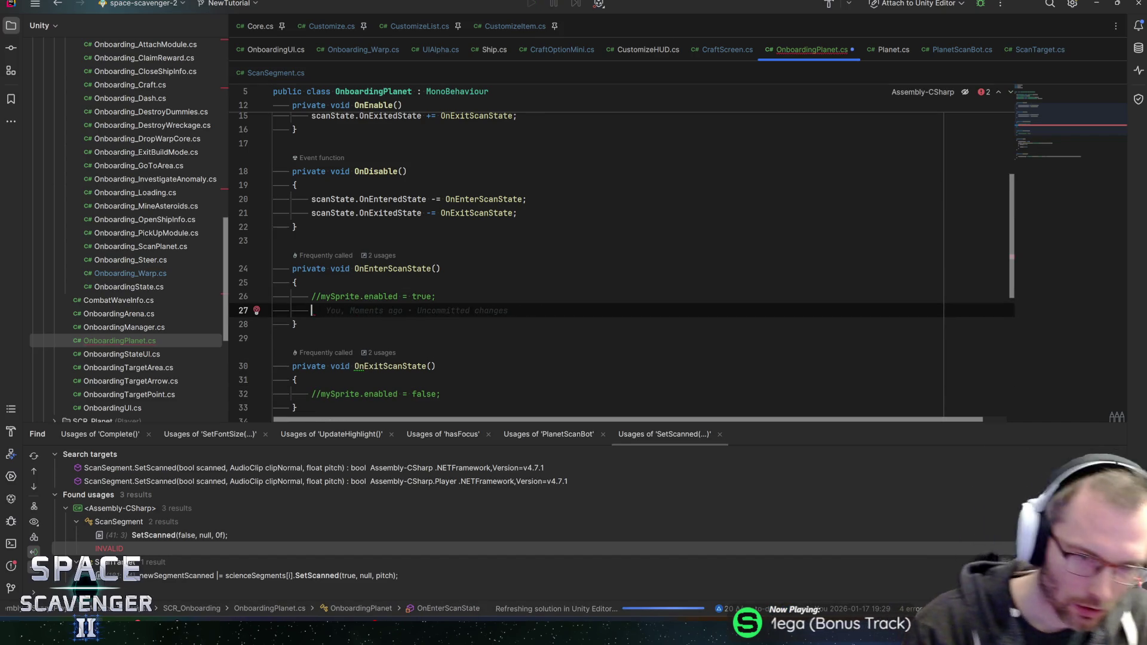
{"action": "type", "text": "scant"}
{"action": "key", "text": "Return"}
{"action": "type", "text": ".all"}
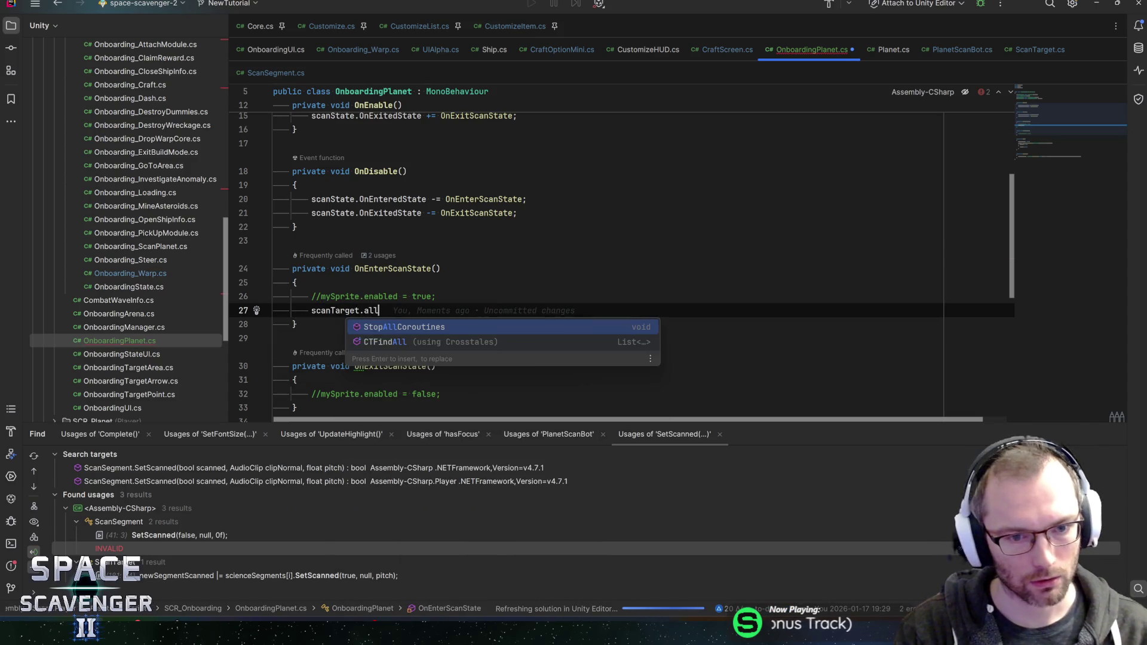
{"action": "key", "text": "BackSpace"}
{"action": "type", "text": "a"}
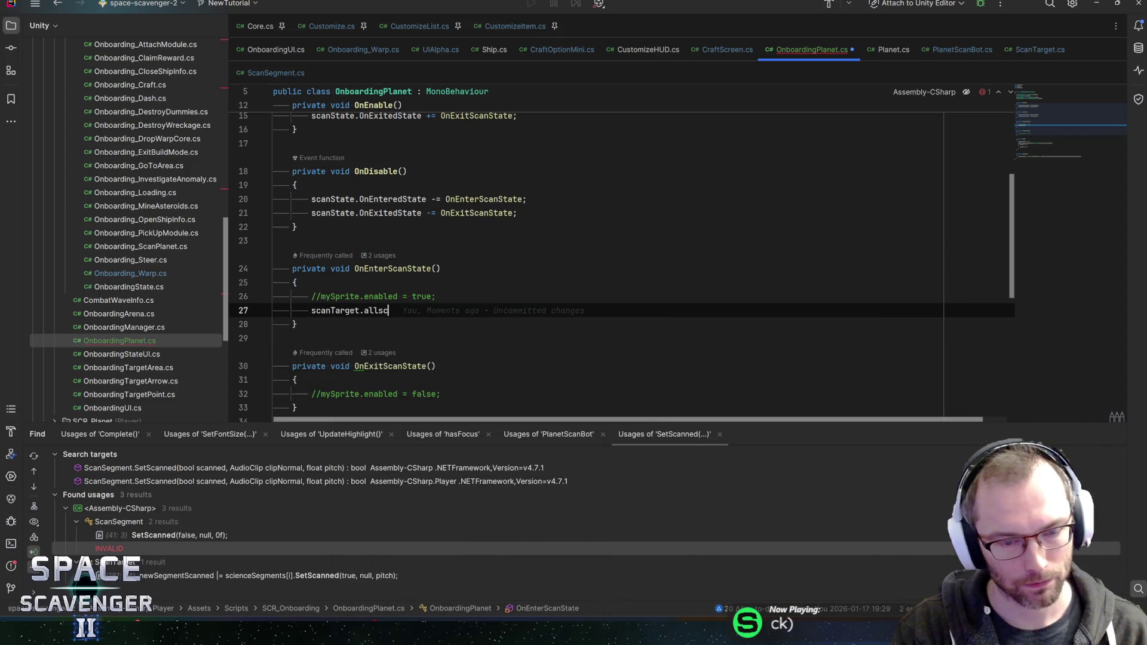
{"action": "key", "text": "ctrl+BackSpace"}
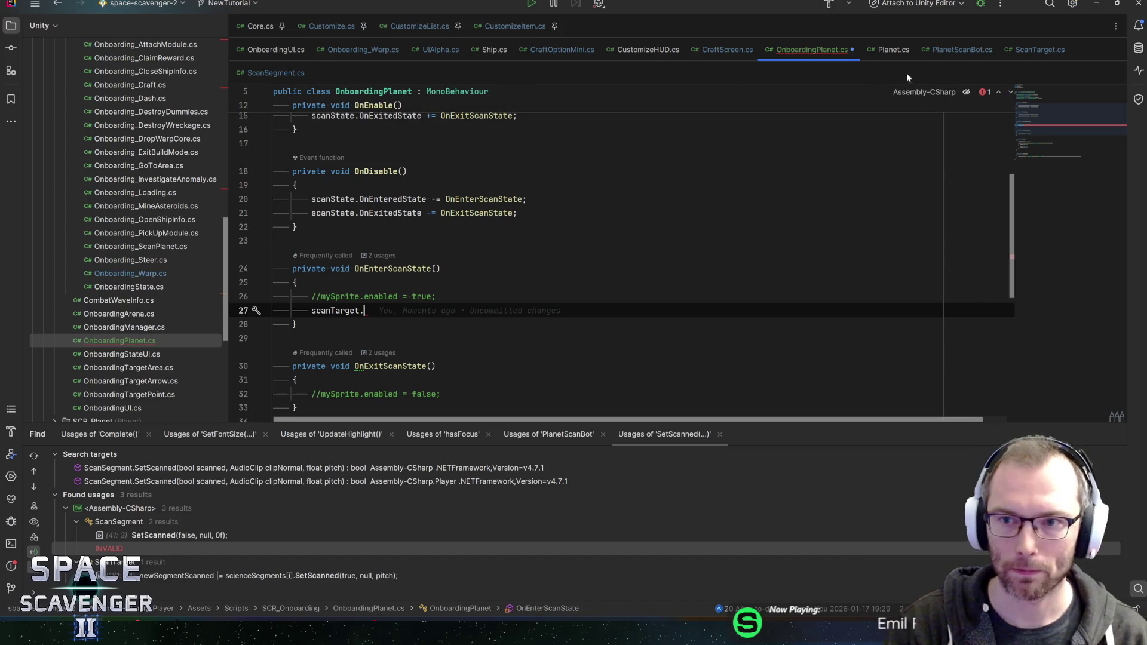
{"action": "left_click", "coordinate": [964, 53]}
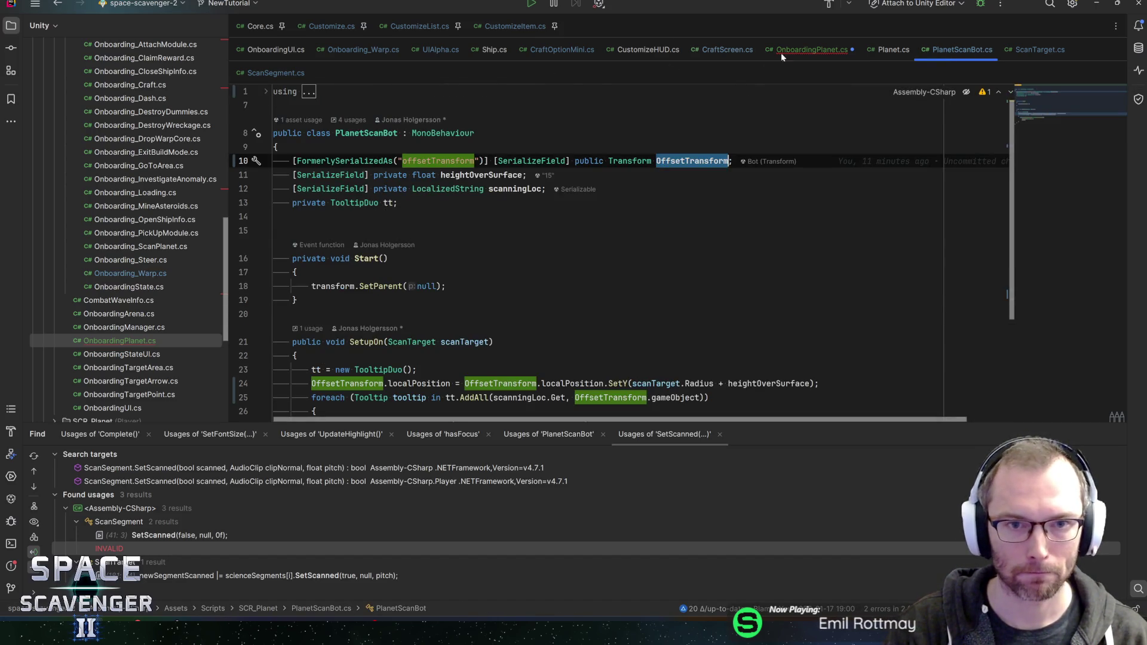
Look over PlanetScanBot and ScanSegment, then jump to AllScanSegments' declaration in ScanTarget.
{"action": "left_click", "coordinate": [839, 57]}
{"action": "left_click", "coordinate": [285, 73]}
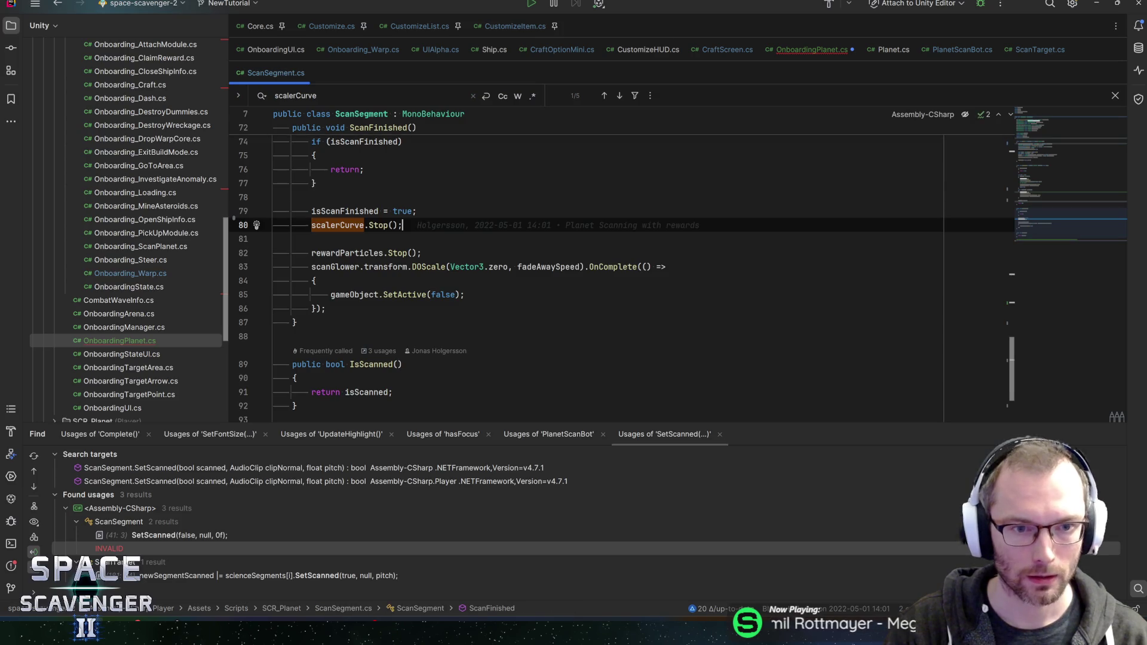
{"action": "left_click", "coordinate": [1056, 190]}
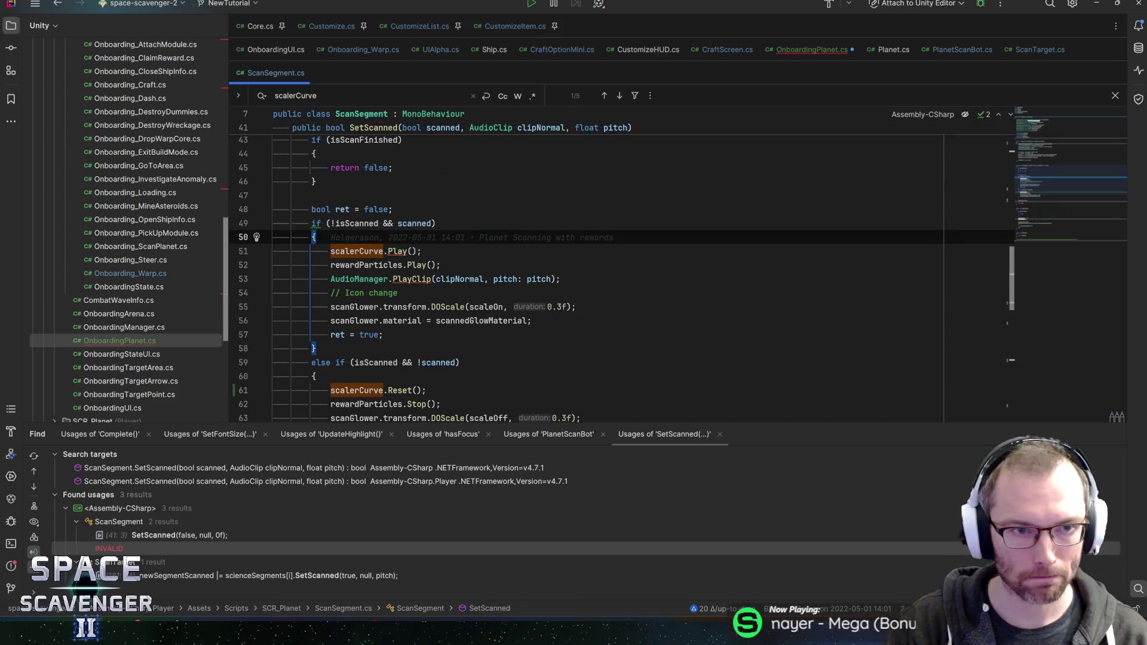
{"action": "left_click", "coordinate": [1034, 50]}
{"action": "key", "text": "ctrl+b"}
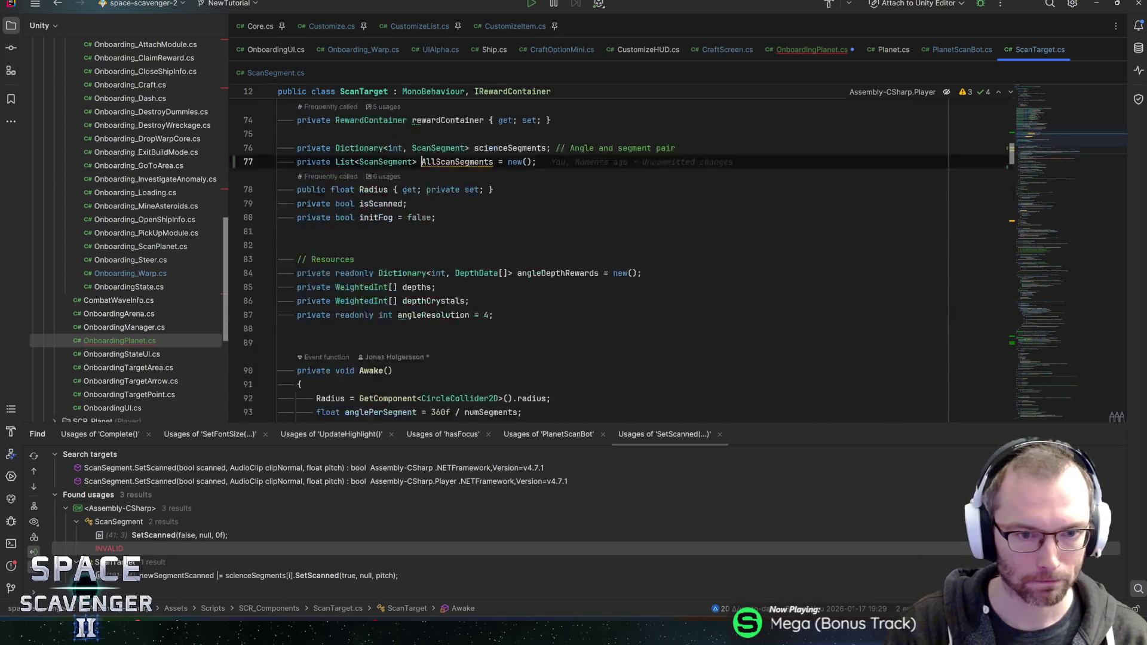
Make AllScanSegments public with { get; private set; } accessors using the gps shorthand.
{"action": "double_click", "coordinate": [313, 214]}
{"action": "type", "text": "public"}
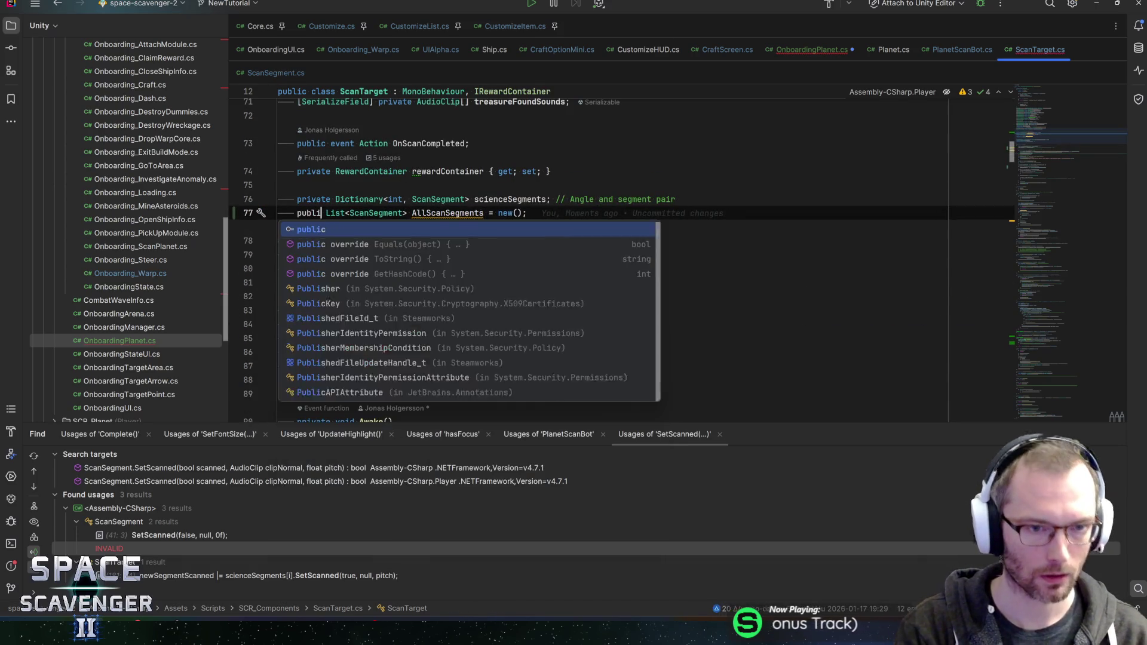
{"action": "left_click", "coordinate": [532, 213]}
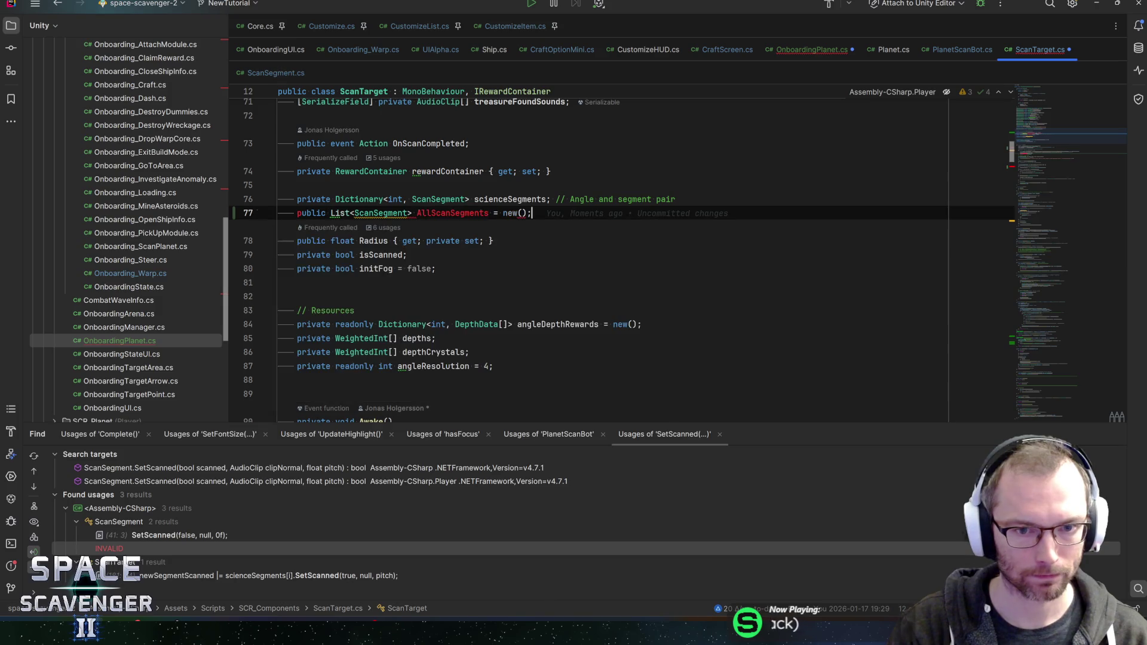
{"action": "left_click", "coordinate": [489, 213]}
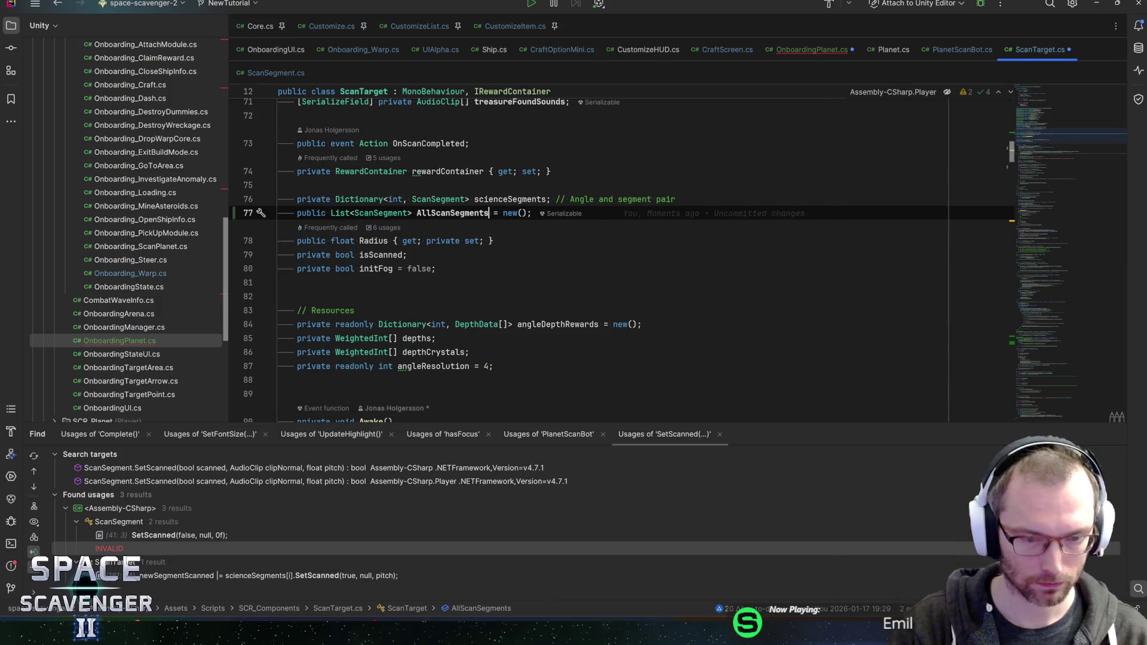
{"action": "type", "text": "gps"}
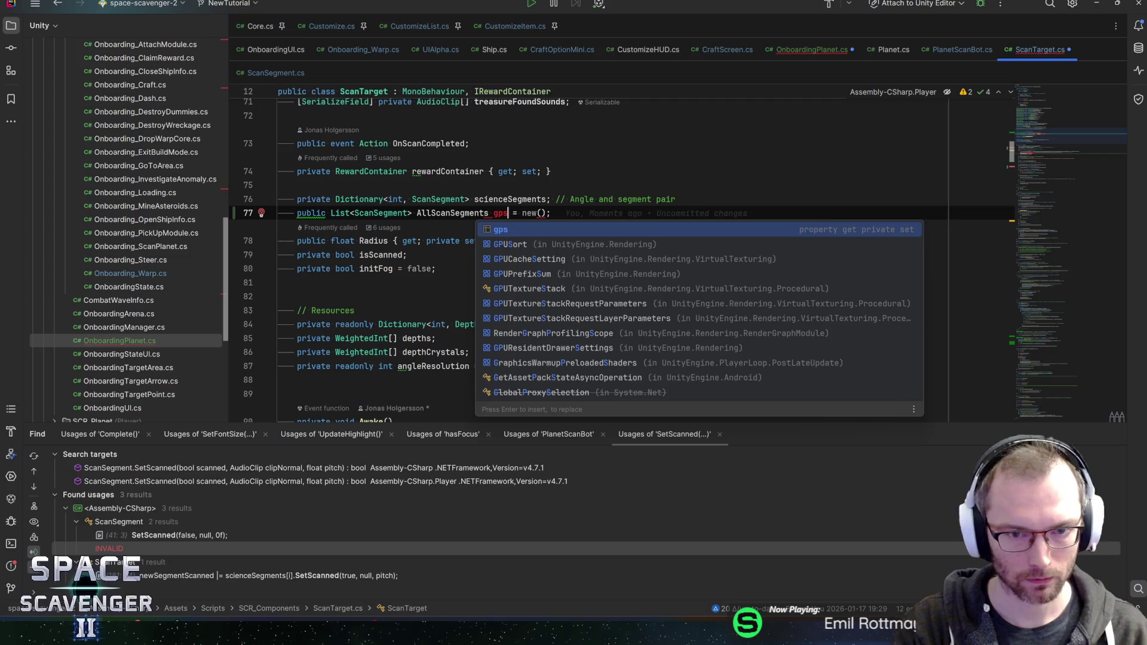
{"action": "key", "text": "Tab"}
{"action": "key", "text": "End"}
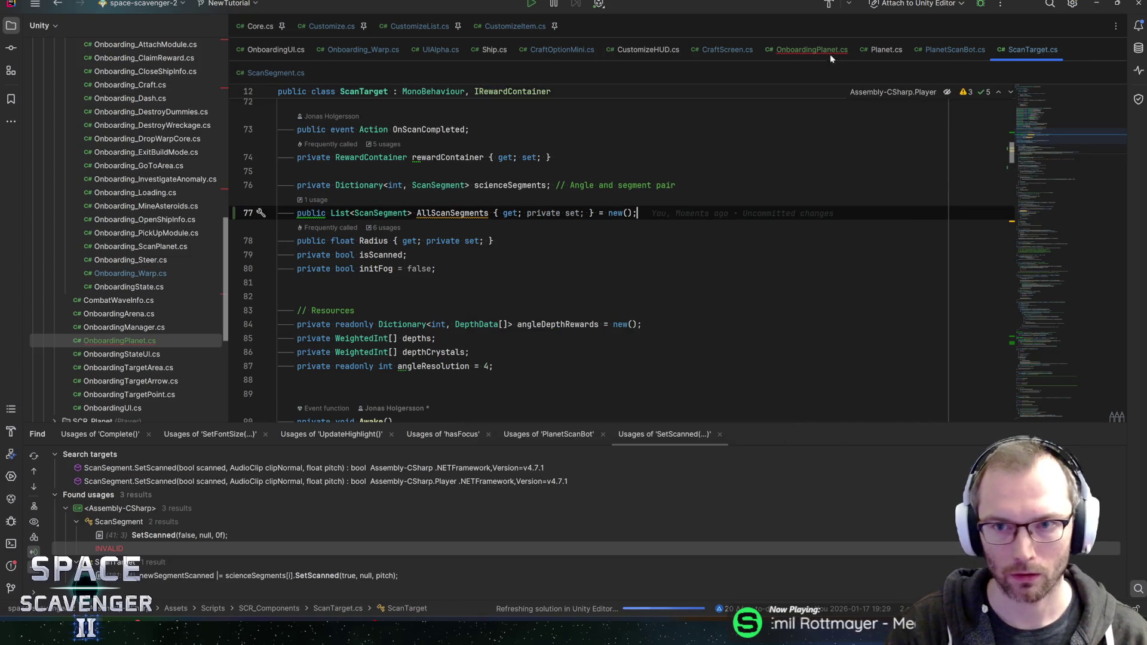
Complete the reference to scanTarget.AllScanSegments in OnboardingPlanet's OnEnterScanState.
{"action": "key", "text": "ctrl+Tab"}
{"action": "type", "text": "All"}
{"action": "key", "text": "Return"}
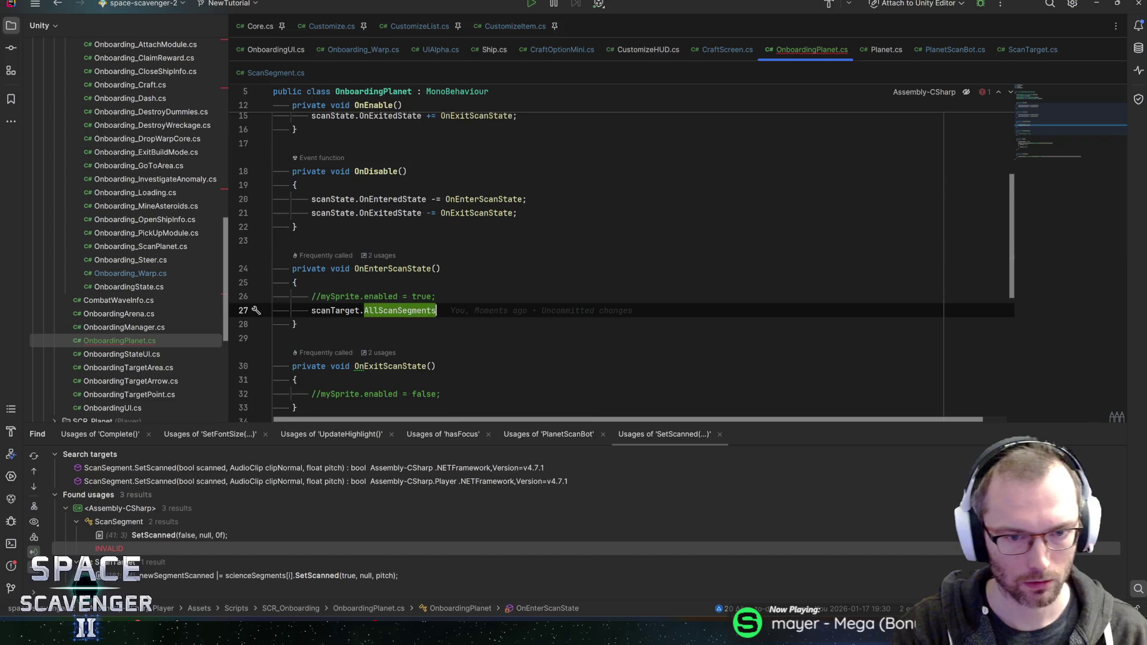
Turn scanTarget.AllScanSegments into a foreach over segment that calls segment.ShowOnboarding().
{"action": "type", "text": ".fore"}
{"action": "key", "text": "Return"}
{"action": "key", "text": "Return"}
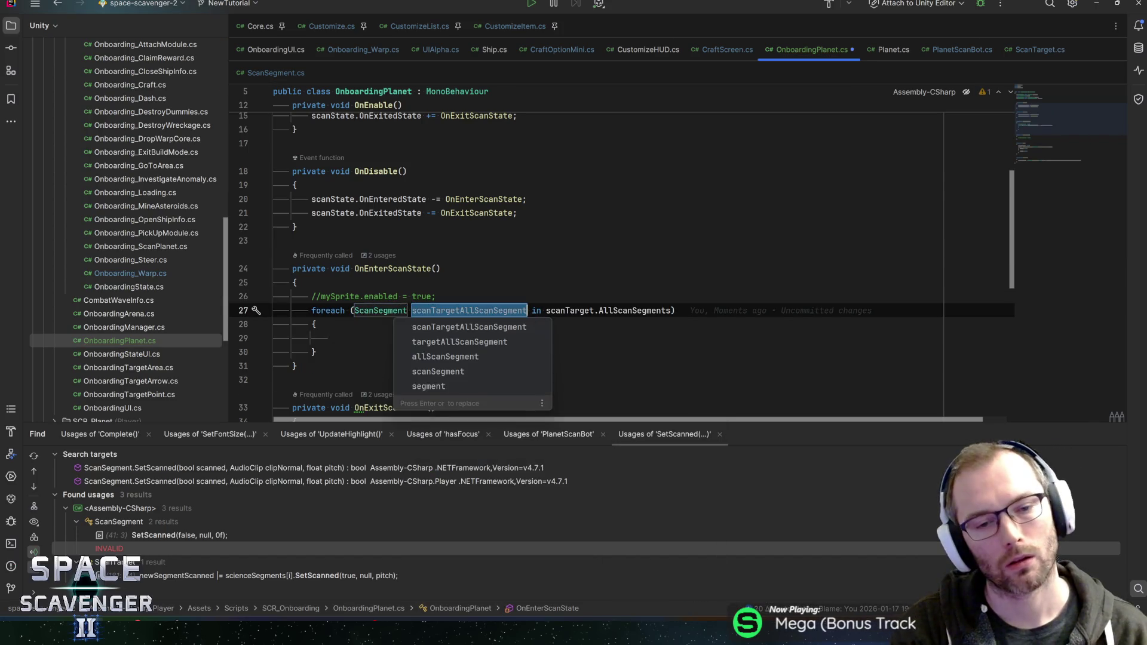
{"action": "type", "text": "s"}
{"action": "key", "text": "Down"}
{"action": "key", "text": "Down"}
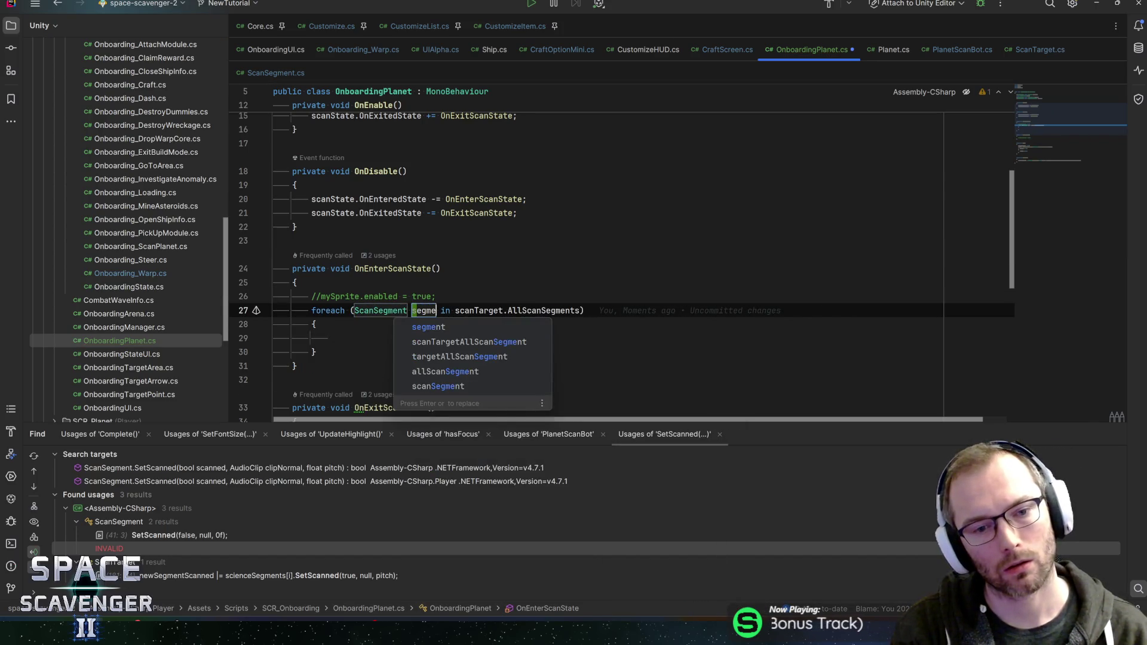
{"action": "key", "text": "Return"}
{"action": "type", "text": "segm"}
{"action": "key", "text": "Return"}
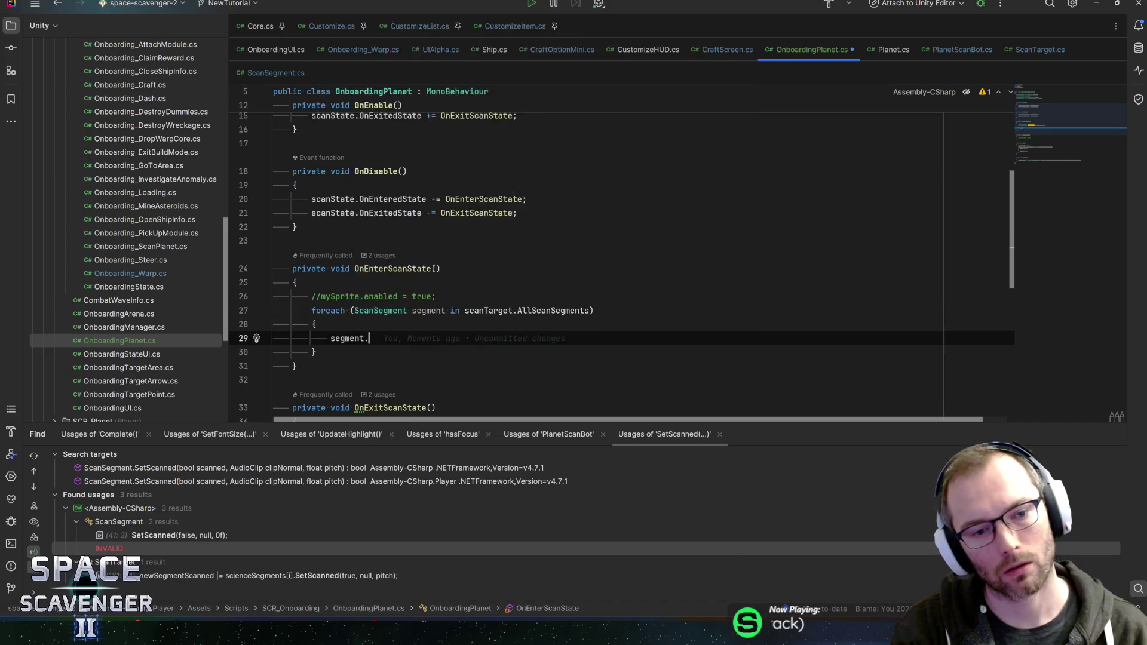
{"action": "type", "text": ".sh"}
{"action": "key", "text": "BackSpace"}
{"action": "key", "text": "BackSpace"}
{"action": "type", "text": "S"}
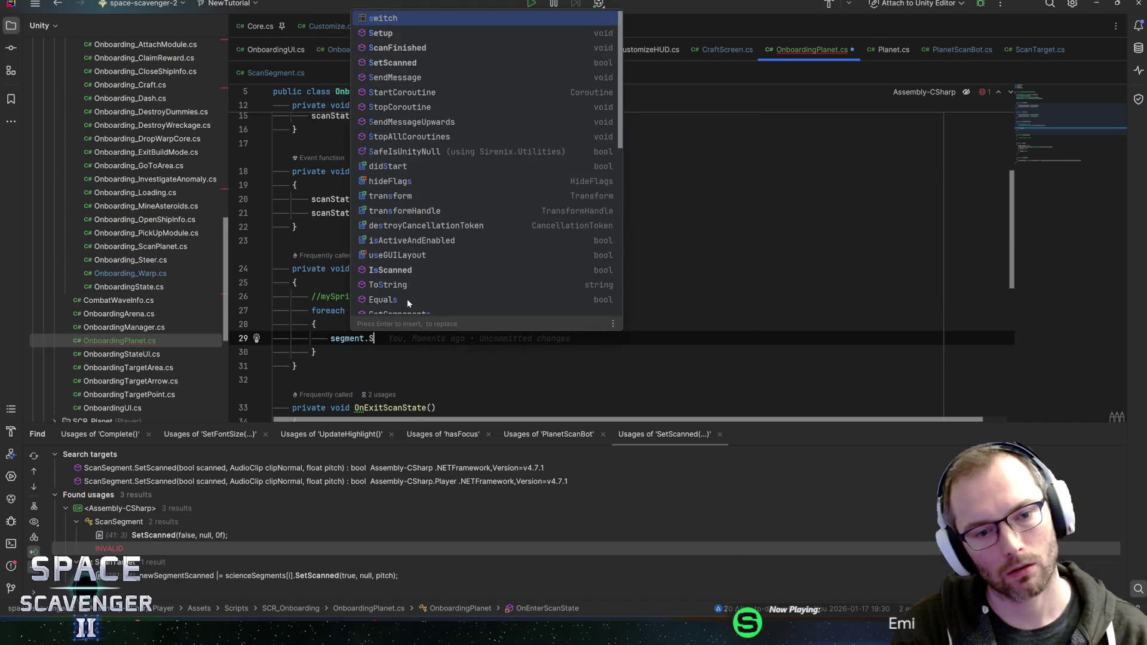
{"action": "type", "text": "howOnb"}
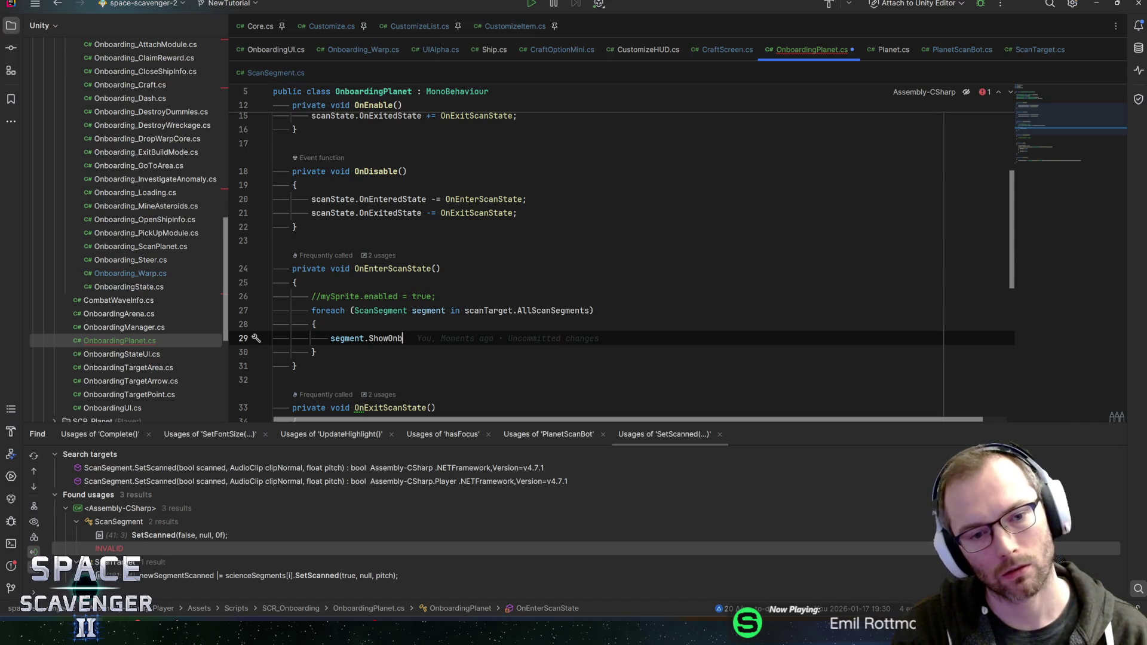
{"action": "type", "text": "oarding();"}
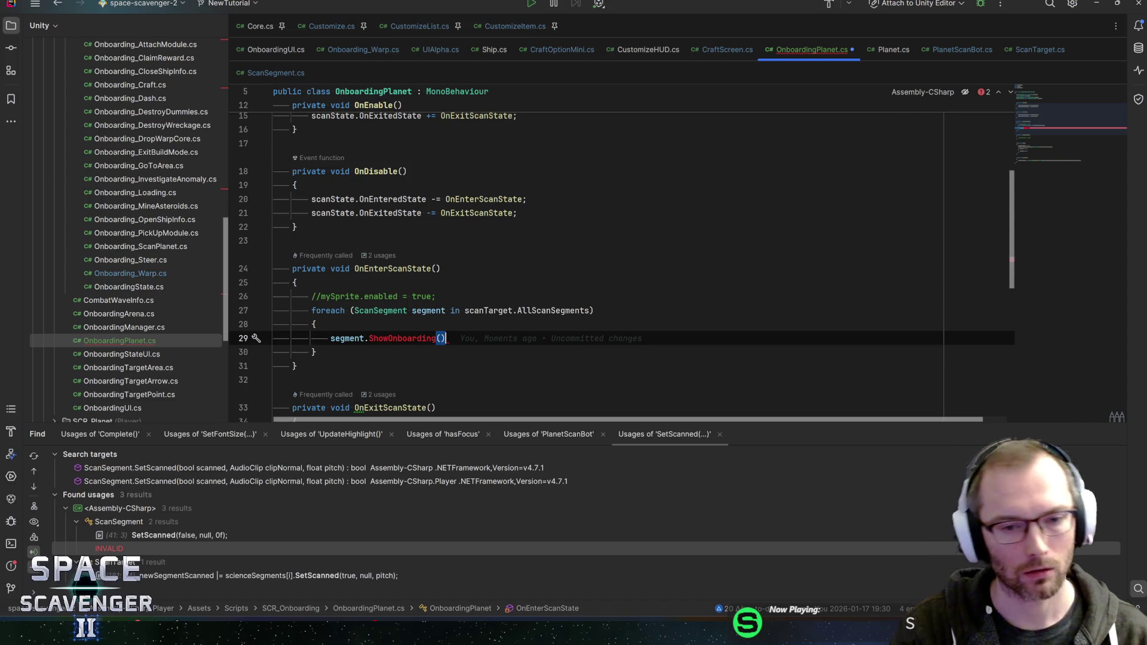
{"action": "key", "text": "shift+Up"}
{"action": "key", "text": "shift+Up"}
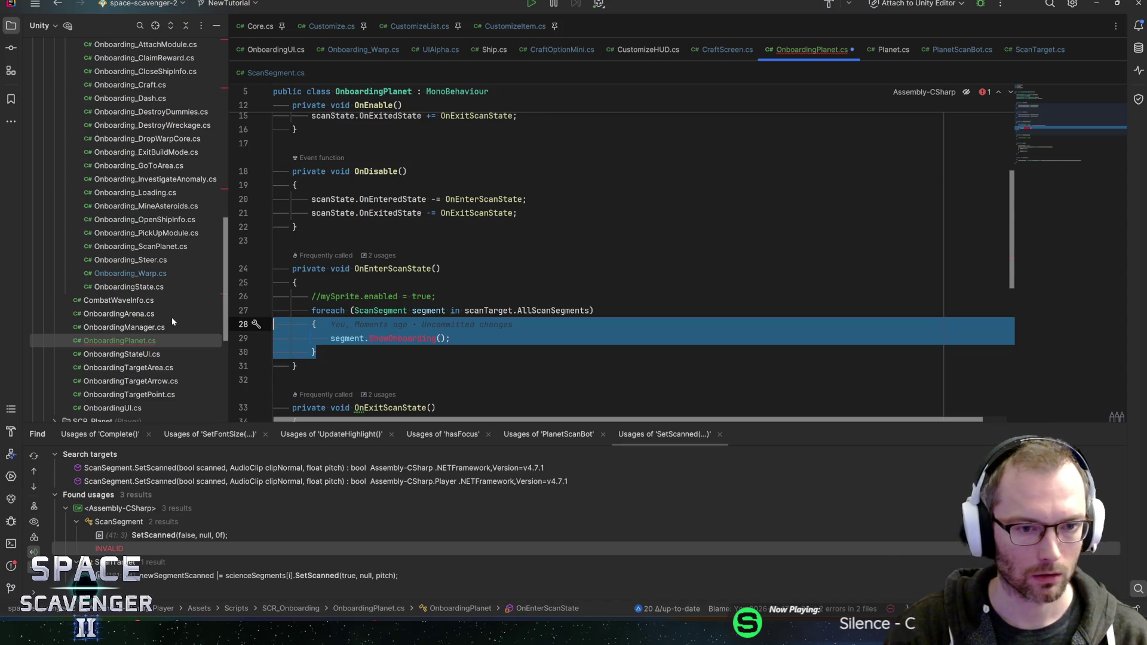
Paste the foreach loop into OnExitScanState and start renaming its call to SetOnboardingVisible.
{"action": "scroll", "coordinate": [597, 269], "scroll_direction": "down", "scroll_amount": 3}
{"action": "left_click", "coordinate": [440, 310]}
{"action": "key", "text": "Return"}
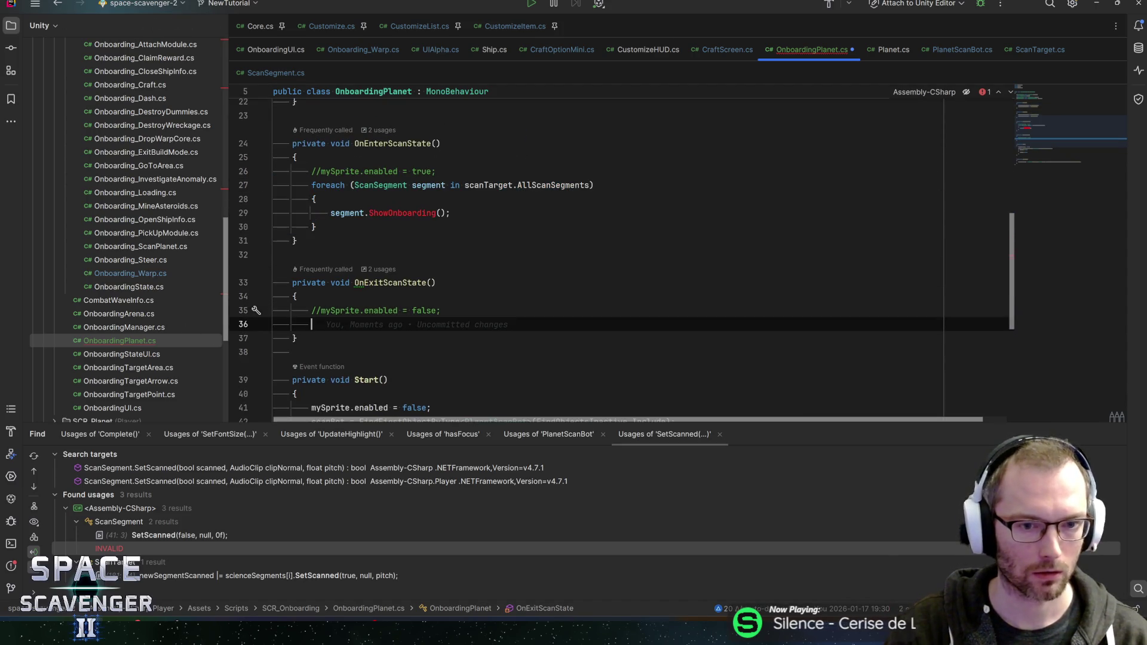
{"action": "type", "text": "foreach (ScanSegment segment in scanTarget.AllScanSegments)         {             segment.ShowOnboarding();         }"}
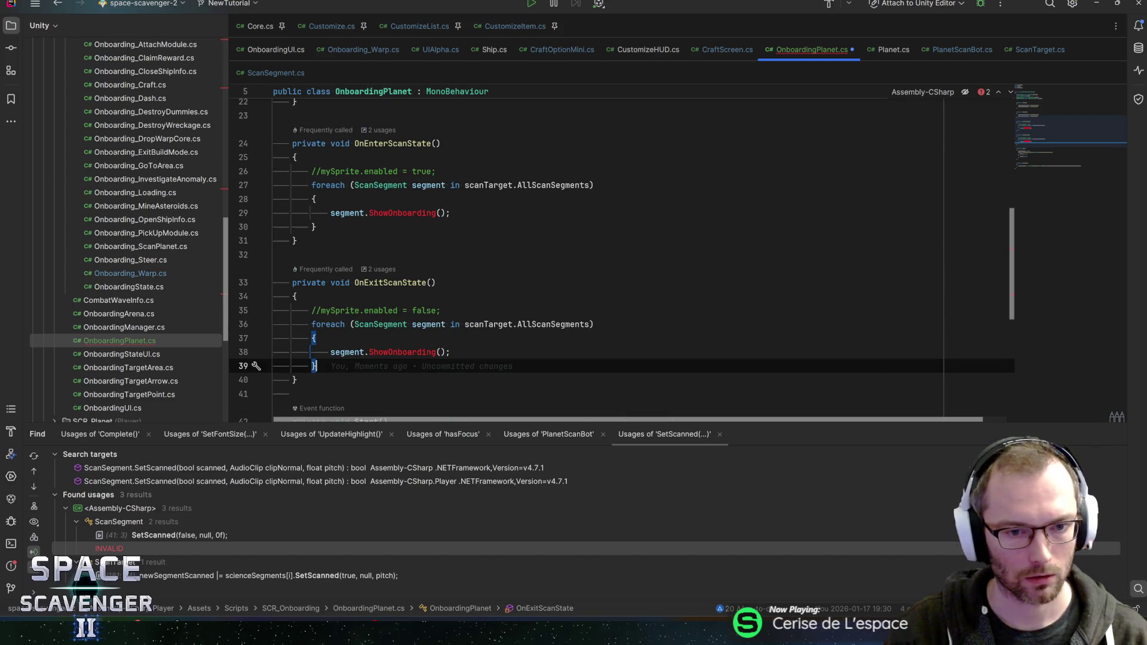
{"action": "double_click", "coordinate": [402, 352]}
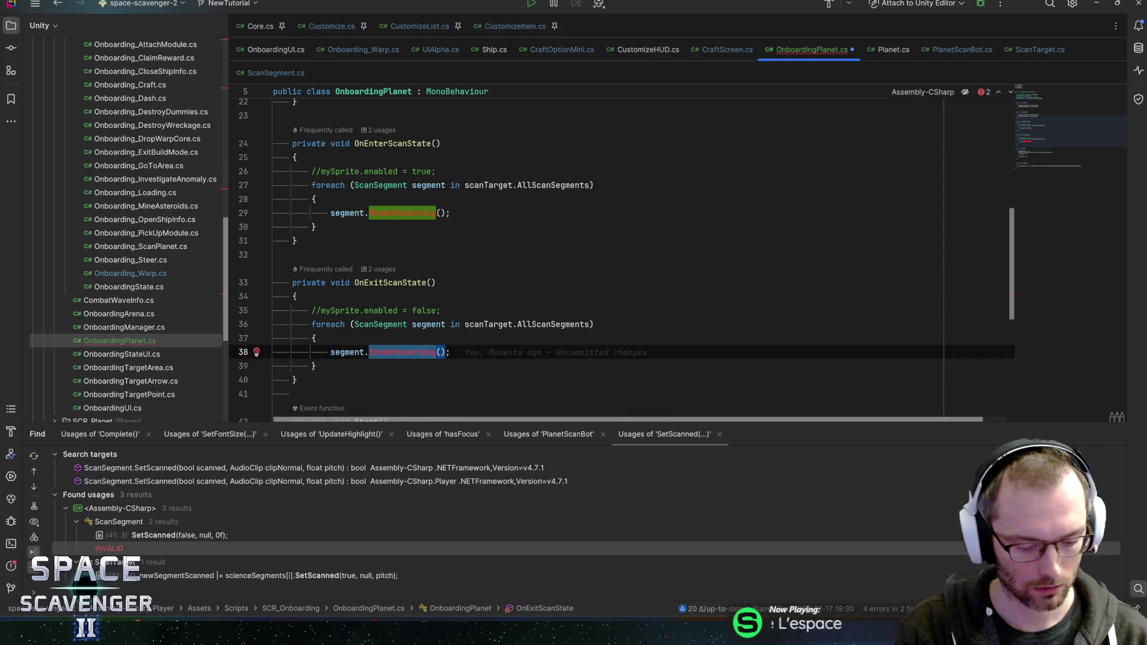
{"action": "type", "text": "HideOnb"}
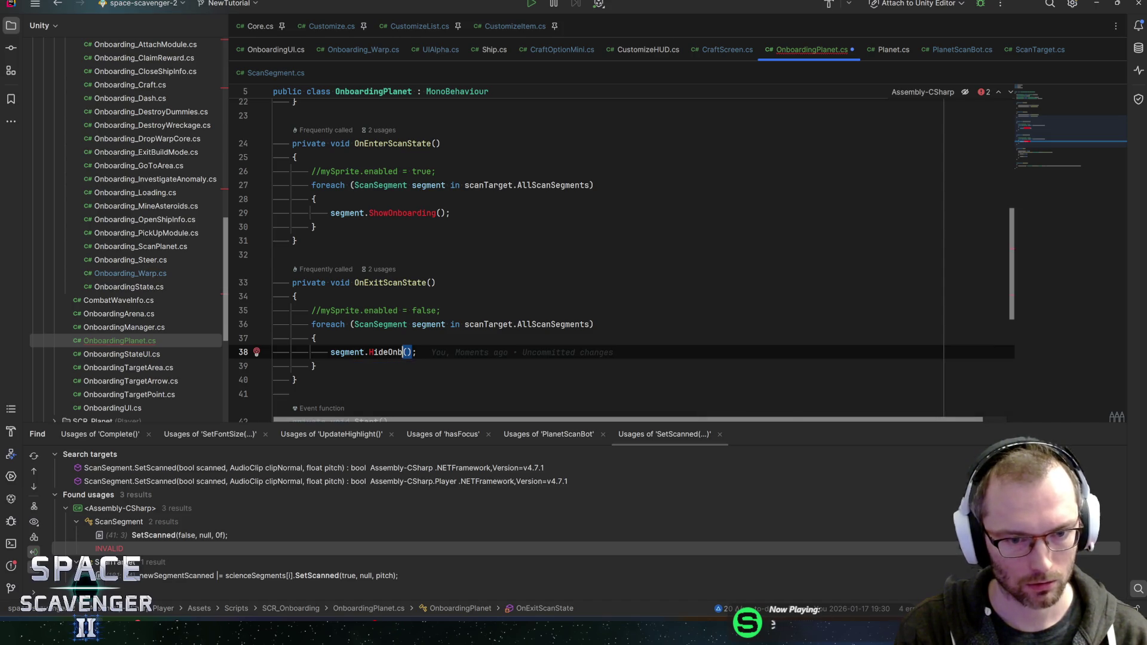
{"action": "key", "text": "ctrl+BackSpace"}
{"action": "type", "text": "SetOnb"}
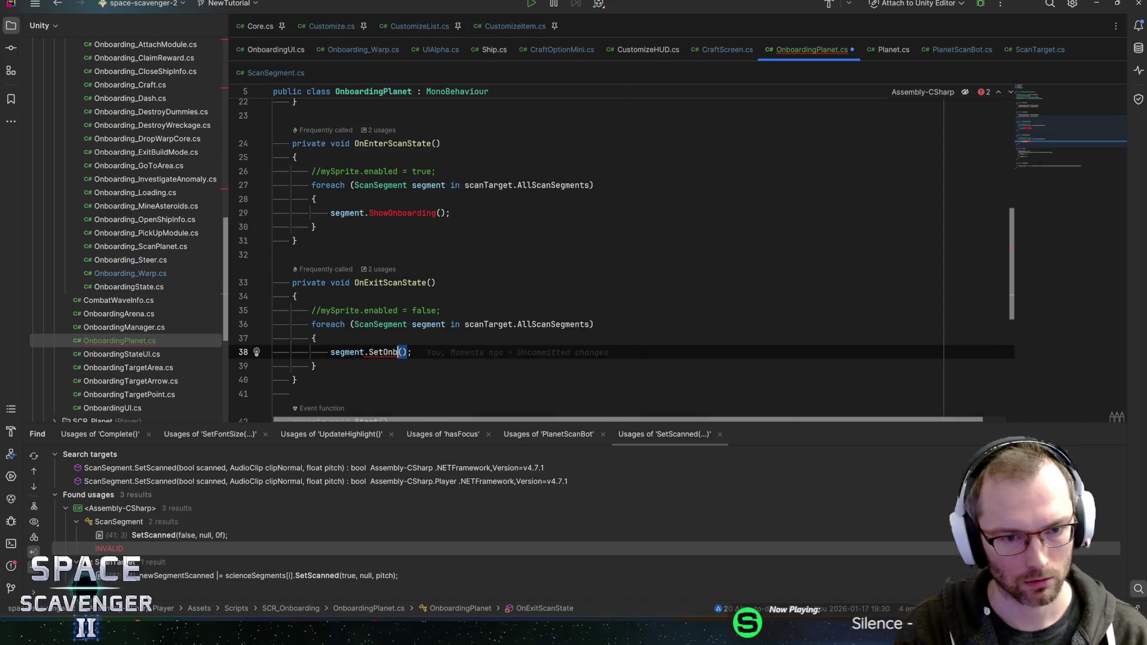
{"action": "type", "text": "oarding"}
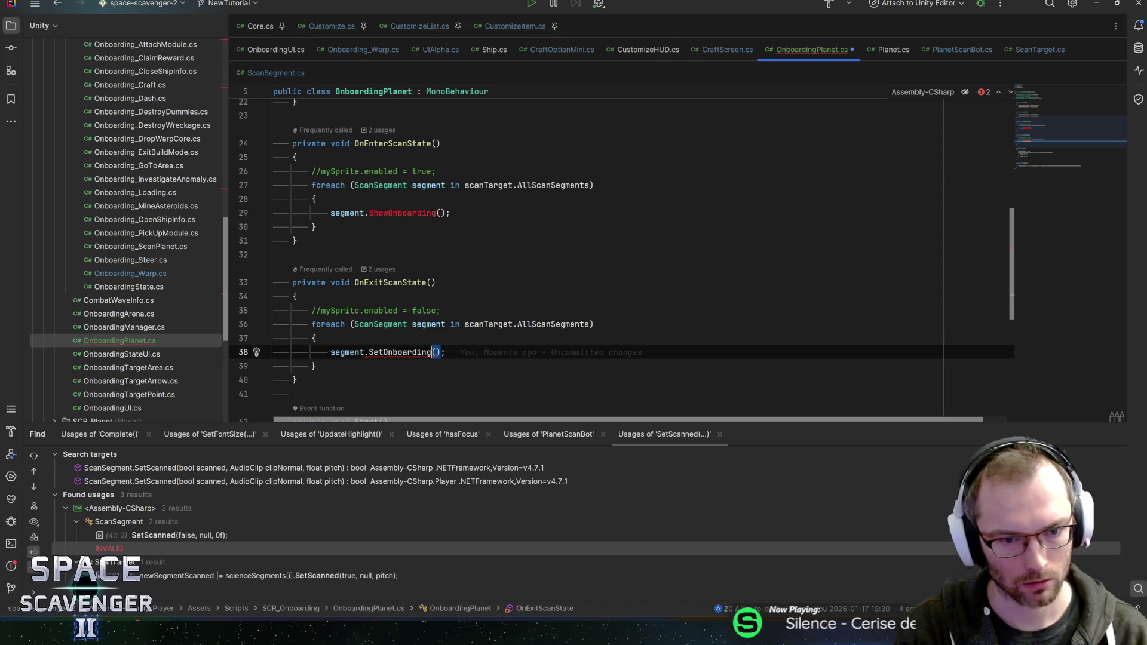
{"action": "type", "text": "Visis"}
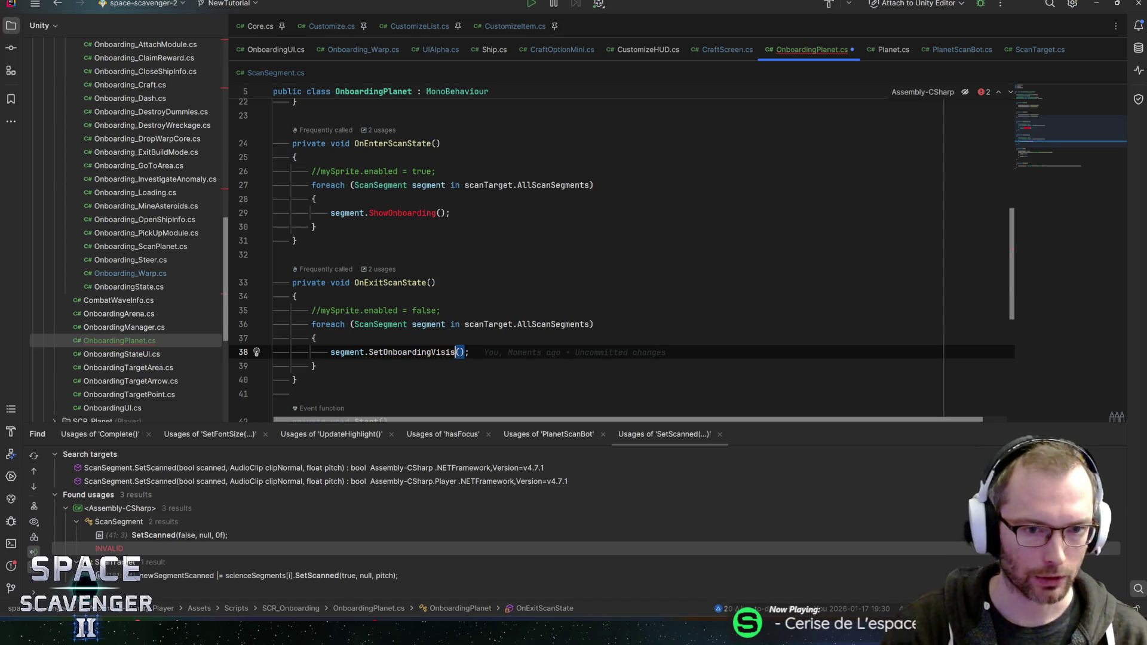
Finish OnExitScanState's loop call as SetOnboardingVisible(false).
{"action": "left_click_drag", "start_coordinate": [257, 366], "coordinate": [256, 338]}
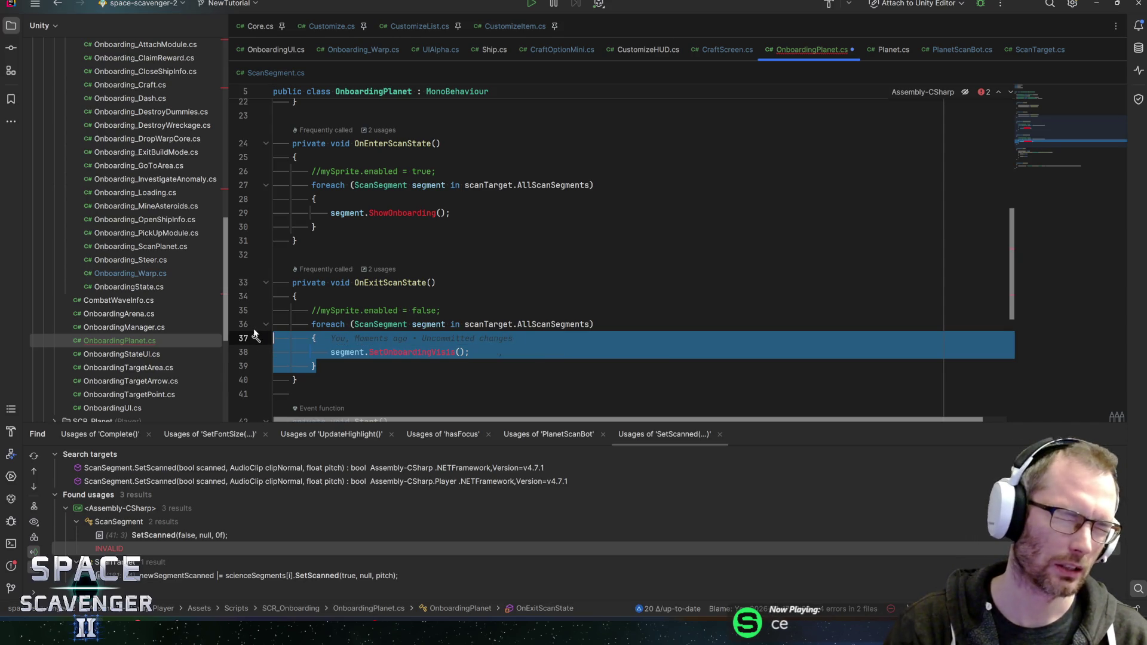
{"action": "key", "text": "ctrl+z"}
{"action": "key", "text": "ctrl+z"}
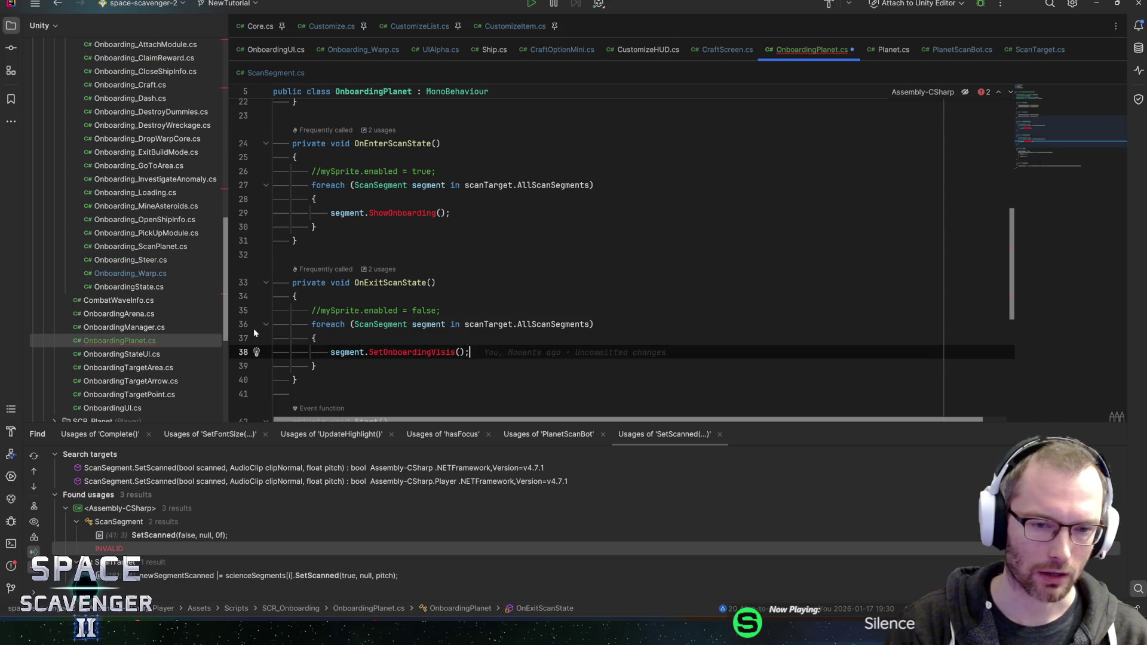
{"action": "key", "text": "BackSpace"}
{"action": "type", "text": "ble"}
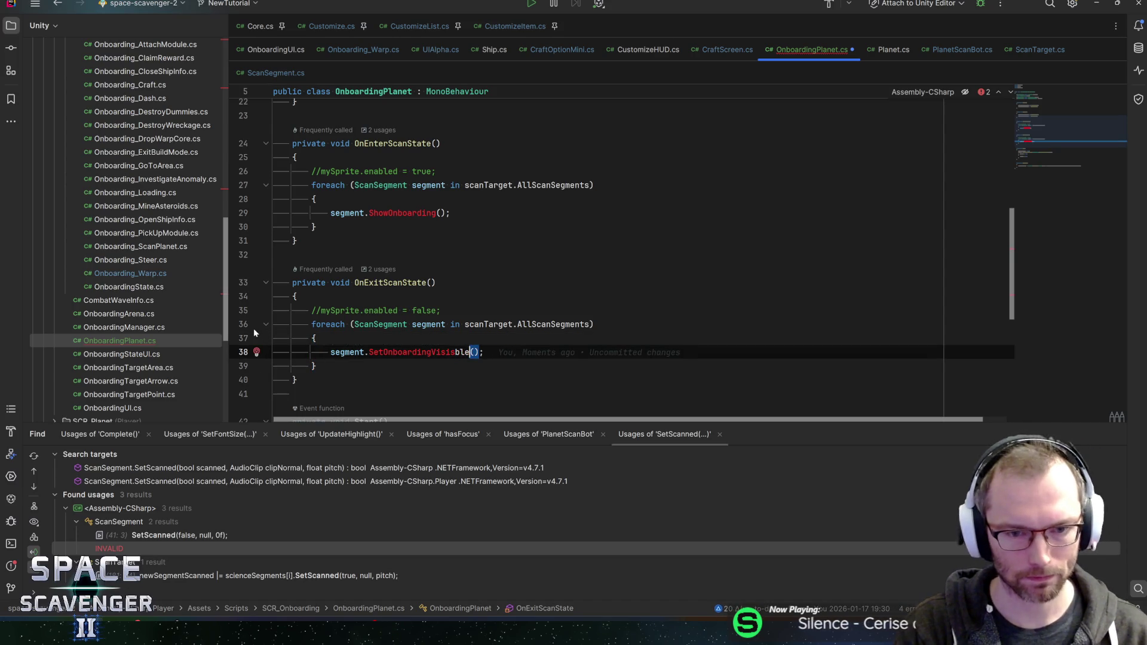
{"action": "key", "text": "Right"}
{"action": "type", "text": "false"}
{"action": "key", "text": "End"}
Replace line 29's ShowOnboarding() with SetOnboardingVisible(true) and generate the missing method in ScanSegment.
{"action": "key", "text": "shift+Home"}
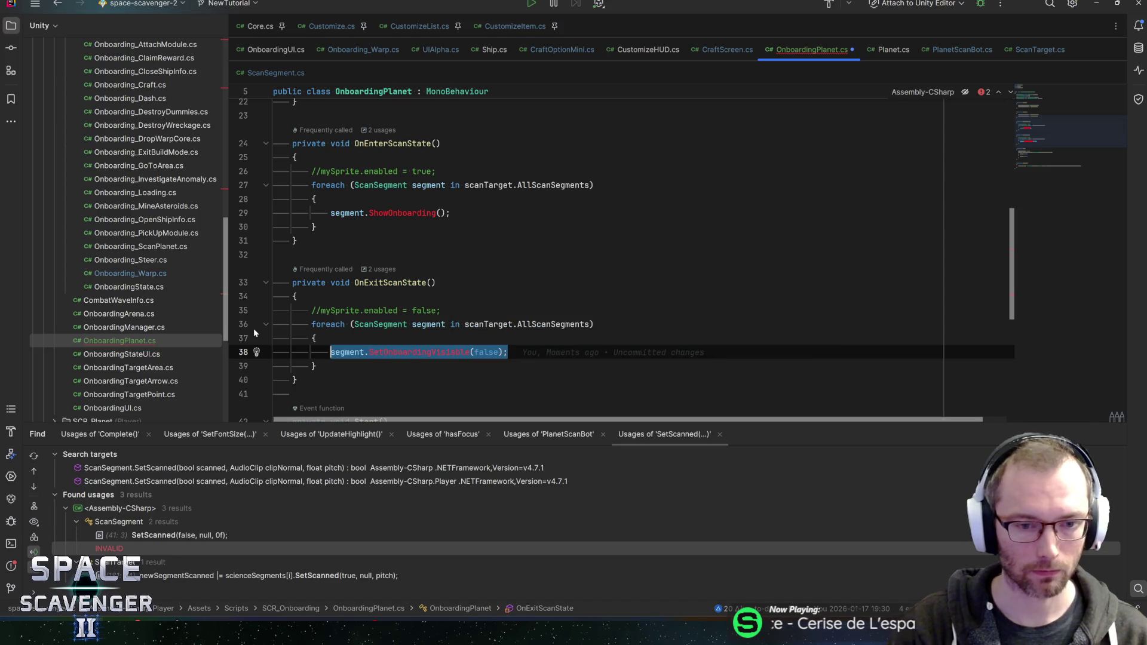
{"action": "key", "text": "ctrl+c"}
{"action": "left_click", "coordinate": [450, 213]}
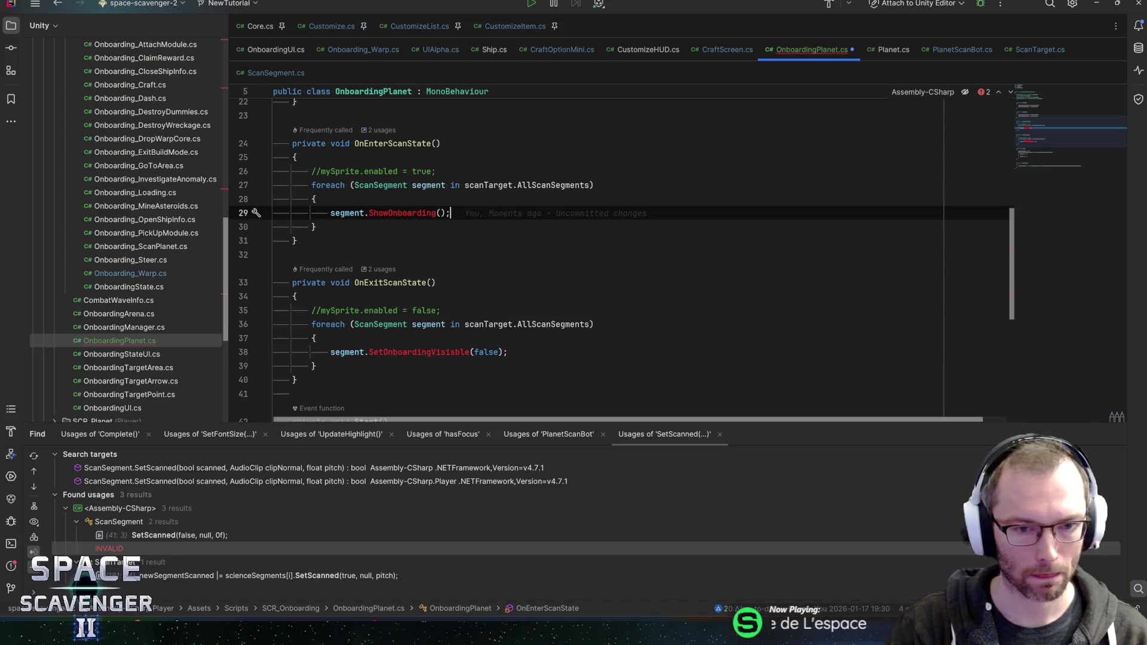
{"action": "key", "text": "shift+Home"}
{"action": "key", "text": "ctrl+v"}
{"action": "key", "text": "Left"}
{"action": "key", "text": "Left"}
{"action": "key", "text": "ctrl+shift+Left"}
{"action": "type", "text": "true"}
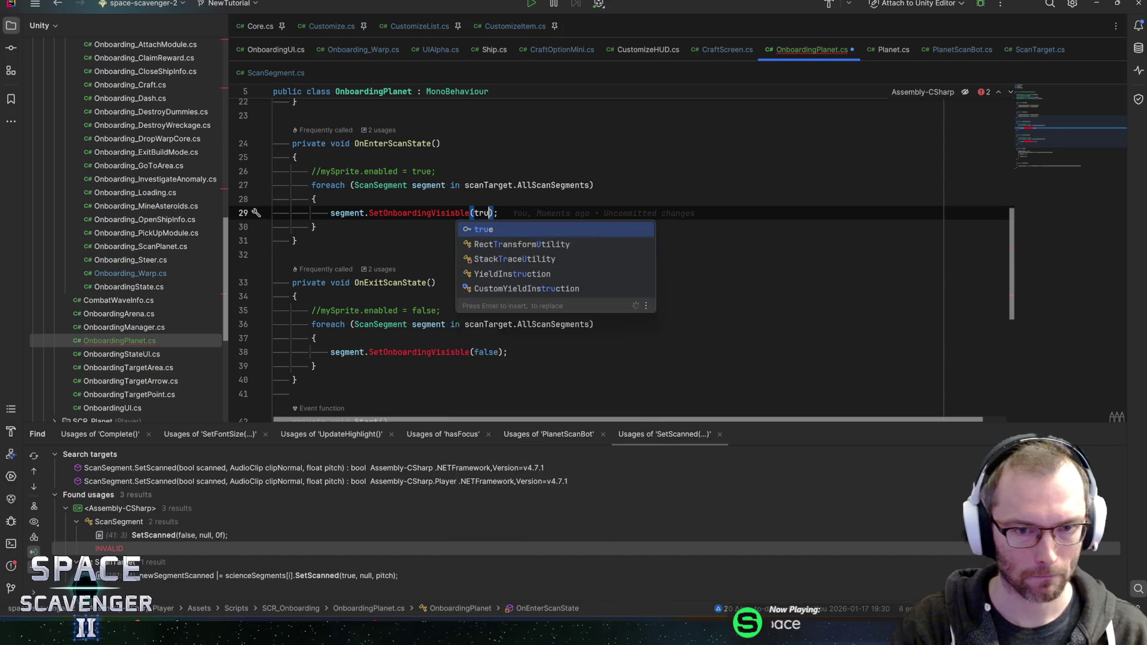
{"action": "key", "text": "alt+Return"}
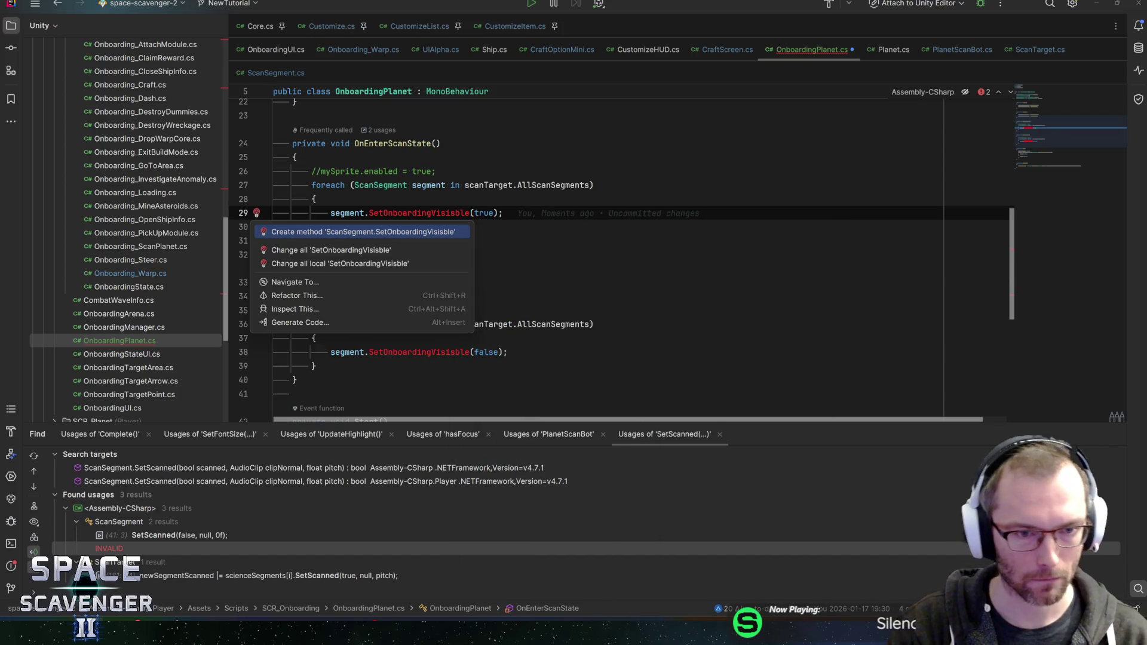
{"action": "key", "text": "Return"}
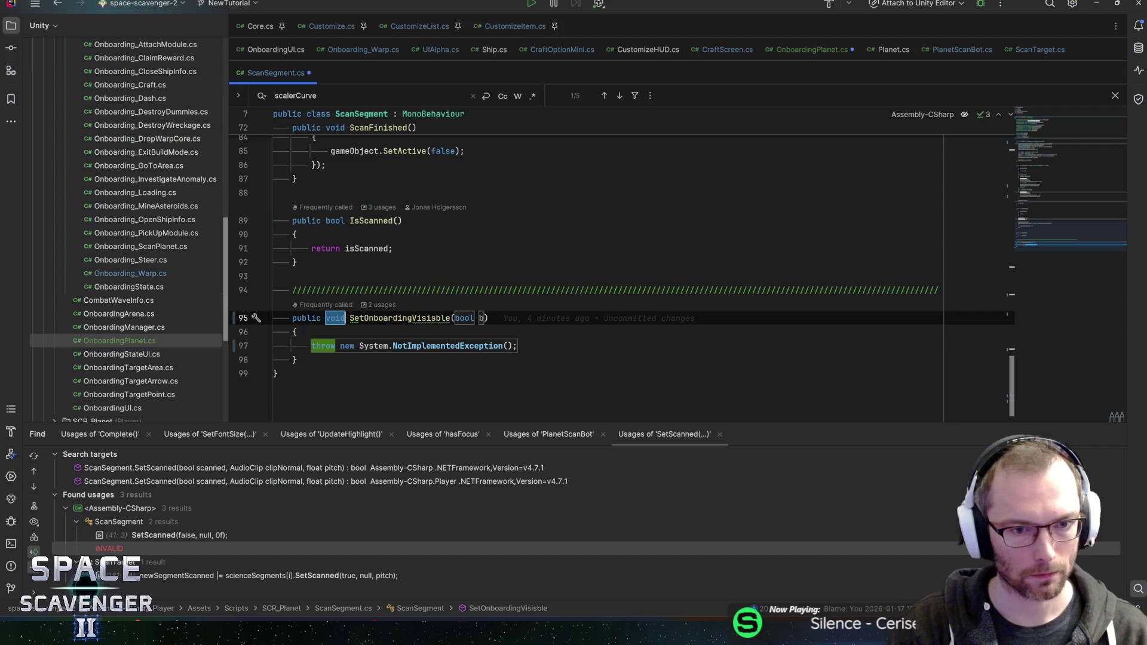
Start the generated method's body with a scalerCurve member access.
{"action": "key", "text": "Tab"}
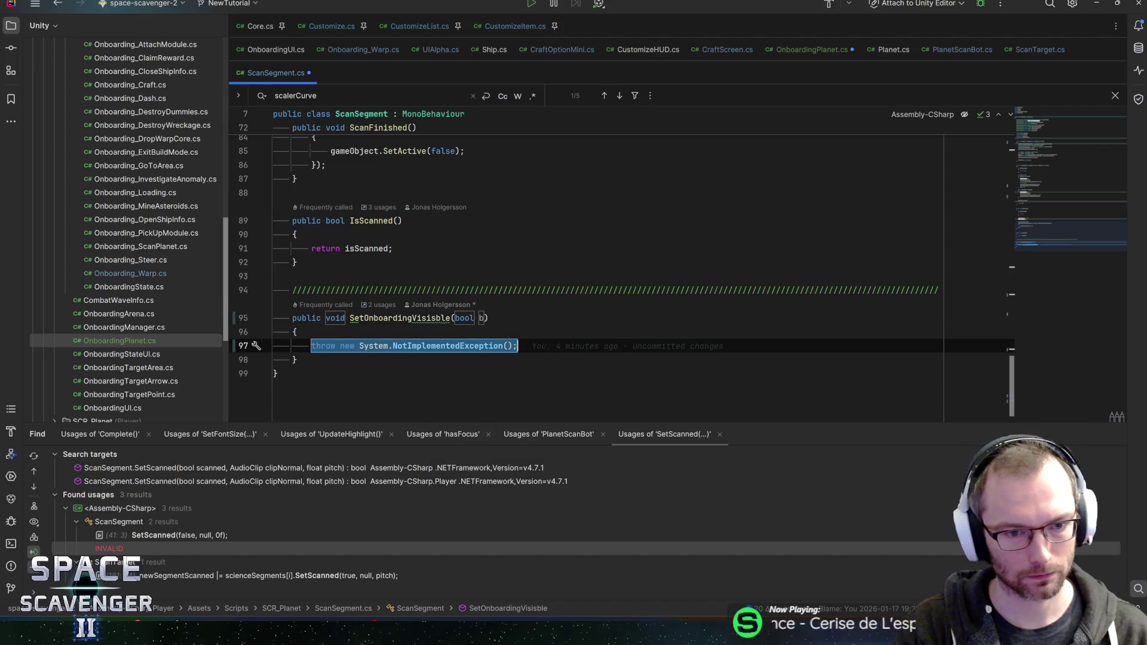
{"action": "type", "text": "sc"}
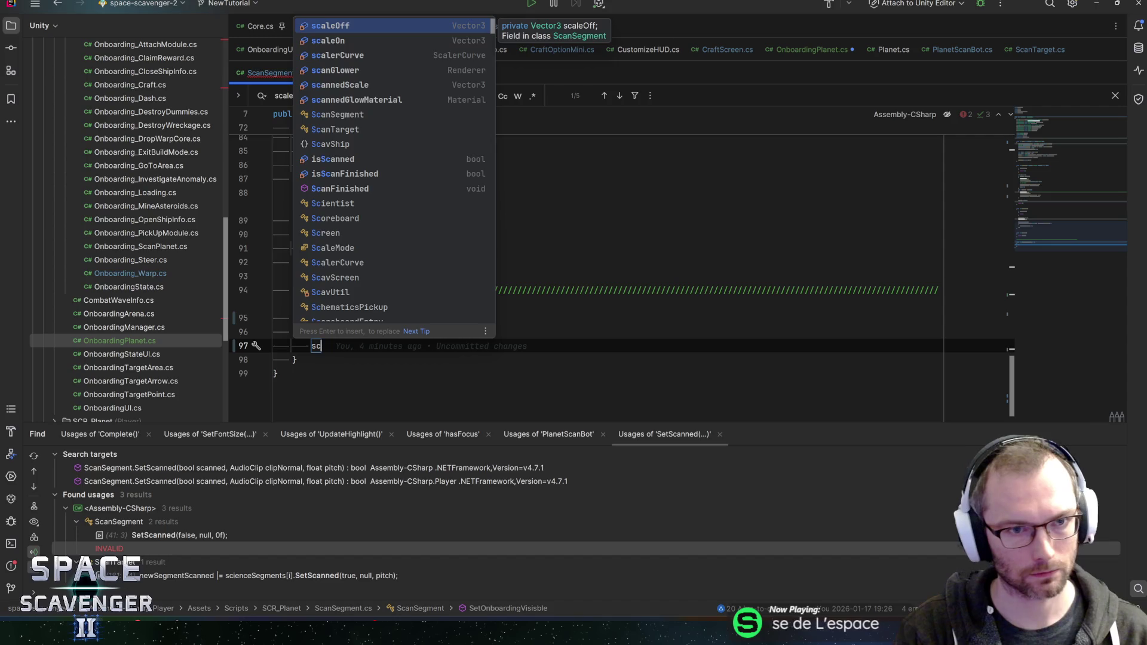
{"action": "key", "text": "Down"}
{"action": "key", "text": "Down"}
{"action": "key", "text": "Return"}
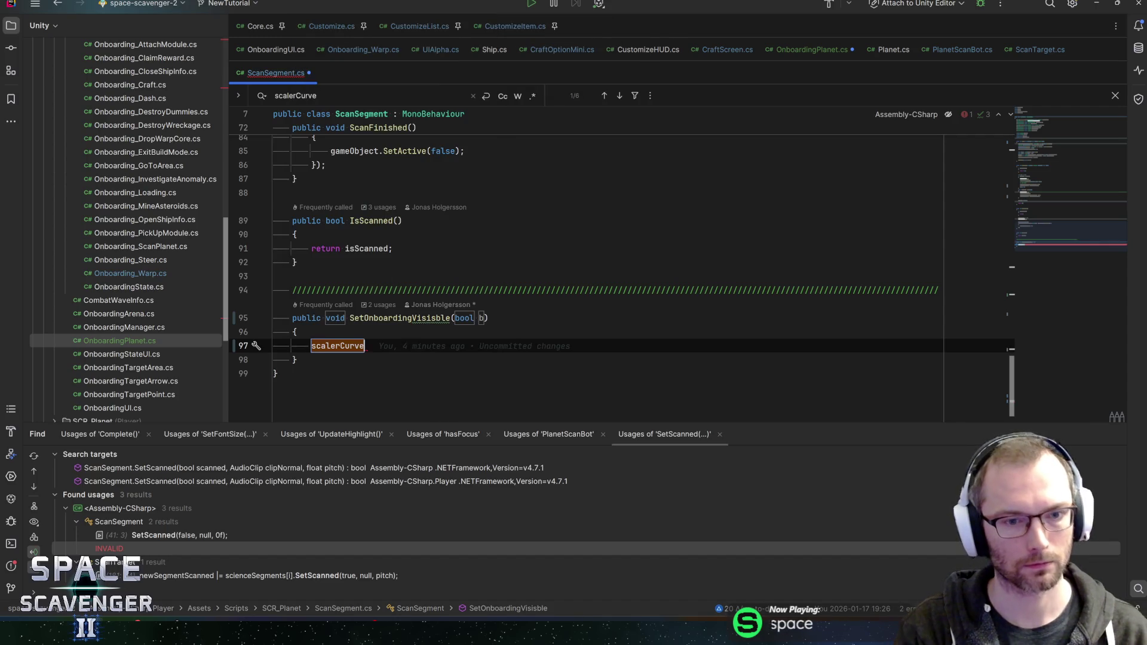
{"action": "type", "text": ".gam"}
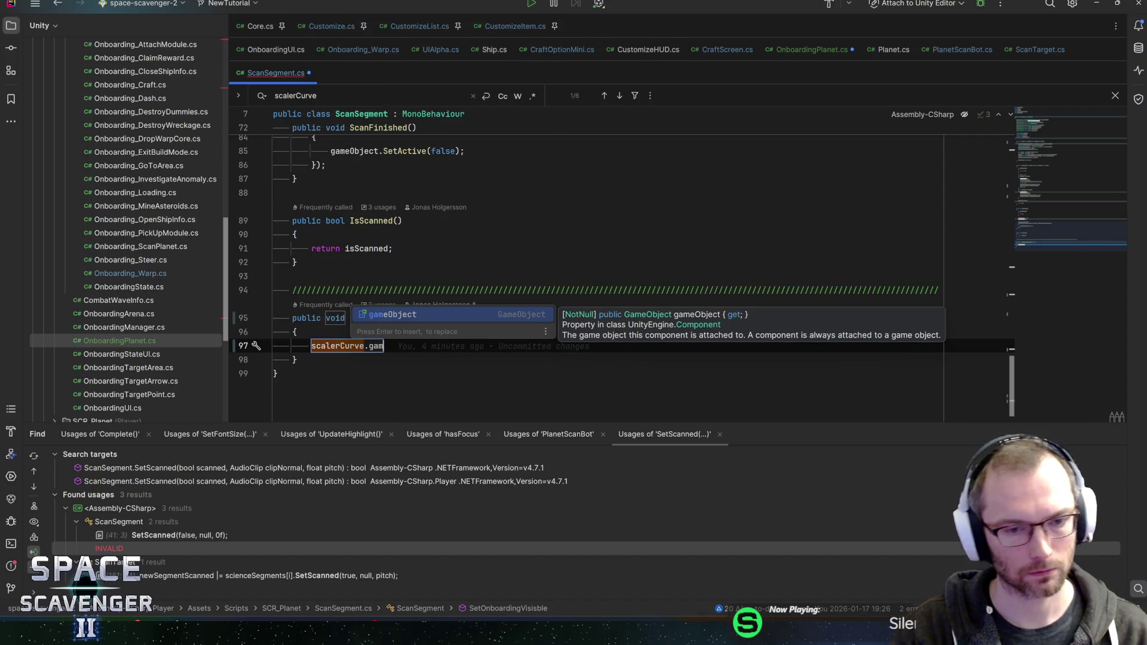
Declare a [SerializeField] private GameObject onboardingArrow field at the top of ScanSegment.
{"action": "left_click", "coordinate": [1045, 117]}
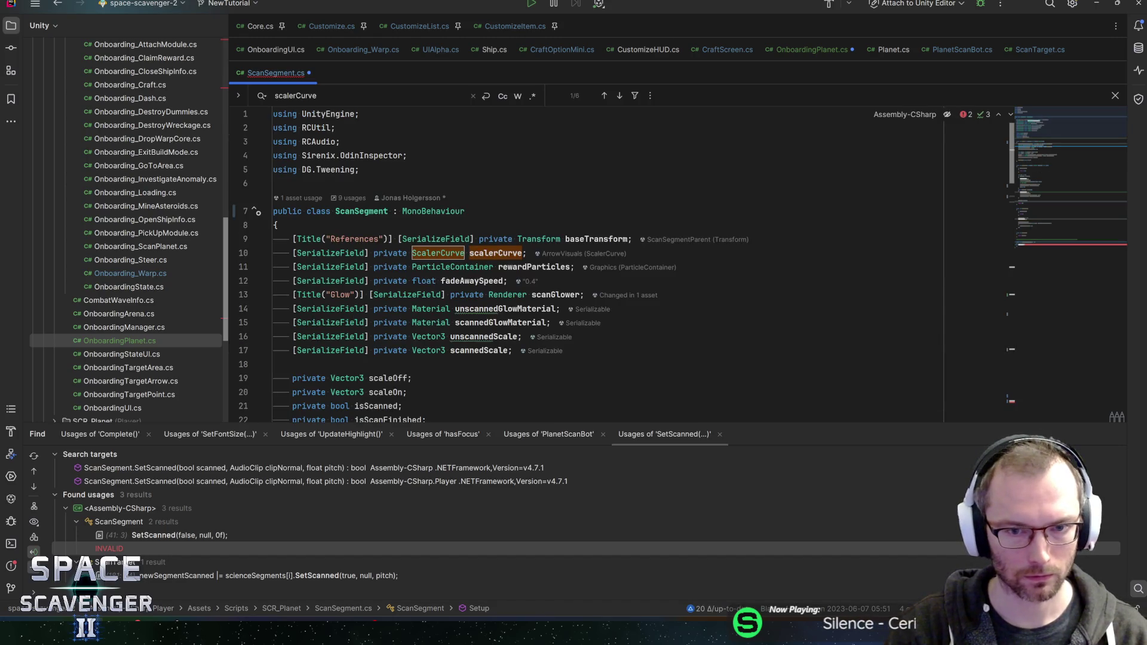
{"action": "type", "text": "seri"}
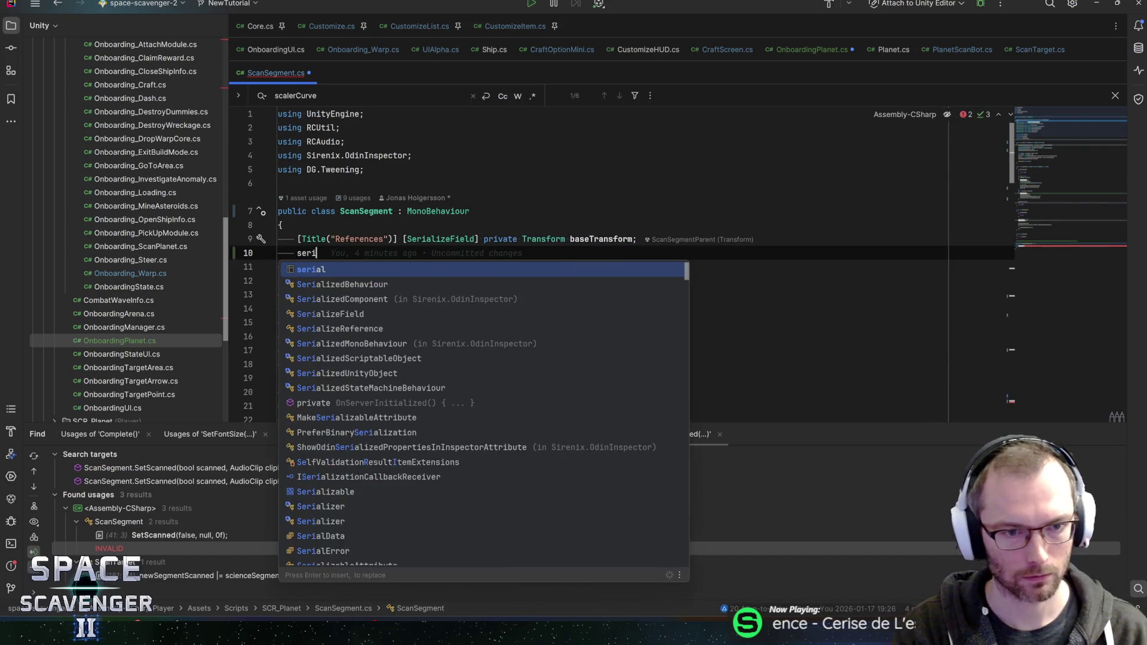
{"action": "key", "text": "Return"}
{"action": "type", "text": "GameObj"}
{"action": "key", "text": "Return"}
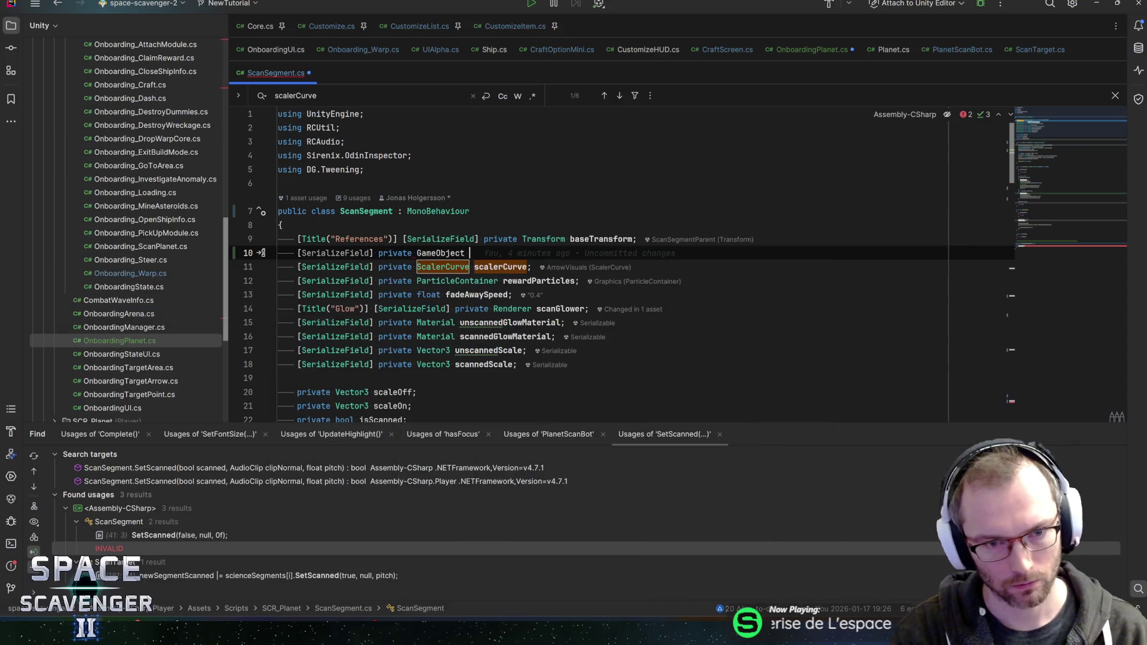
{"action": "type", "text": "onboard"}
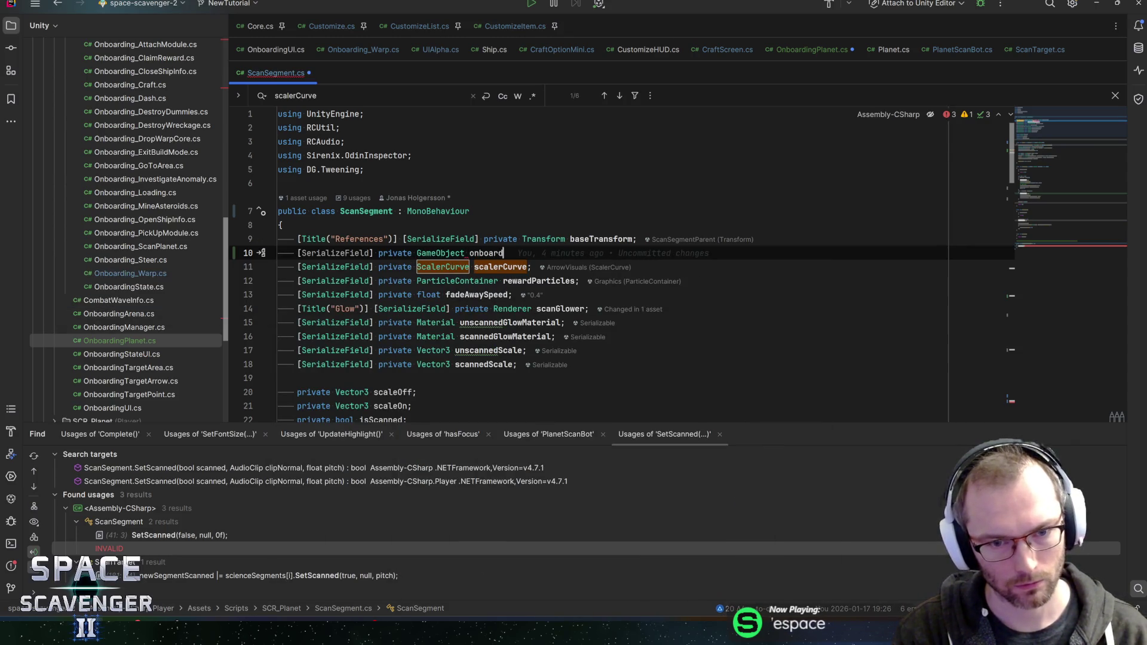
{"action": "type", "text": "ing"}
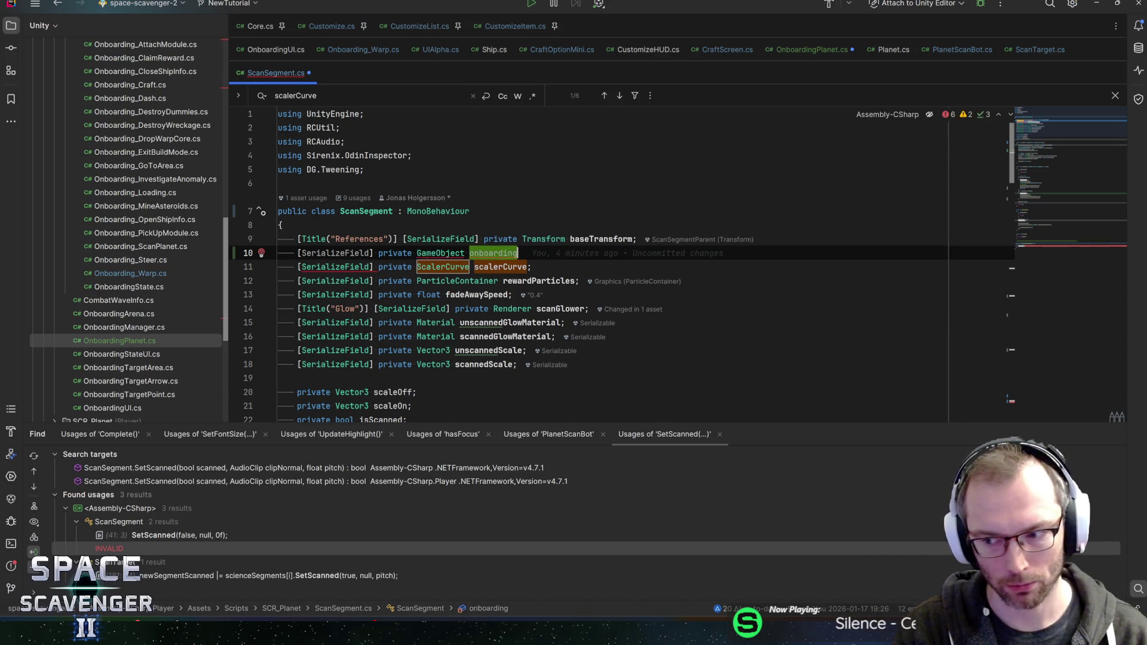
{"action": "type", "text": "Arrow;"}
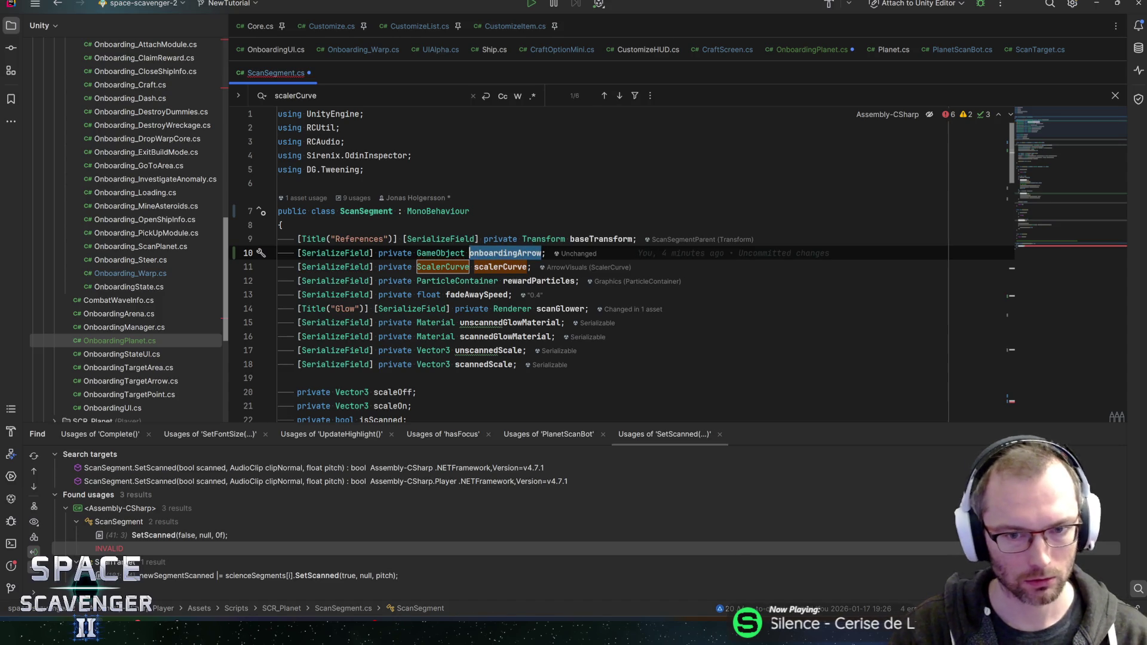
{"action": "left_click", "coordinate": [1044, 242]}
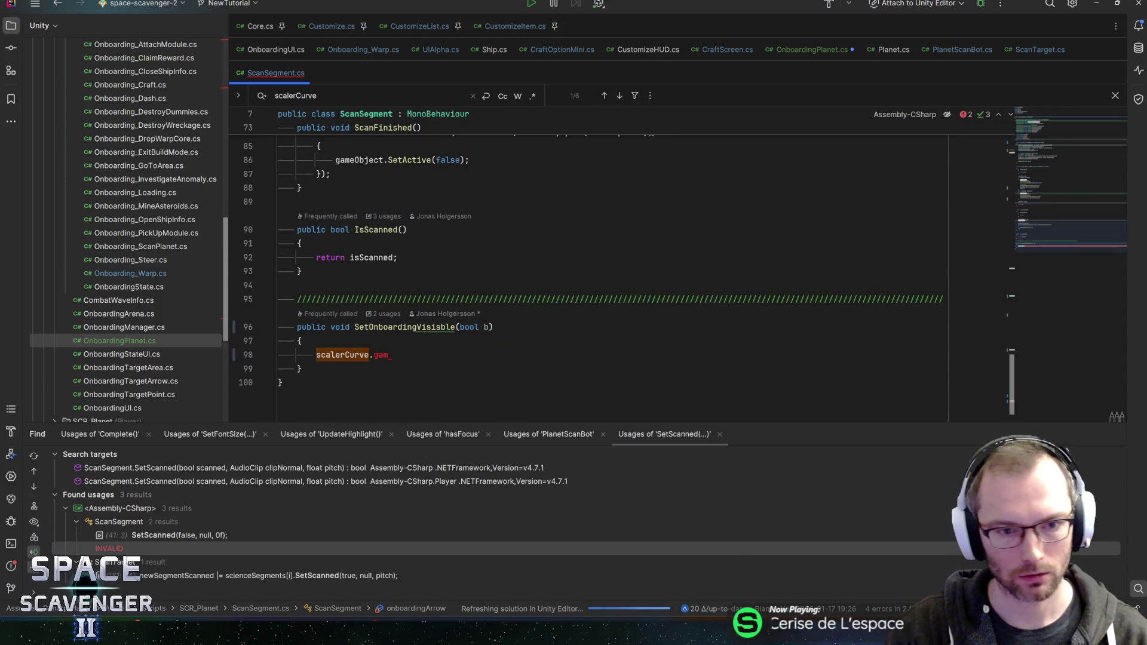
Set the method body to onboardingArrow.gameObject.SetActive(b); and save ScanSegment.
{"action": "double_click", "coordinate": [352, 355]}
{"action": "type", "text": "onboardingArrow"}
{"action": "type", "text": ".gameObject"}
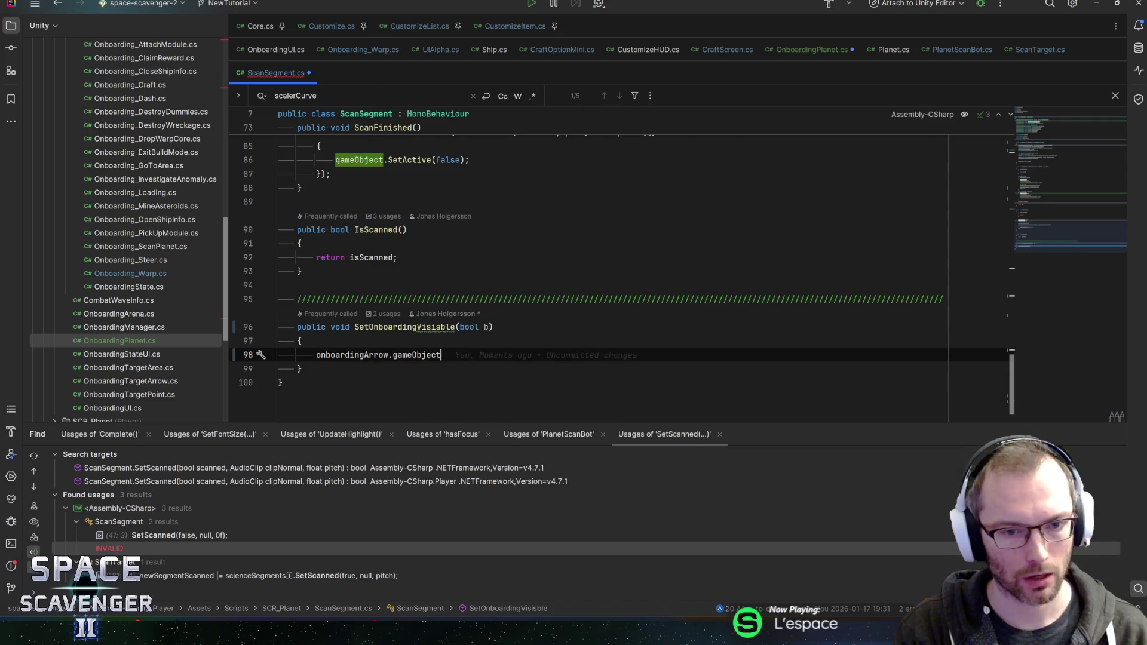
{"action": "type", "text": ".setcac"}
{"action": "key", "text": "Return"}
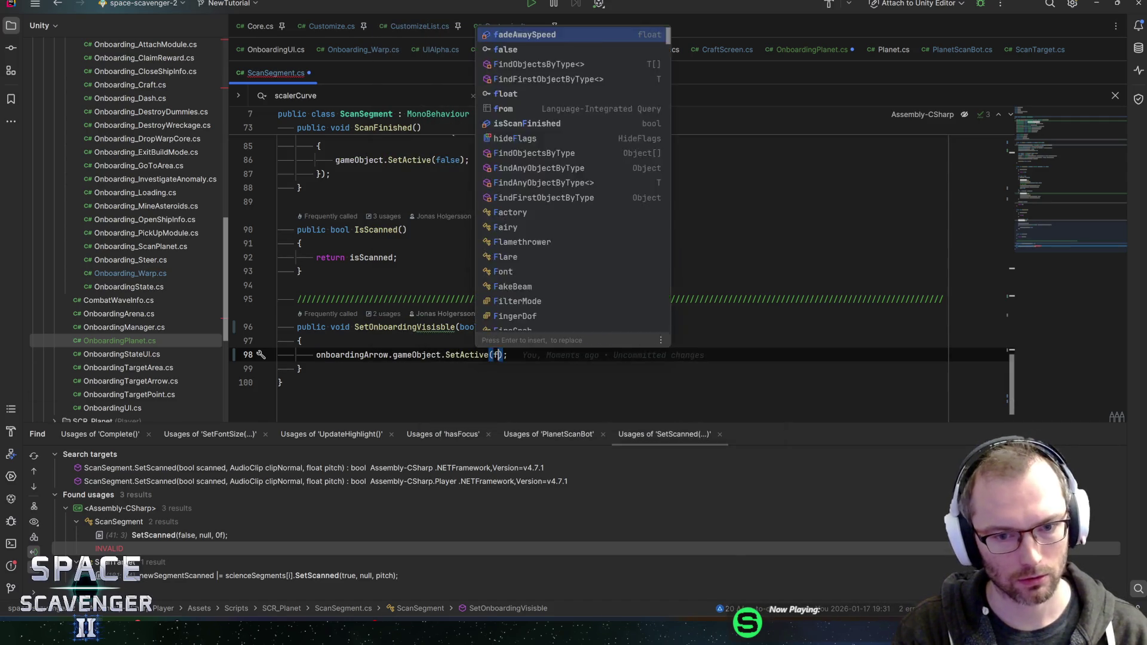
{"action": "type", "text": "false;"}
{"action": "type", "text": "b"}
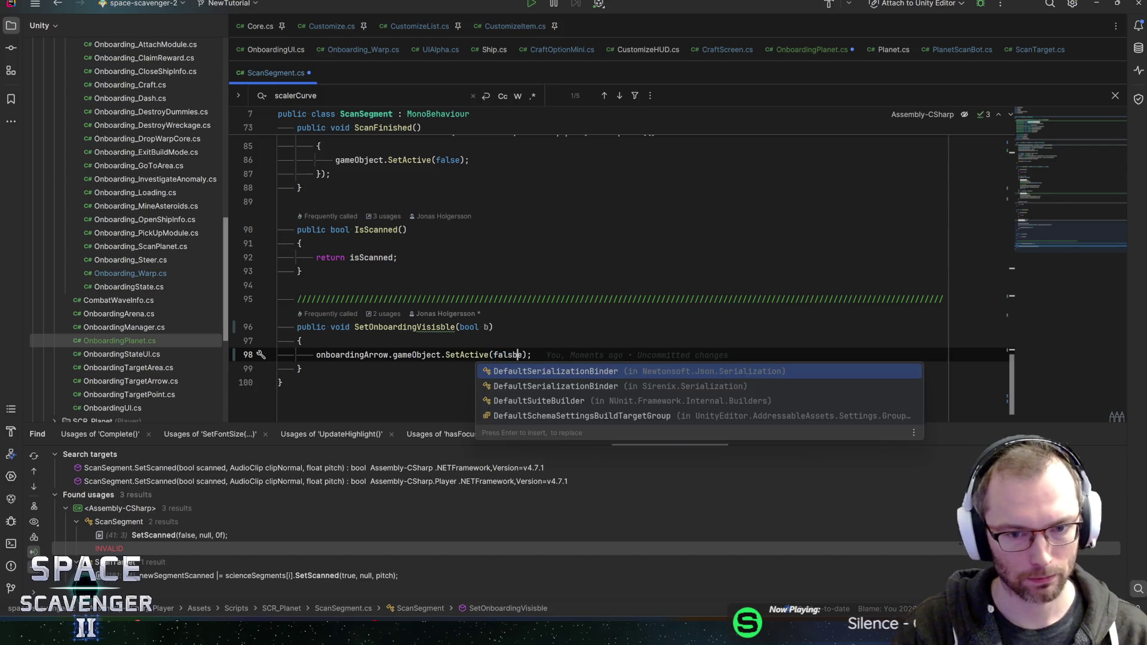
{"action": "key", "text": "Escape"}
{"action": "key", "text": "End"}
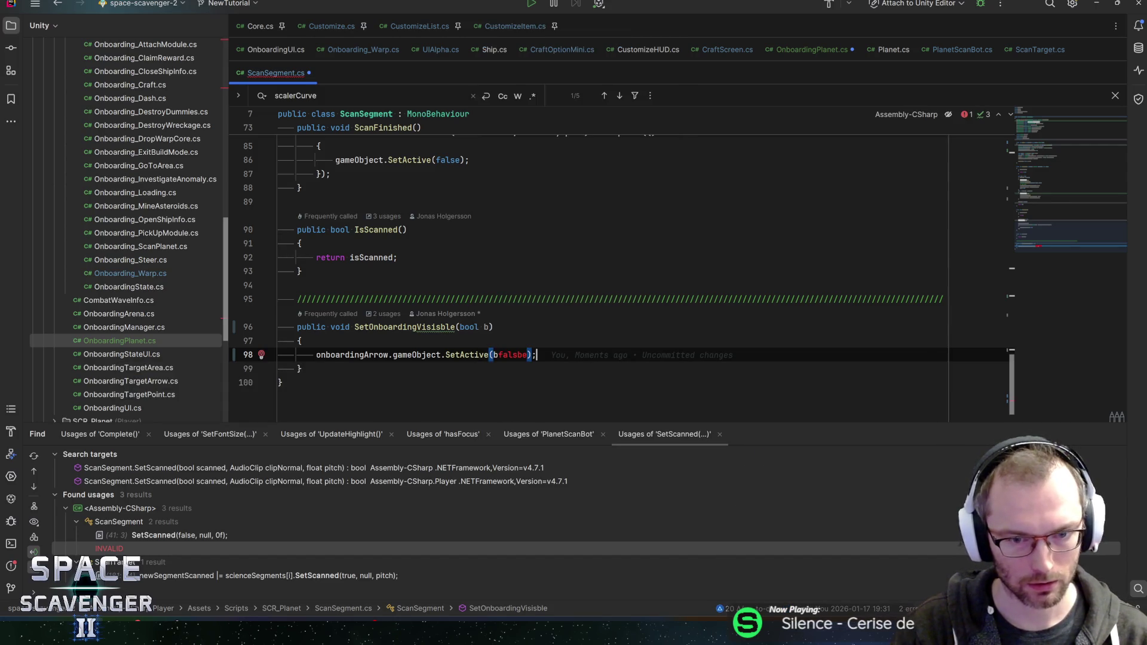
{"action": "left_click", "coordinate": [523, 355]}
{"action": "key", "text": "ctrl+BackSpace"}
{"action": "key", "text": "Delete"}
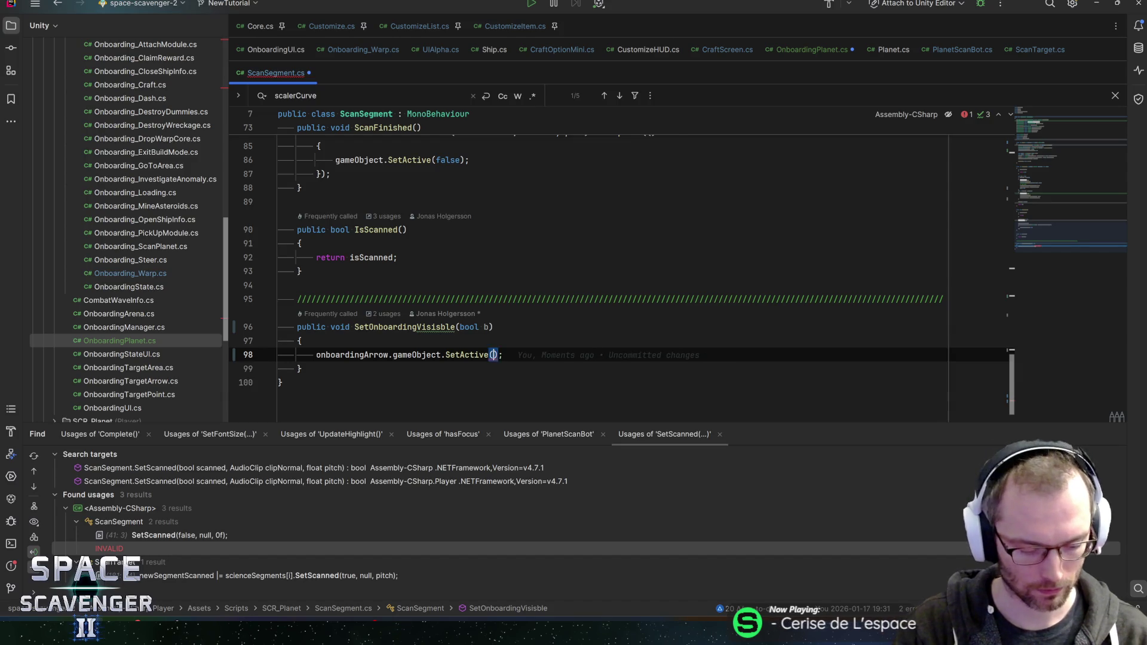
{"action": "type", "text": "b"}
{"action": "key", "text": "Escape"}
{"action": "key", "text": "End"}
{"action": "key", "text": "ctrl+s"}
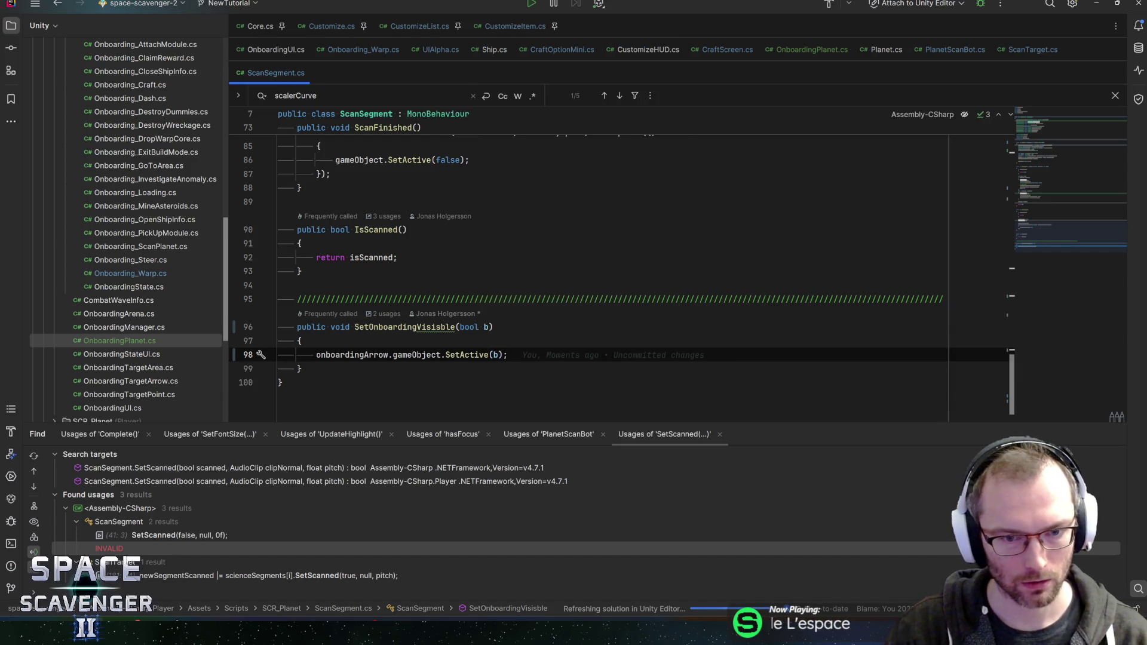
Rename the misspelled method to SetOnboardingVisible by removing the extra s.
{"action": "left_click", "coordinate": [437, 326]}
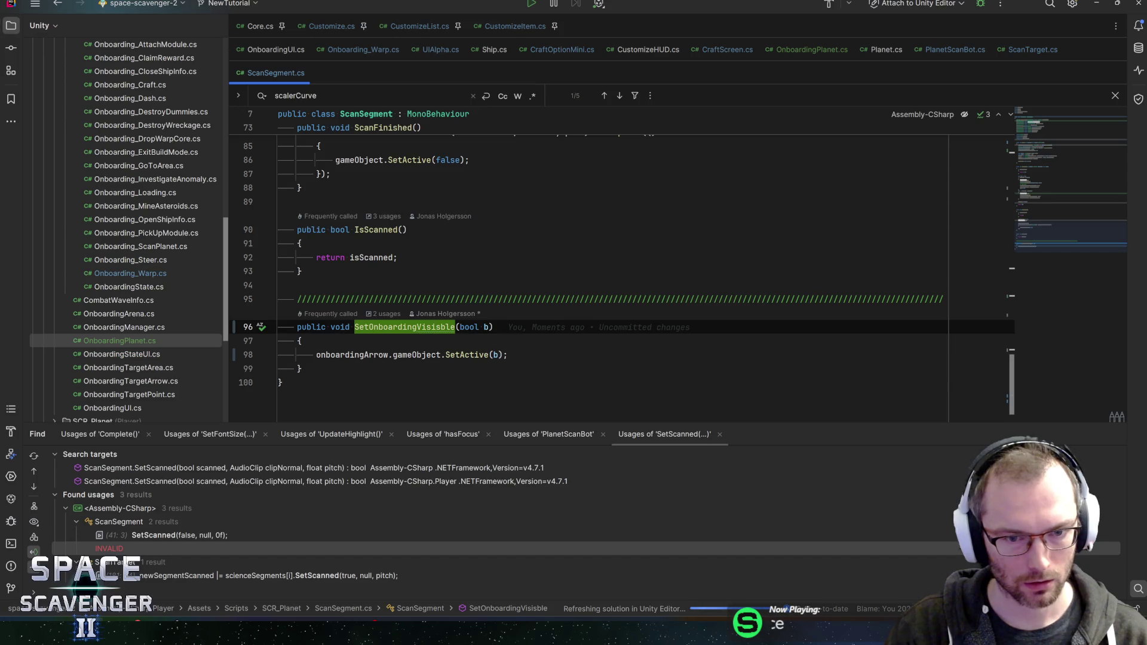
{"action": "key", "text": "shift+F6"}
{"action": "key", "text": "End"}
{"action": "key", "text": "Left"}
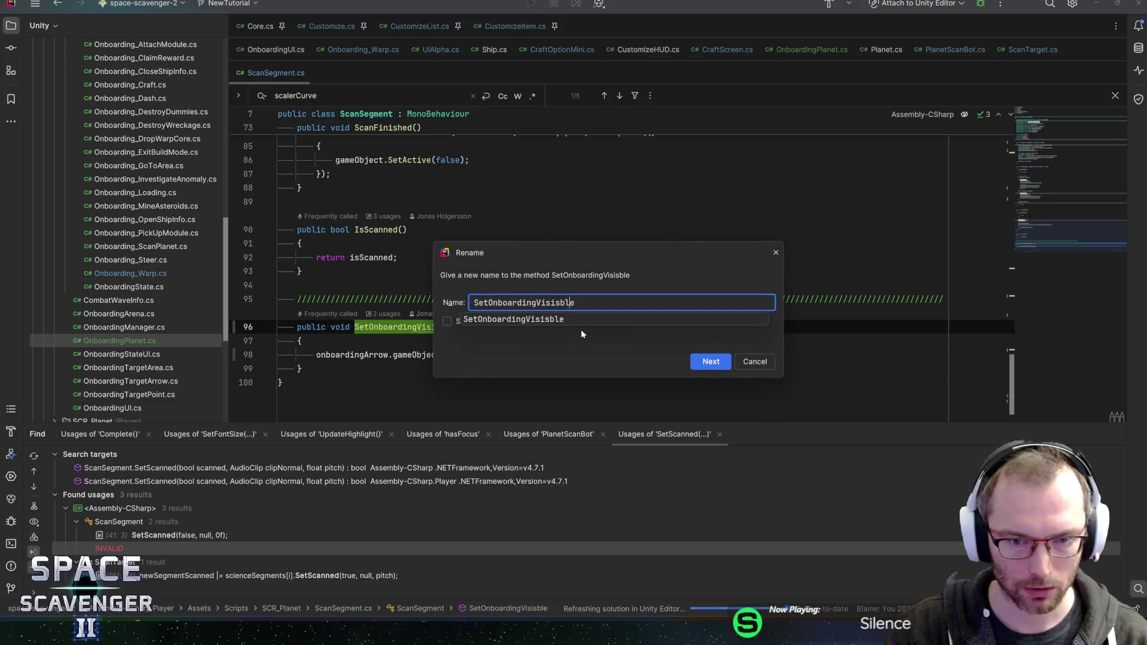
{"action": "key", "text": "BackSpace"}
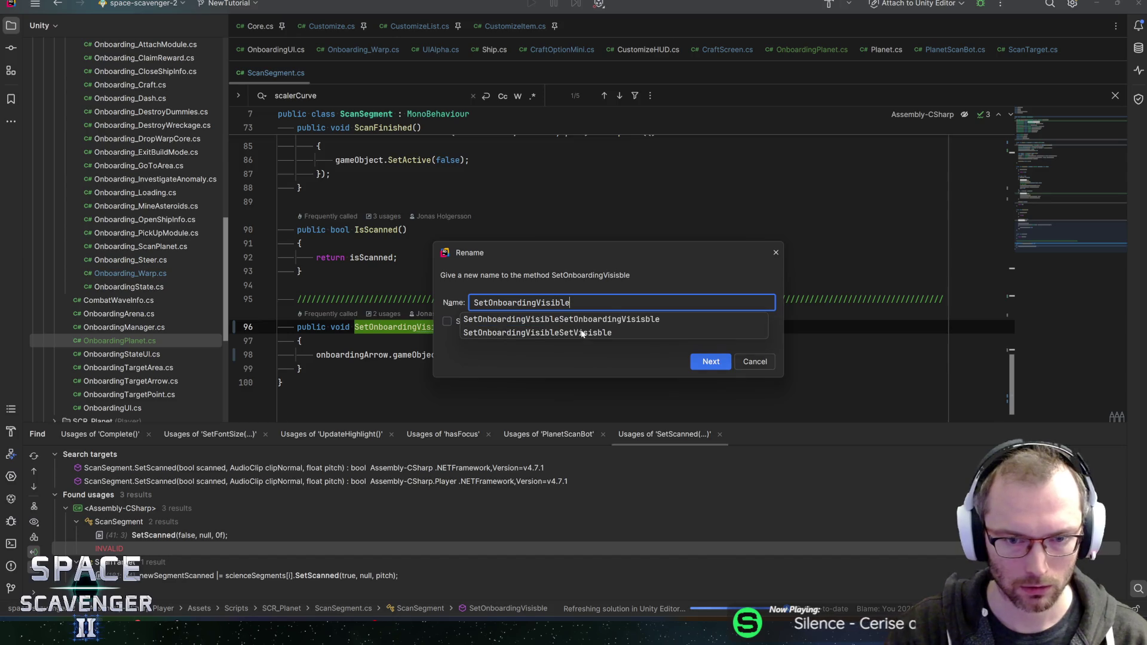
{"action": "key", "text": "Return"}
Rename parameter b to isVisible and save both scripts.
{"action": "left_click", "coordinate": [484, 327]}
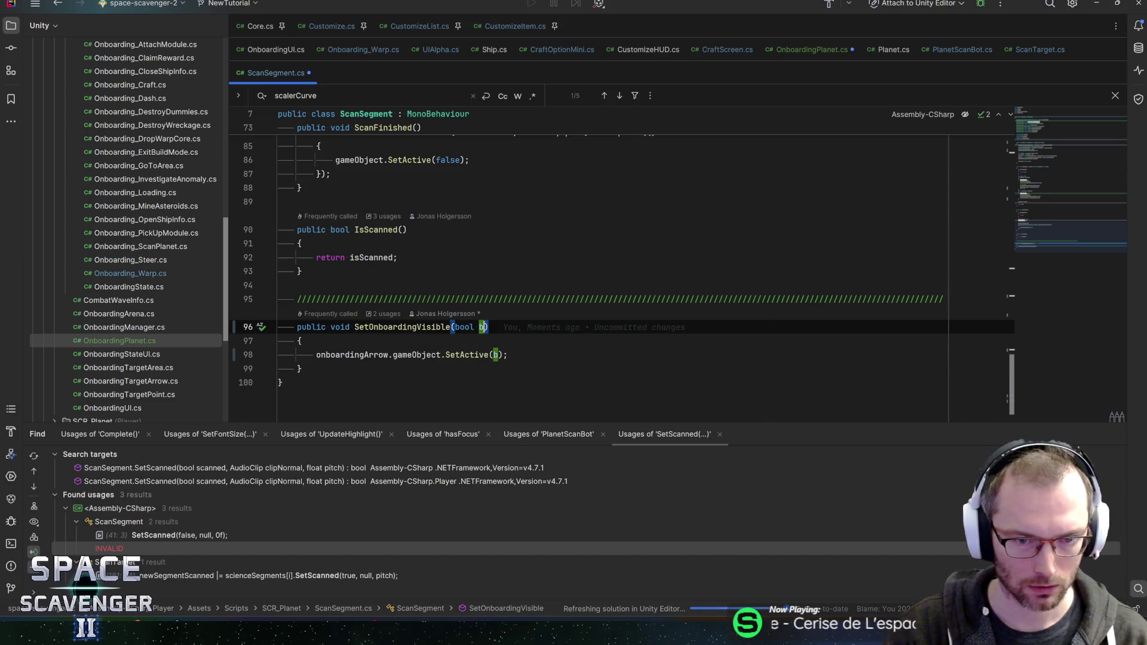
{"action": "key", "text": "shift+F6"}
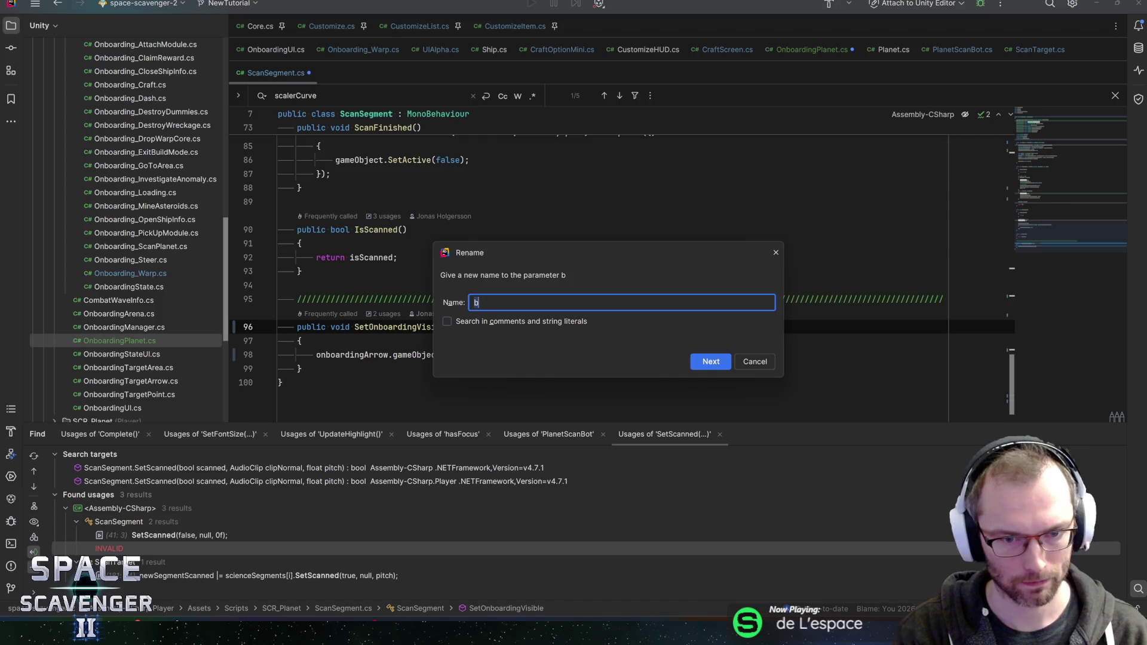
{"action": "type", "text": "isi"}
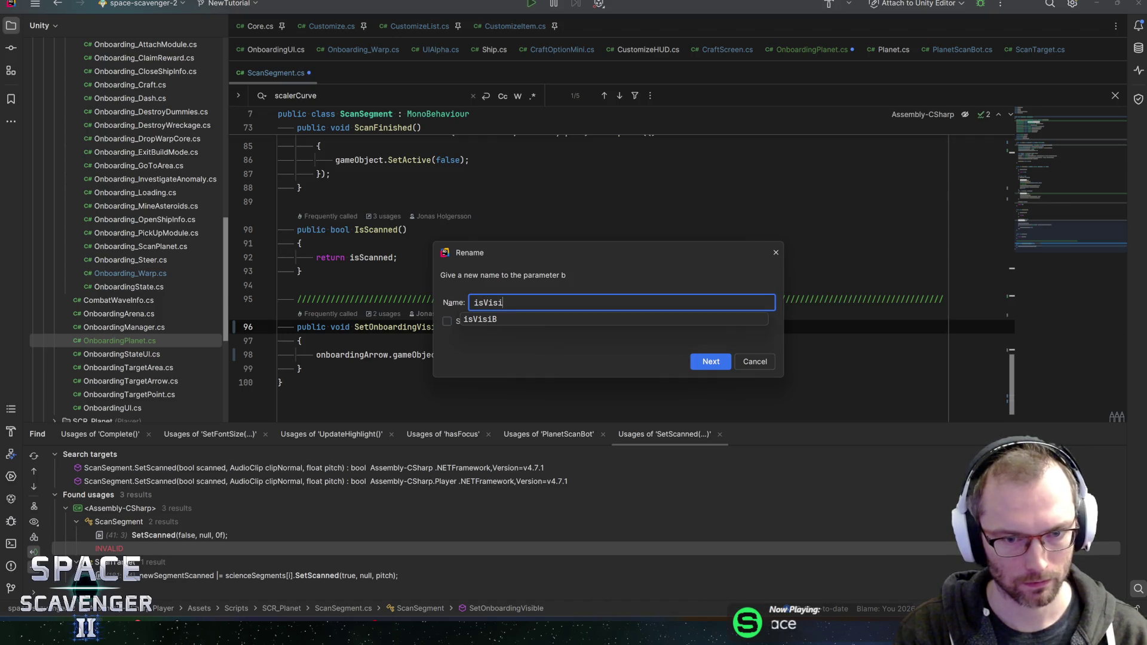
{"action": "type", "text": "ble"}
{"action": "key", "text": "Return"}
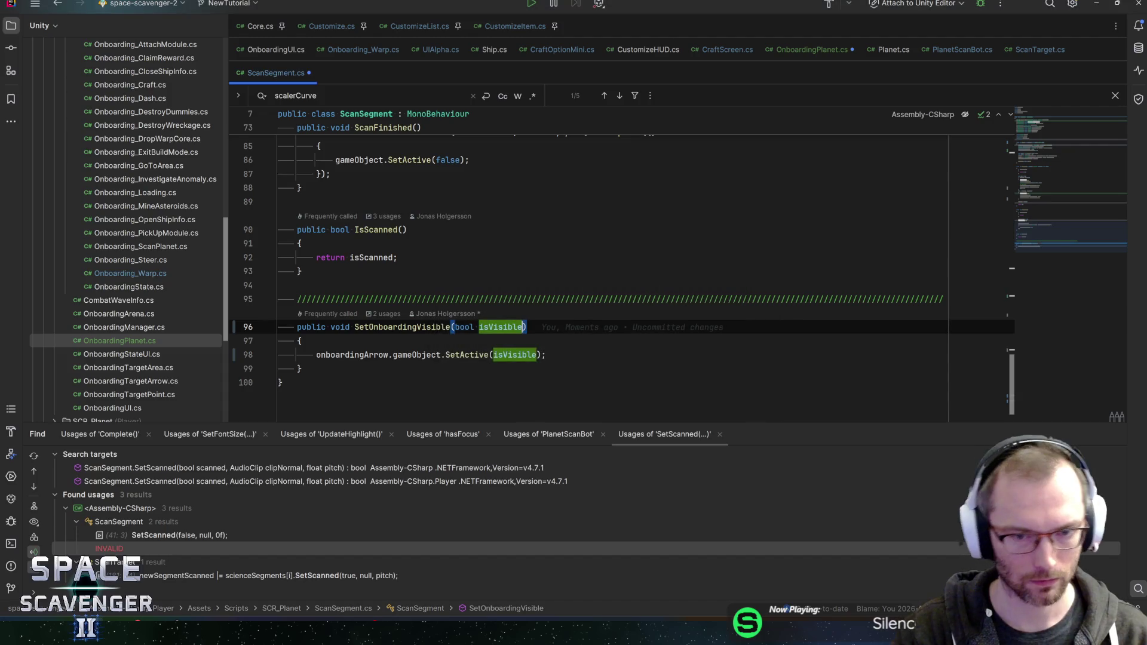
{"action": "key", "text": "ctrl+s"}
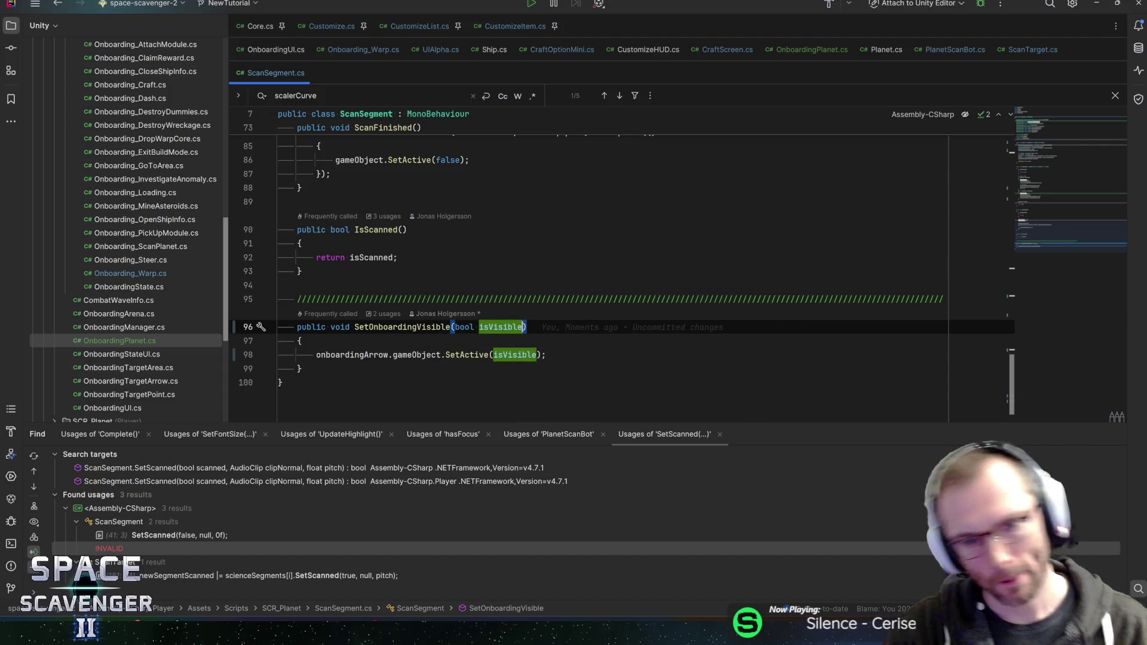
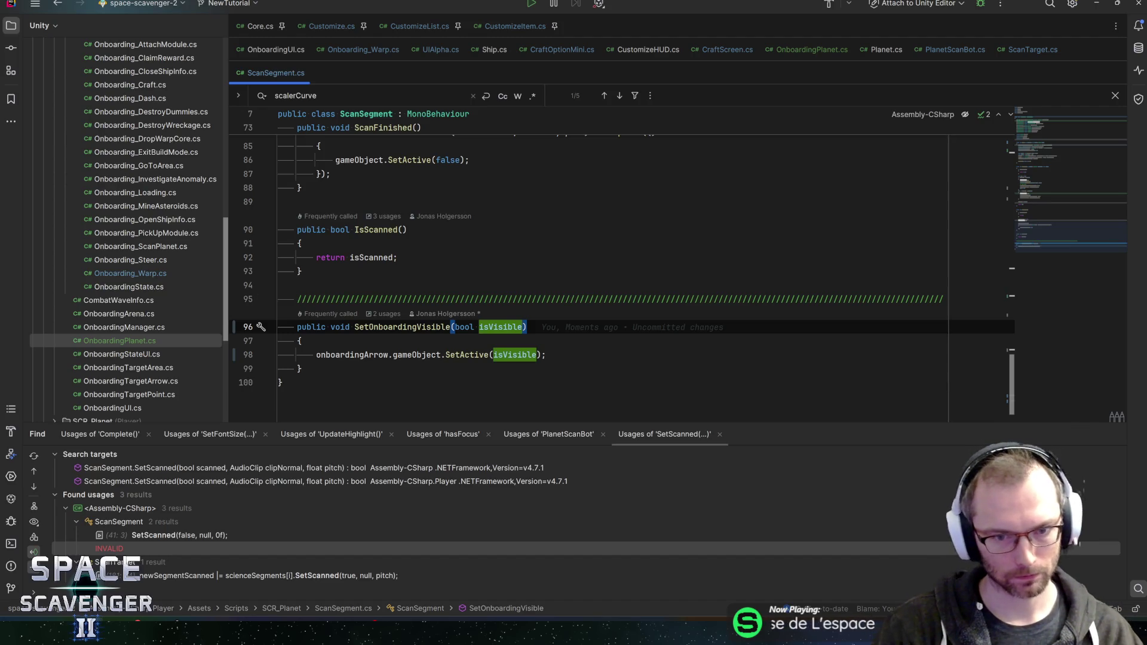
Add scalerCurve.Stop(); to SetOnboardingVisible in ScanSegment.cs, save, and switch to Unity.
{"action": "scroll", "coordinate": [597, 269], "scroll_direction": "up", "scroll_amount": 5}
{"action": "scroll", "coordinate": [355, 320], "scroll_direction": "down", "scroll_amount": 5}
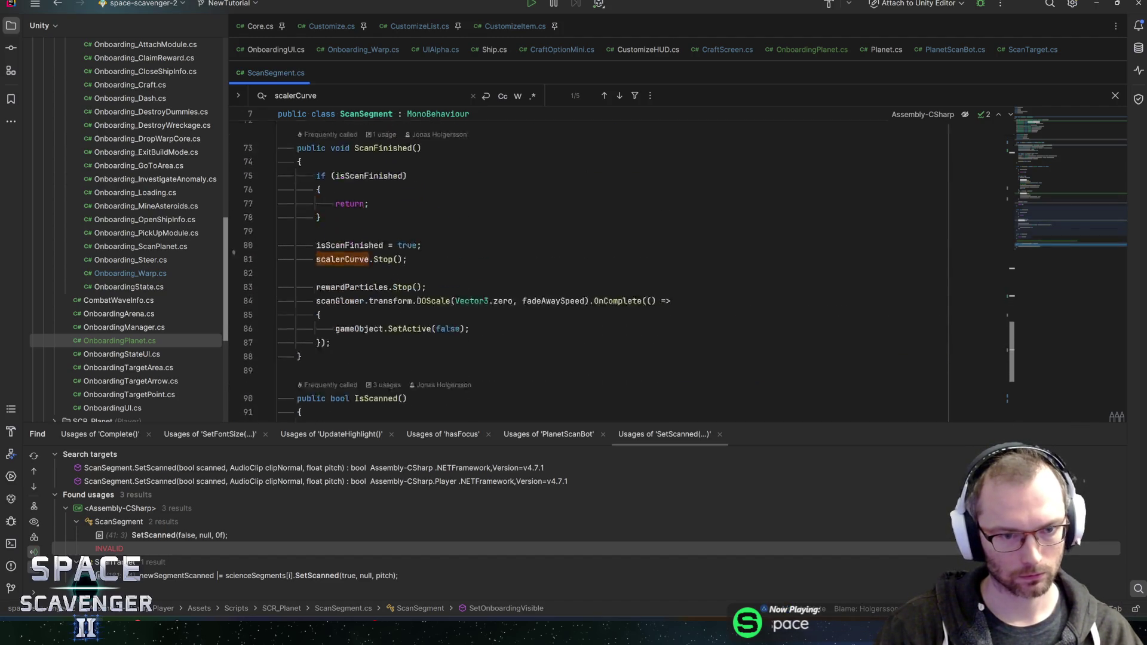
{"action": "key", "text": "Return"}
{"action": "type", "text": "scalerCurve.styo"}
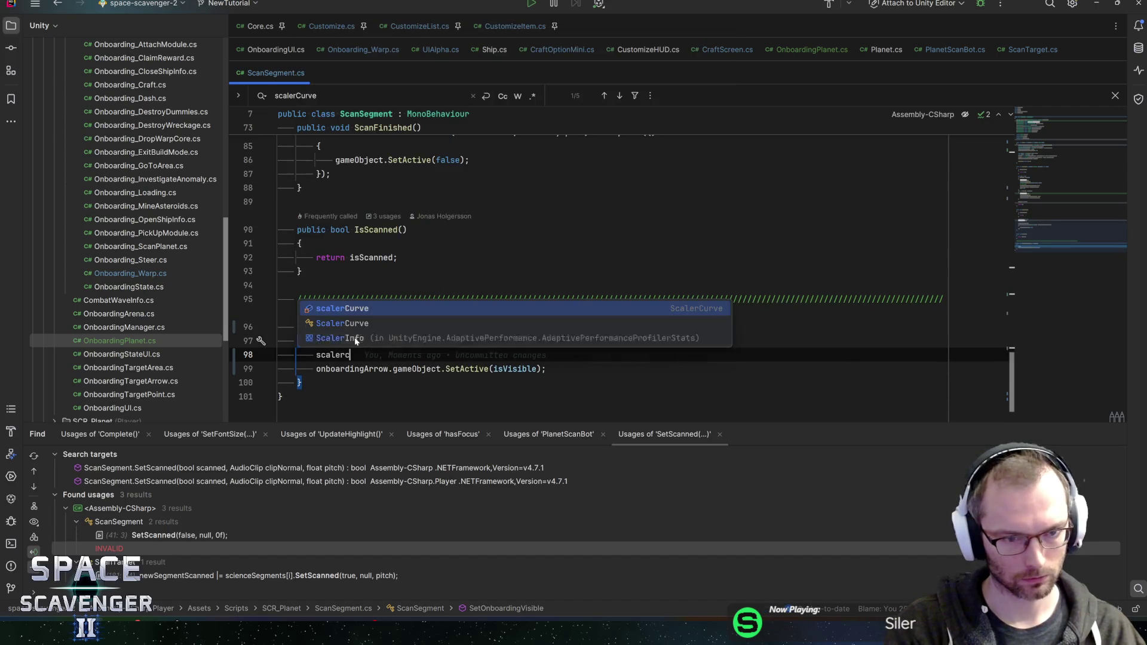
{"action": "key", "text": "BackSpace"}
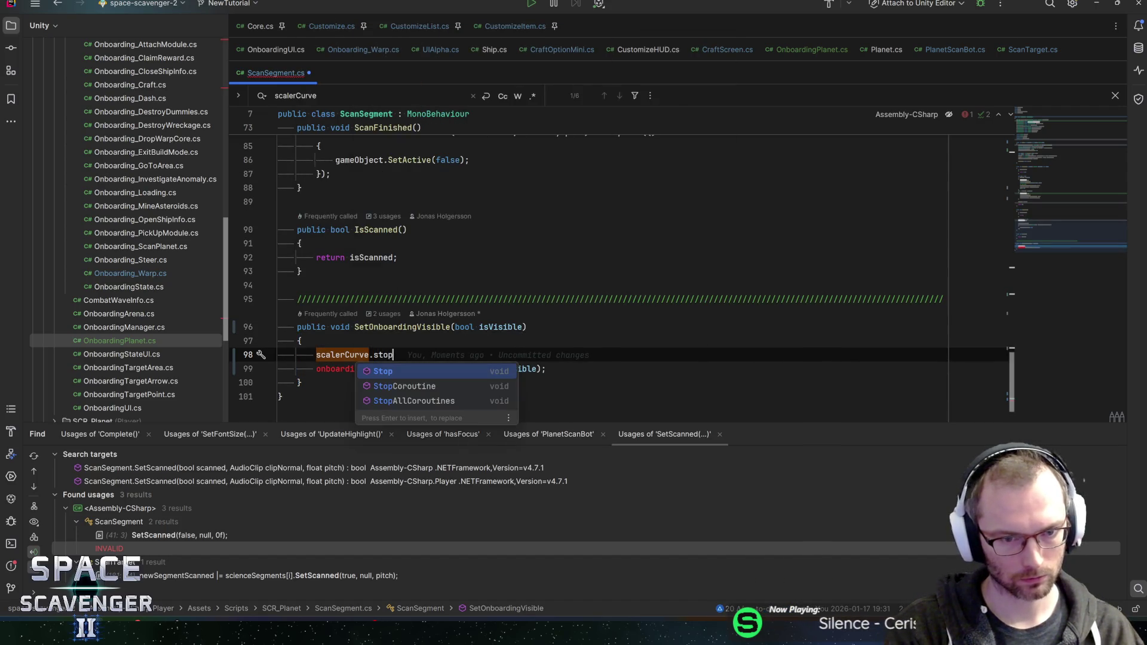
{"action": "key", "text": "Return"}
{"action": "type", "text": ";"}
{"action": "key", "text": "ctrl+s"}
{"action": "scroll", "coordinate": [397, 335], "scroll_direction": "up", "scroll_amount": 5}
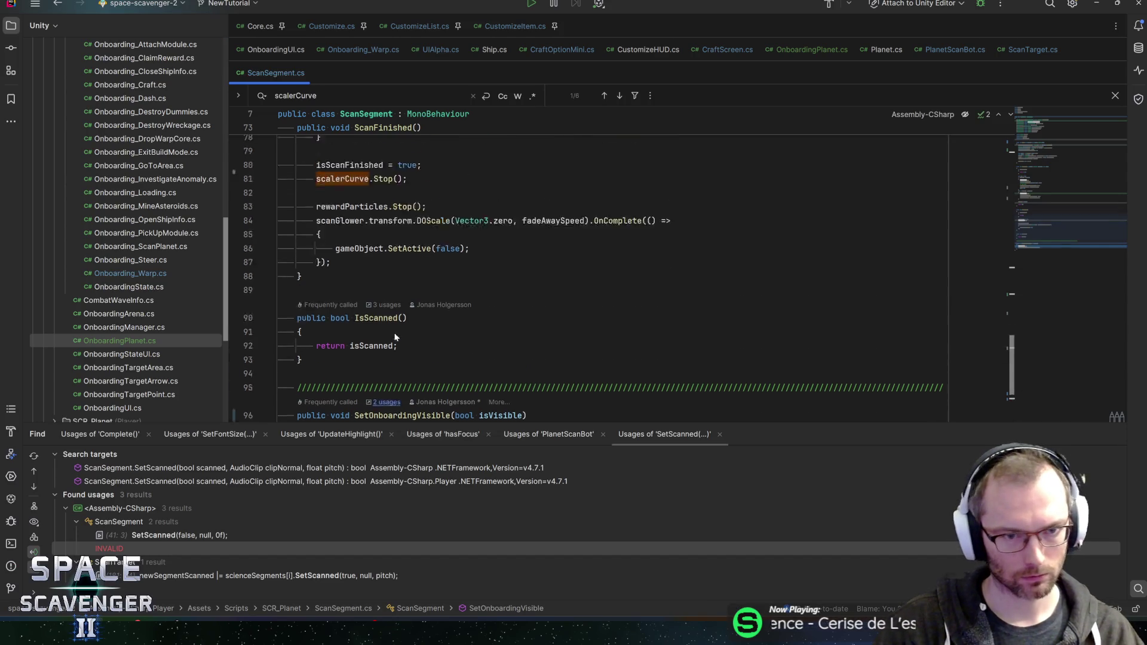
{"action": "key", "text": "alt+Tab"}
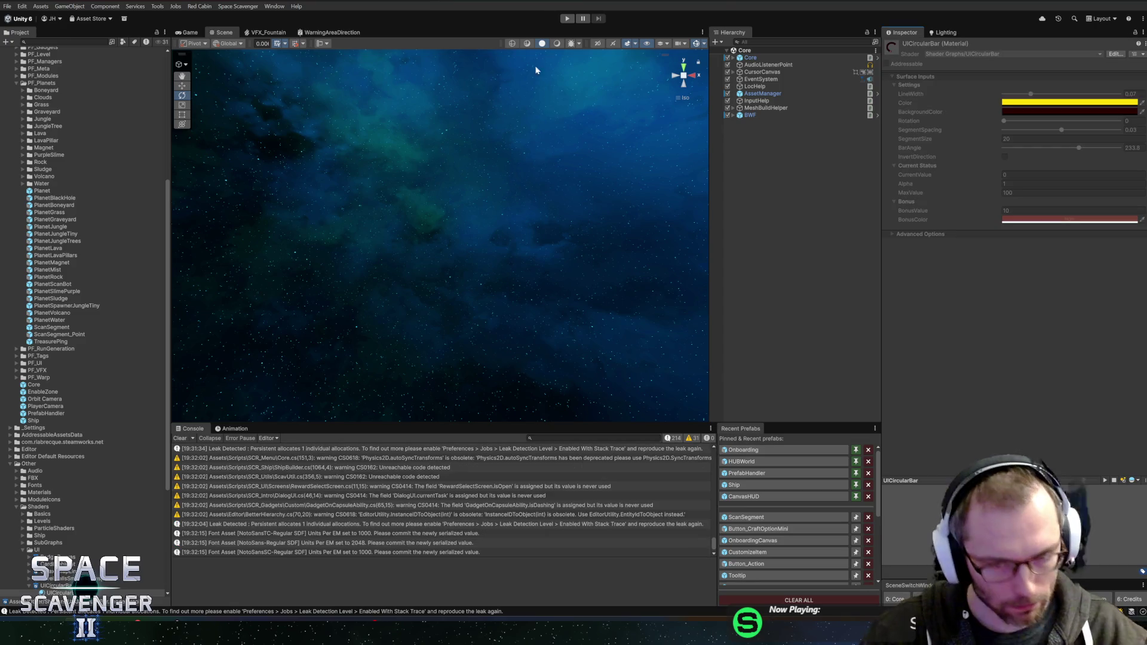
In the Onboarding prefab, activate ScanInstruction and set its Scan Target to PlanetGrass.
{"action": "left_click", "coordinate": [754, 450]}
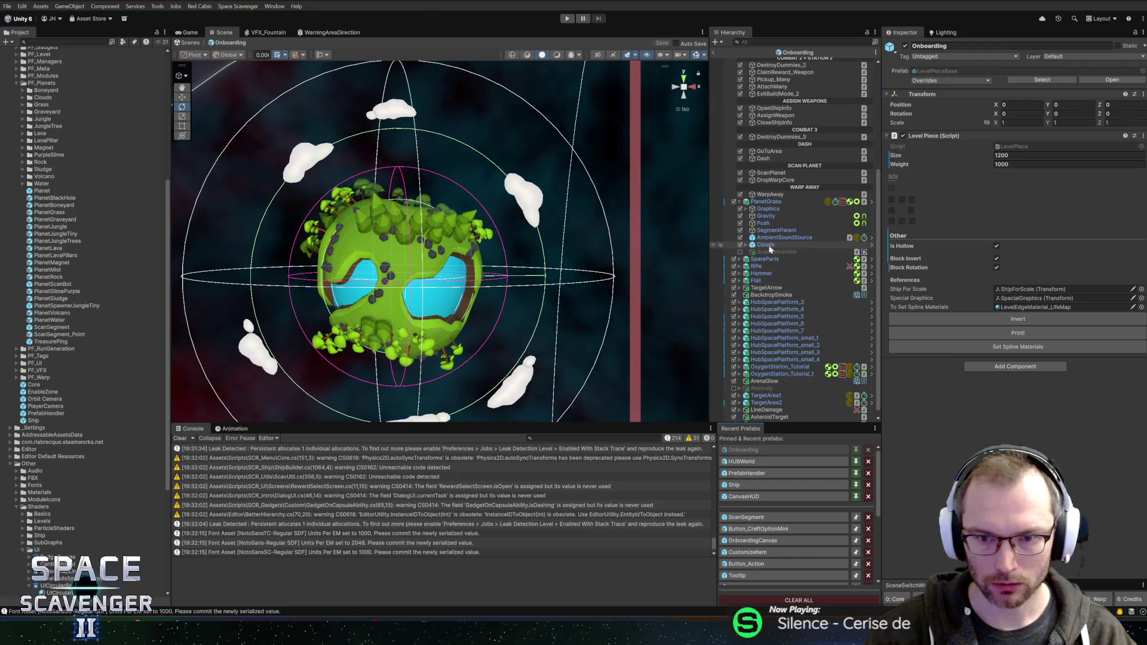
{"action": "left_click", "coordinate": [777, 252]}
{"action": "left_click", "coordinate": [905, 47]}
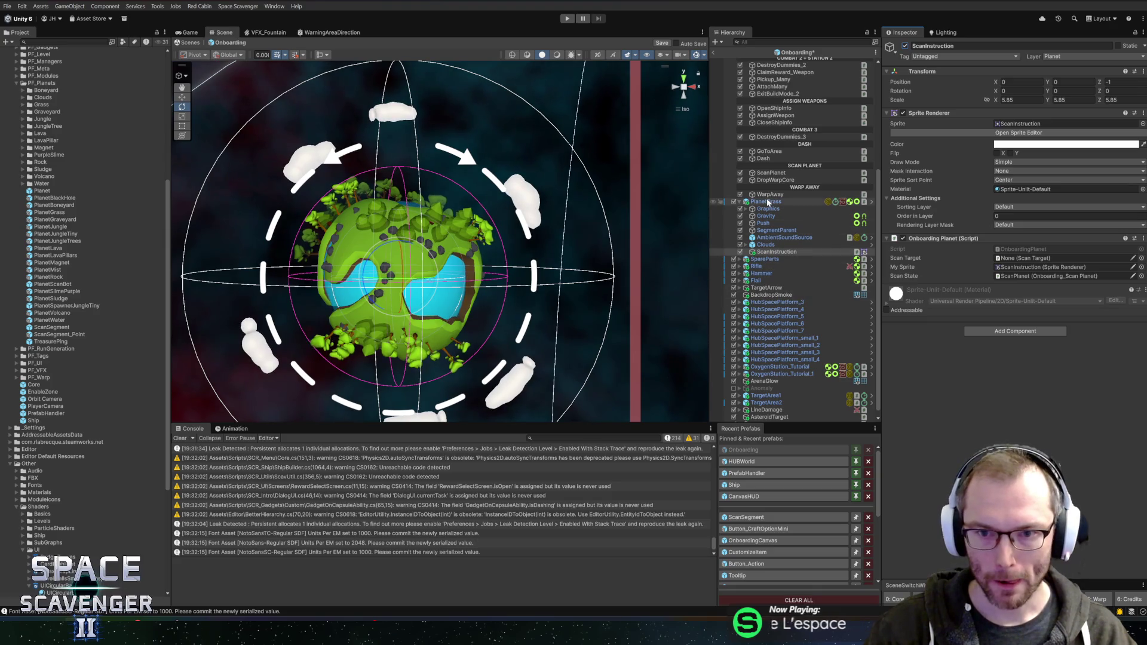
{"action": "left_click", "coordinate": [1029, 258]}
{"action": "key", "text": "ctrl+v"}
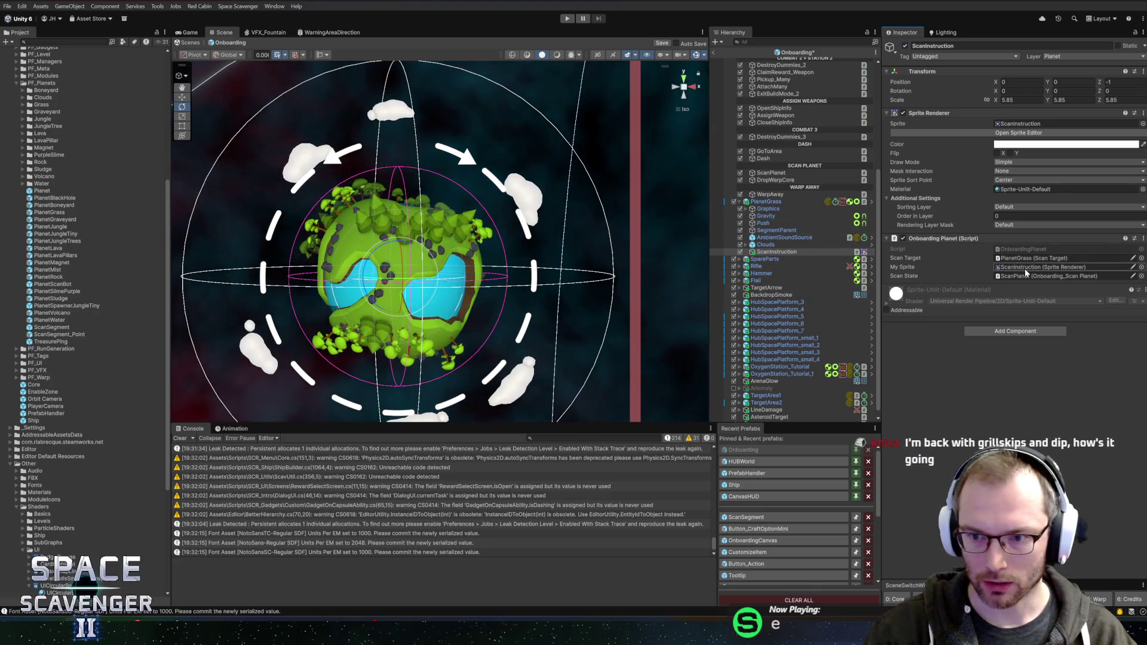
{"action": "left_click", "coordinate": [1025, 267]}
{"action": "left_click", "coordinate": [1026, 258]}
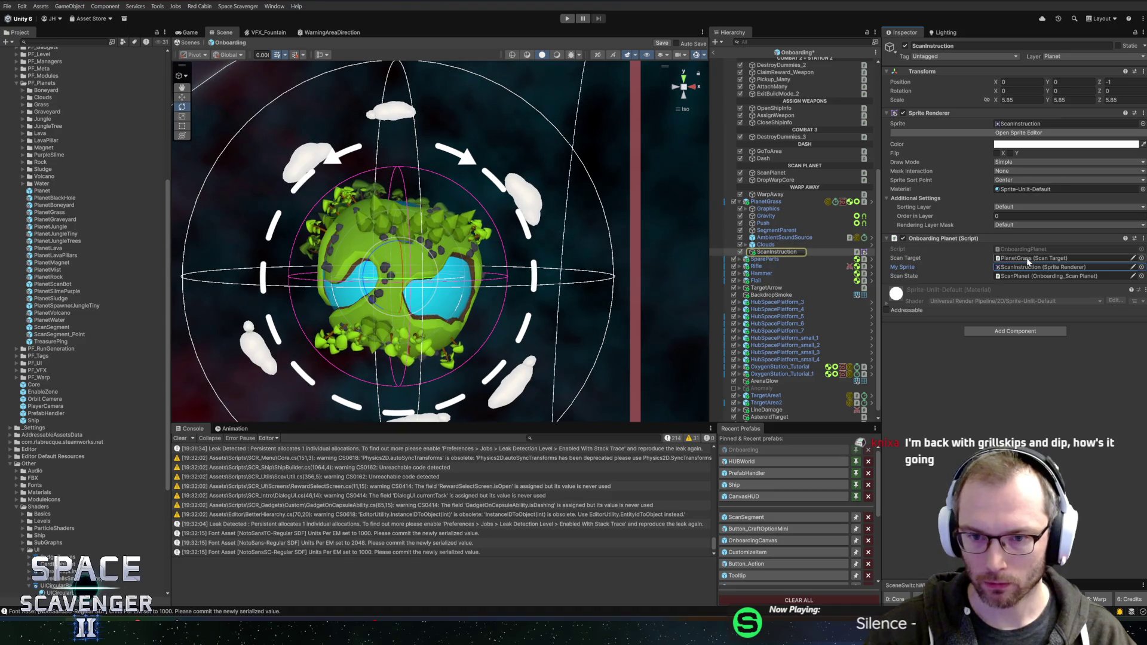
{"action": "left_click", "coordinate": [1021, 267]}
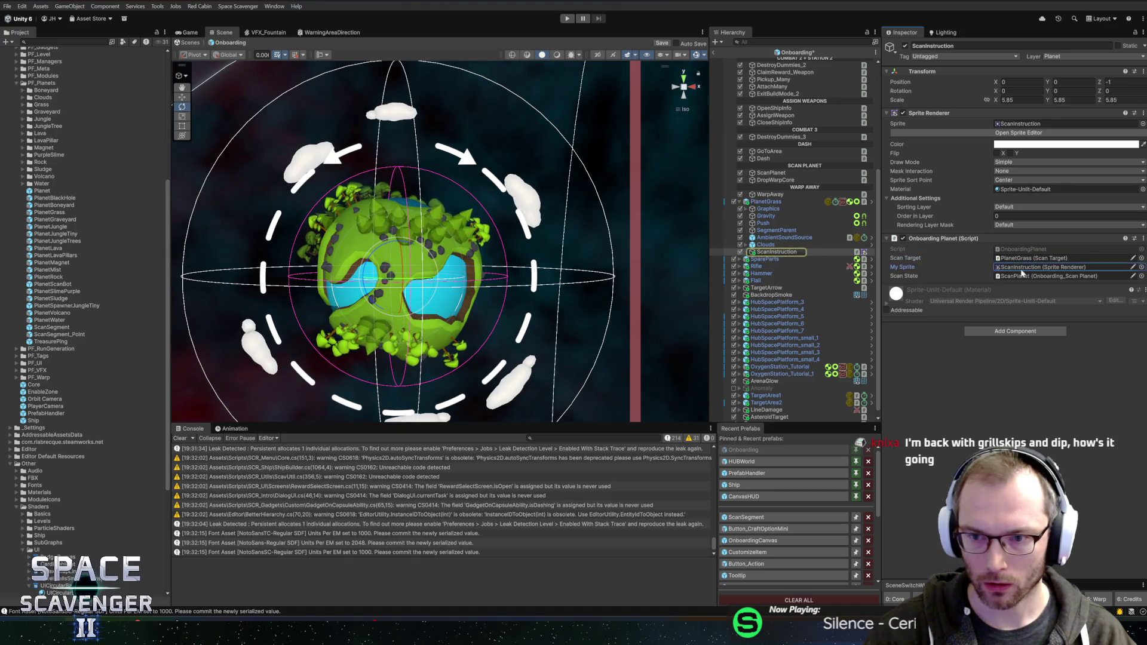
Remove ScanInstruction's Sprite Renderer and open OnboardingPlanet.cs in the code editor.
{"action": "right_click", "coordinate": [939, 115]}
{"action": "left_click", "coordinate": [944, 154]}
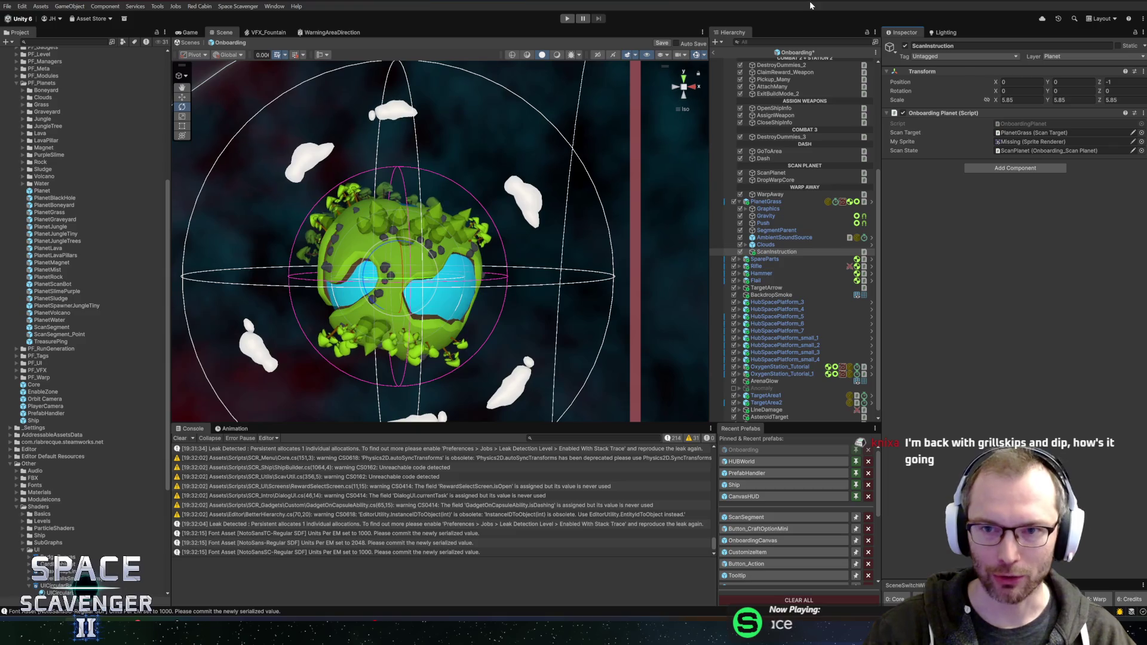
{"action": "scroll", "coordinate": [126, 359], "scroll_direction": "up", "scroll_amount": 8}
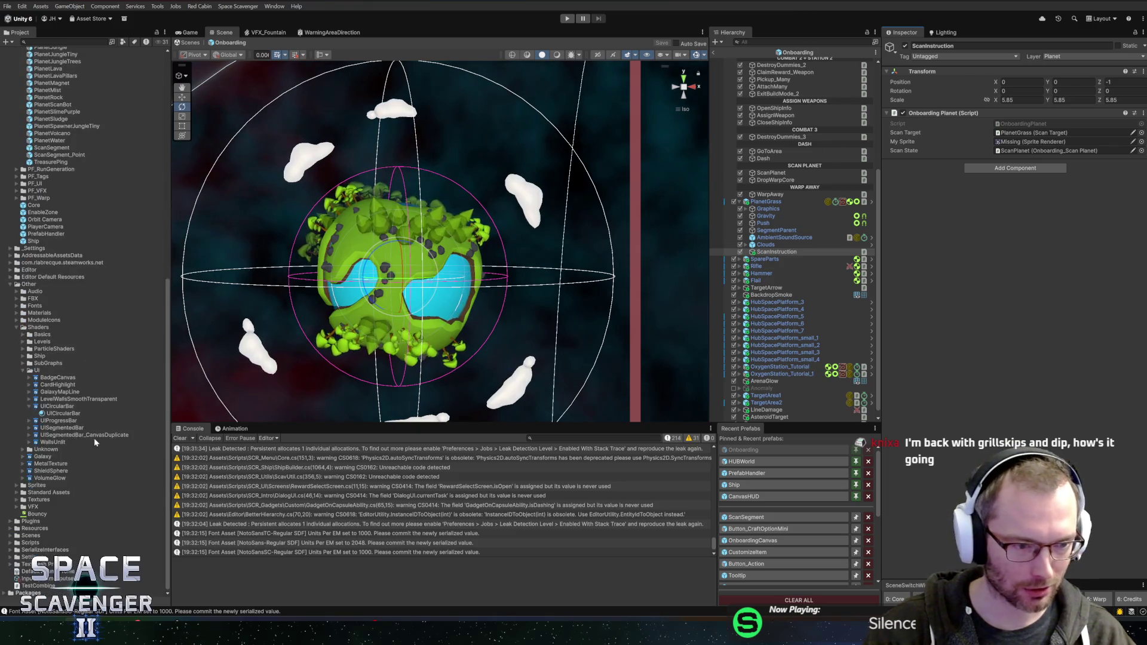
{"action": "scroll", "coordinate": [49, 413], "scroll_direction": "down", "scroll_amount": 15}
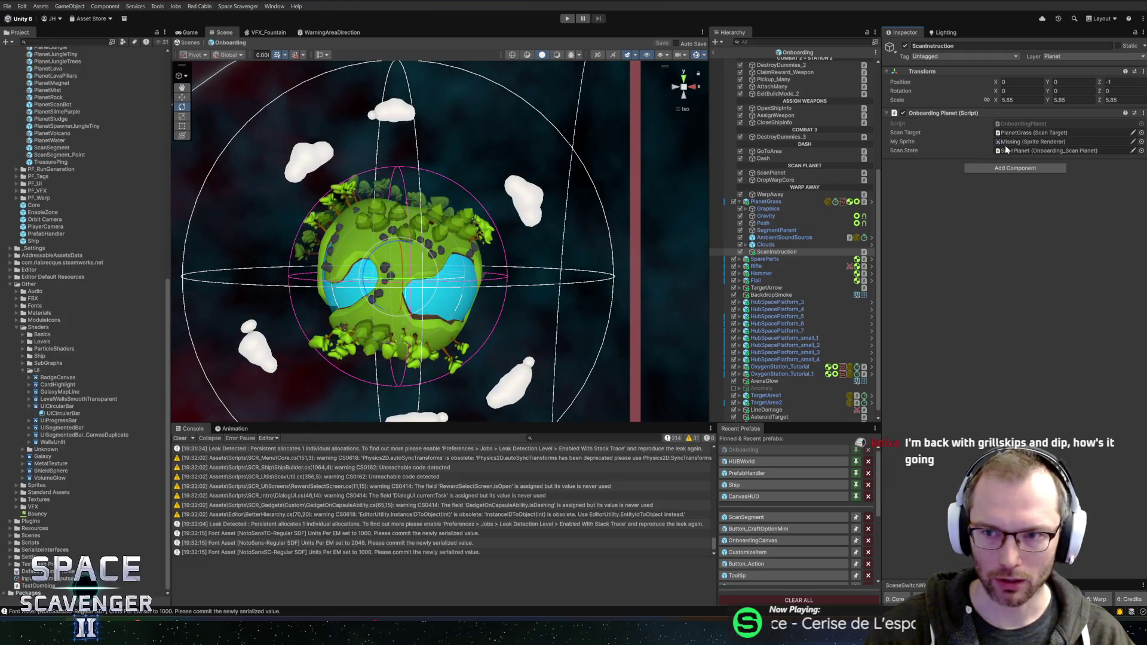
{"action": "right_click", "coordinate": [951, 113]}
{"action": "left_click", "coordinate": [1019, 243]}
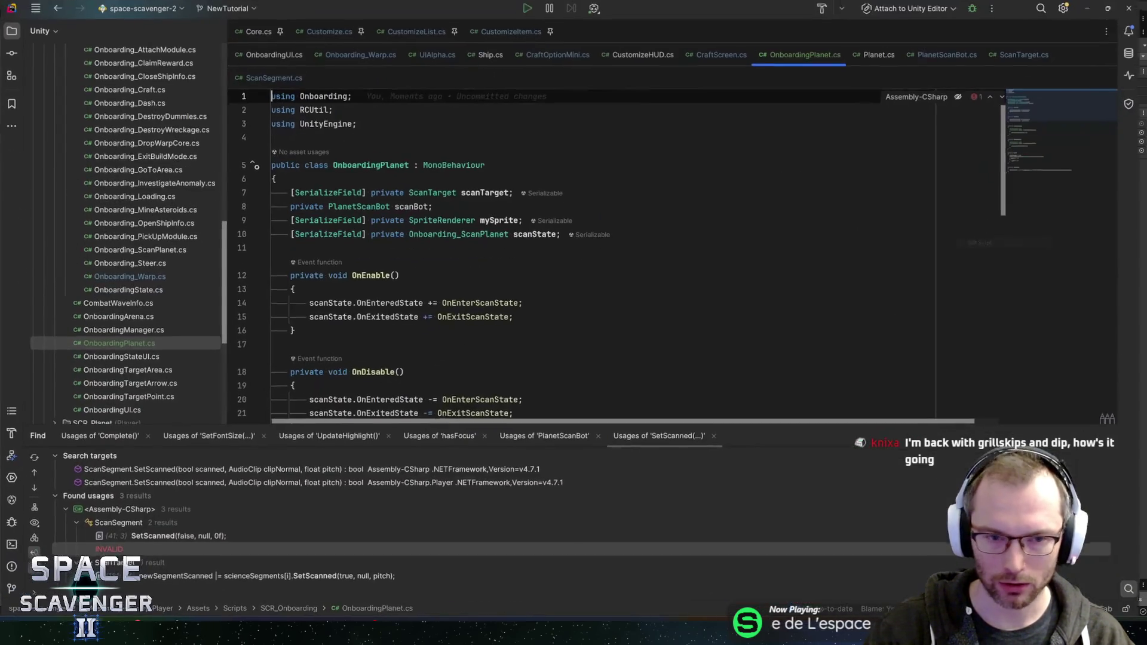
Delete the mySprite field declaration and the mySprite.enabled = false; line in Start().
{"action": "left_click", "coordinate": [445, 217]}
{"action": "key", "text": "ctrl+x"}
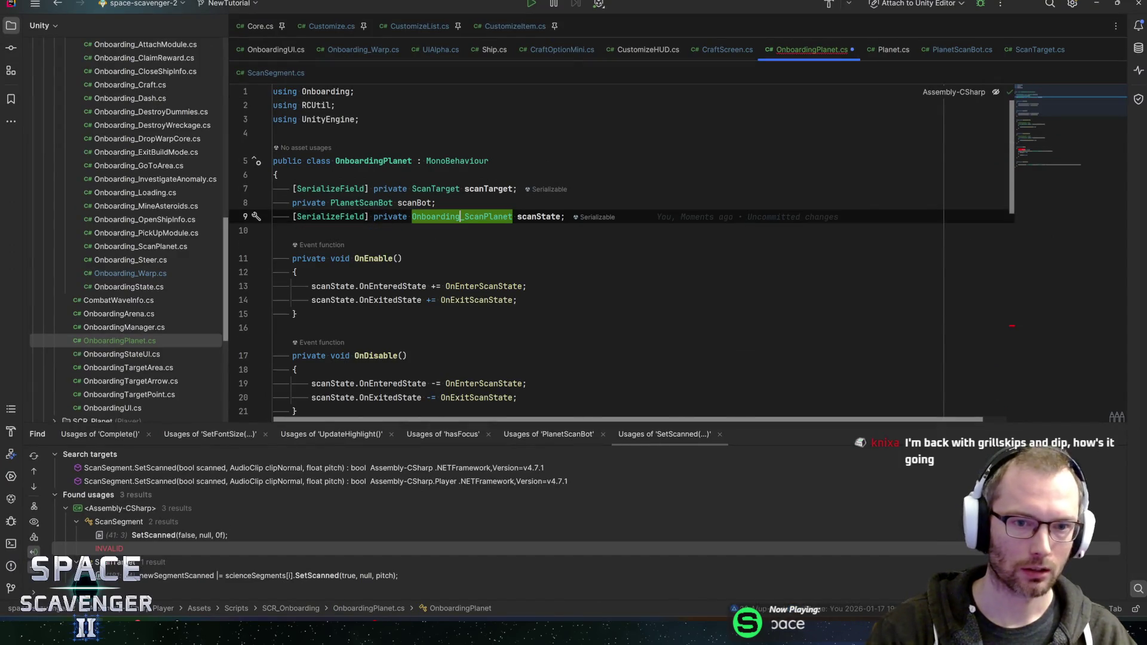
{"action": "scroll", "coordinate": [598, 251], "scroll_direction": "down", "scroll_amount": 5}
{"action": "scroll", "coordinate": [598, 251], "scroll_direction": "down", "scroll_amount": 5}
{"action": "left_click", "coordinate": [430, 342]}
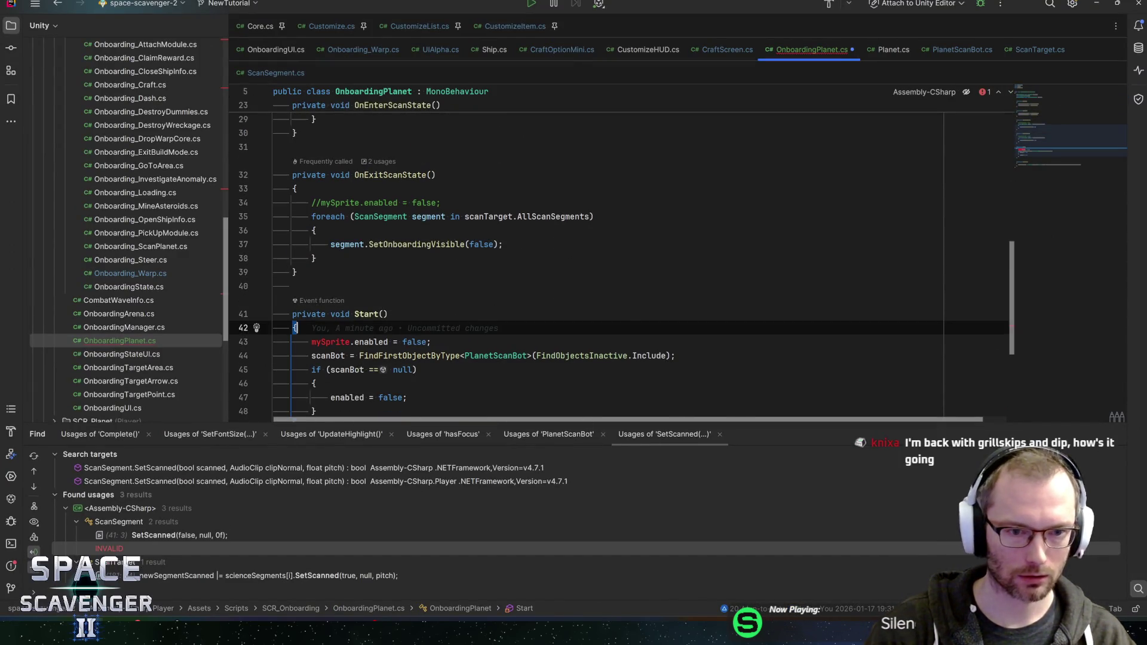
{"action": "key", "text": "ctrl+x"}
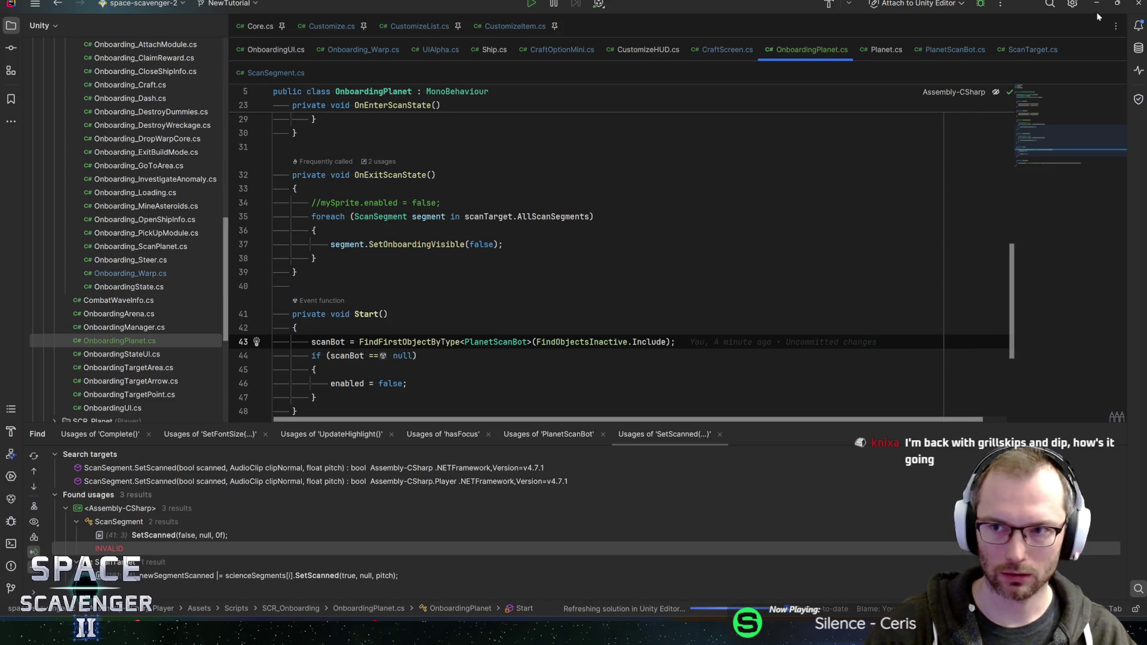
{"action": "key", "text": "alt+Tab"}
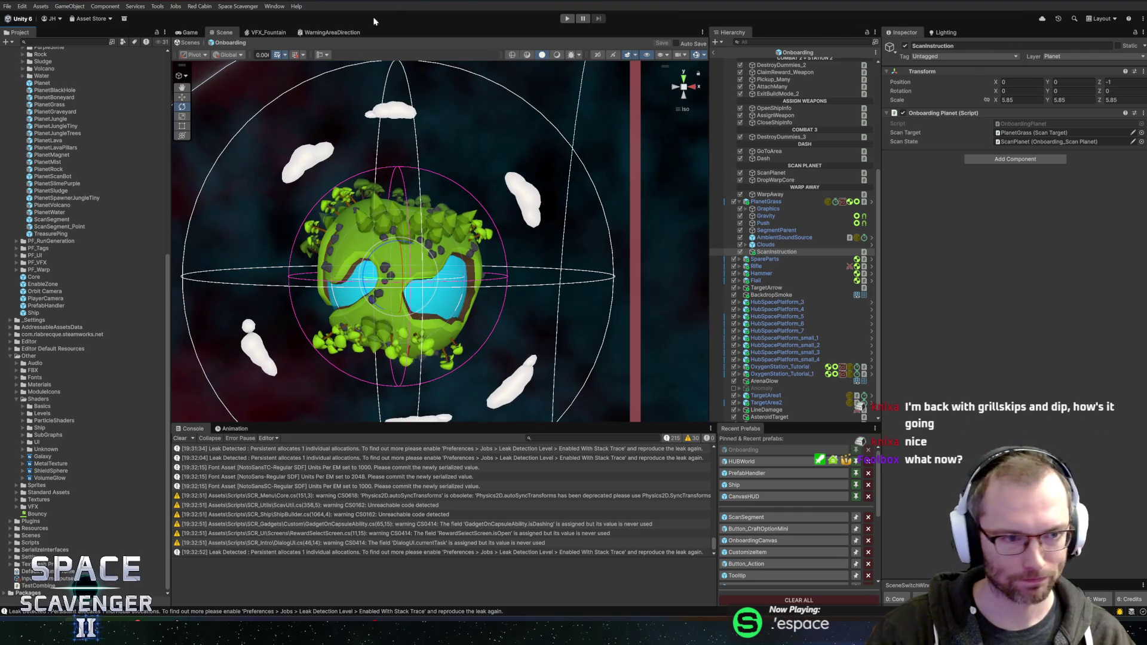
Check the Onboarding prefab in the Scene view, ending back on OnboardingPlanet.cs in Rider.
{"action": "scroll", "coordinate": [3, 137], "scroll_direction": "up", "scroll_amount": 5}
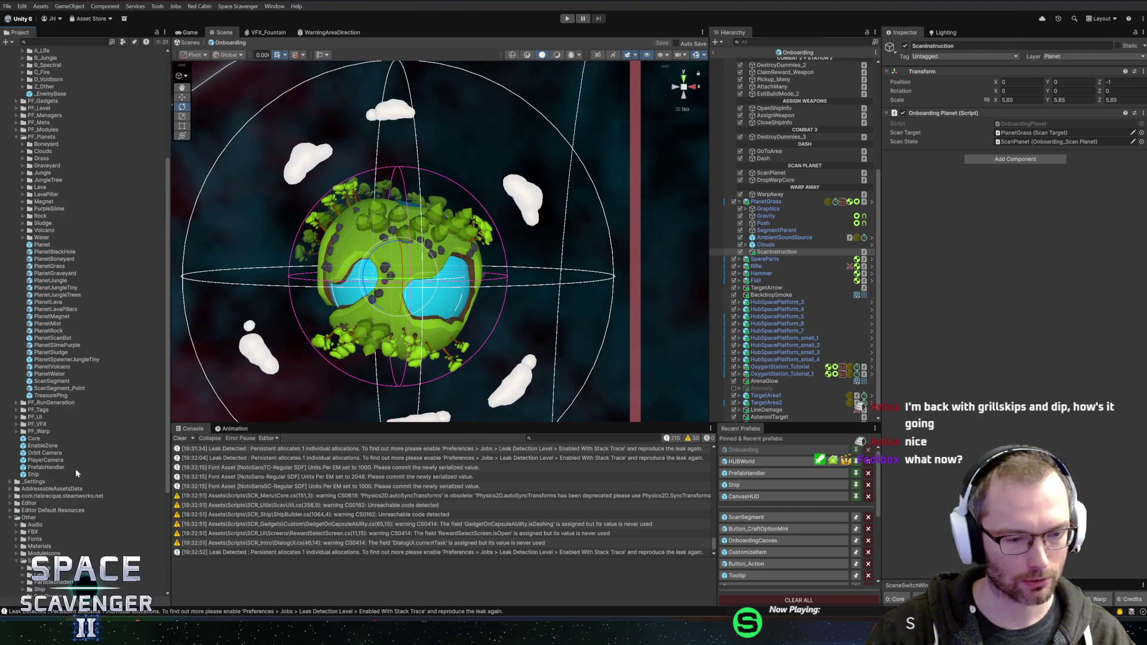
{"action": "scroll", "coordinate": [32, 549], "scroll_direction": "down", "scroll_amount": 5}
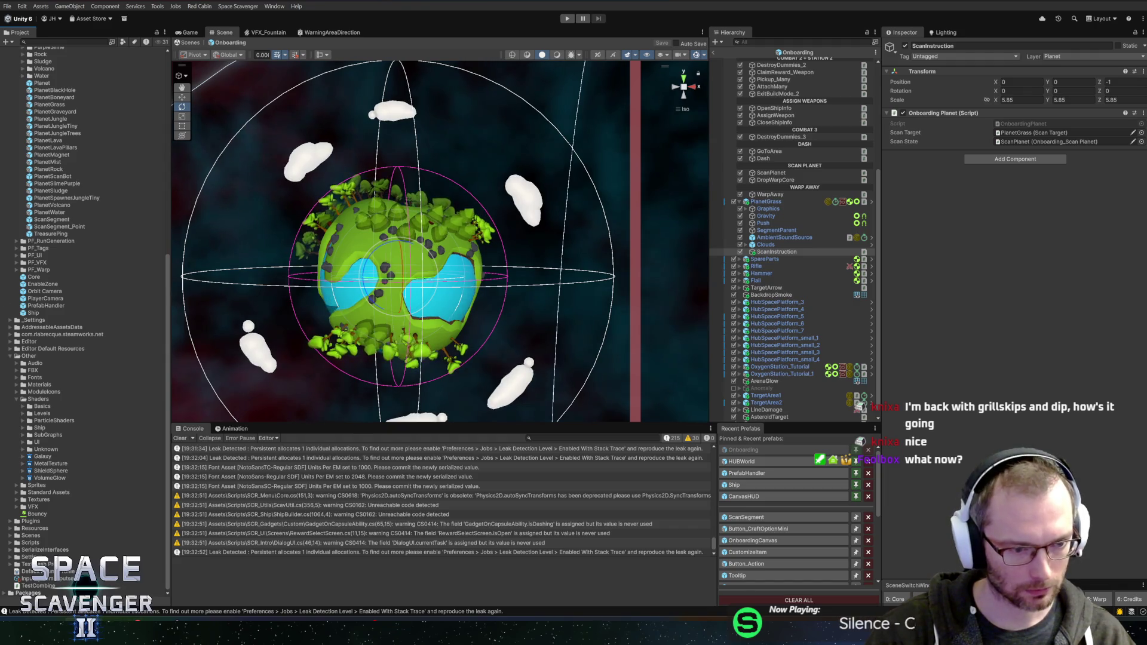
{"action": "key", "text": "alt+Tab"}
{"action": "key", "text": "alt+Tab"}
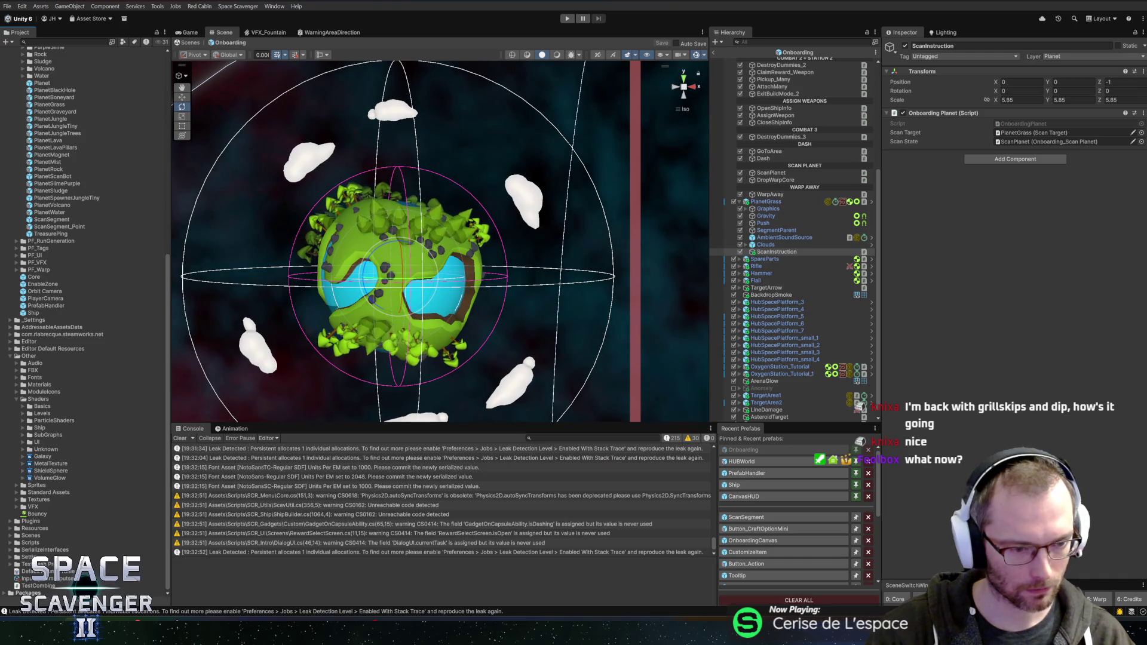
{"action": "key", "text": "alt+Tab"}
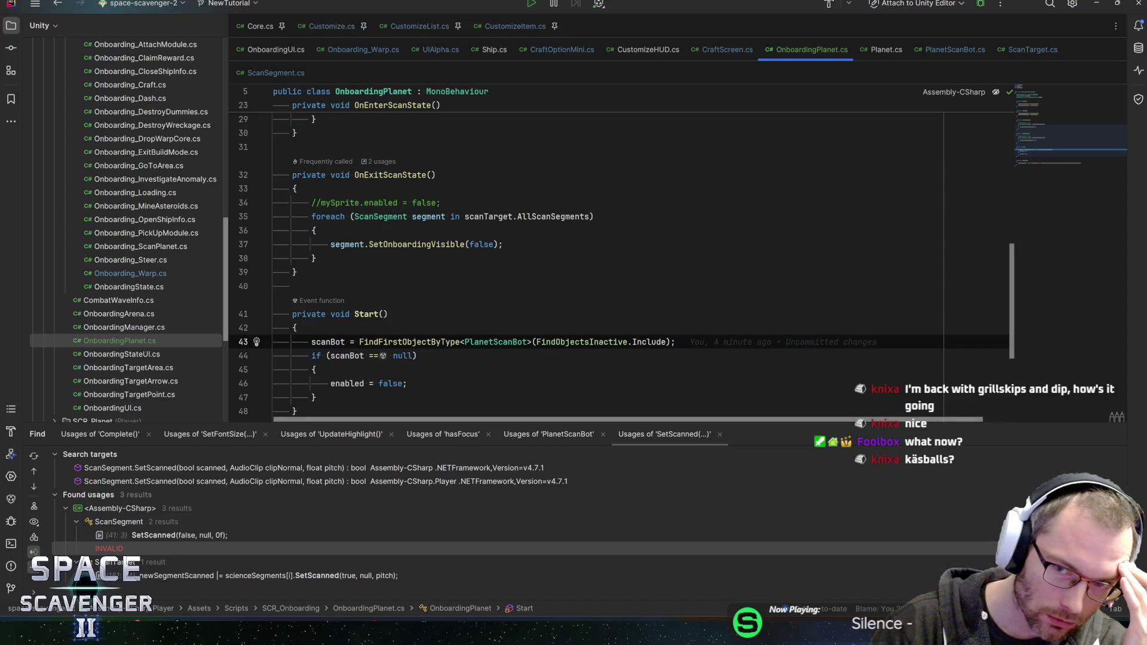
{"action": "key", "text": "alt+Tab"}
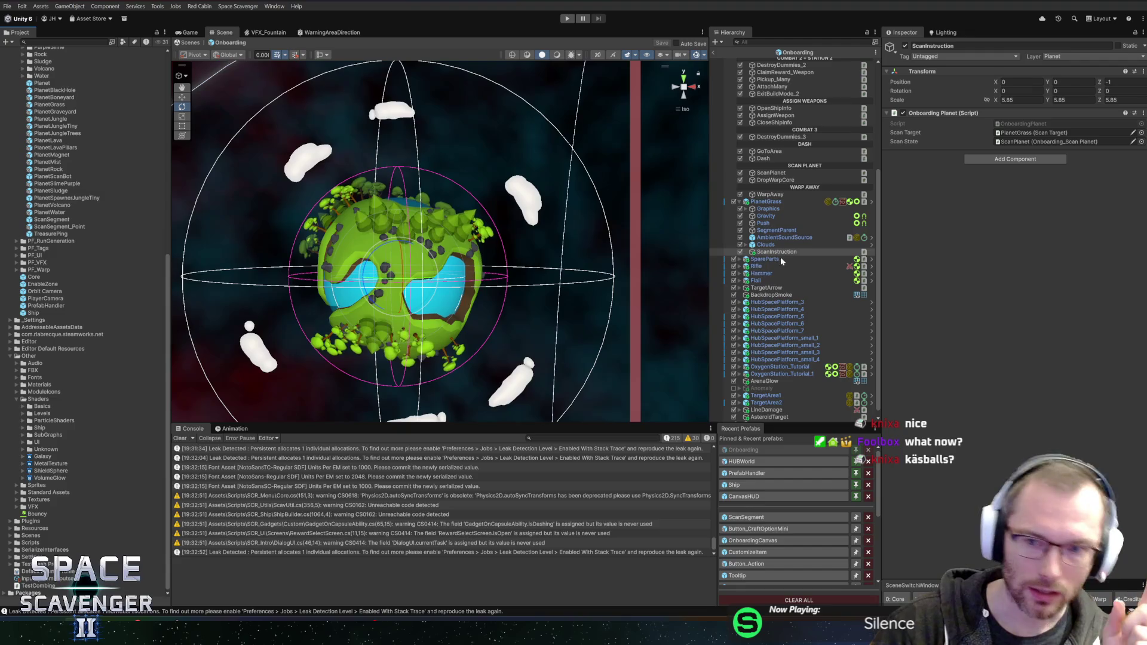
{"action": "key", "text": "alt+Tab"}
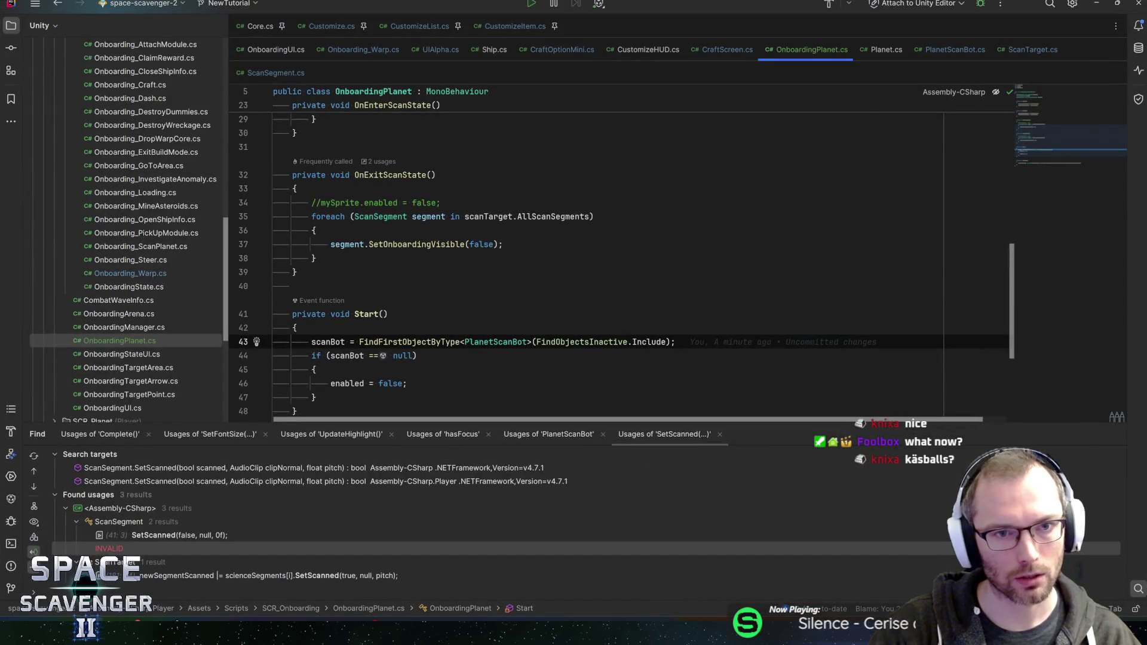
Look through ScanTarget.cs, then bring up the top of the ScanSegment script.
{"action": "scroll", "coordinate": [622, 250], "scroll_direction": "up", "scroll_amount": 10}
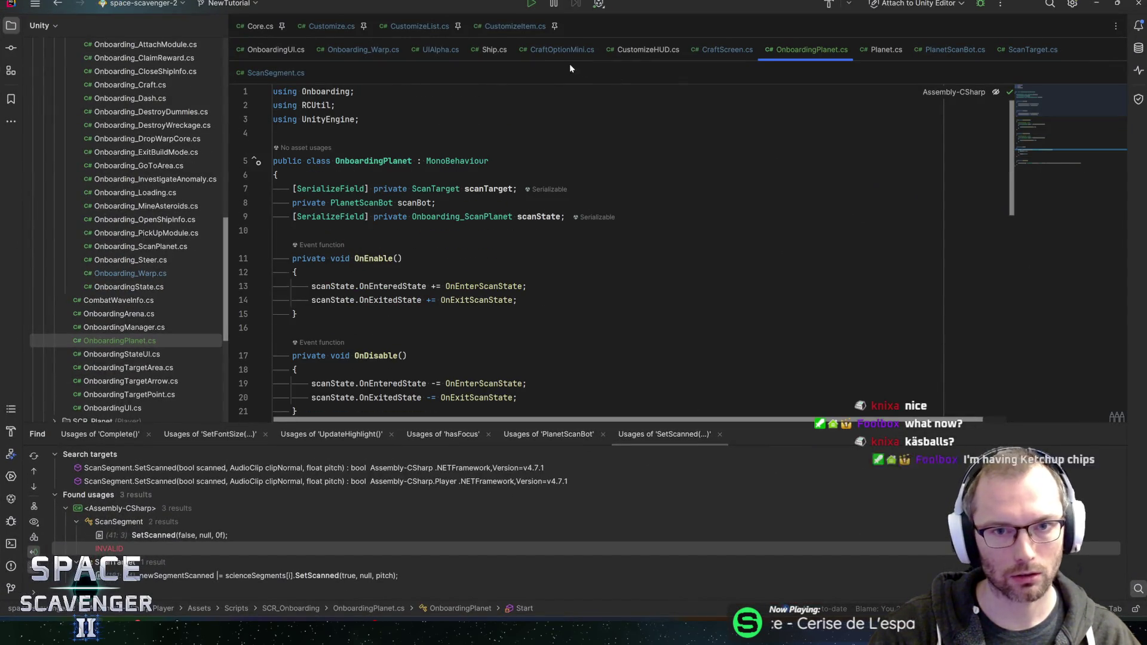
{"action": "left_click", "coordinate": [1022, 49]}
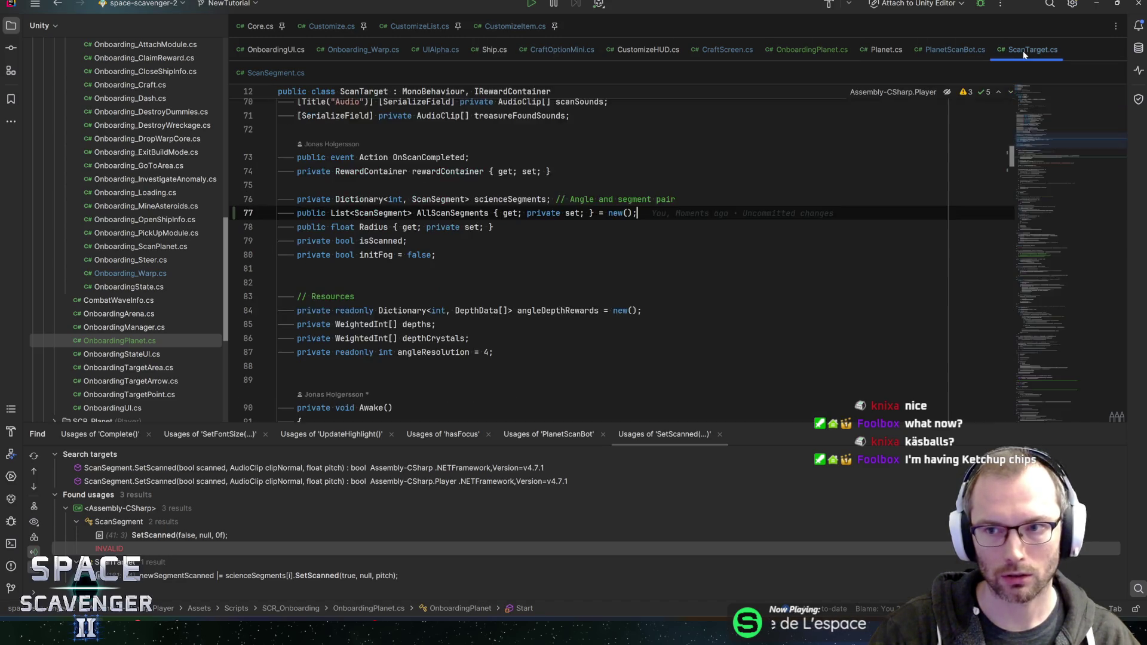
{"action": "scroll", "coordinate": [621, 257], "scroll_direction": "down", "scroll_amount": 5}
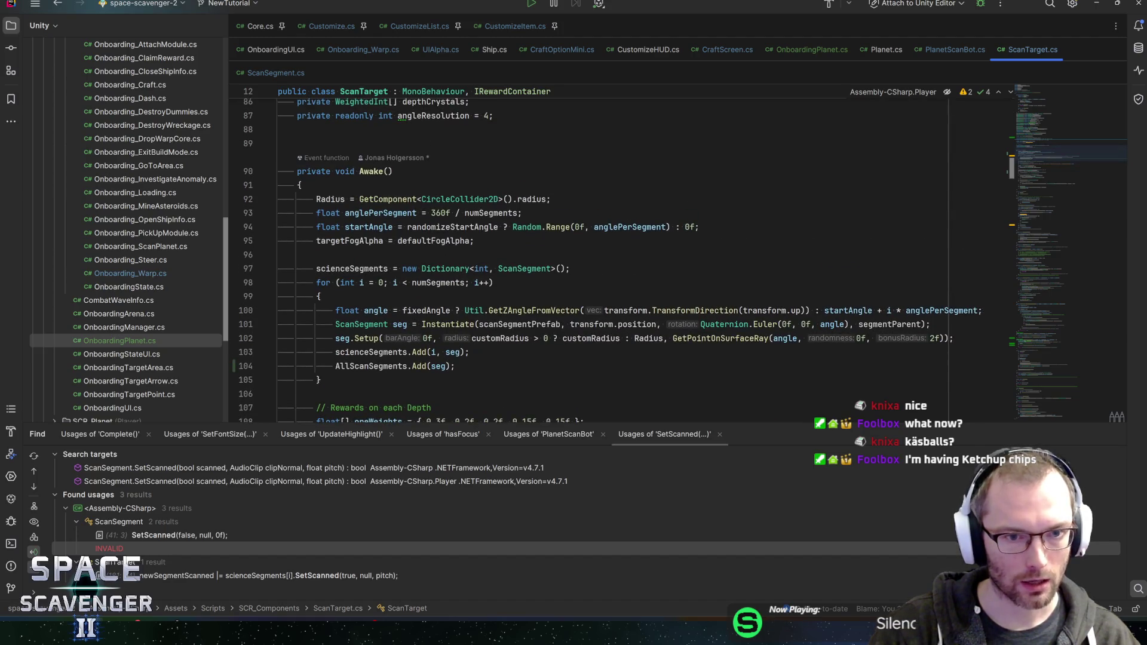
{"action": "scroll", "coordinate": [621, 257], "scroll_direction": "up", "scroll_amount": 5}
{"action": "scroll", "coordinate": [621, 257], "scroll_direction": "up", "scroll_amount": 5}
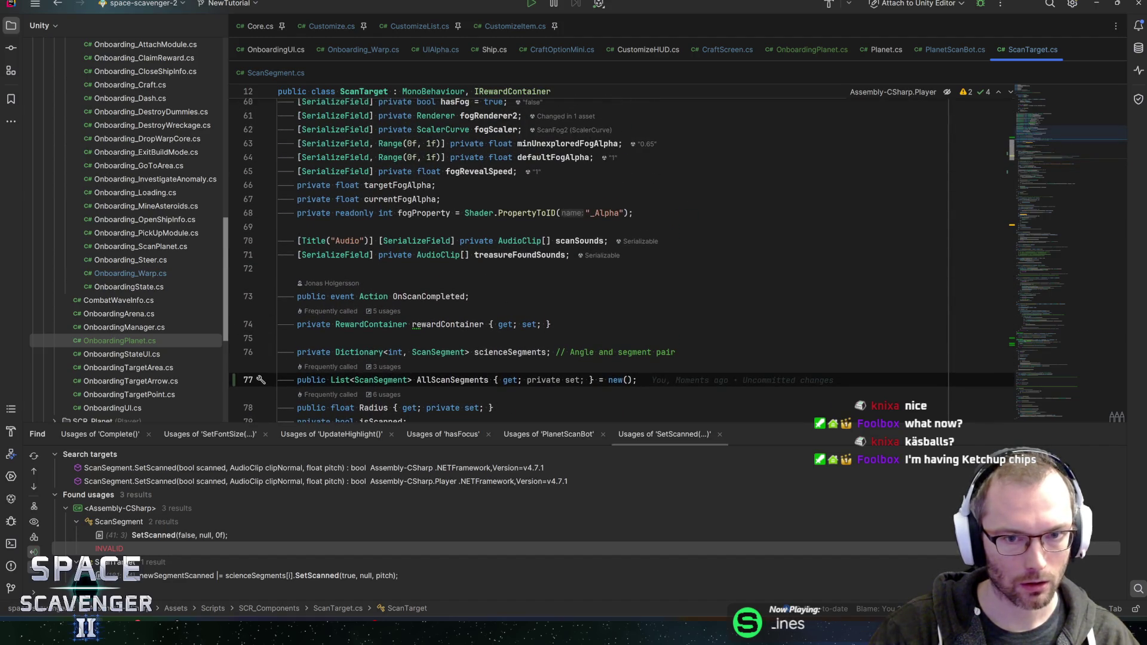
{"action": "scroll", "coordinate": [598, 256], "scroll_direction": "up", "scroll_amount": 5}
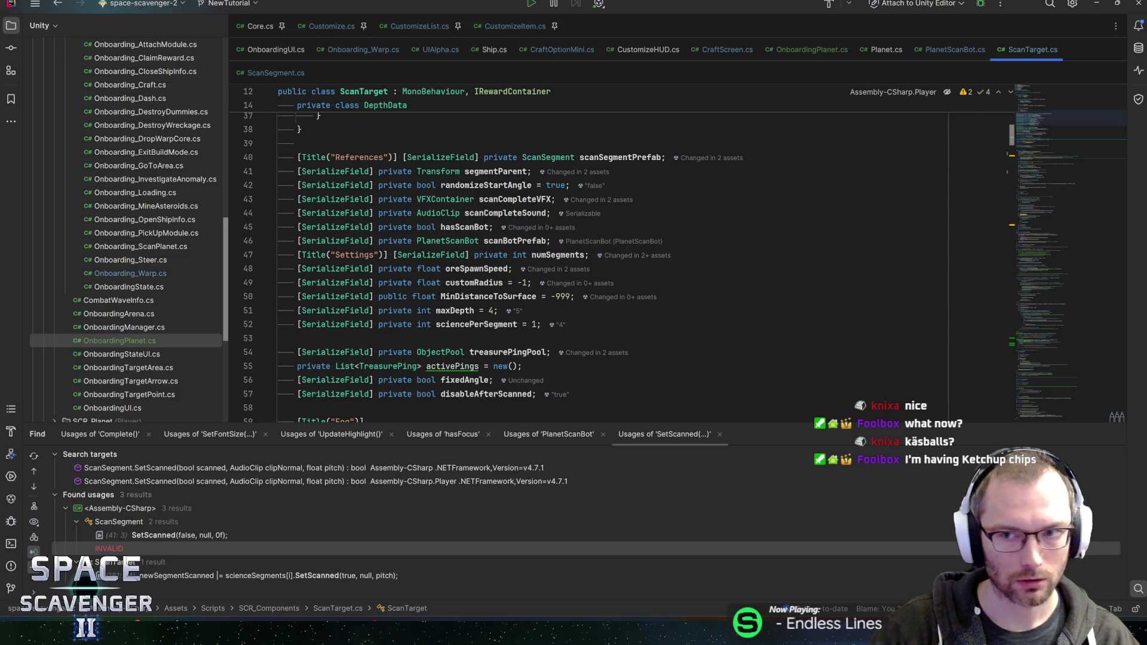
{"action": "key", "text": "ctrl+Tab"}
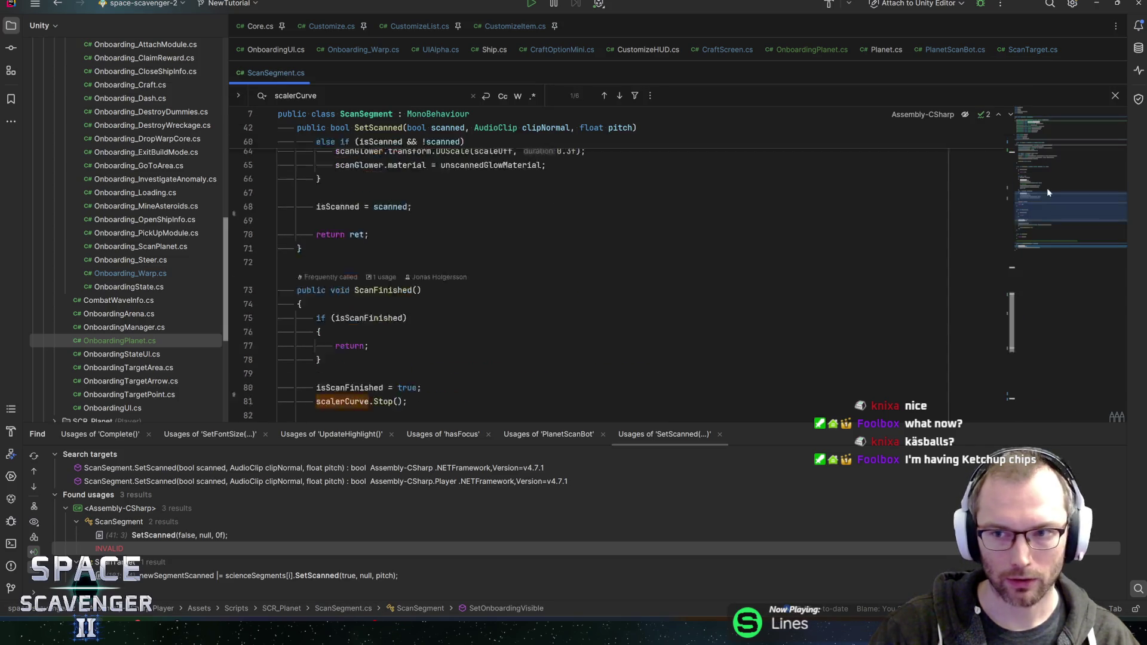
{"action": "left_click_drag", "start_coordinate": [1048, 192], "coordinate": [1048, 149]}
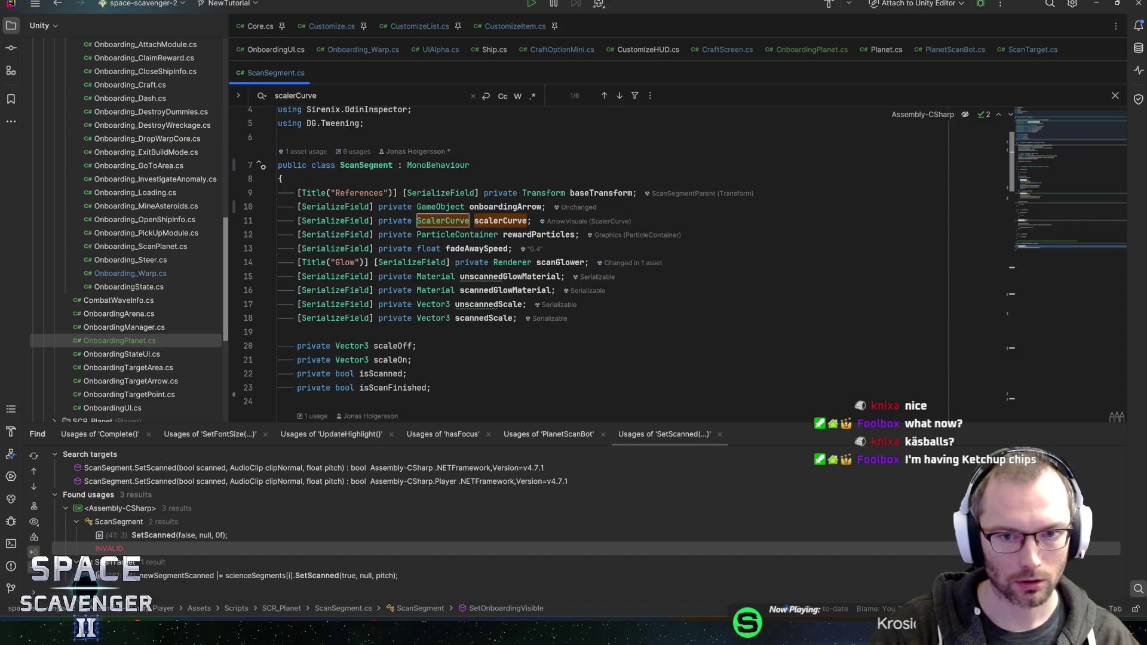
{"action": "scroll", "coordinate": [598, 257], "scroll_direction": "down", "scroll_amount": 6}
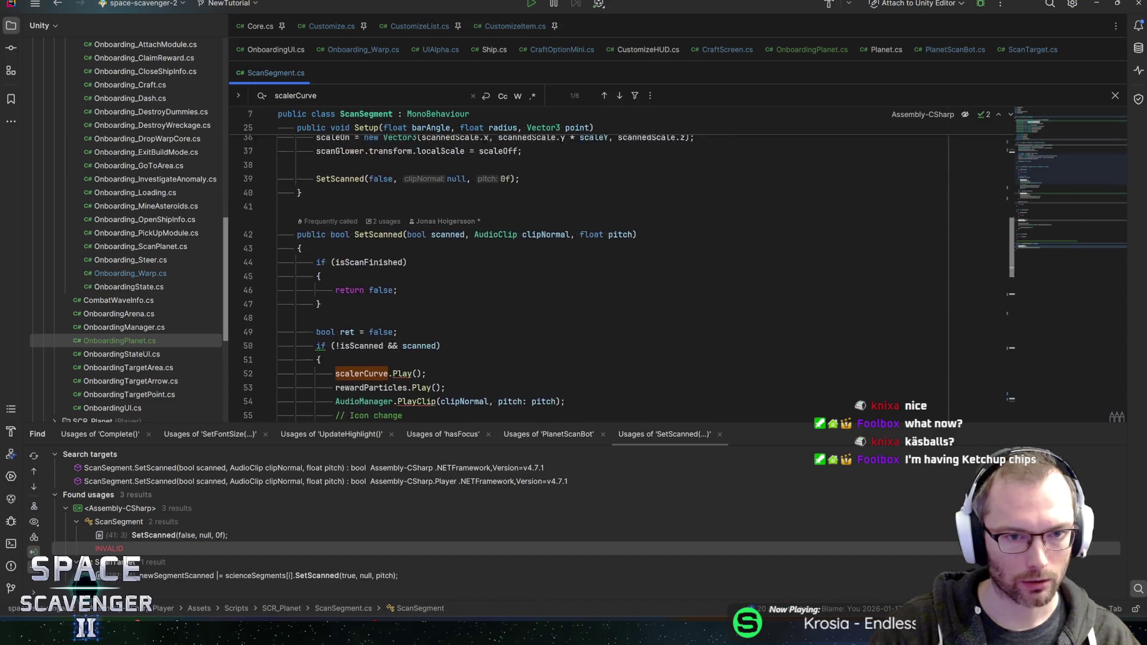
Add onboardingArrow.SetActive(false); to ScanSegment's Setup method and save the script.
{"action": "left_click", "coordinate": [338, 206]}
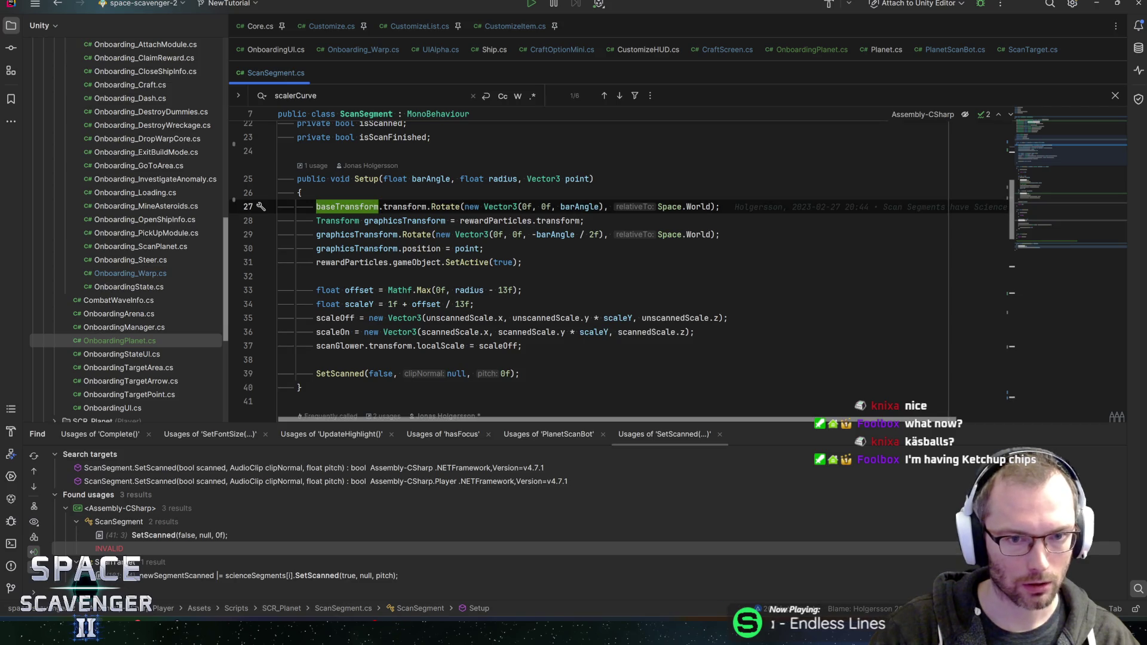
{"action": "key", "text": "Down"}
{"action": "key", "text": "Down"}
{"action": "key", "text": "Down"}
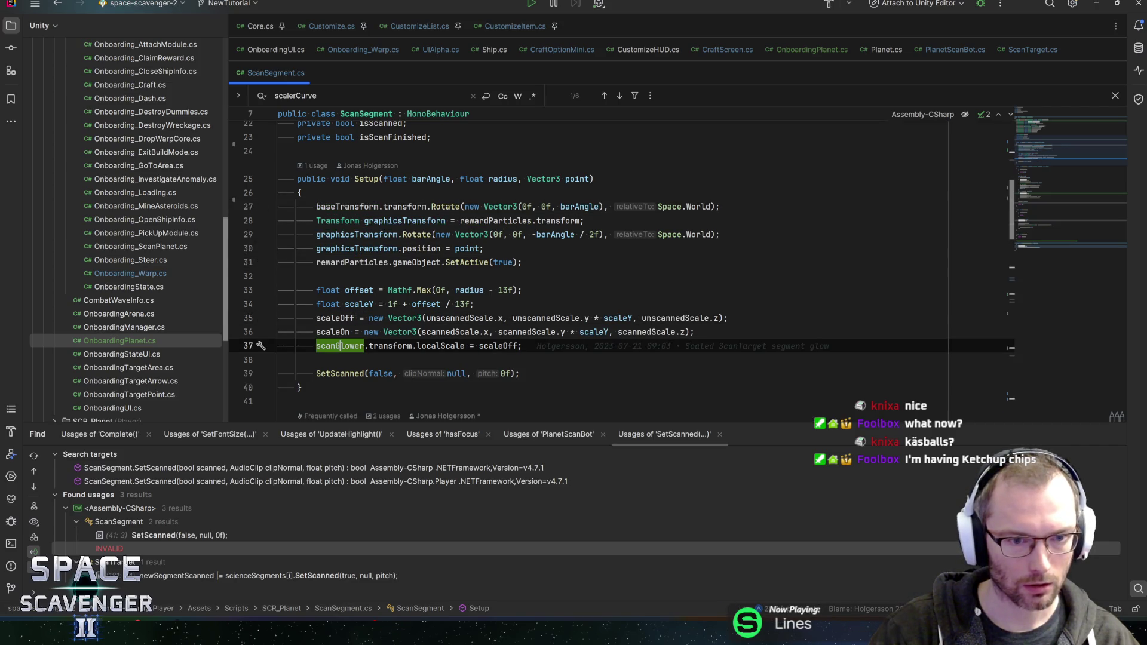
{"action": "left_click", "coordinate": [523, 346]}
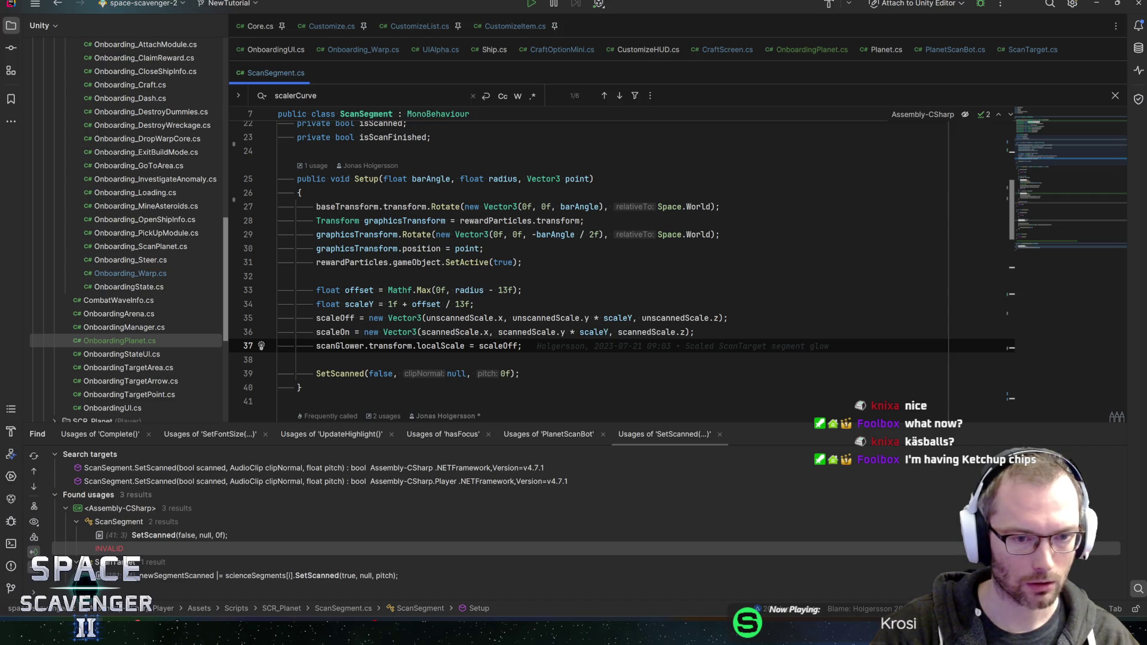
{"action": "key", "text": "Return"}
{"action": "type", "text": "onboardingArrow.setac"}
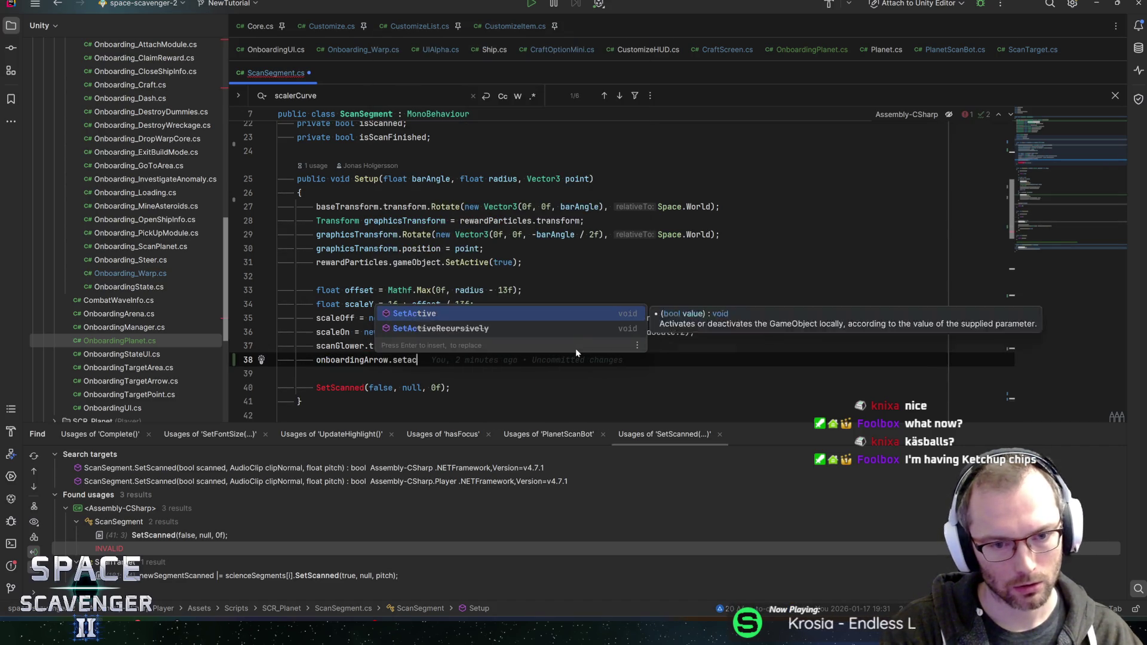
{"action": "key", "text": "Return"}
{"action": "type", "text": "false);"}
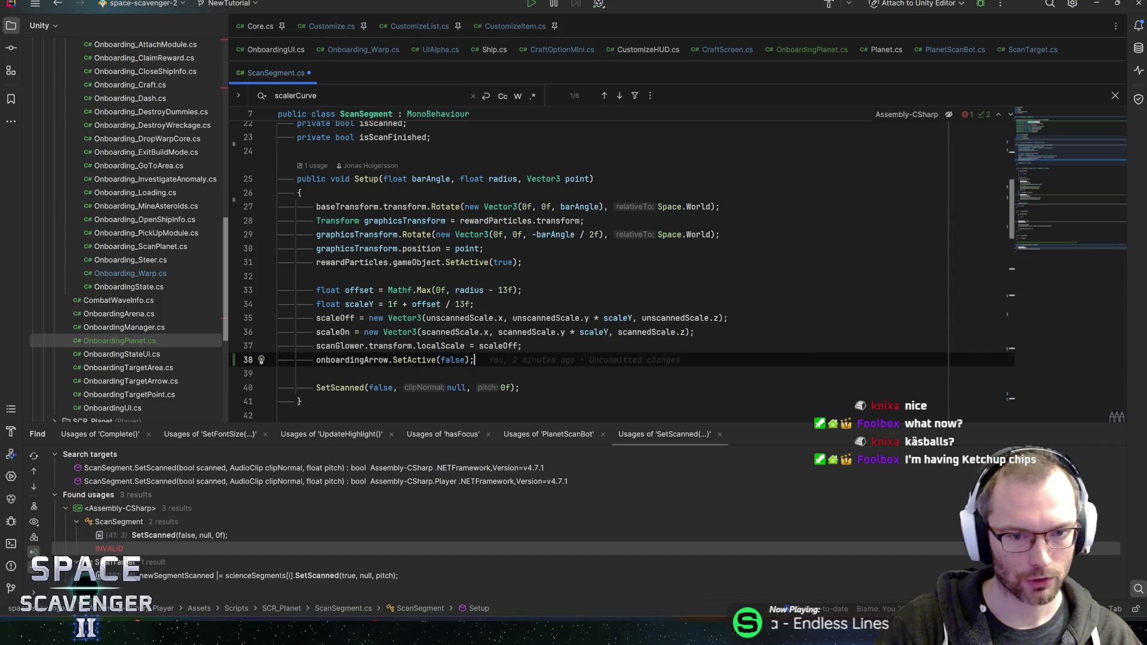
{"action": "key", "text": "ctrl+s"}
Find usages of SetOnboardingVisible, open the one in OnboardingPlanet, then minimize Rider.
{"action": "scroll", "coordinate": [1059, 235], "scroll_direction": "down", "scroll_amount": 15}
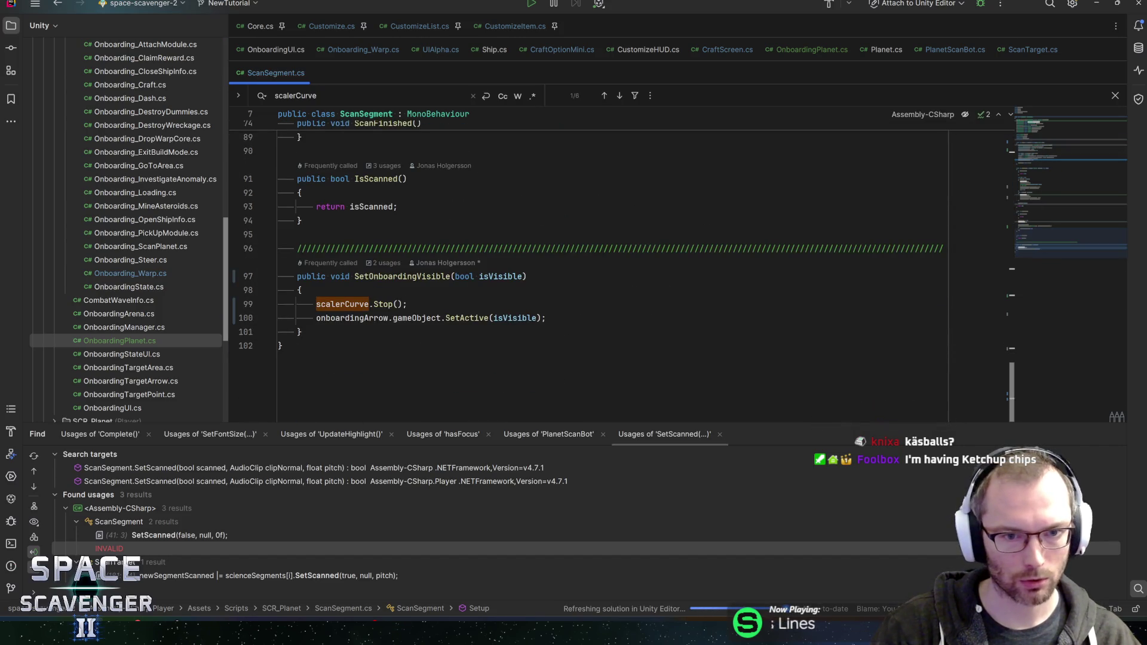
{"action": "left_click", "coordinate": [402, 276]}
{"action": "key", "text": "alt+F7"}
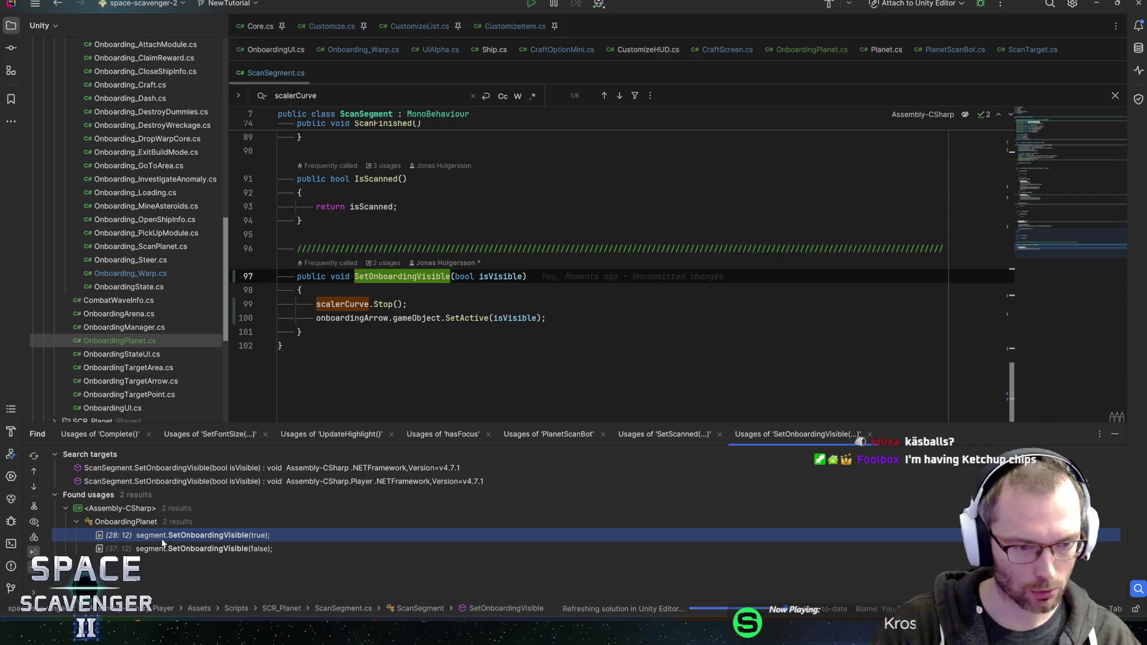
{"action": "double_click", "coordinate": [202, 536]}
{"action": "key", "text": "Down"}
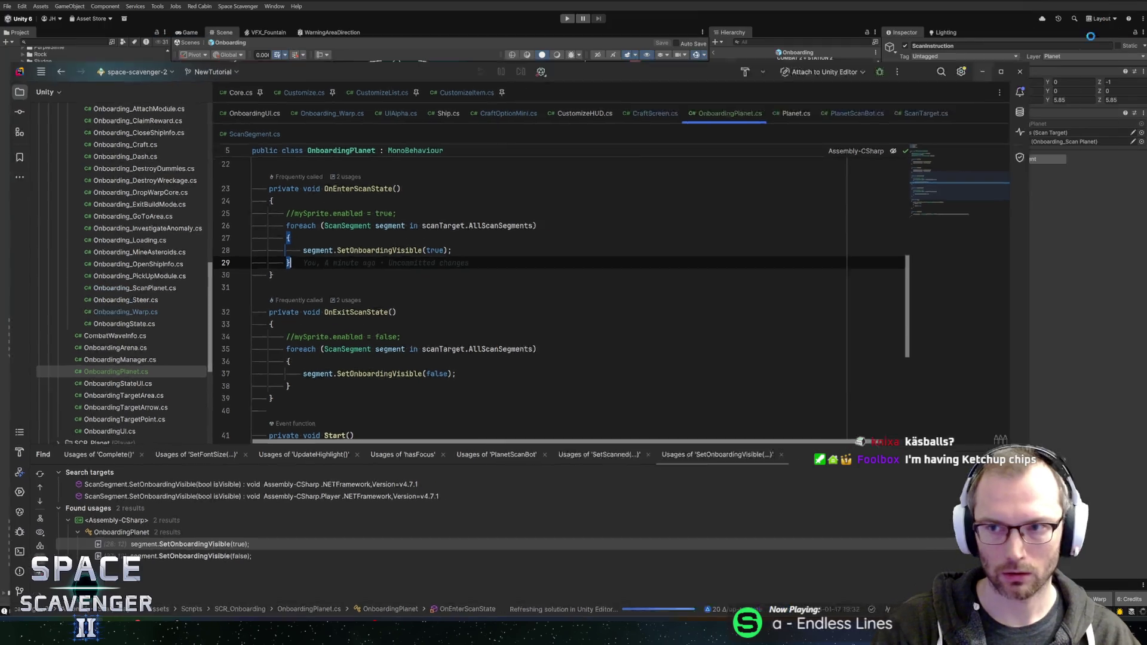
{"action": "left_click", "coordinate": [1097, 5]}
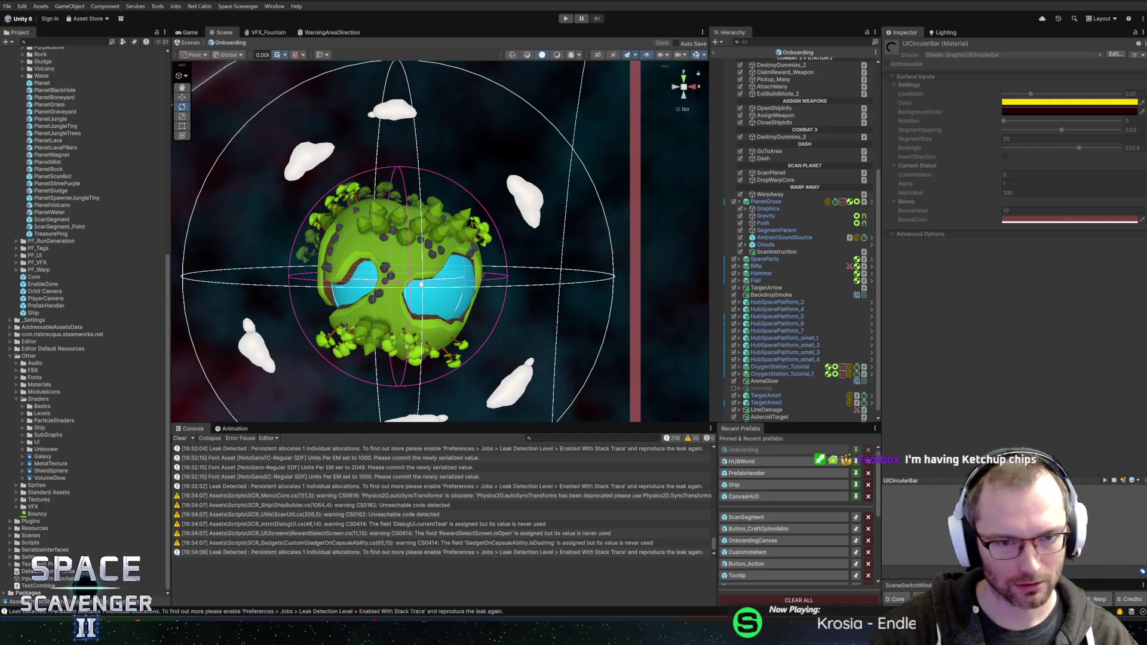
Set ScanInstruction's scale to 1 and save the Onboarding scene.
{"action": "scroll", "coordinate": [488, 306], "scroll_direction": "down", "scroll_amount": 5}
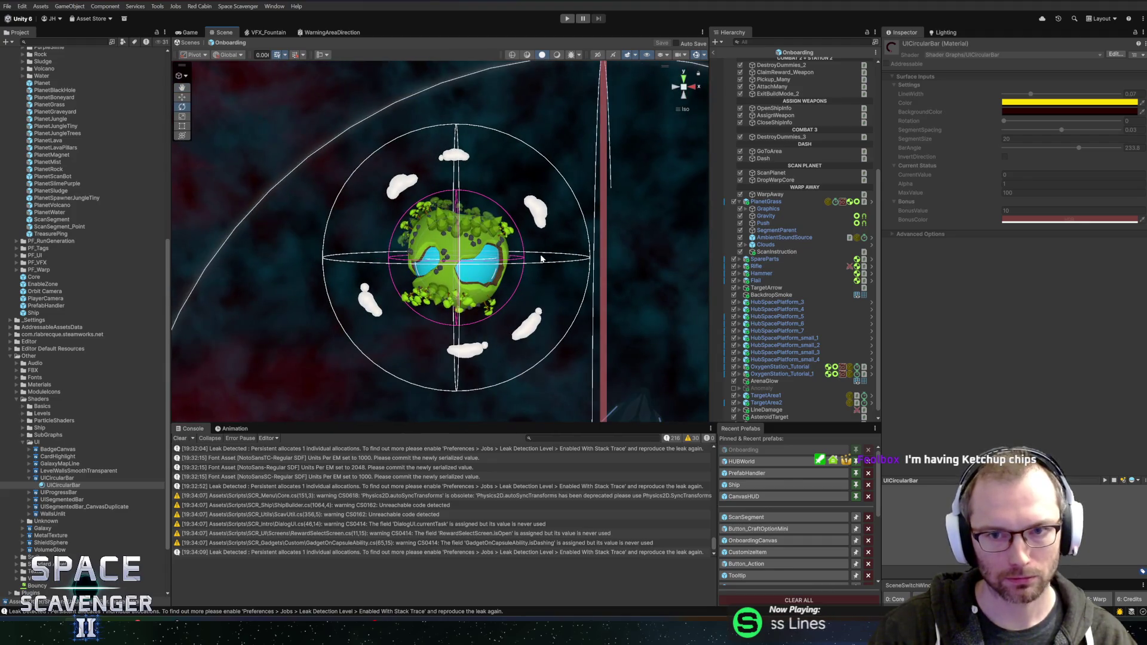
{"action": "left_click_drag", "start_coordinate": [548, 258], "coordinate": [514, 255]}
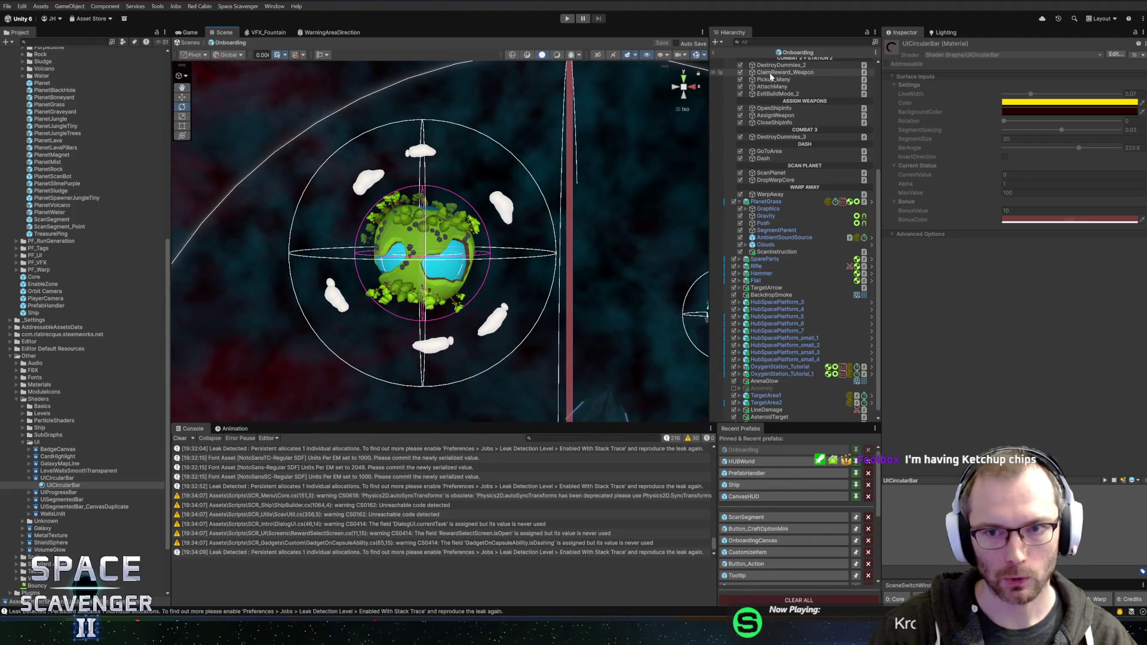
{"action": "left_click", "coordinate": [789, 252]}
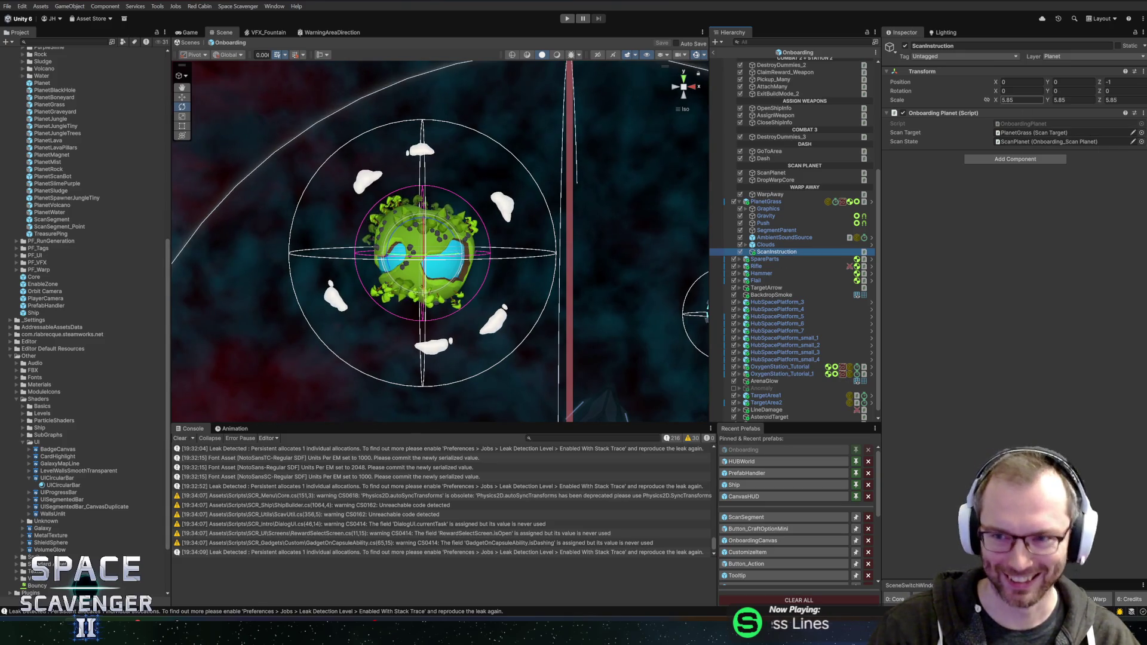
{"action": "left_click", "coordinate": [1021, 99]}
{"action": "type", "text": "1"}
{"action": "key", "text": "Tab"}
{"action": "key", "text": "Tab"}
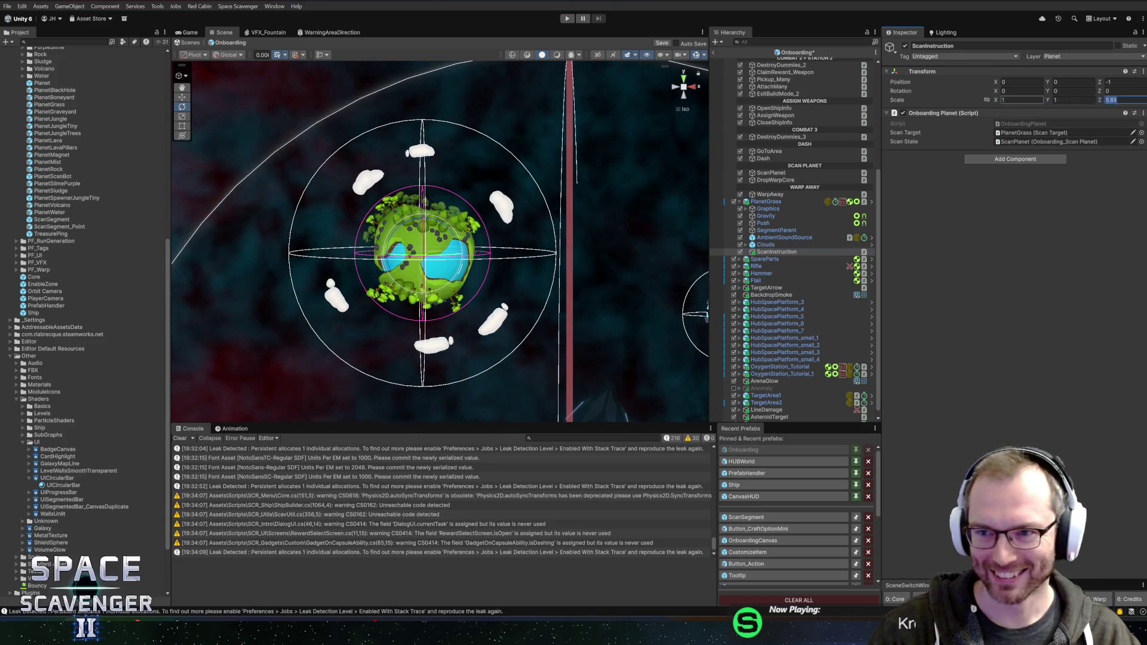
{"action": "type", "text": "1"}
{"action": "key", "text": "ctrl+s"}
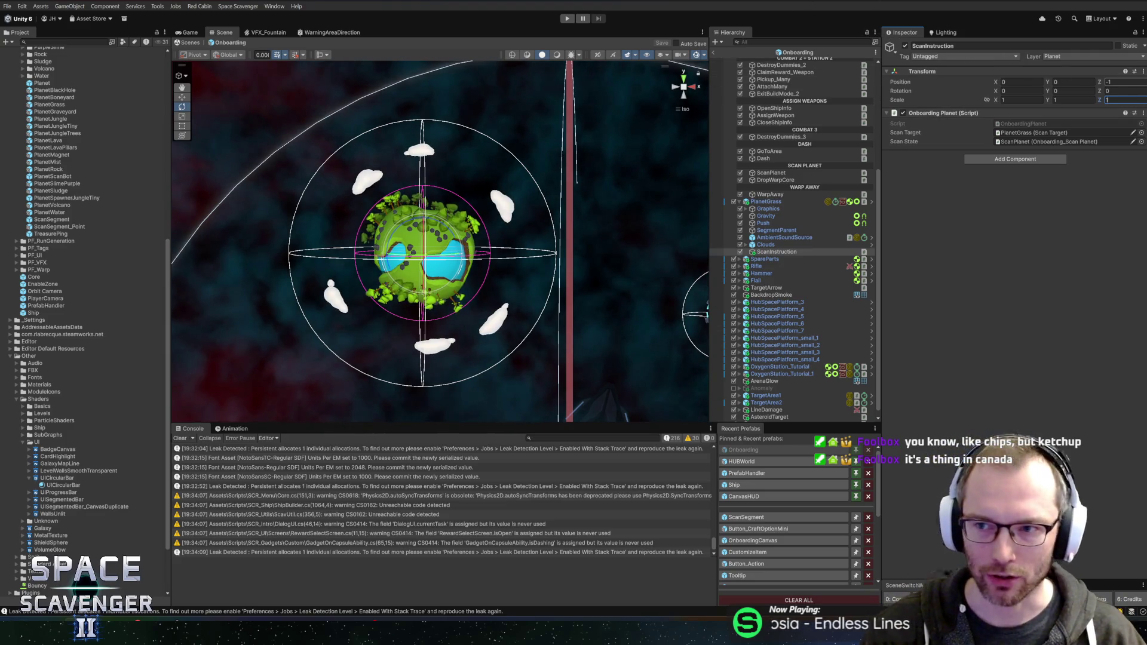
Set ScanInstruction's position Z to 0, save, and open the ScanSegment prefab.
{"action": "left_click", "coordinate": [1123, 82]}
{"action": "type", "text": "0"}
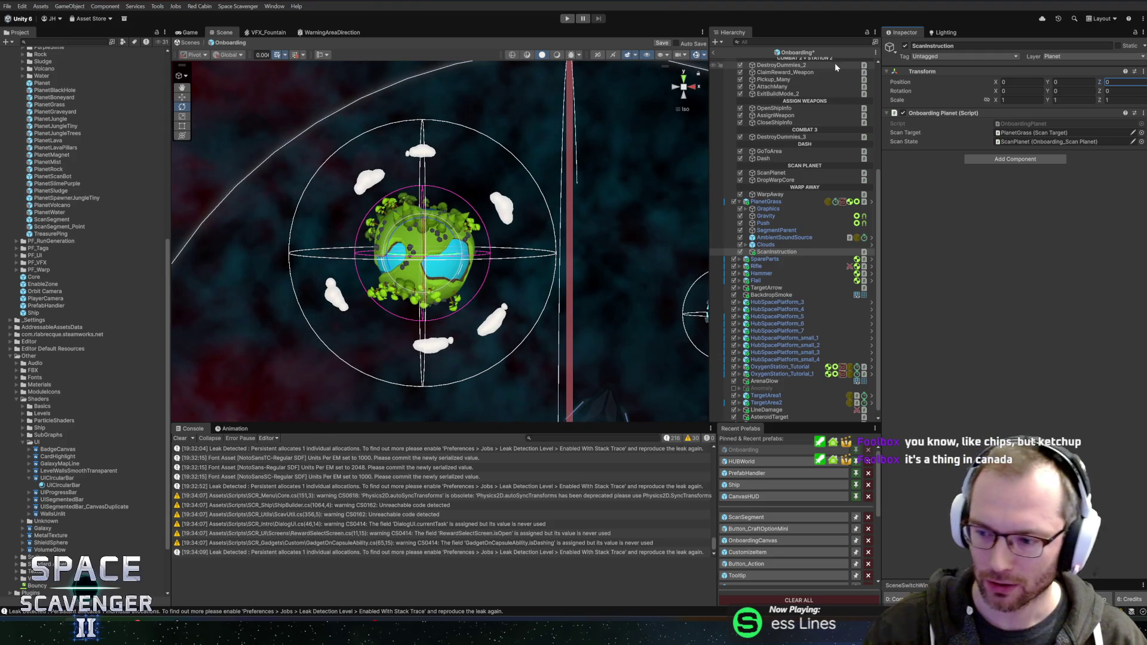
{"action": "key", "text": "ctrl+s"}
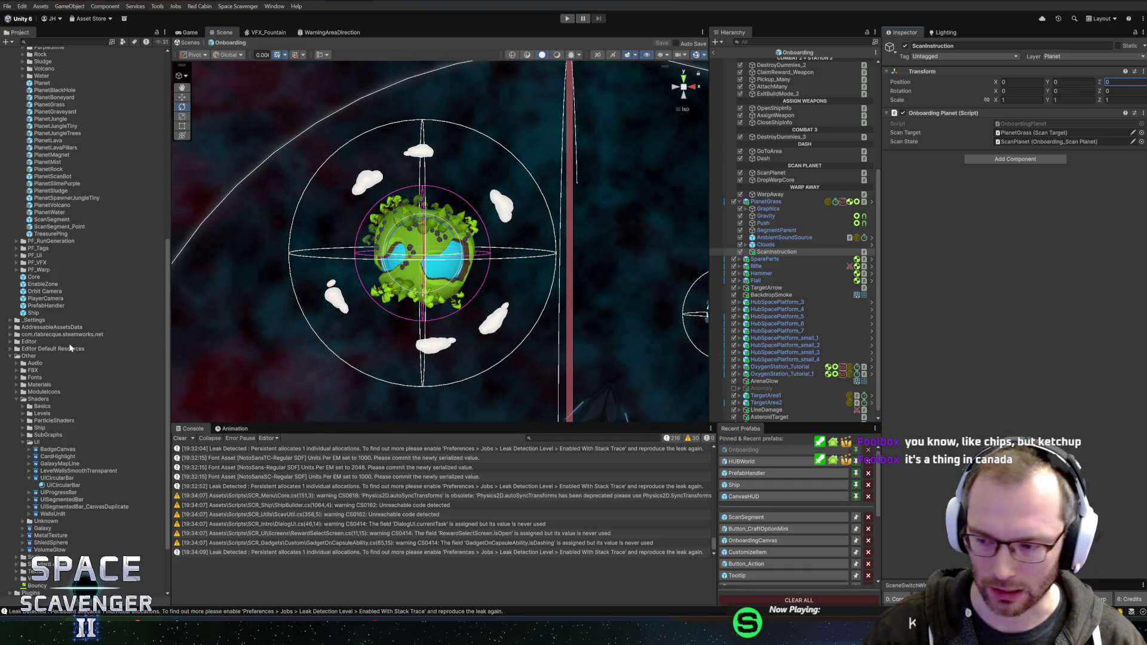
{"action": "scroll", "coordinate": [66, 353], "scroll_direction": "down", "scroll_amount": 5}
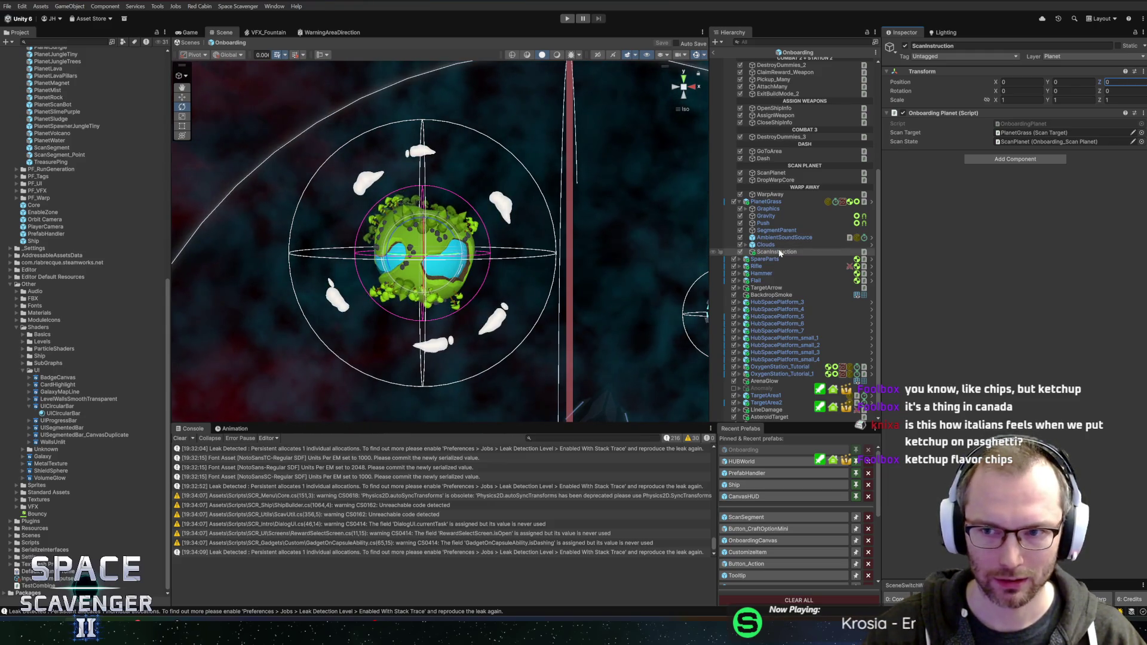
{"action": "left_click", "coordinate": [750, 518]}
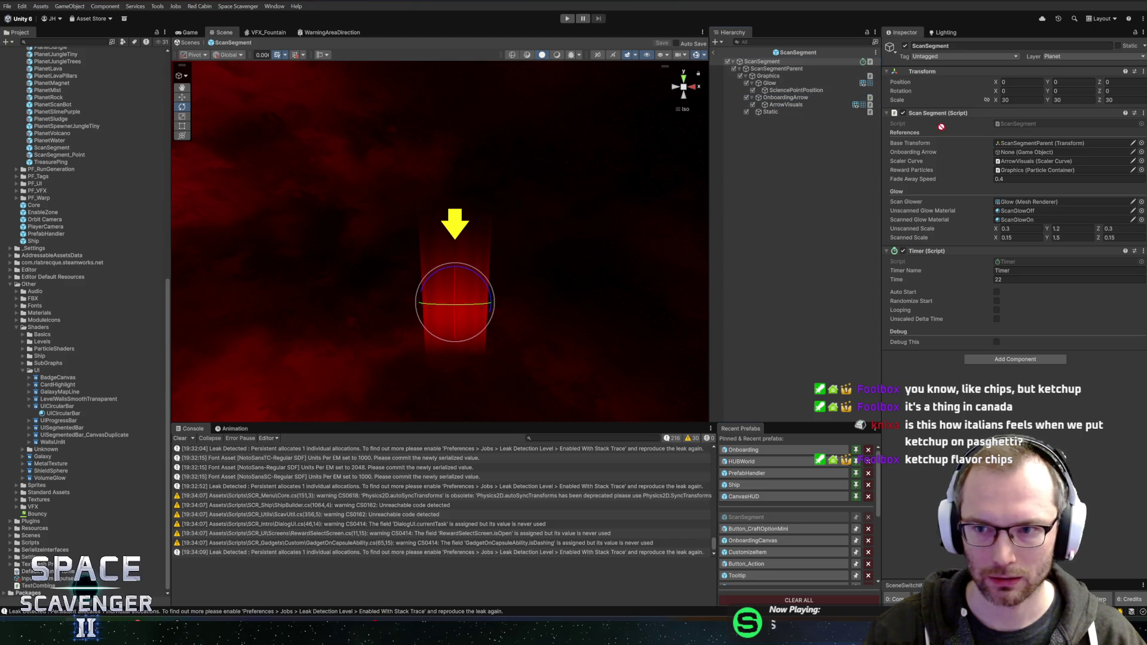
Assign OnboardingArrow to the prefab's Onboarding Arrow field and exit prefab mode.
{"action": "left_click_drag", "start_coordinate": [785, 97], "coordinate": [1010, 154]}
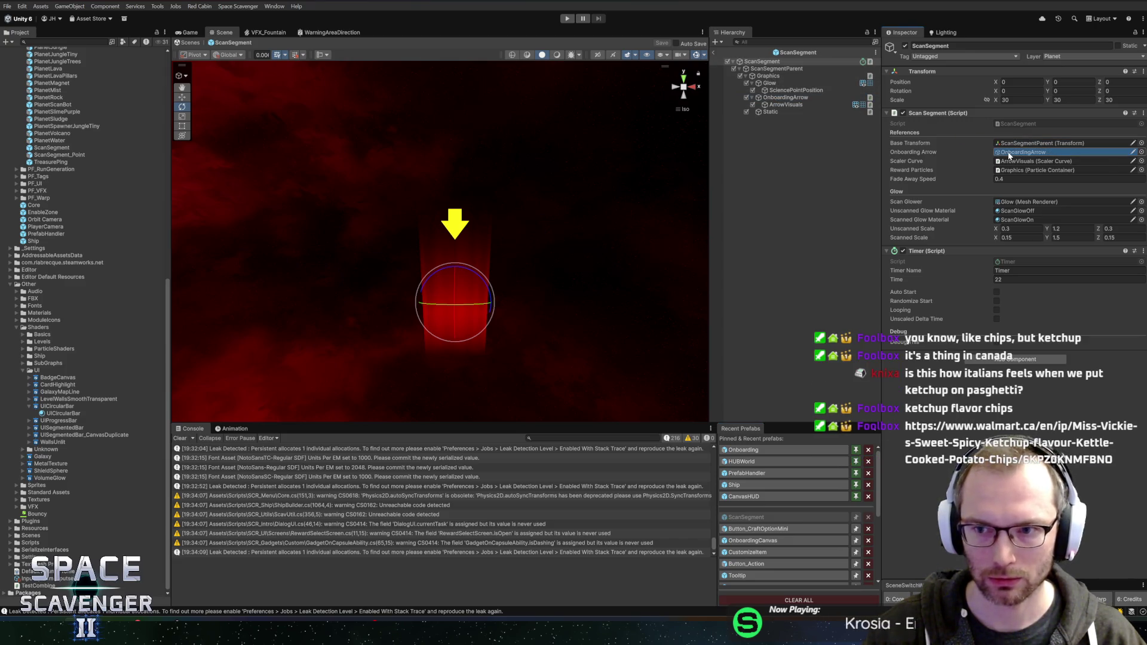
{"action": "left_click", "coordinate": [713, 52]}
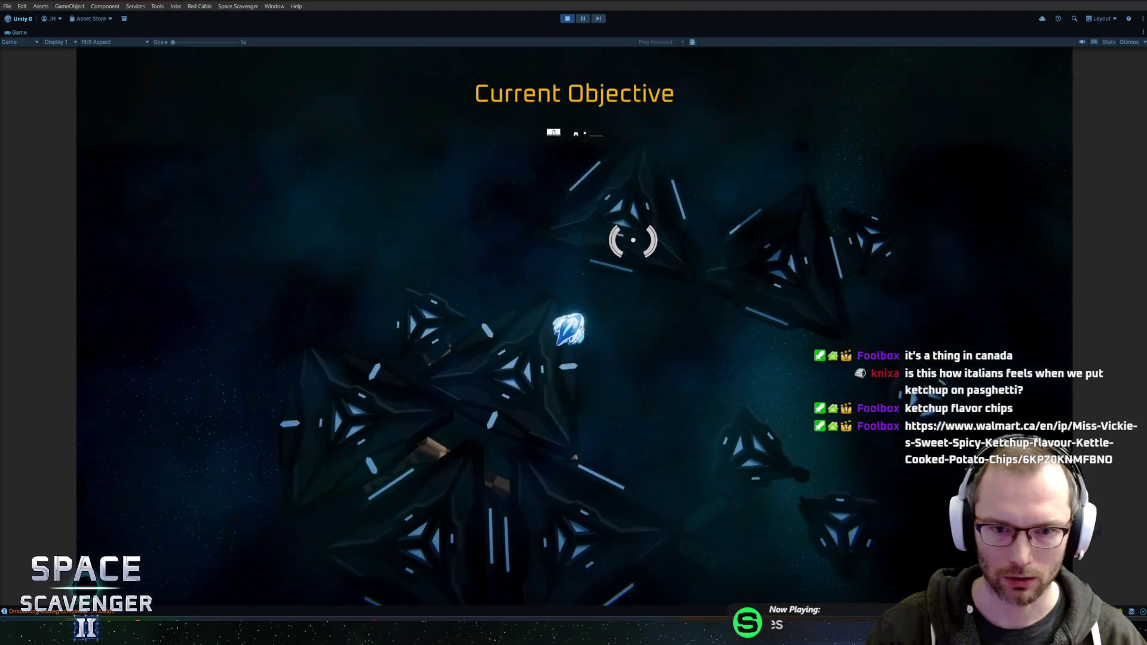
Fly the ship past the wreckage and green planet and pick up the Spare Parts.
{"action": "key", "text": "w"}
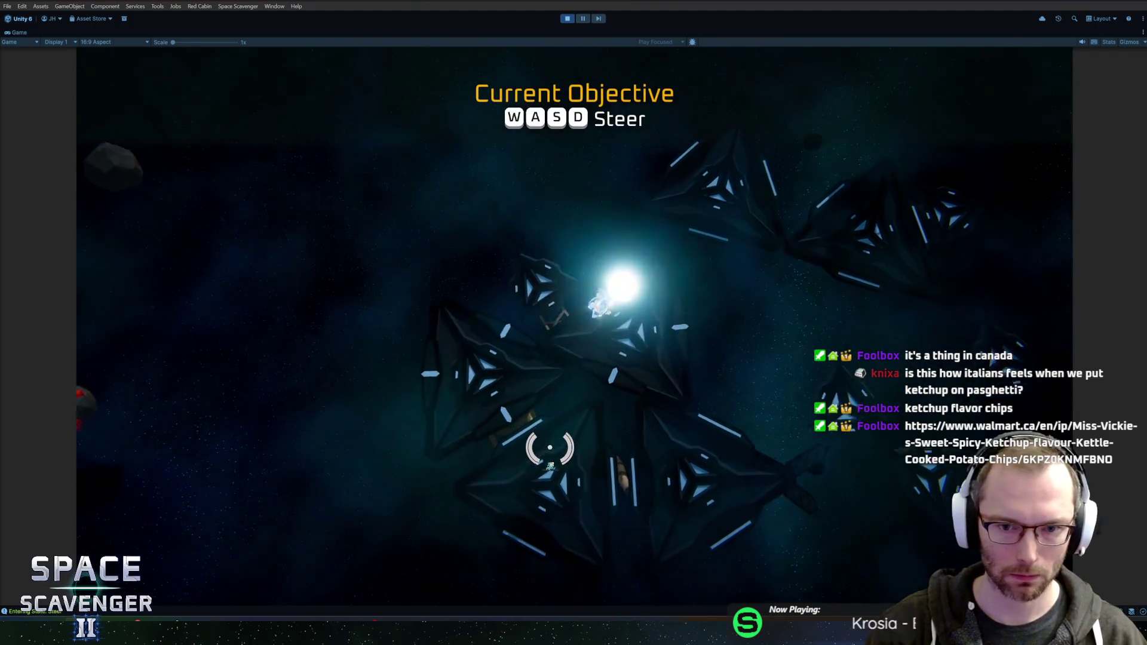
{"action": "key", "text": "w"}
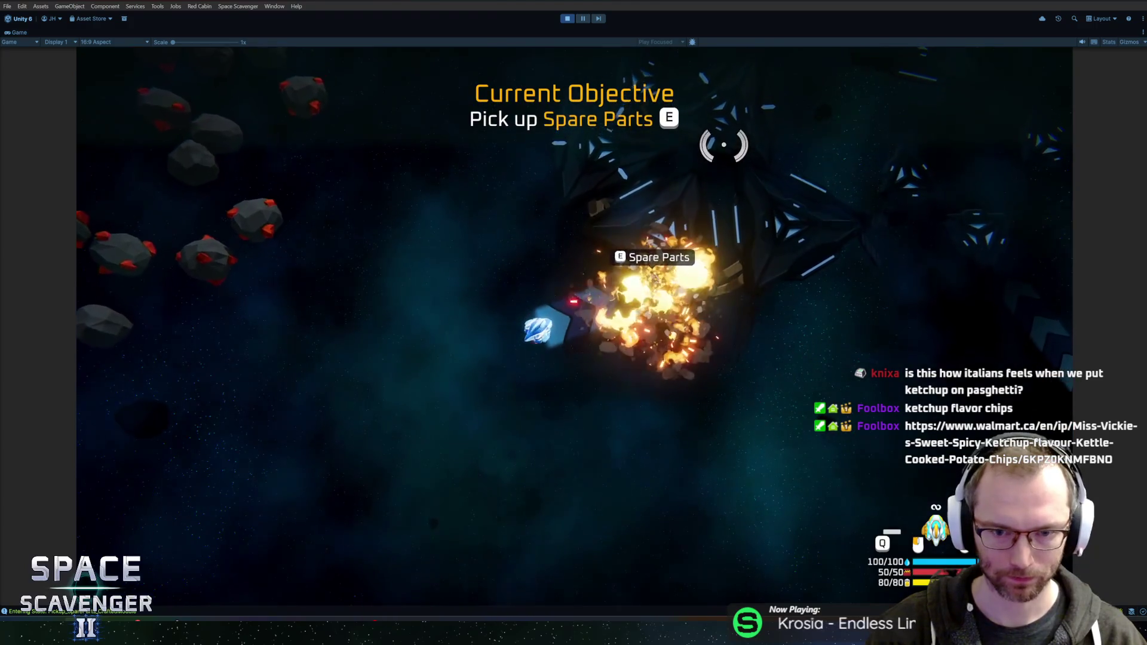
{"action": "key", "text": "w"}
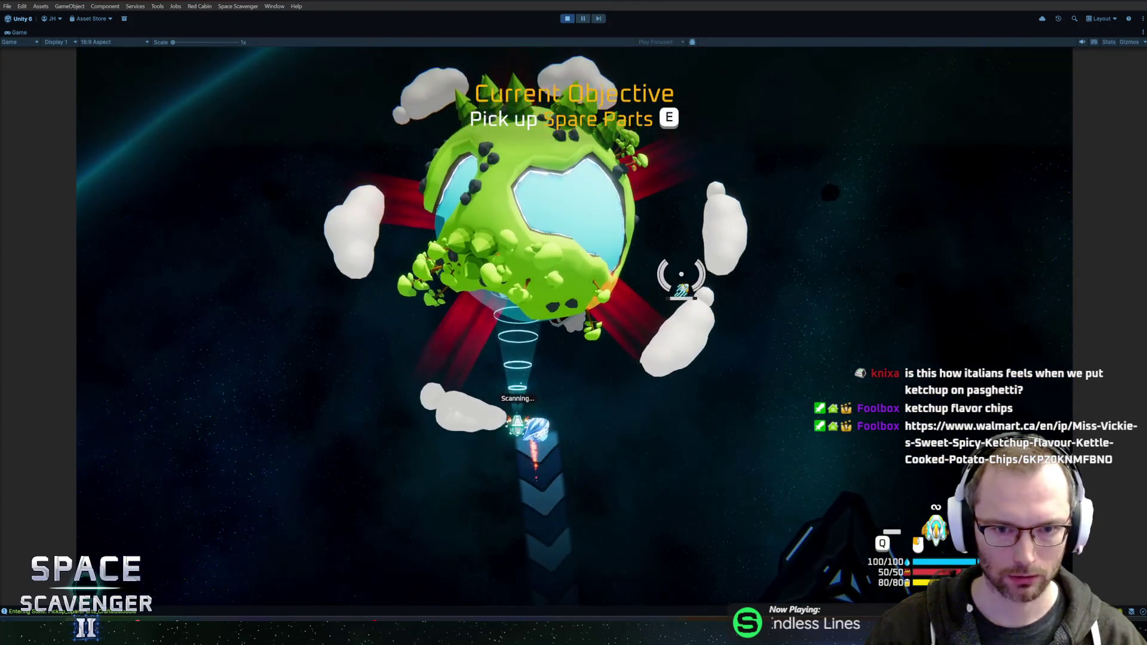
{"action": "key", "text": "w"}
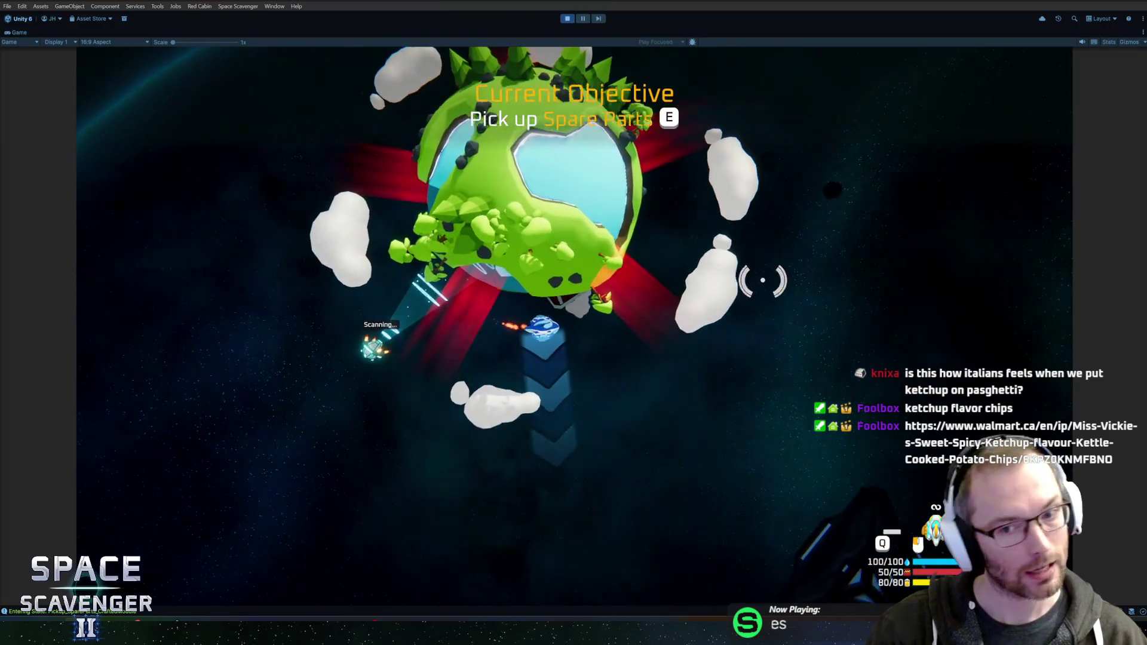
{"action": "key", "text": "w"}
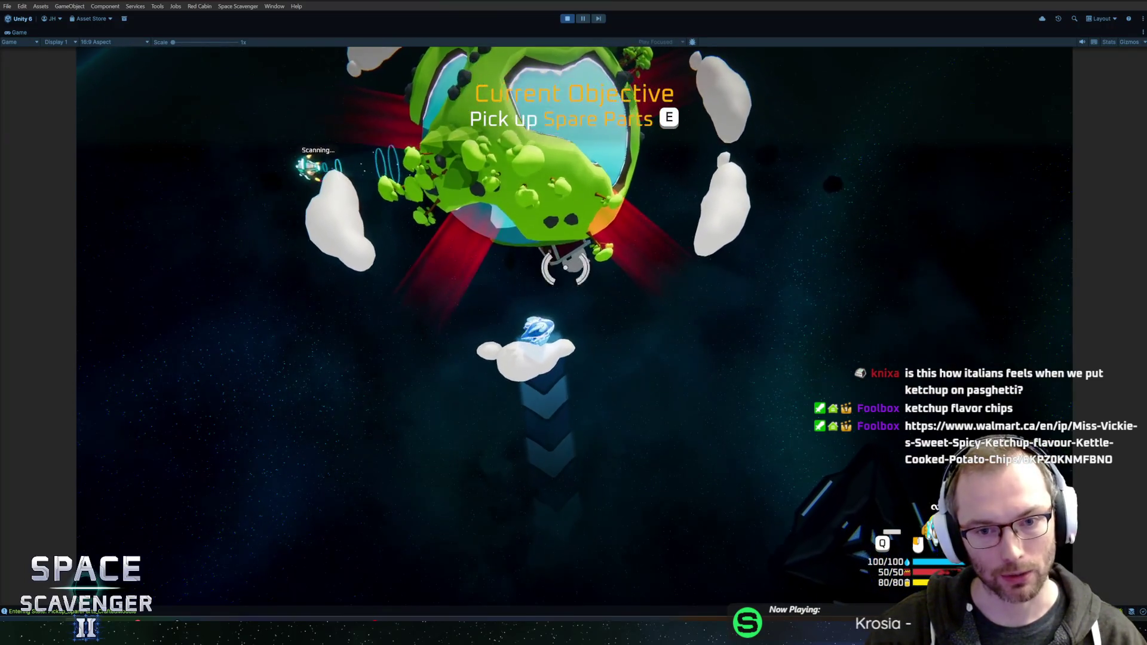
{"action": "key", "text": "w"}
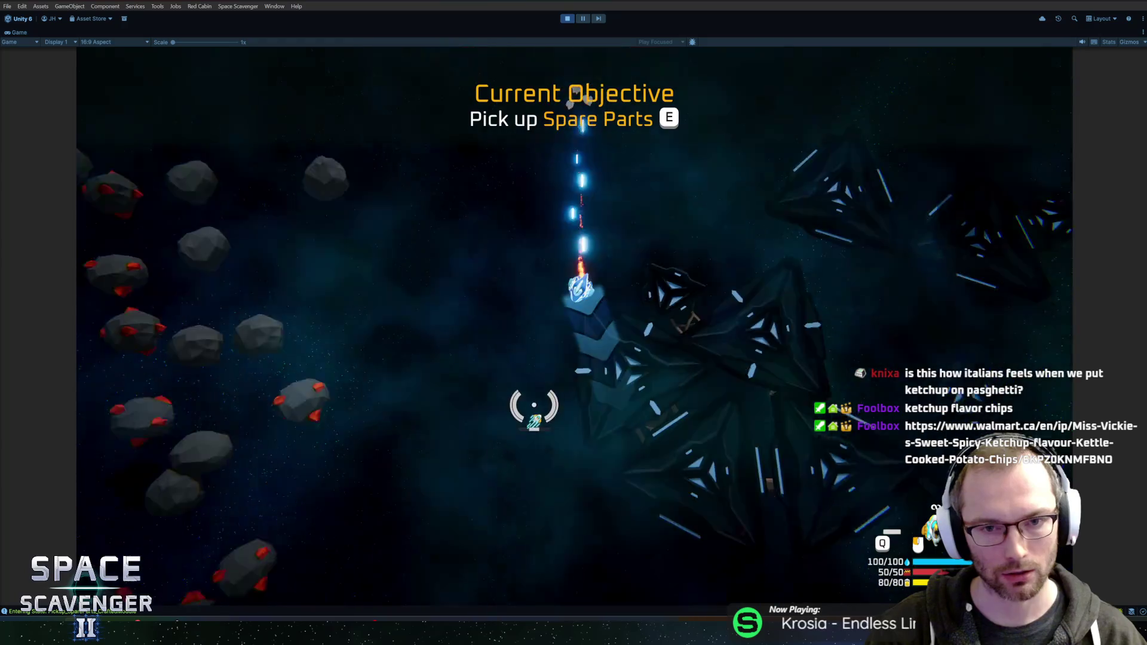
{"action": "key", "text": "e"}
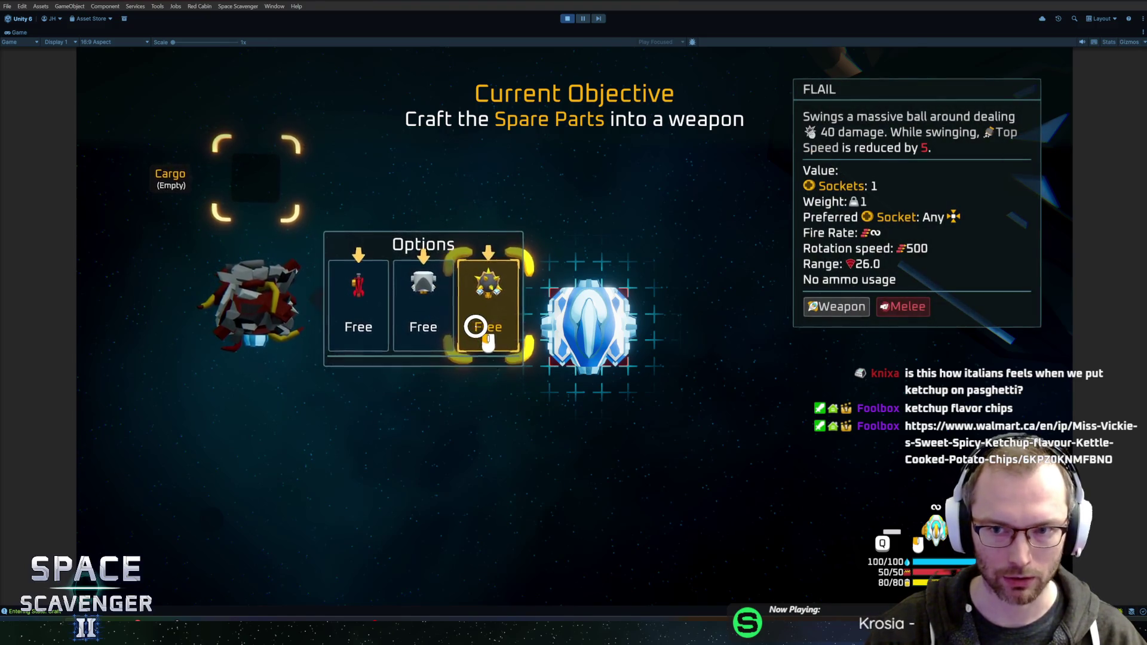
Craft and attach the Flail, mine copper asteroids, and reach the Oxygen Station reward.
{"action": "left_click", "coordinate": [478, 327]}
{"action": "left_click", "coordinate": [629, 365]}
{"action": "key", "text": "e"}
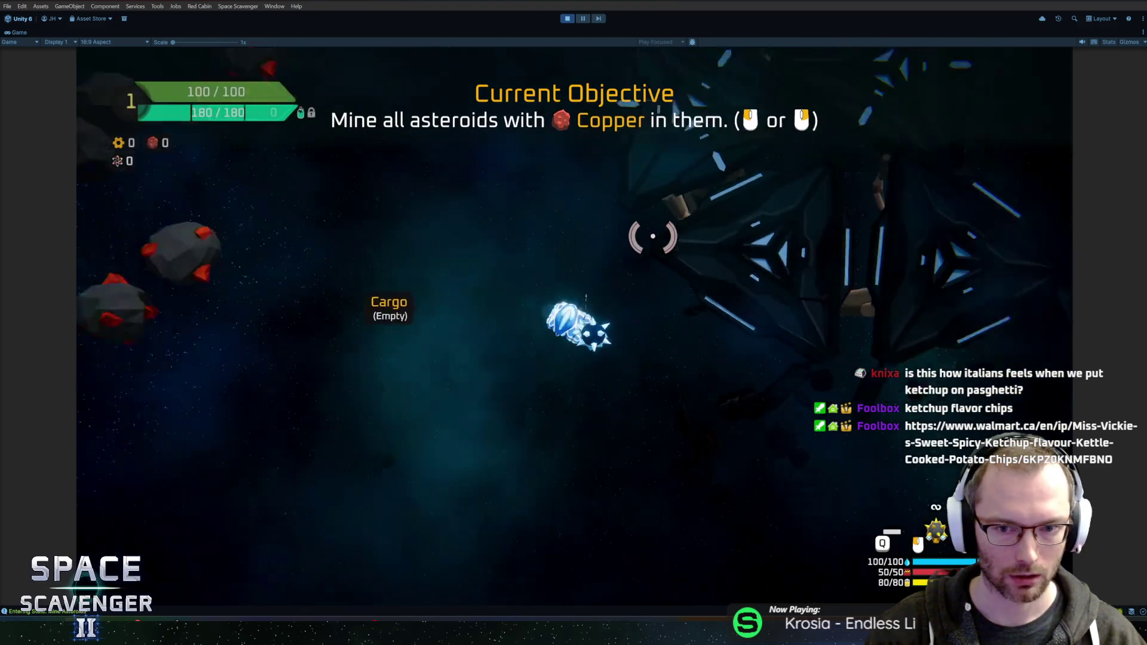
{"action": "key", "text": "a"}
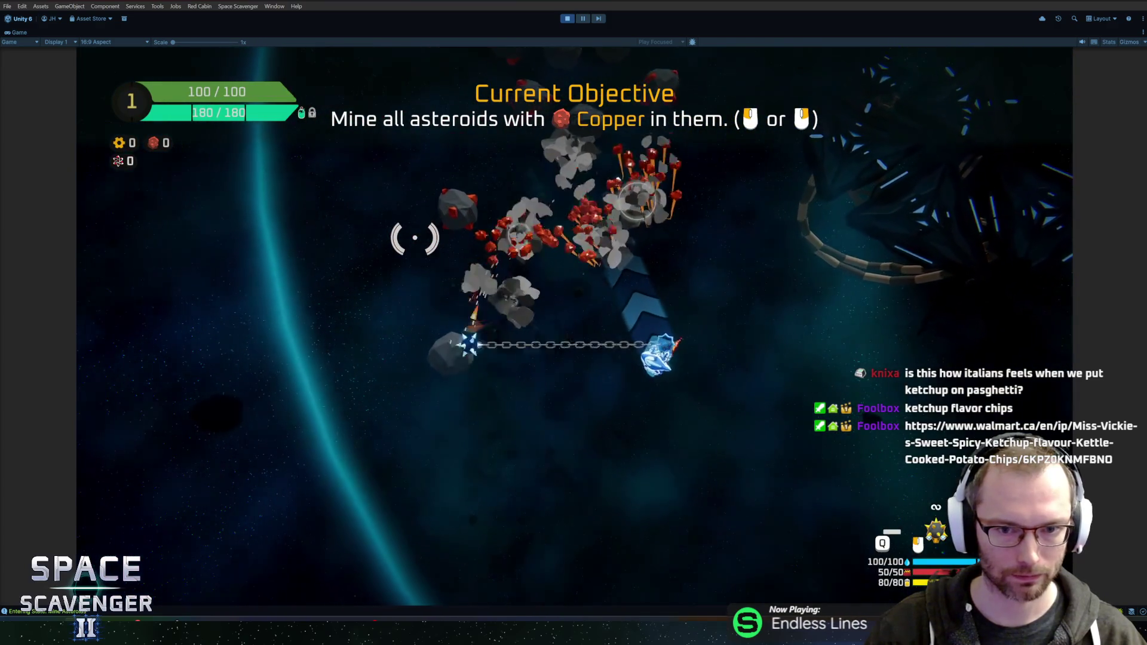
{"action": "key", "text": "w"}
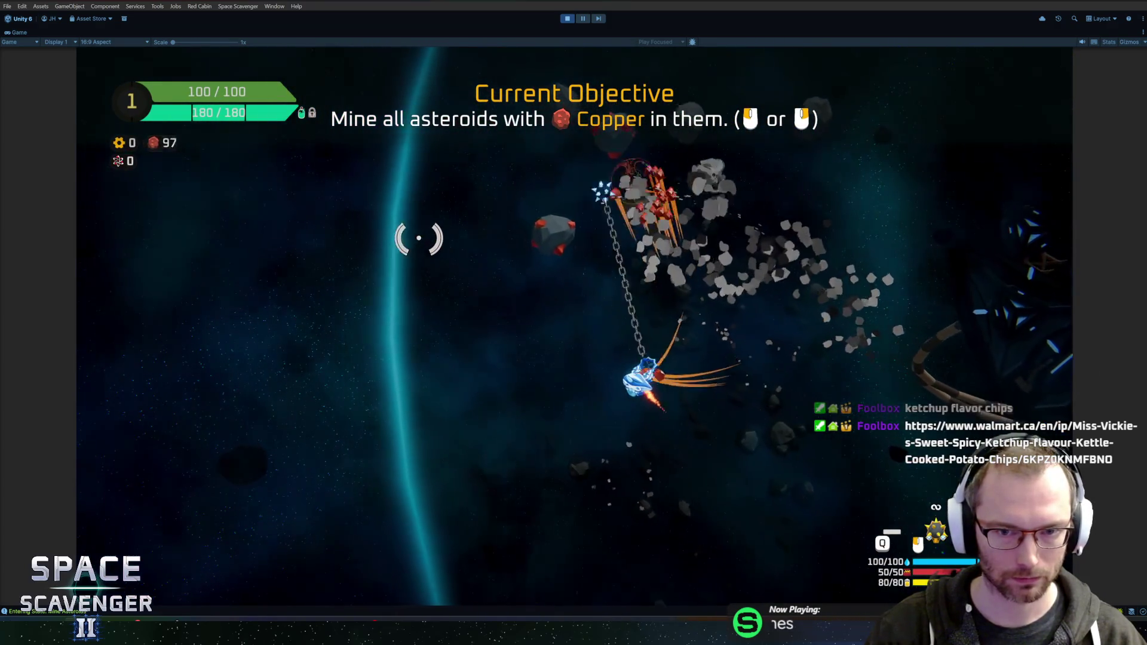
{"action": "key", "text": "w"}
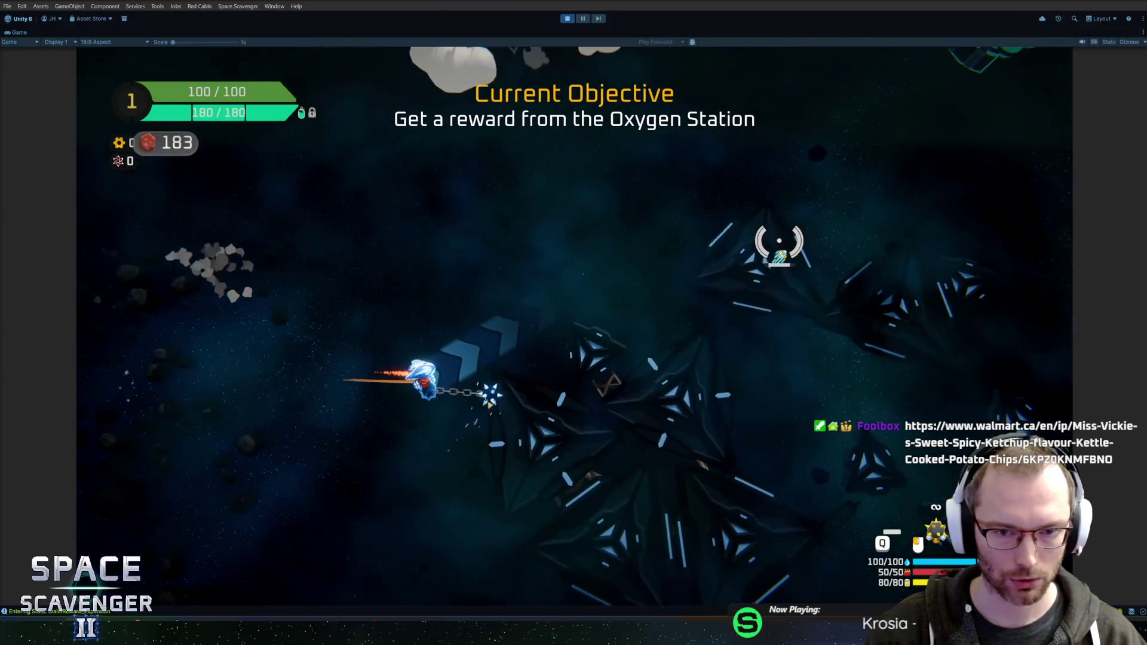
{"action": "key", "text": "w"}
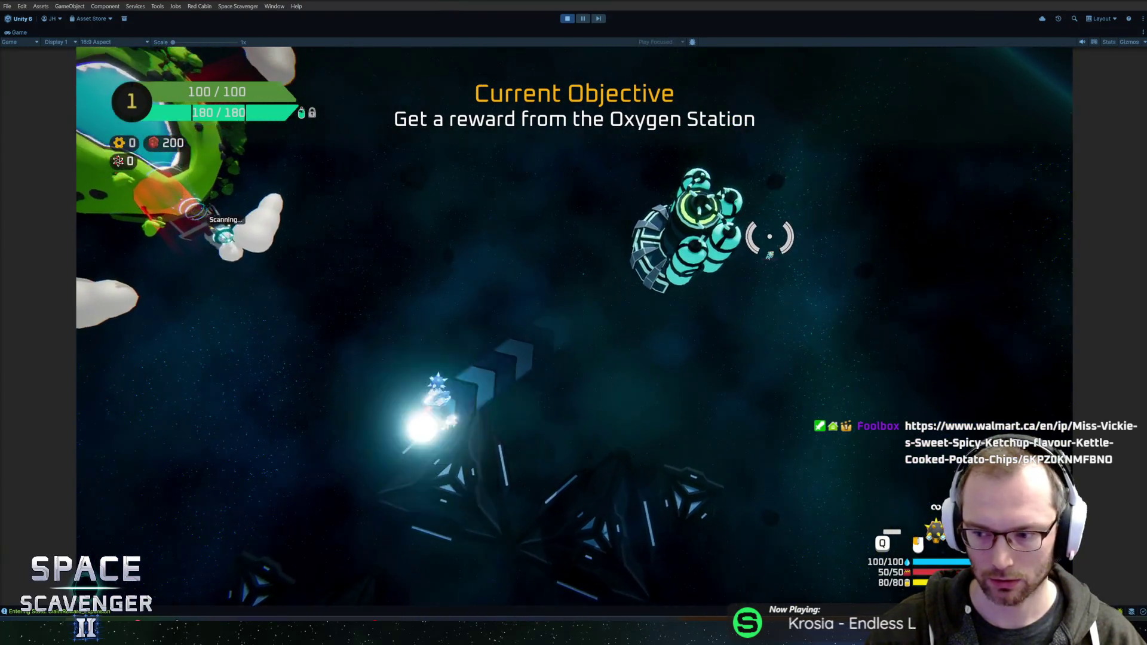
{"action": "key", "text": "w"}
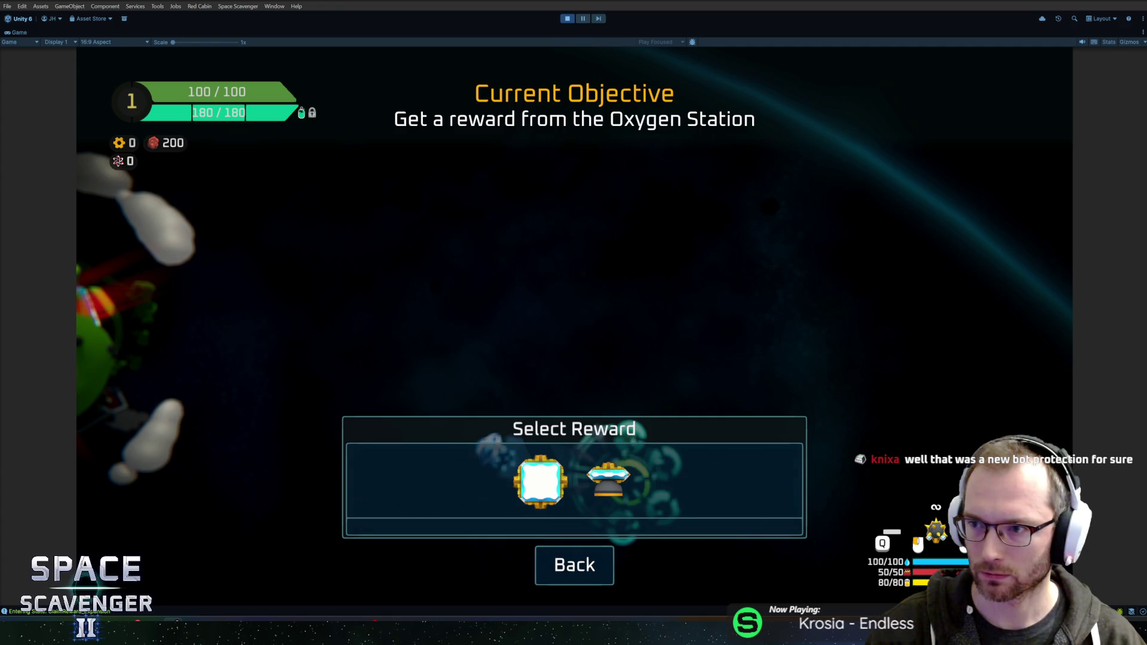
{"action": "mouse_move", "coordinate": [1146, 95]}
{"action": "left_mouse_down"}
{"action": "mouse_move", "coordinate": [489, 88]}
{"action": "mouse_move", "coordinate": [362, 45]}
{"action": "left_mouse_up"}
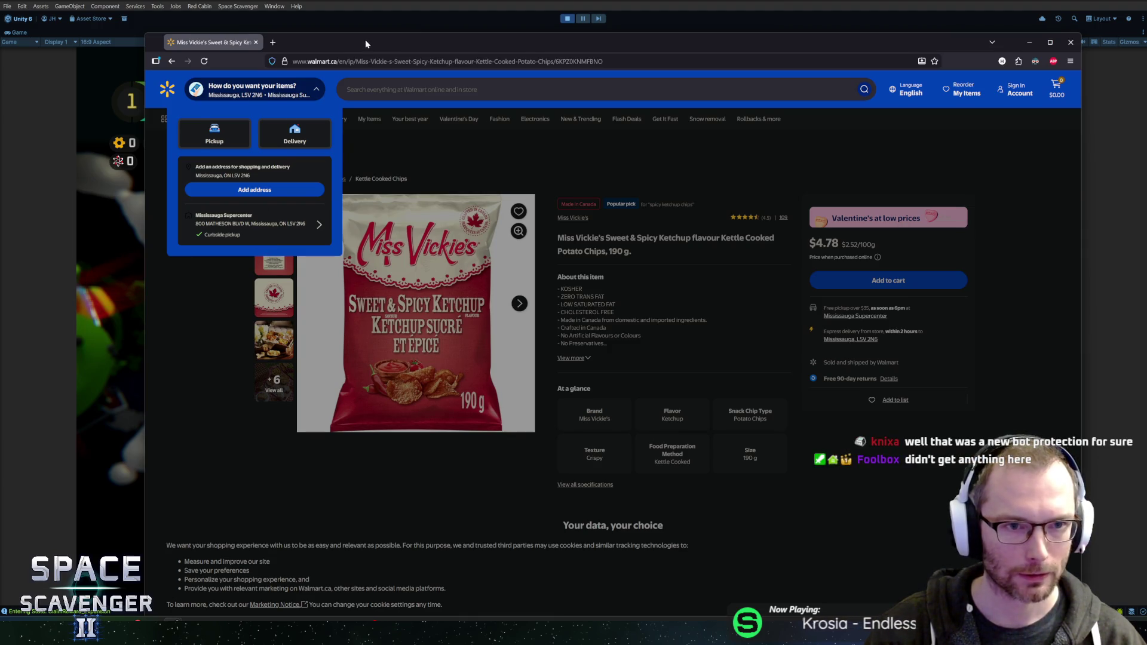
Bring back the Walmart page, step through the product thumbnails, and open the image gallery.
{"action": "key", "text": "alt+Tab"}
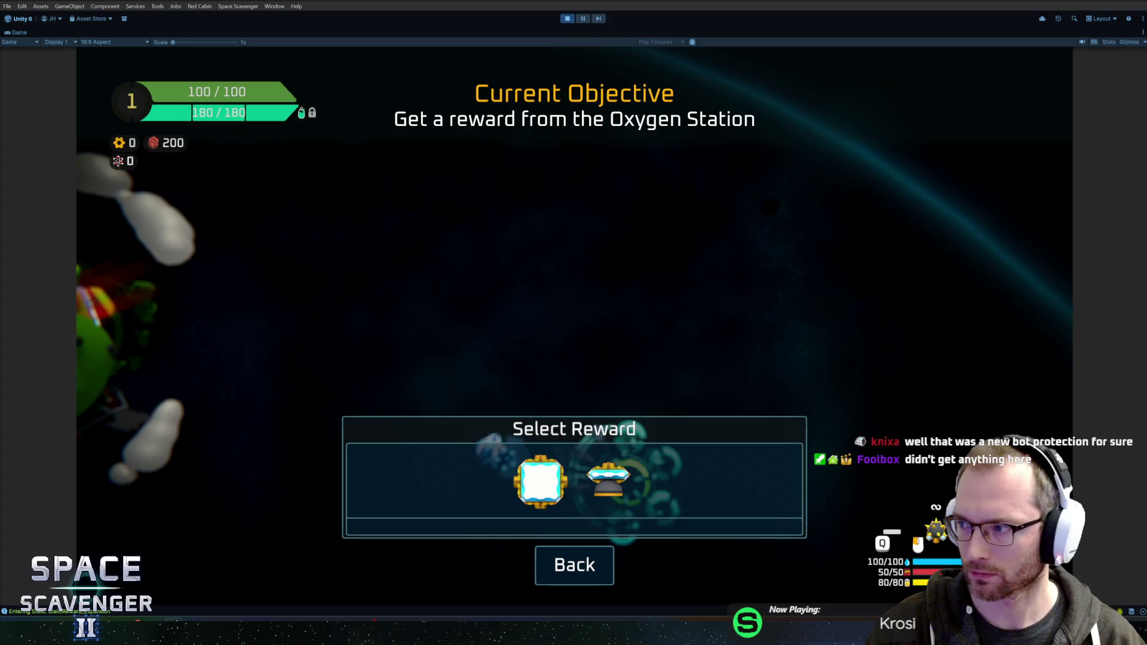
{"action": "key", "text": "alt+Tab"}
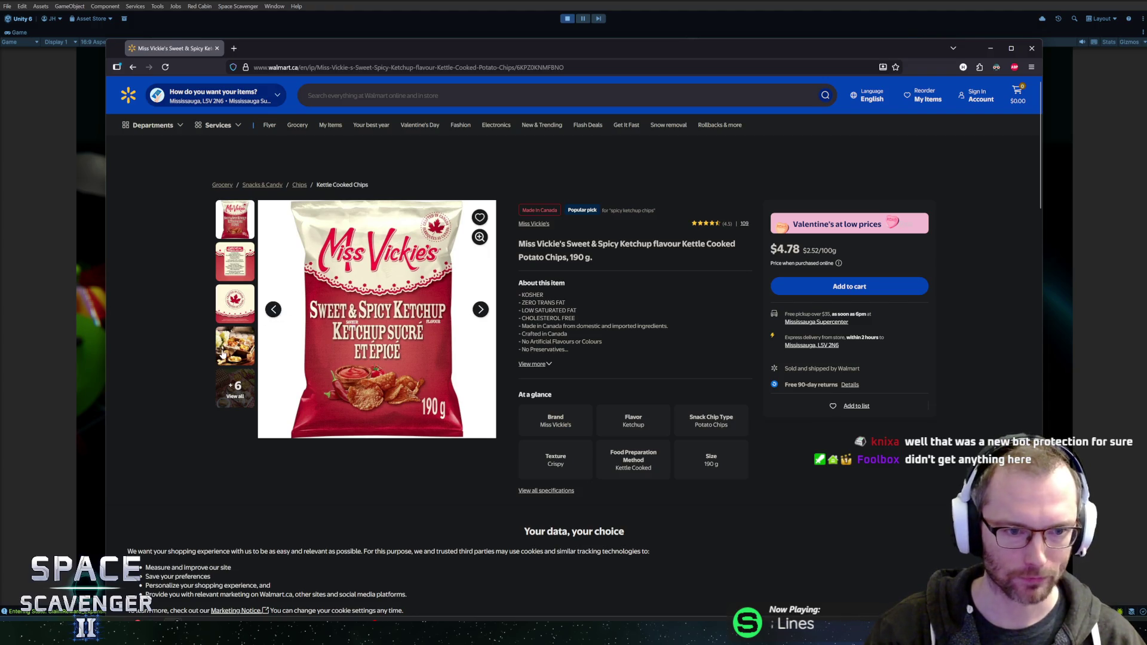
{"action": "left_click", "coordinate": [227, 269]}
{"action": "left_click", "coordinate": [230, 306]}
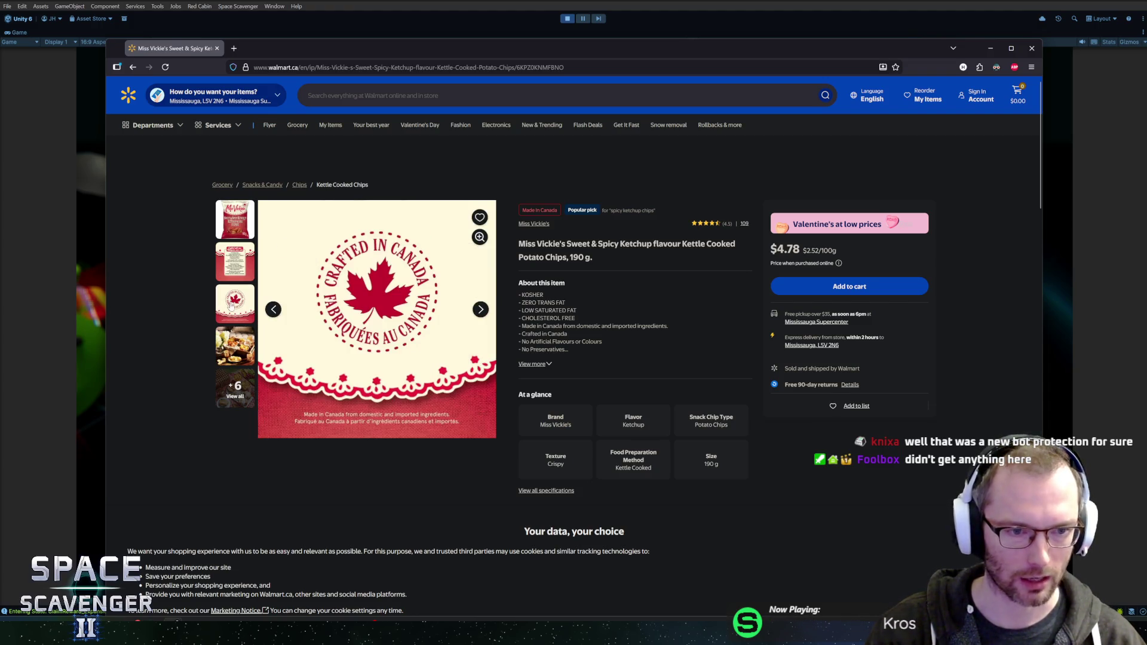
{"action": "left_click", "coordinate": [231, 352]}
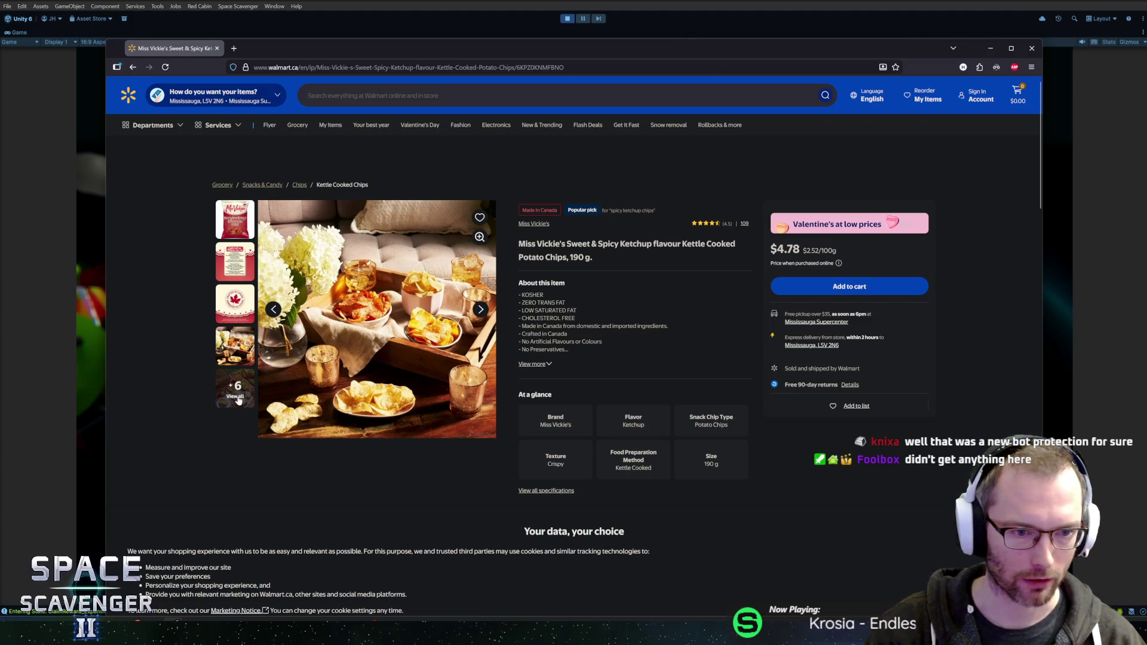
{"action": "left_click", "coordinate": [238, 395]}
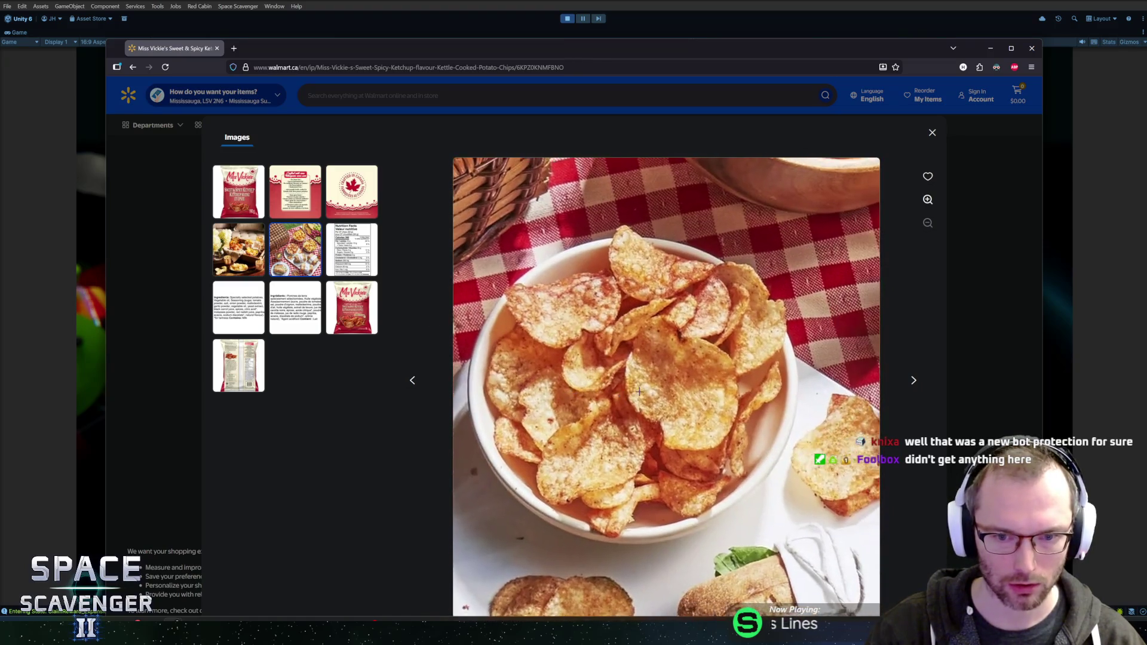
Browse the ketchup chips gallery photos, zoom in on the bag, then hide the browser.
{"action": "left_click", "coordinate": [351, 316]}
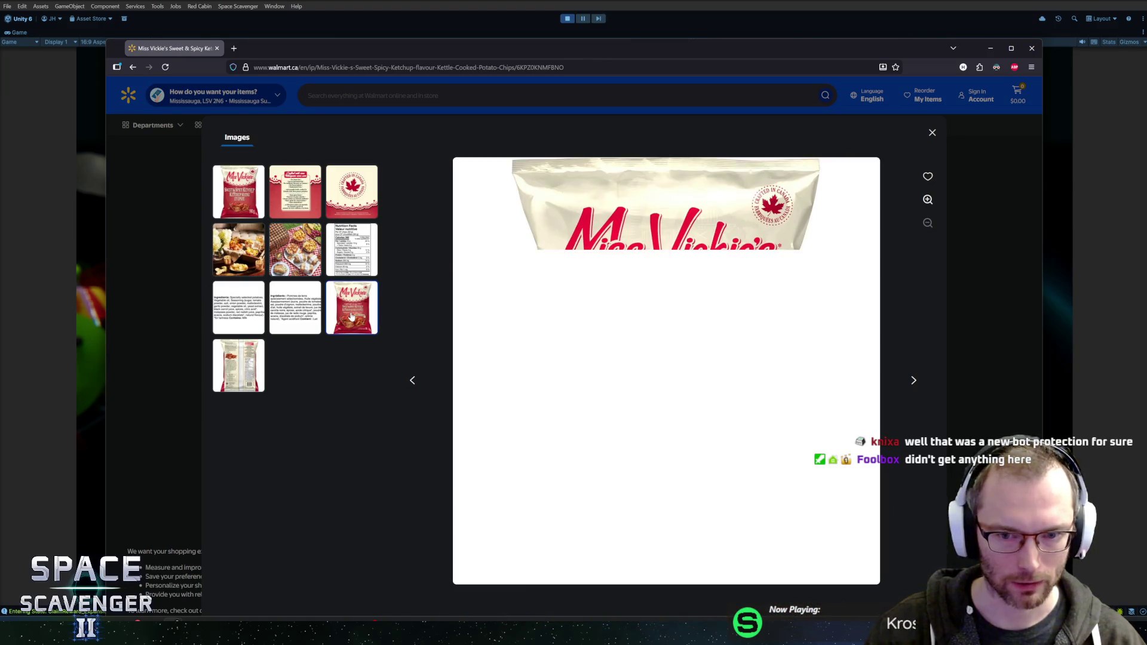
{"action": "left_click", "coordinate": [284, 306]}
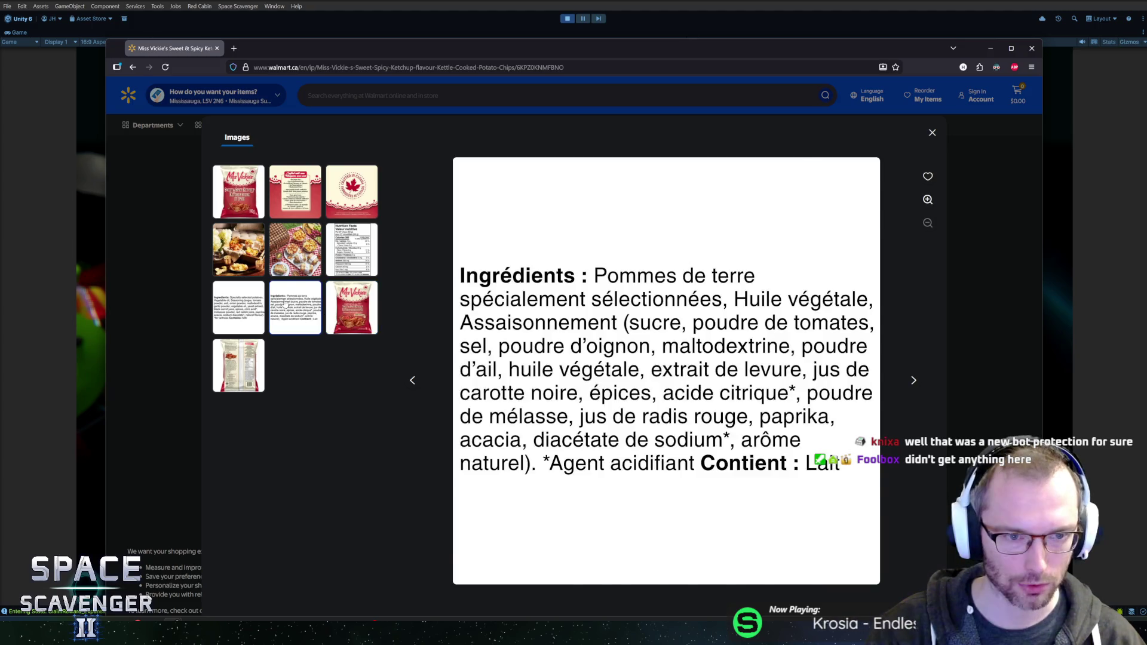
{"action": "left_click", "coordinate": [290, 261]}
{"action": "left_click", "coordinate": [254, 263]}
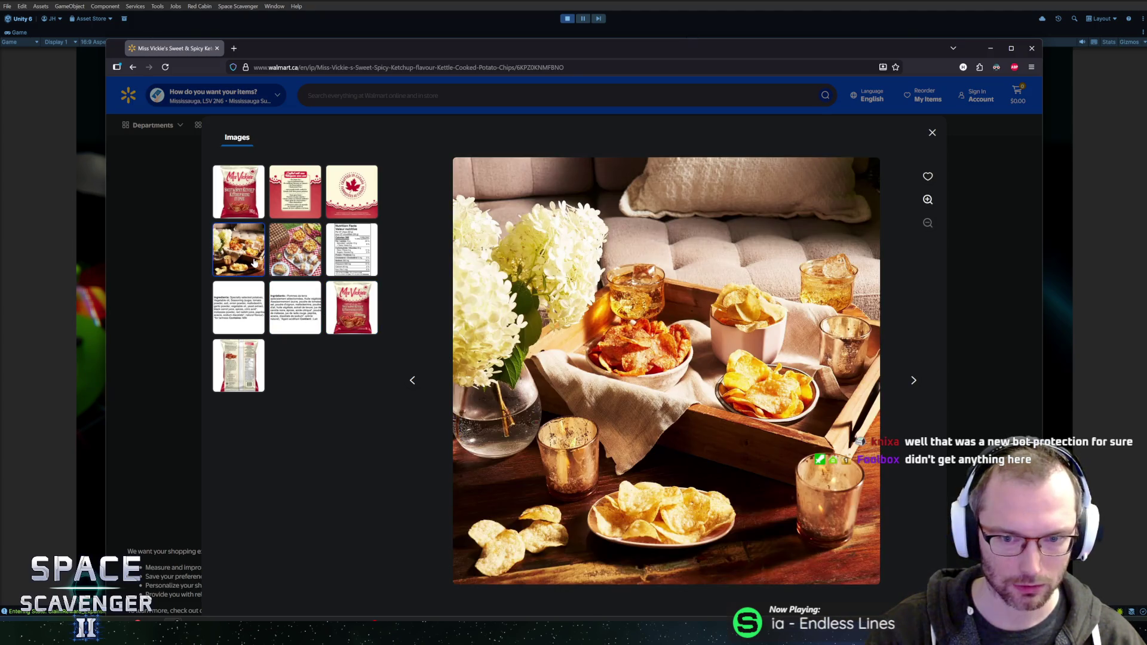
{"action": "left_click", "coordinate": [371, 309]}
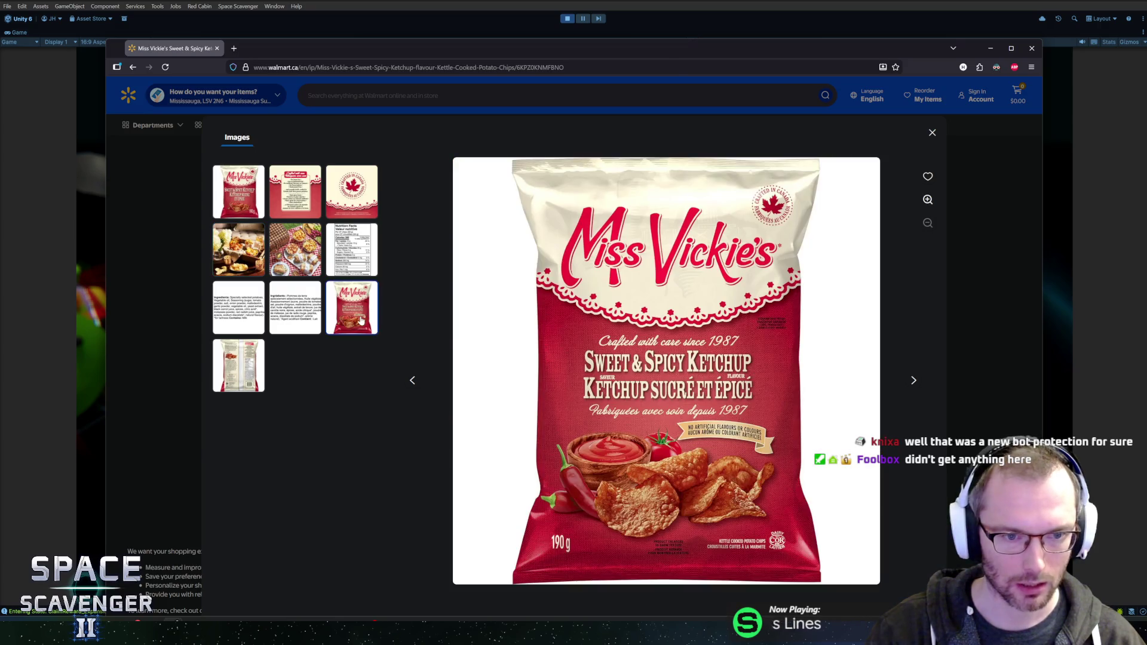
{"action": "left_click", "coordinate": [223, 358]}
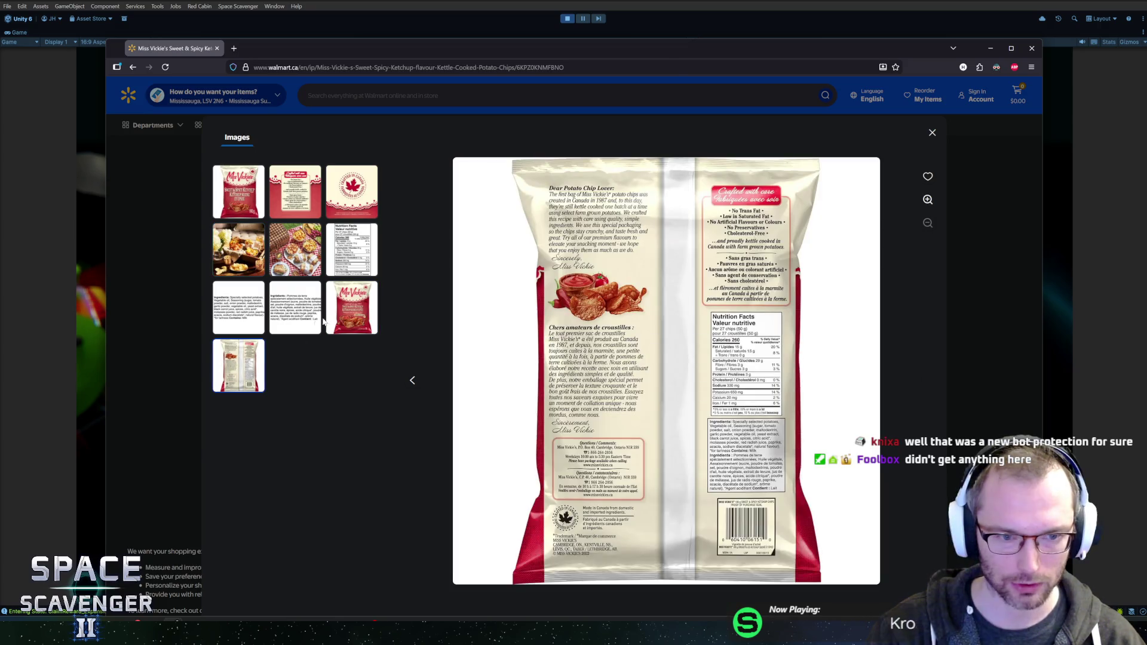
{"action": "left_click", "coordinate": [351, 311]}
{"action": "left_click", "coordinate": [565, 454]}
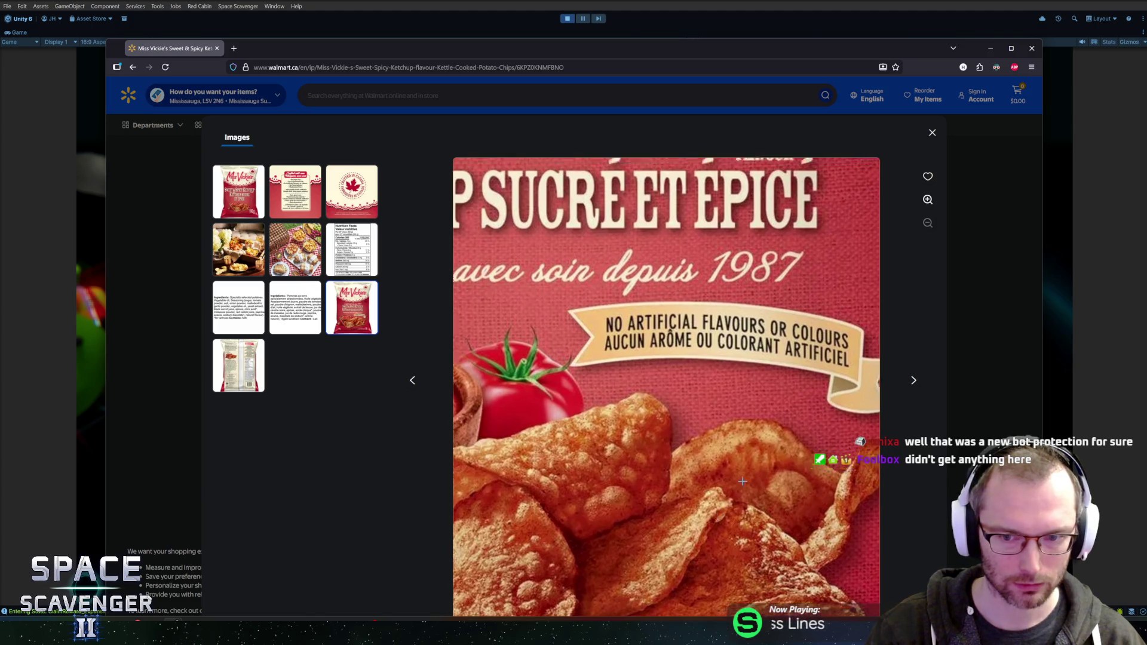
{"action": "left_click", "coordinate": [708, 334]}
{"action": "key", "text": "alt+Tab"}
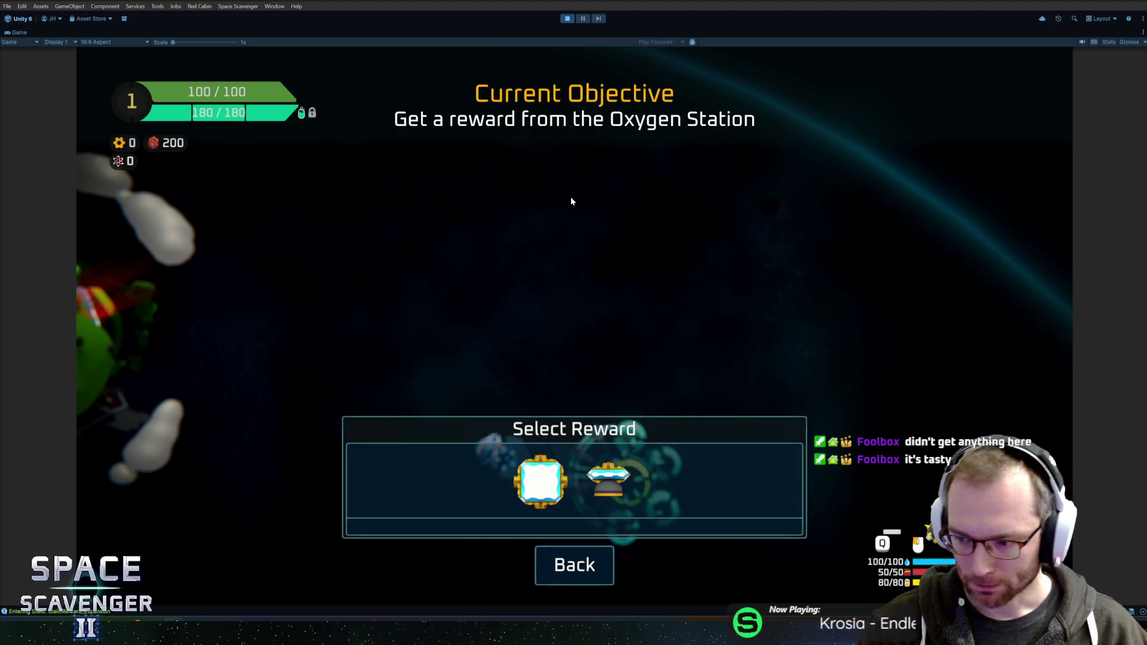
Claim the Expansion Pack, attach the thruster to the ship's bottom, and shoot a dummy.
{"action": "left_click", "coordinate": [586, 480]}
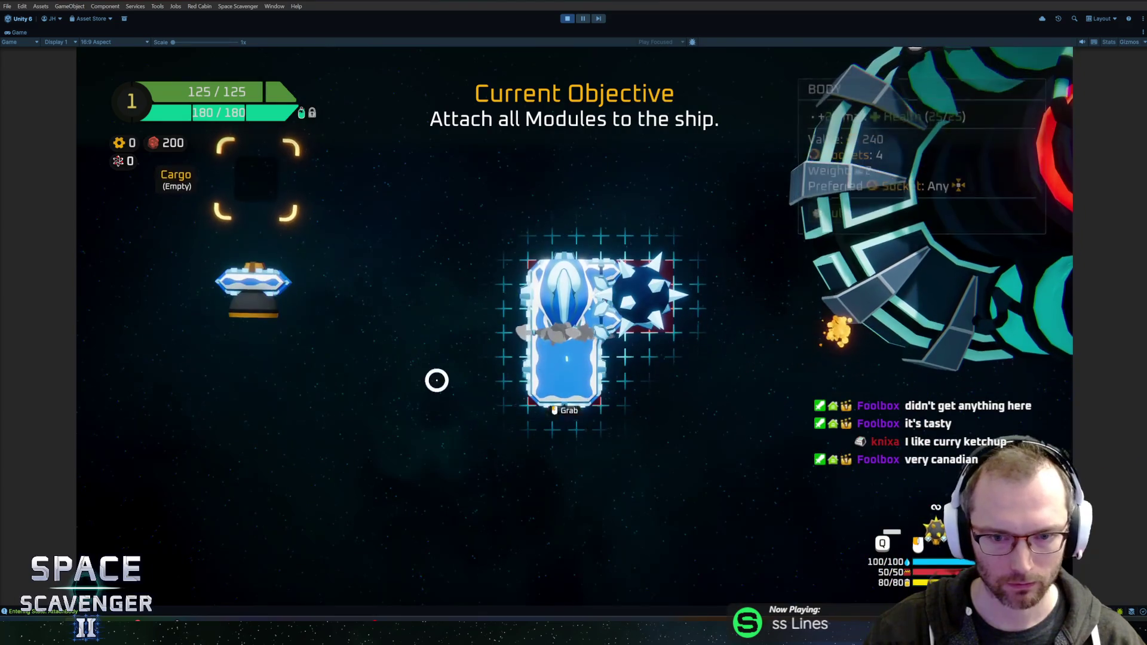
{"action": "left_click", "coordinate": [253, 286]}
{"action": "left_click", "coordinate": [525, 417]}
{"action": "key", "text": "e"}
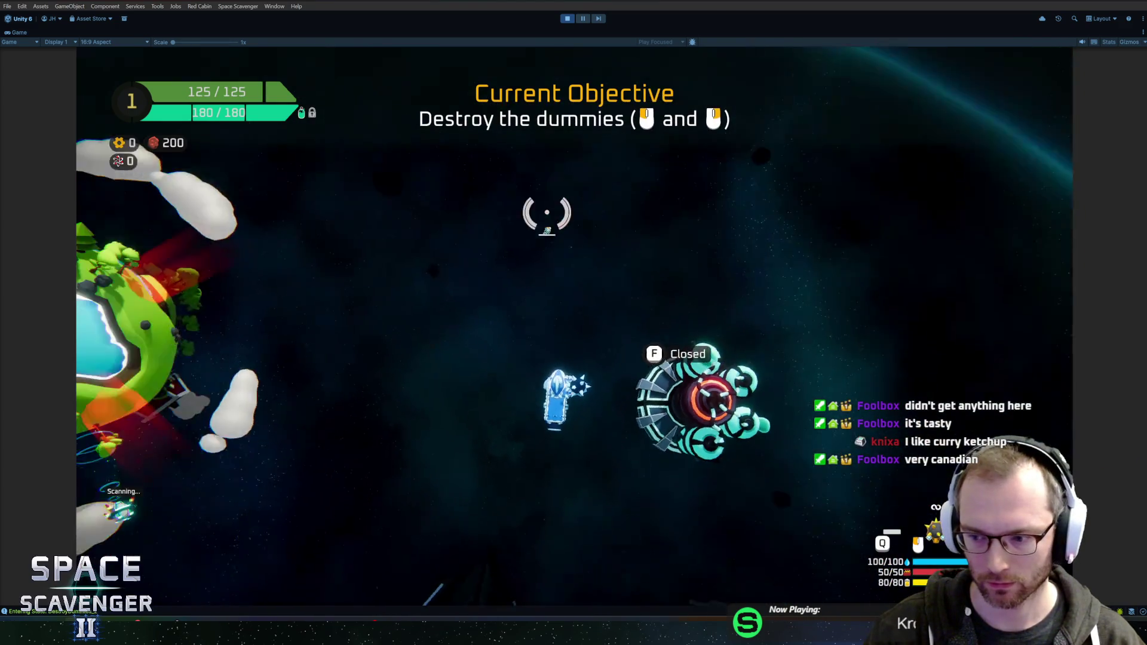
{"action": "key", "text": "s"}
{"action": "left_click", "coordinate": [509, 410]}
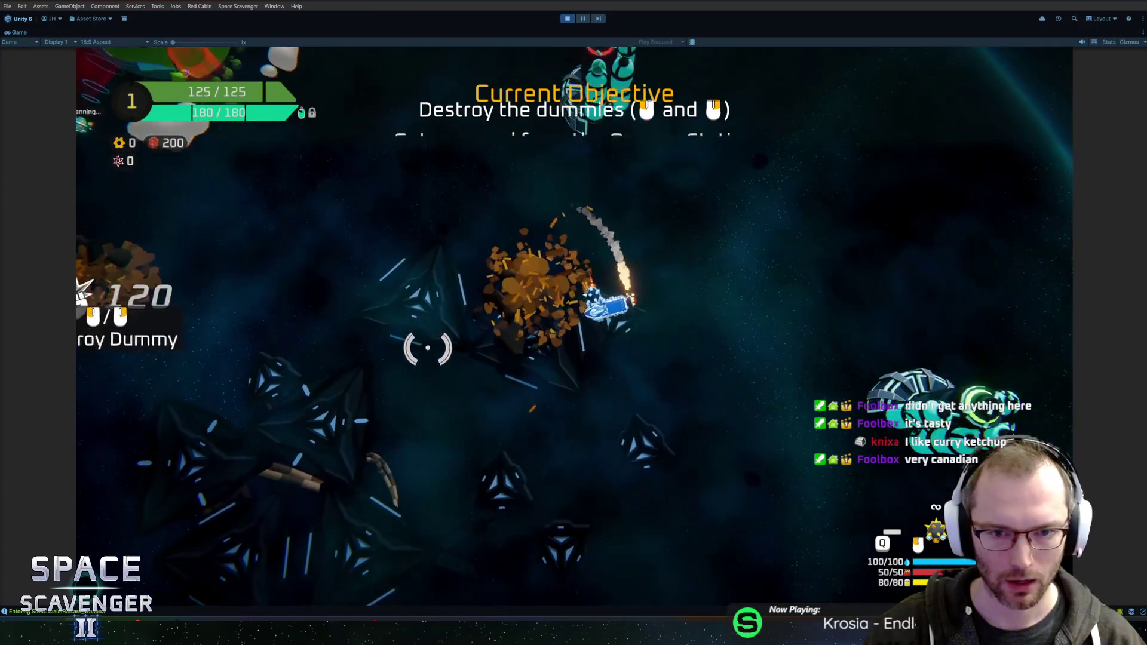
Fly back to the Oxygen Station and choose the Energy Pack reward.
{"action": "key", "text": "w"}
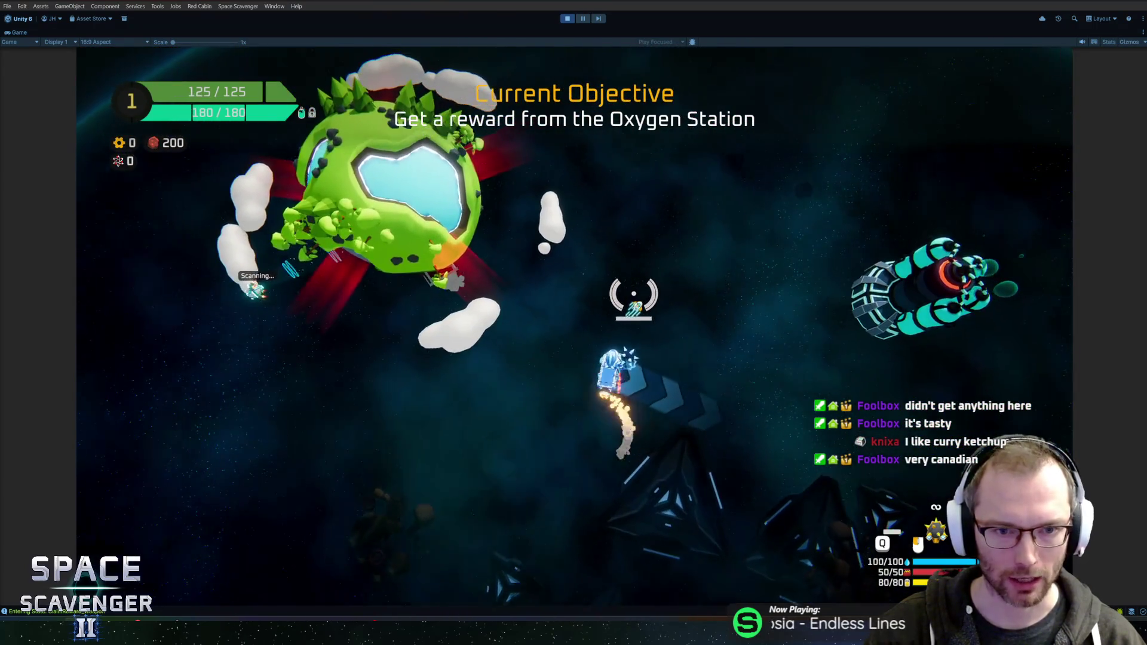
{"action": "key", "text": "s"}
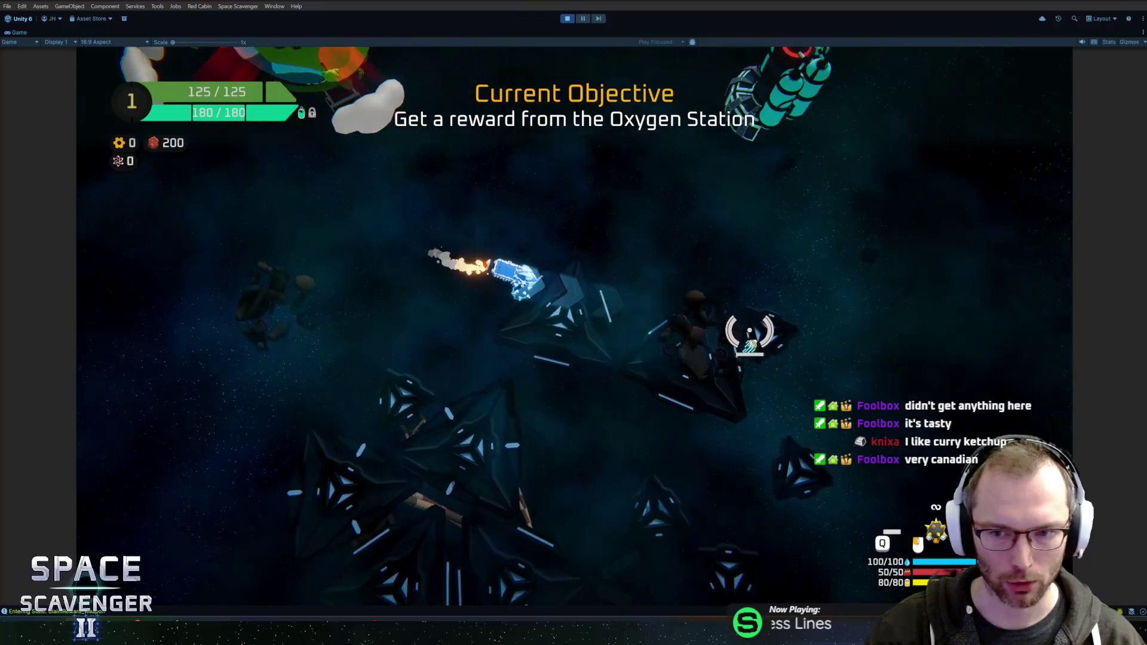
{"action": "key", "text": "d"}
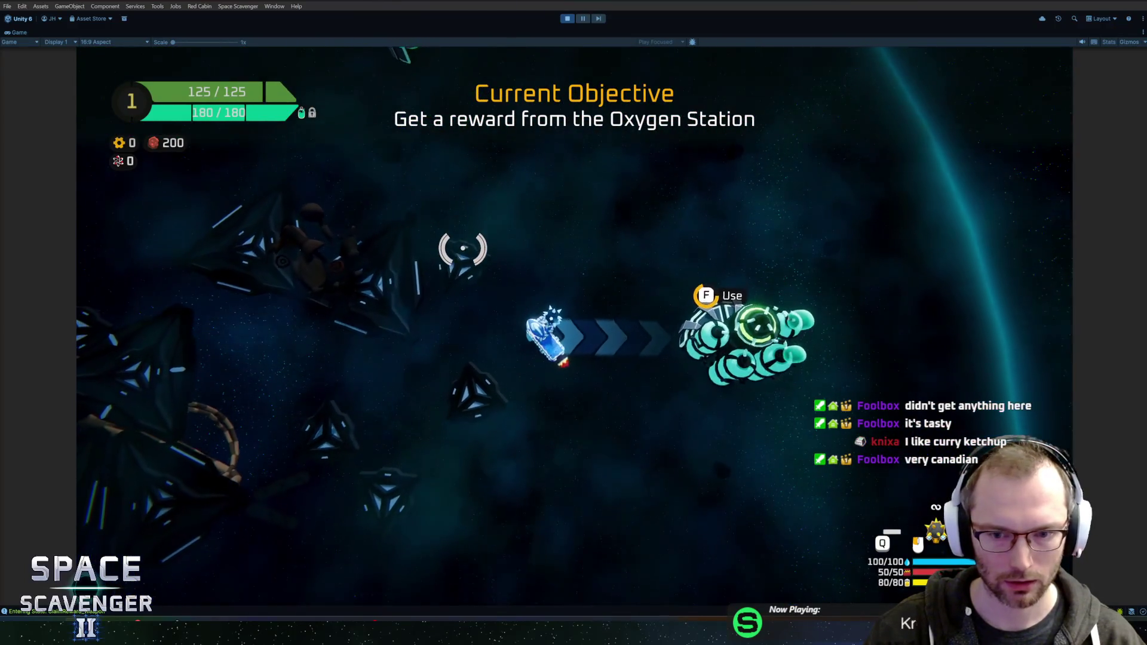
{"action": "key", "text": "f"}
{"action": "left_click", "coordinate": [644, 442]}
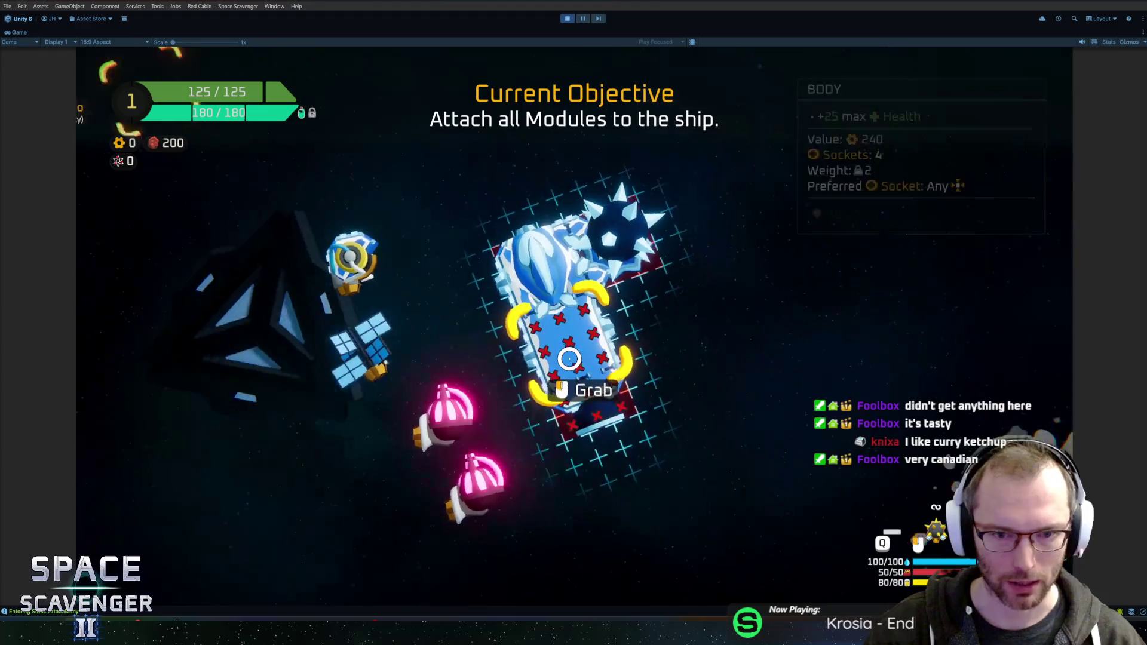
Attach the battery, solar panel, and two pink laser modules to the ship.
{"action": "left_click", "coordinate": [269, 275]}
{"action": "left_click", "coordinate": [574, 234]}
{"action": "left_click", "coordinate": [257, 346]}
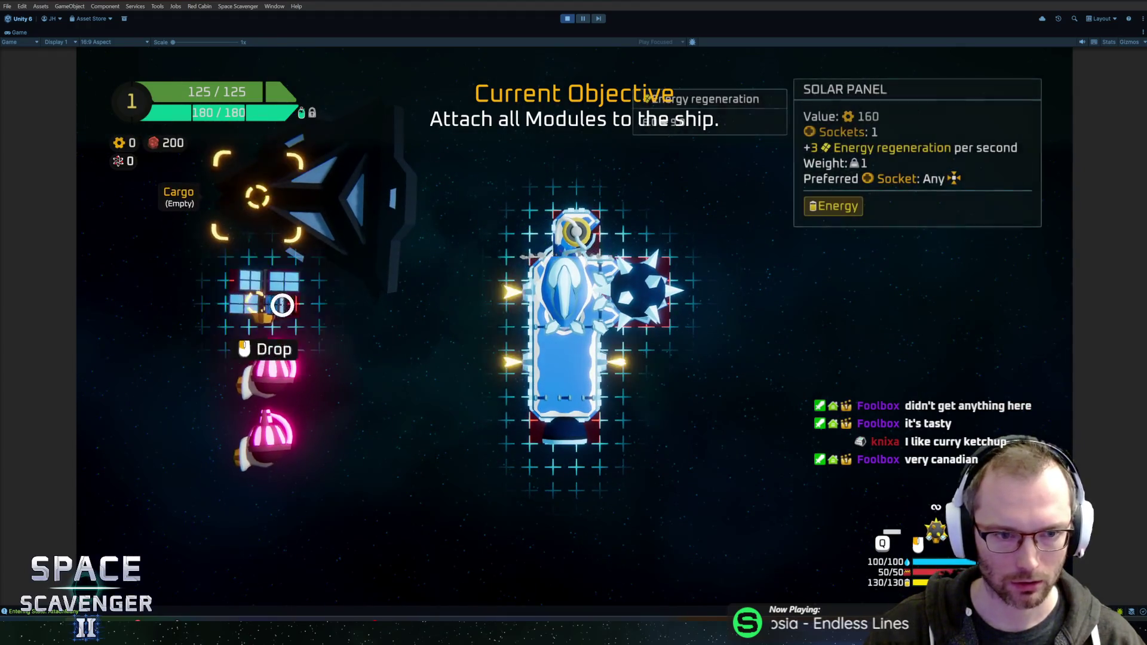
{"action": "left_click", "coordinate": [538, 286]}
{"action": "left_click", "coordinate": [277, 292]}
{"action": "left_click", "coordinate": [528, 334]}
{"action": "left_click", "coordinate": [277, 287]}
{"action": "left_click", "coordinate": [613, 311]}
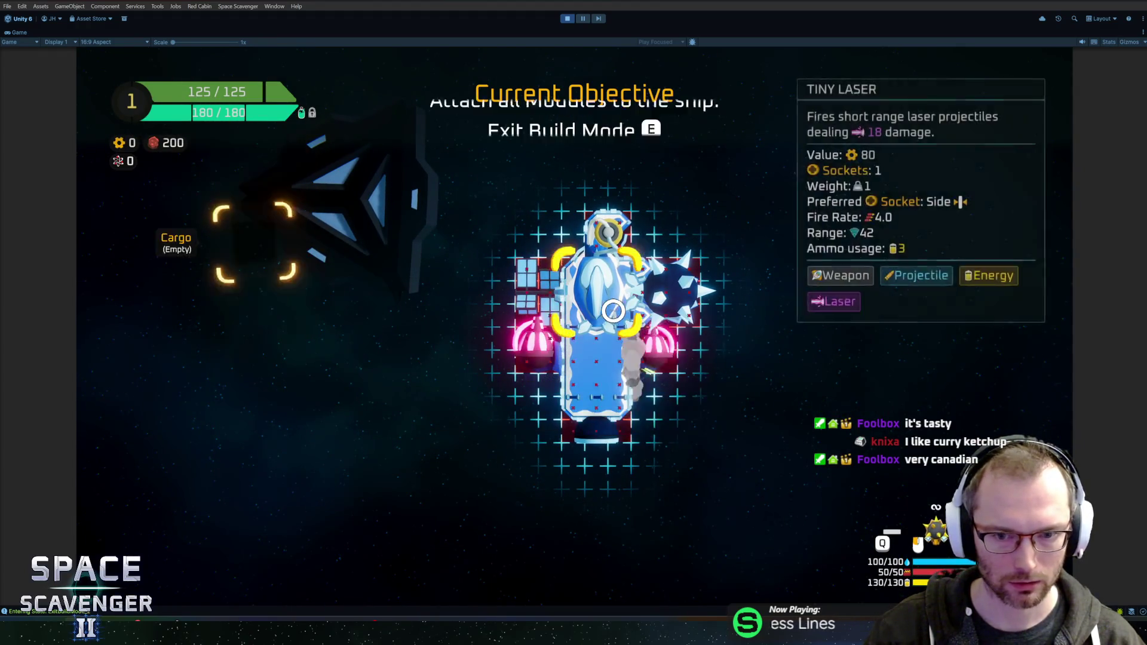
{"action": "key", "text": "e"}
Assign the Tiny Laser to a fire button, destroy the dummies, and dash through the line.
{"action": "key", "text": "Tab"}
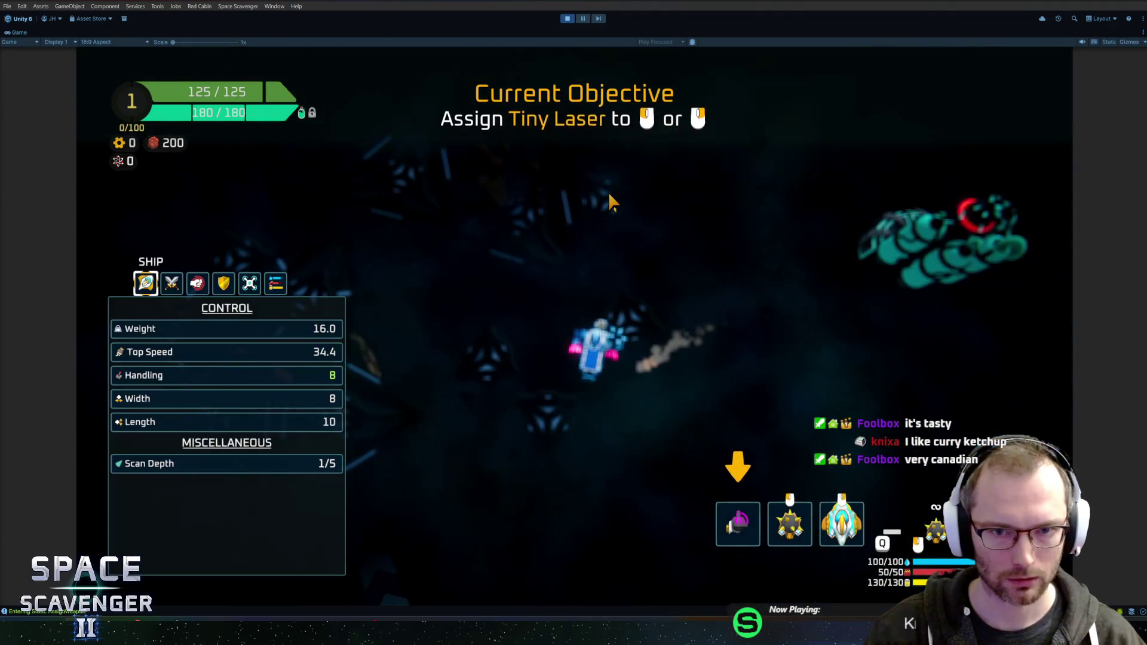
{"action": "left_click", "coordinate": [739, 519]}
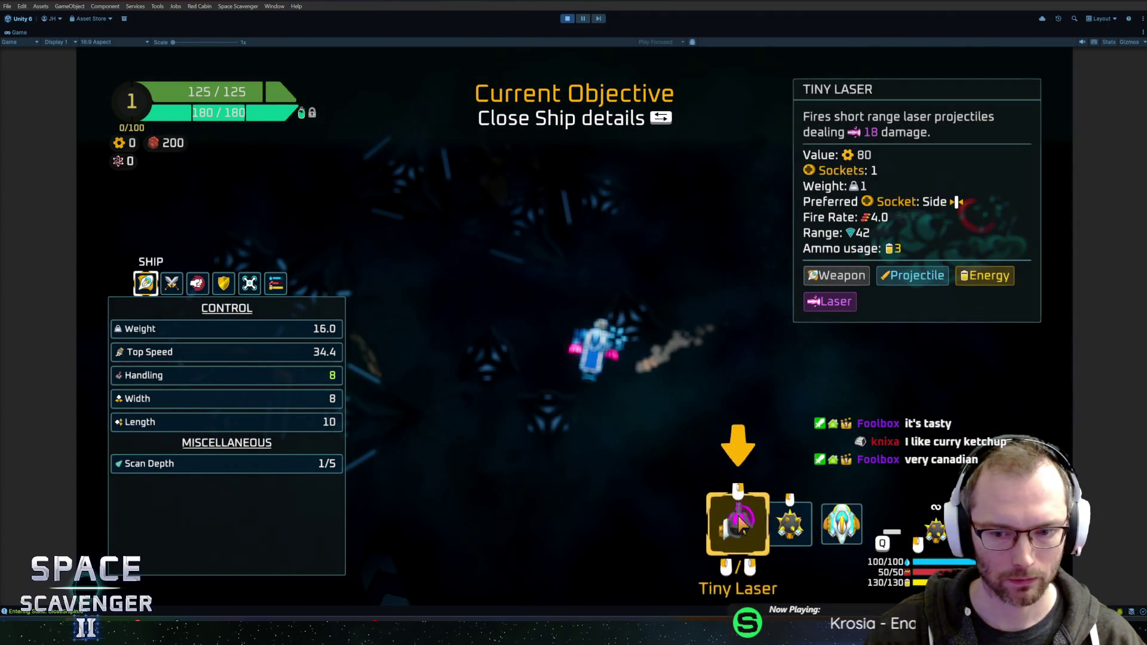
{"action": "key", "text": "Tab"}
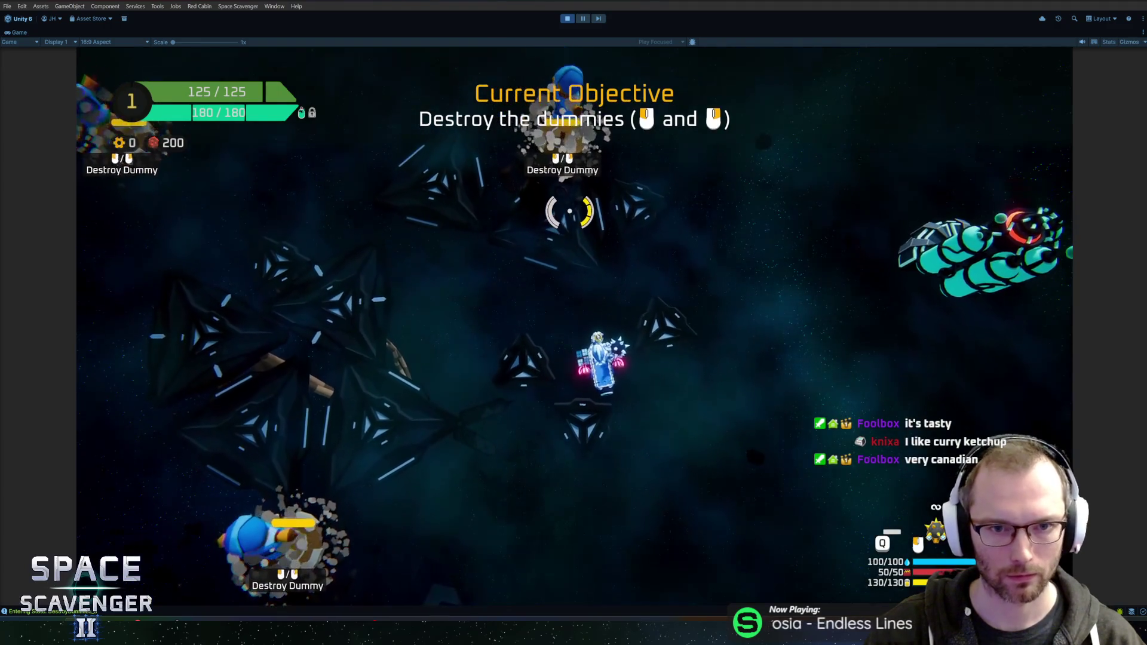
{"action": "left_click", "coordinate": [569, 211]}
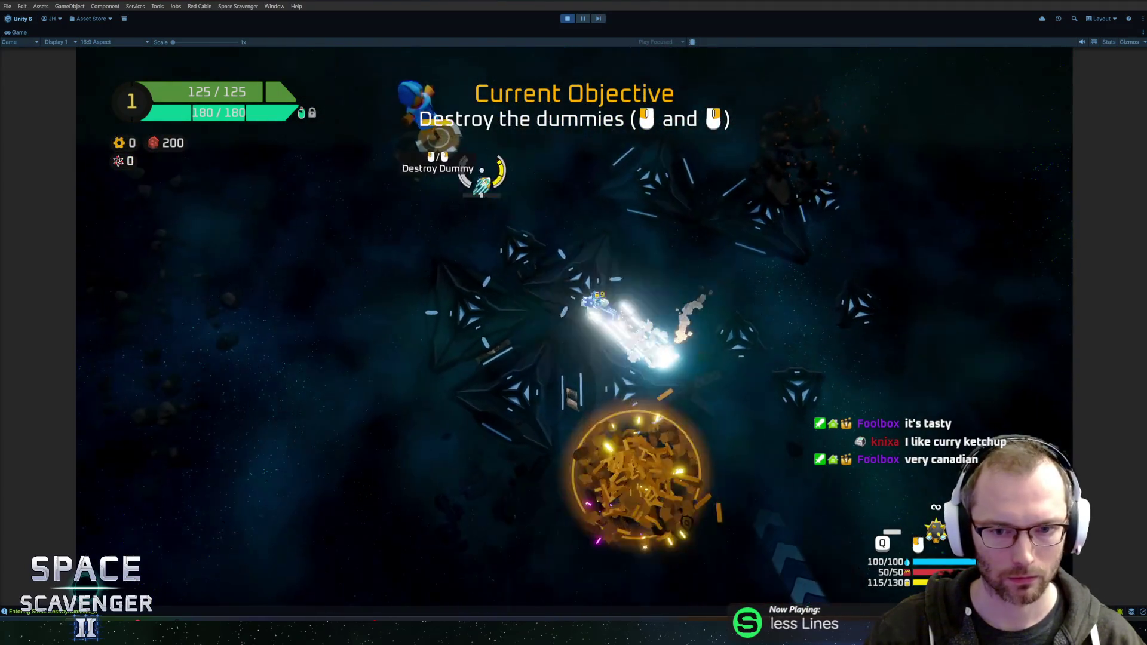
{"action": "key", "text": "w"}
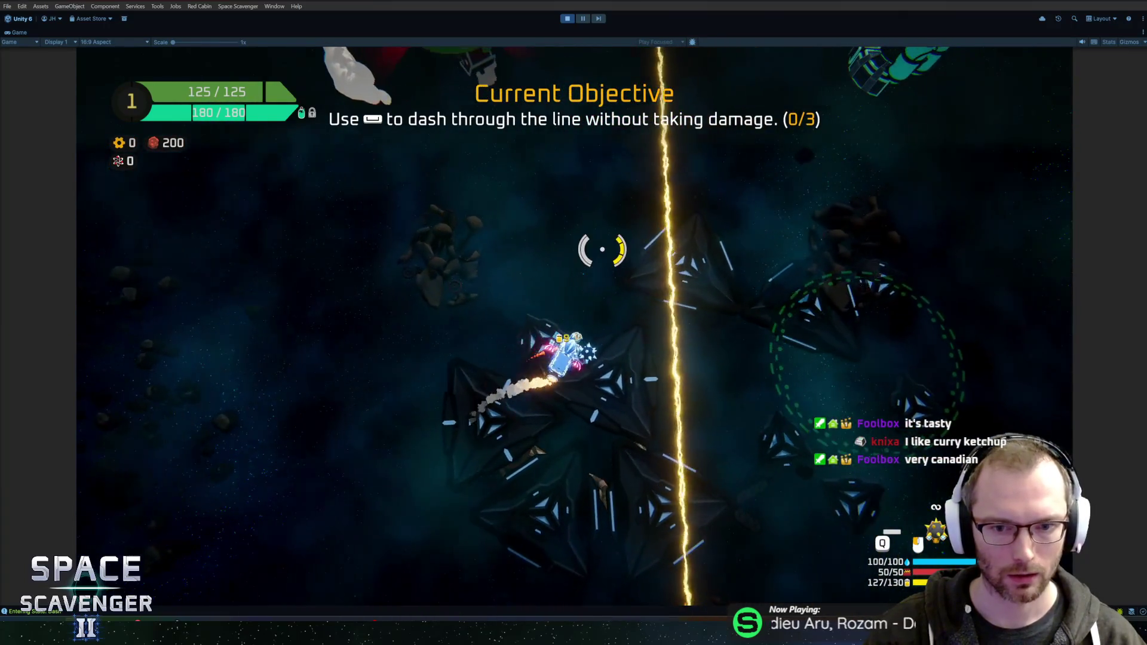
{"action": "key", "text": "space"}
{"action": "key", "text": "space"}
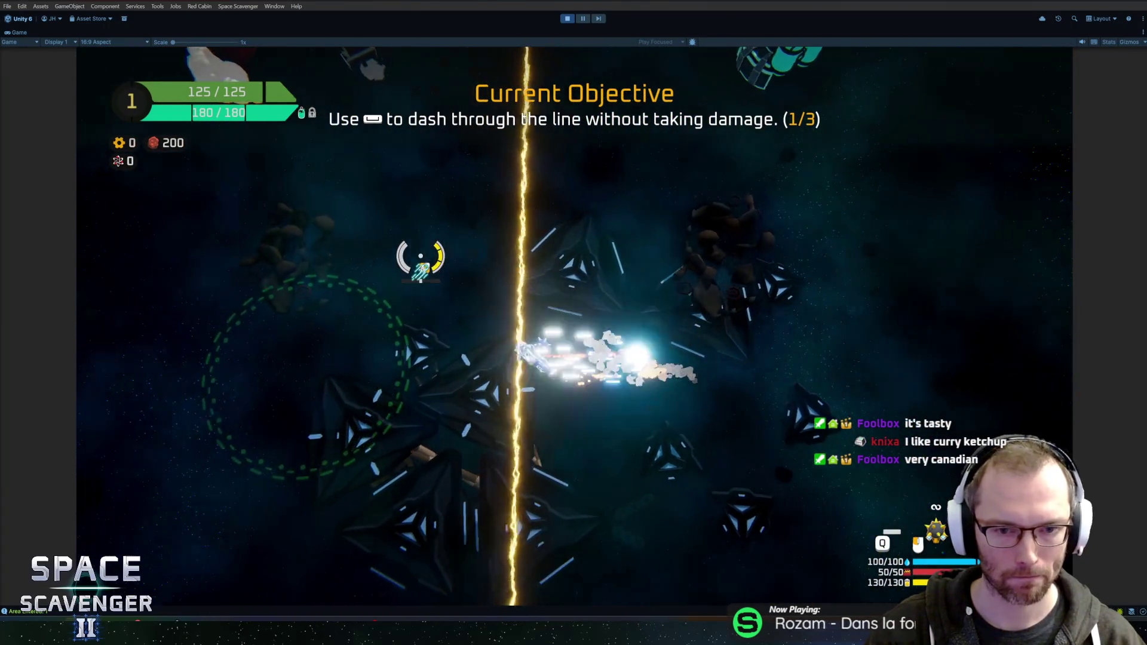
{"action": "key", "text": "space"}
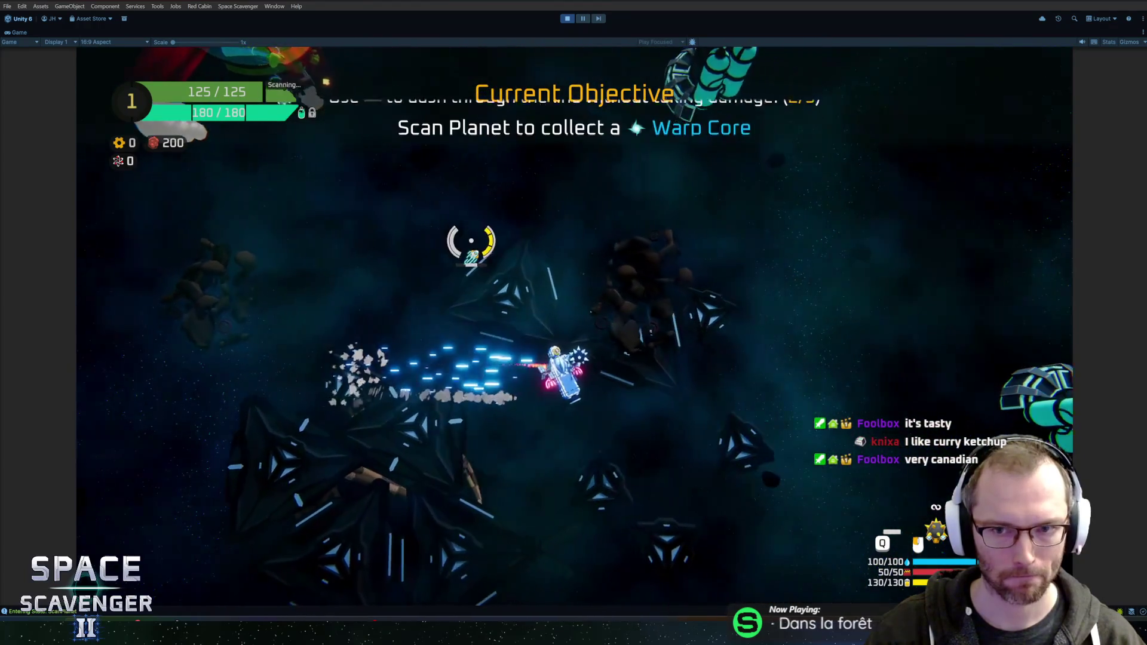
Fly to the green planet and circle it to scan the Warp Core.
{"action": "key", "text": "w"}
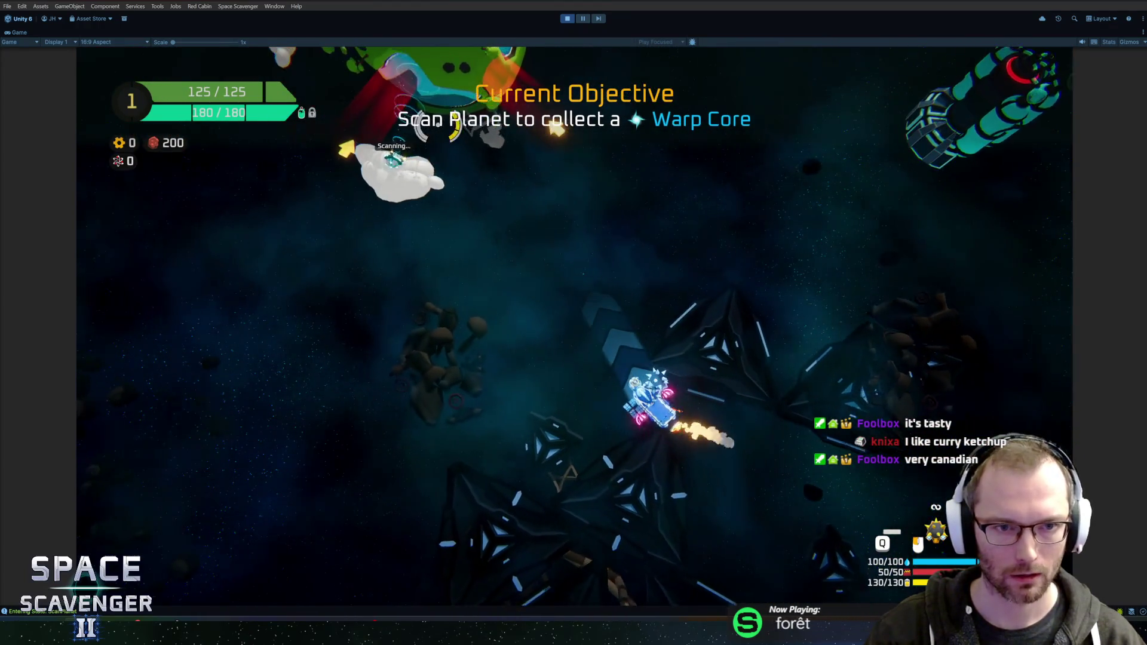
{"action": "key", "text": "w"}
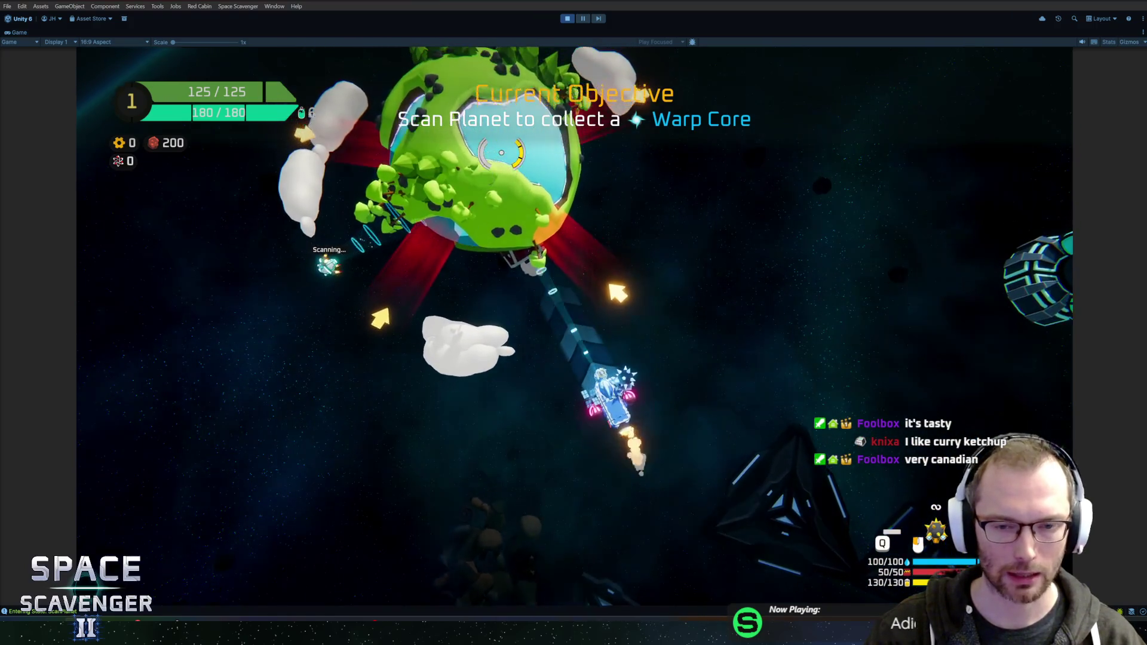
{"action": "key", "text": "w"}
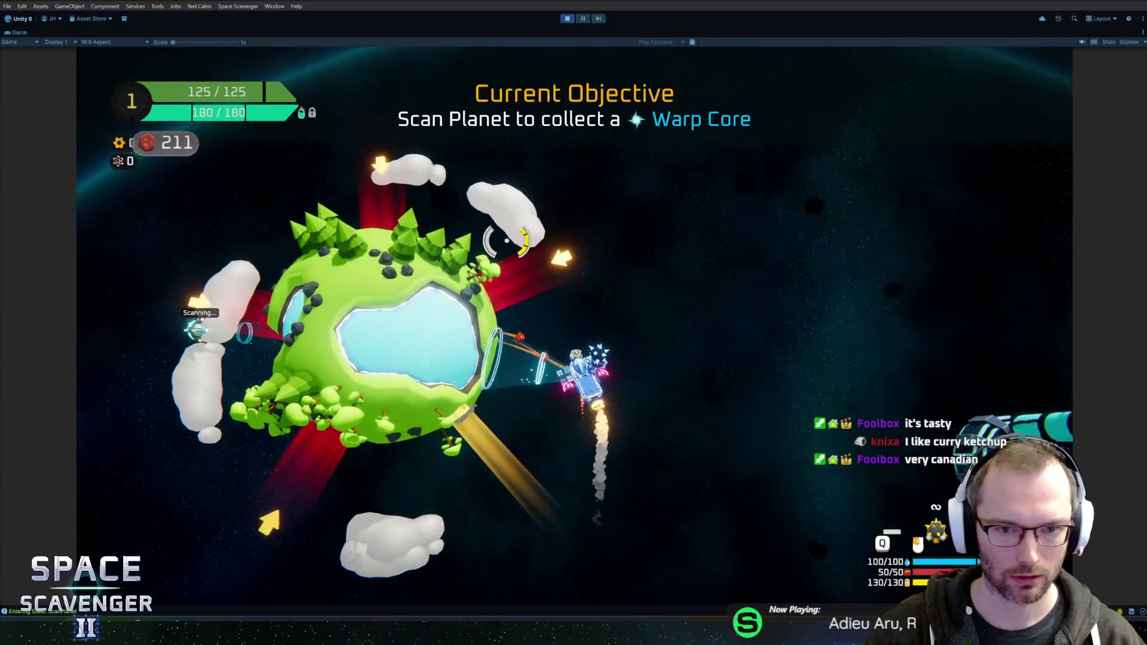
{"action": "key", "text": "w"}
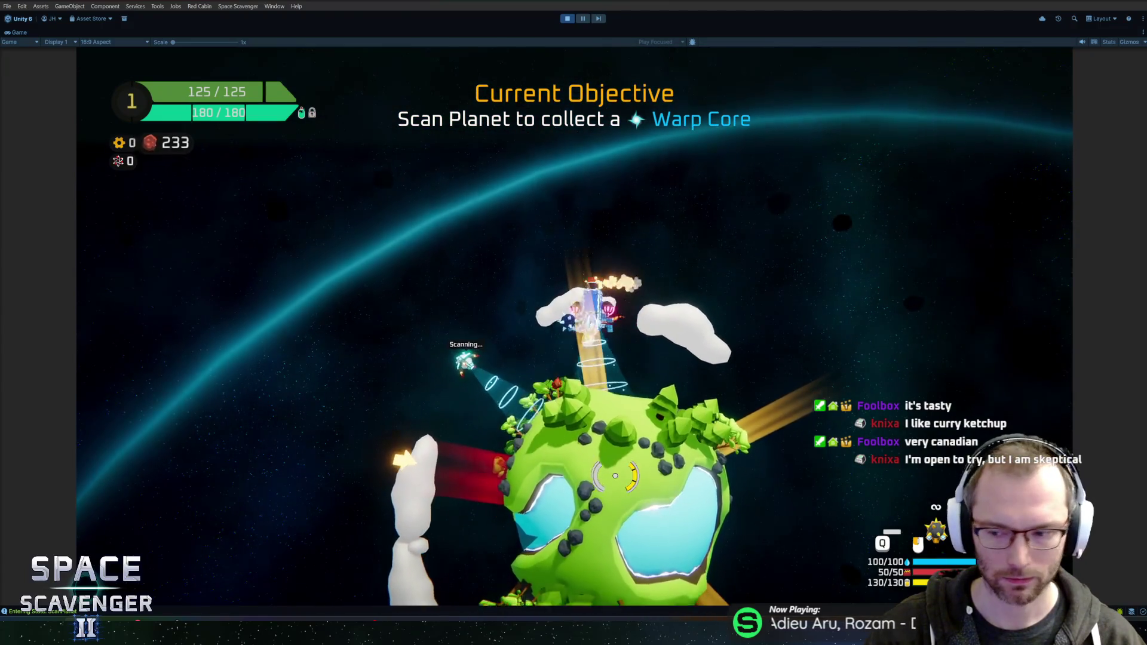
{"action": "key", "text": "w"}
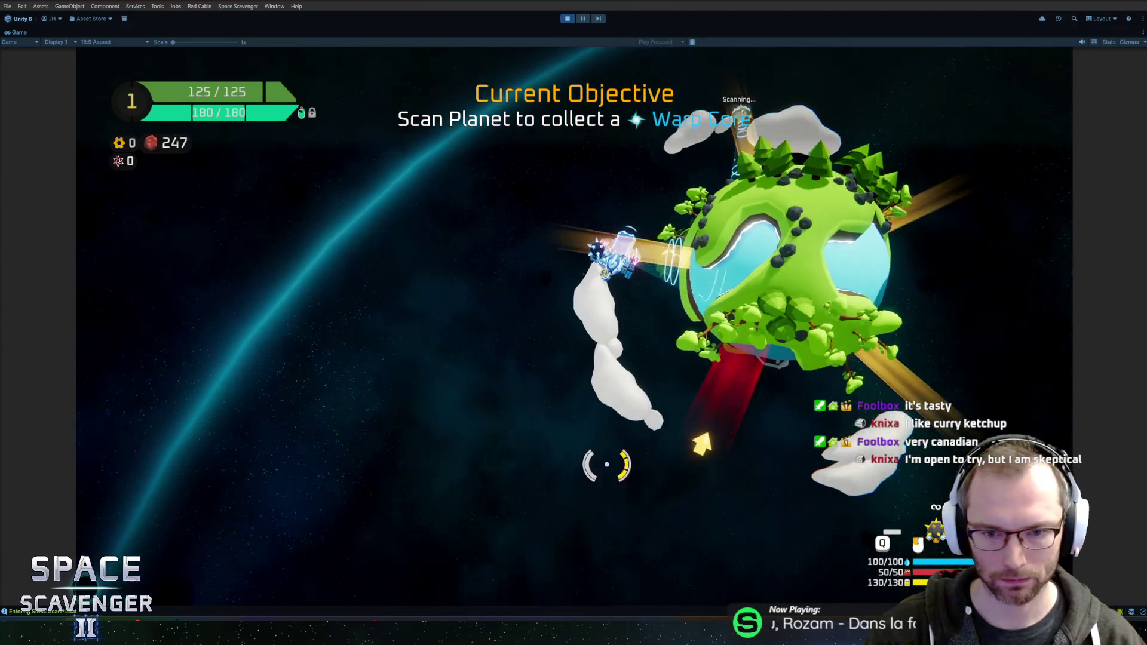
{"action": "key", "text": "w"}
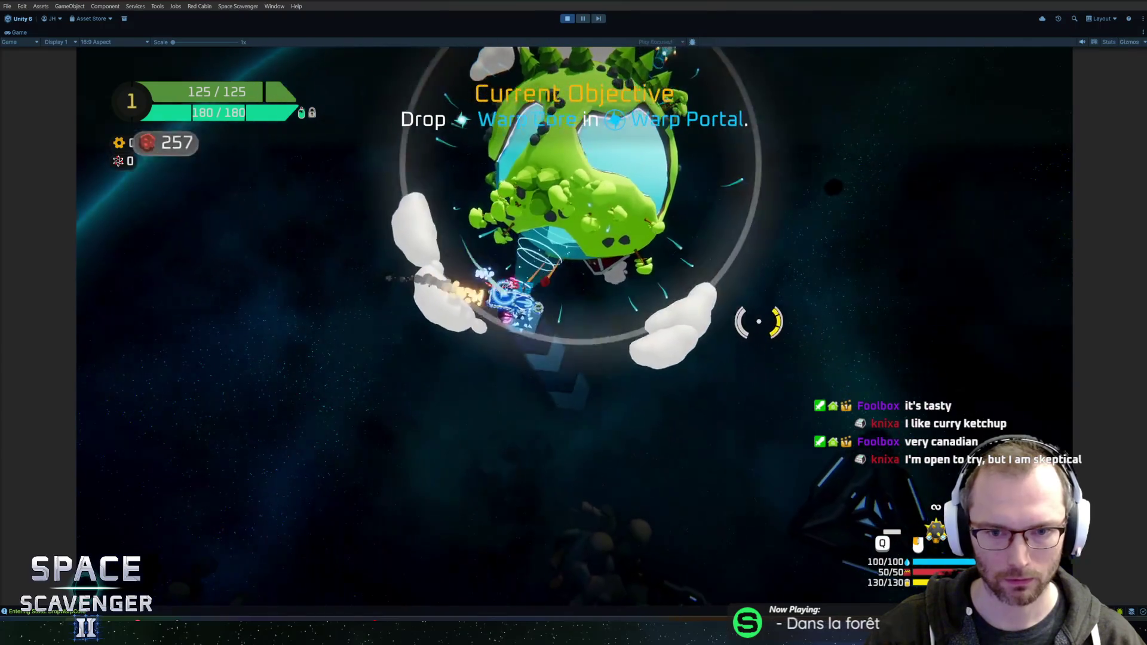
Deliver the Warp Core to the Warp Portal and warp home through it.
{"action": "key", "text": "w"}
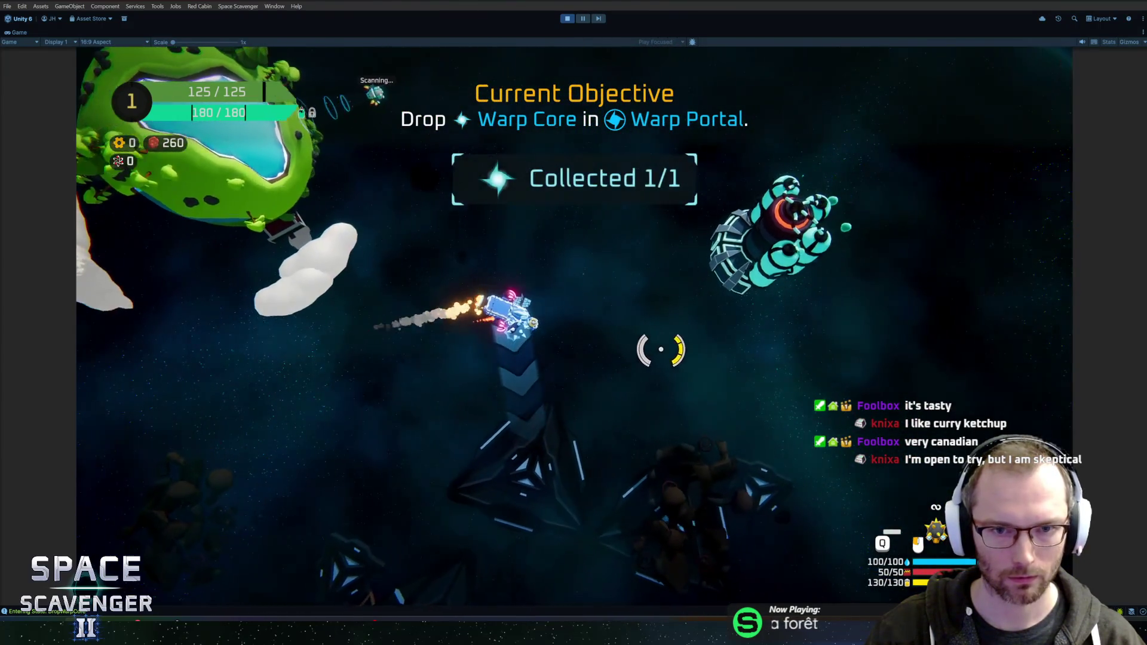
{"action": "key", "text": "w"}
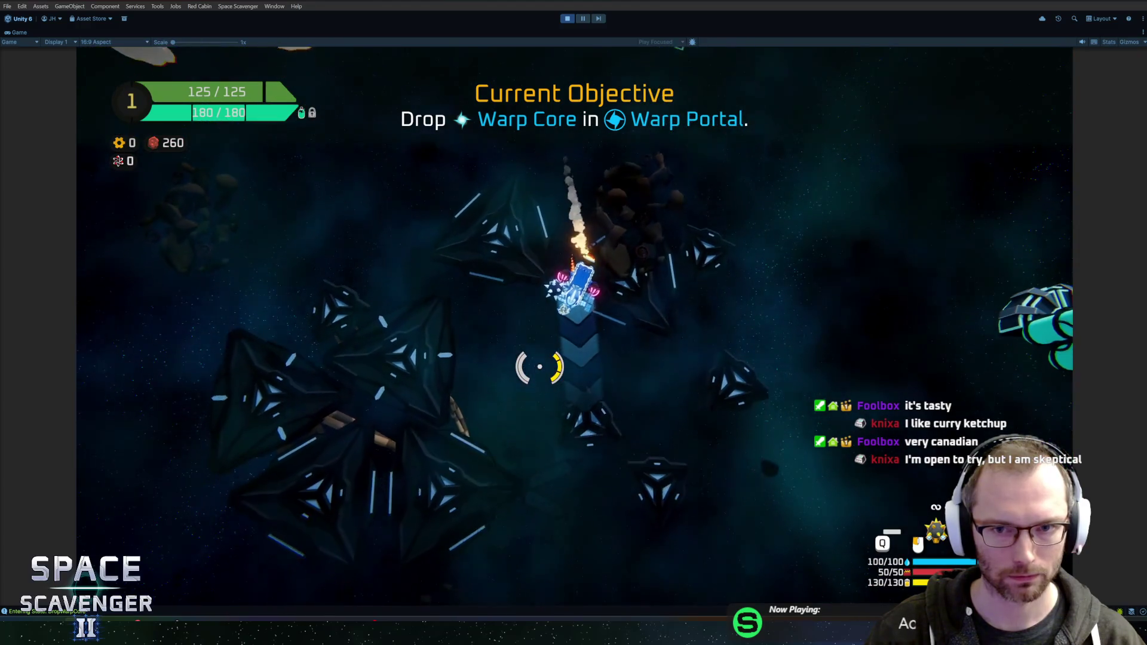
{"action": "key", "text": "w"}
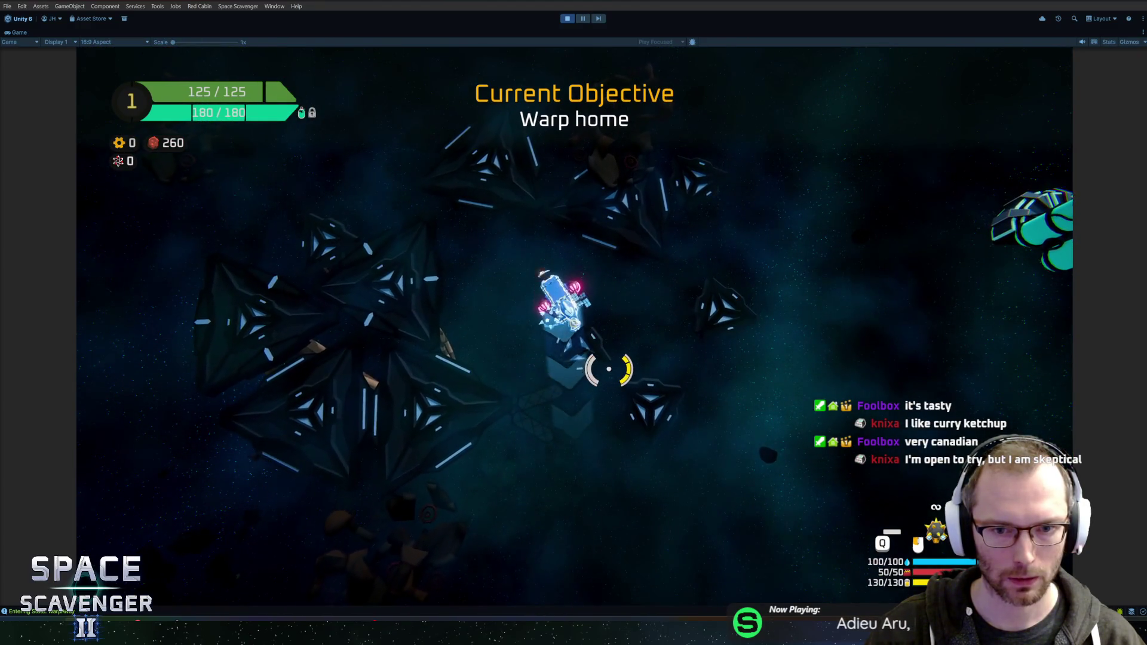
{"action": "key", "text": "w"}
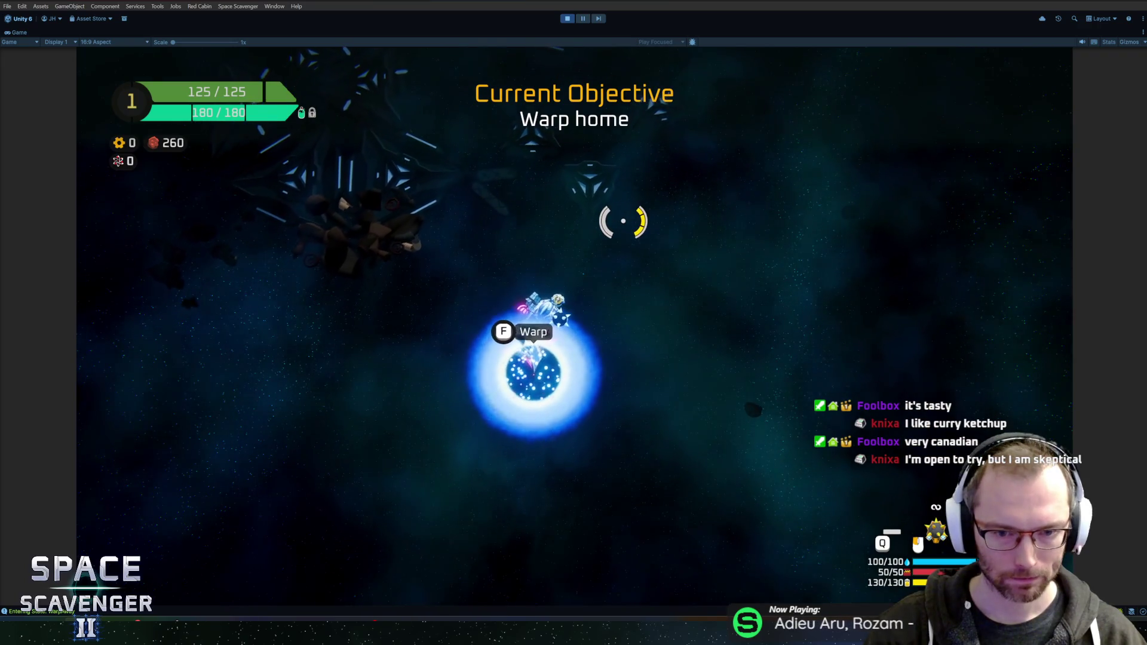
{"action": "key", "text": "f"}
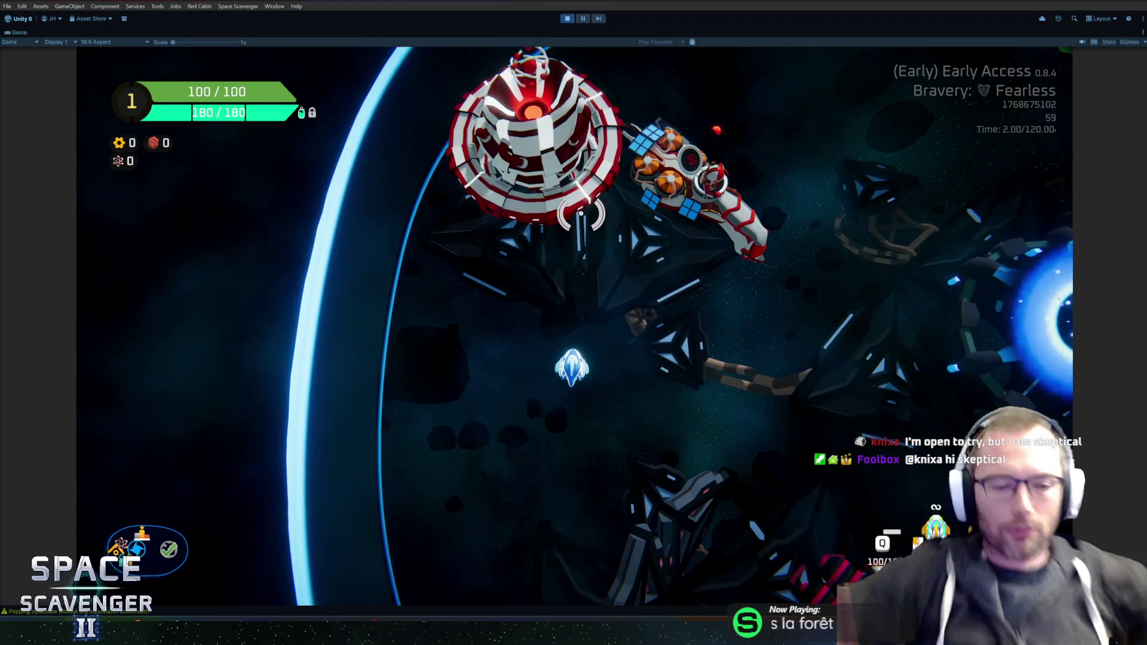
Stop the playtest so the editor returns to edit mode.
{"action": "left_click", "coordinate": [567, 19]}
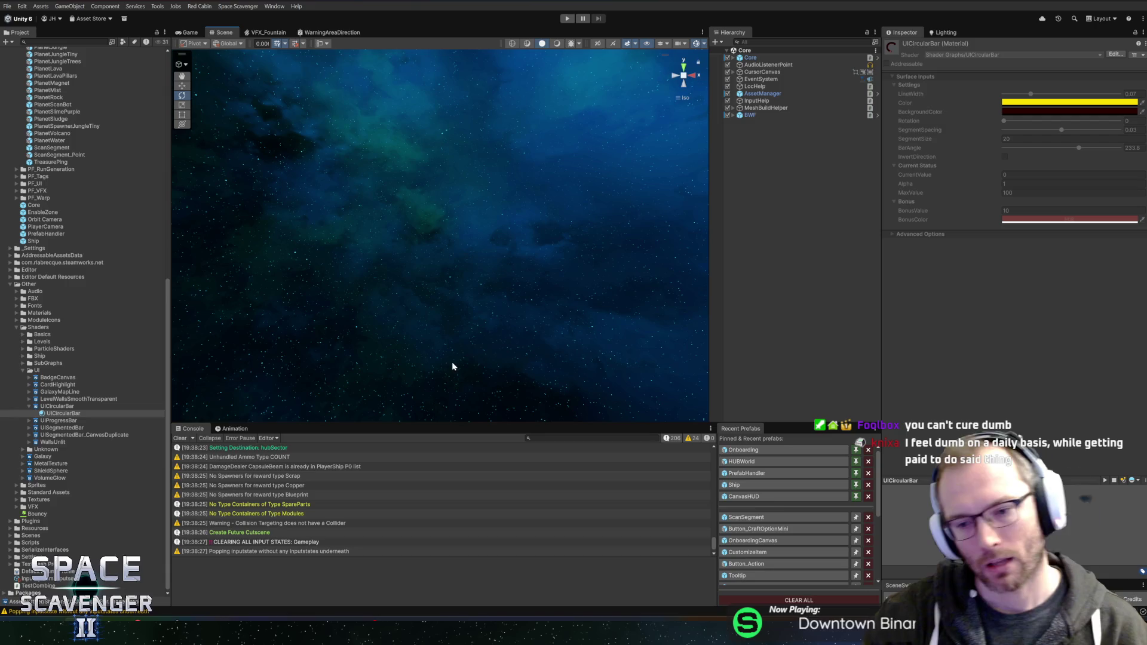
Enlarge and clear the Console, show the UICircularBar shader's import settings, and collapse Shaders.
{"action": "left_click_drag", "start_coordinate": [790, 423], "coordinate": [789, 416]}
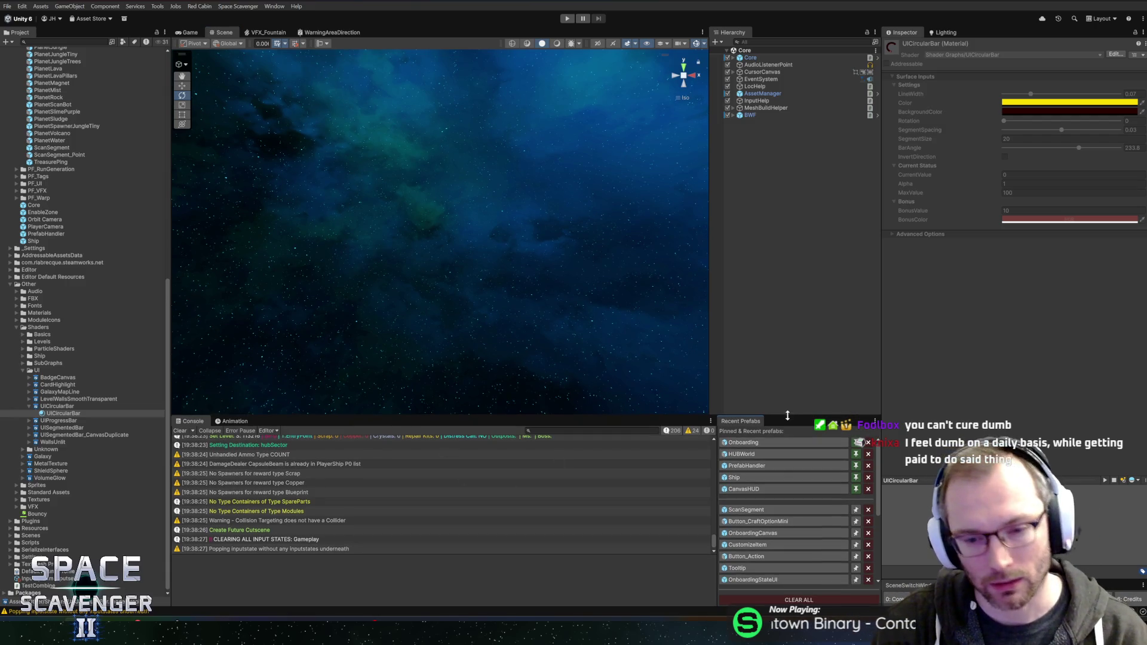
{"action": "left_click", "coordinate": [180, 431]}
{"action": "left_click", "coordinate": [32, 407]}
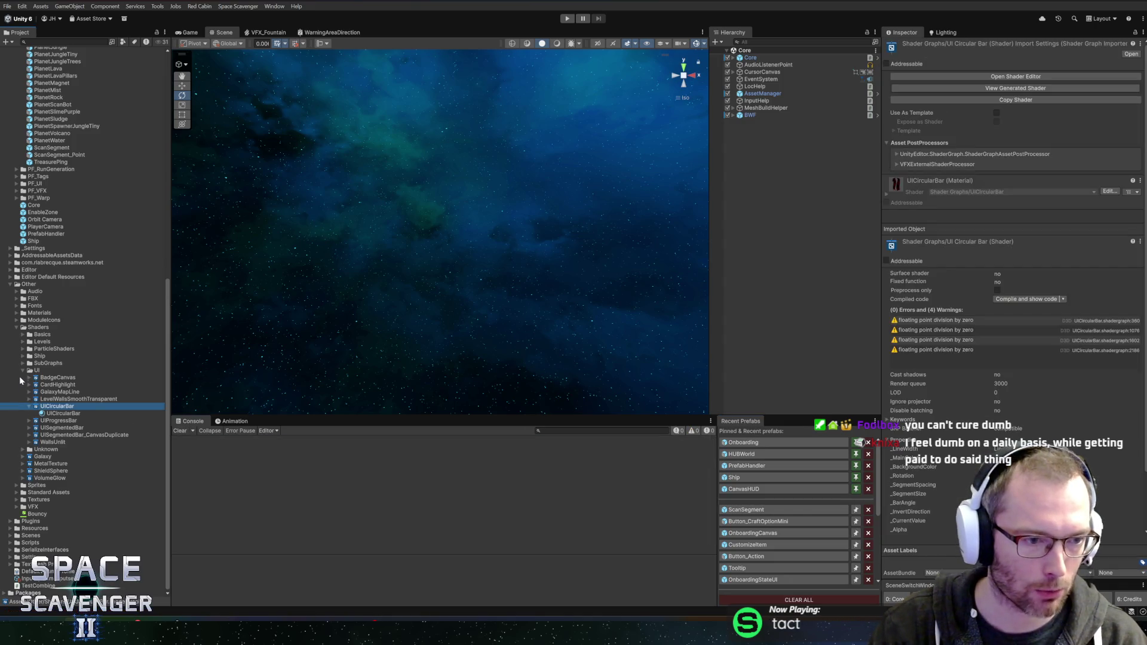
{"action": "left_click", "coordinate": [22, 370]}
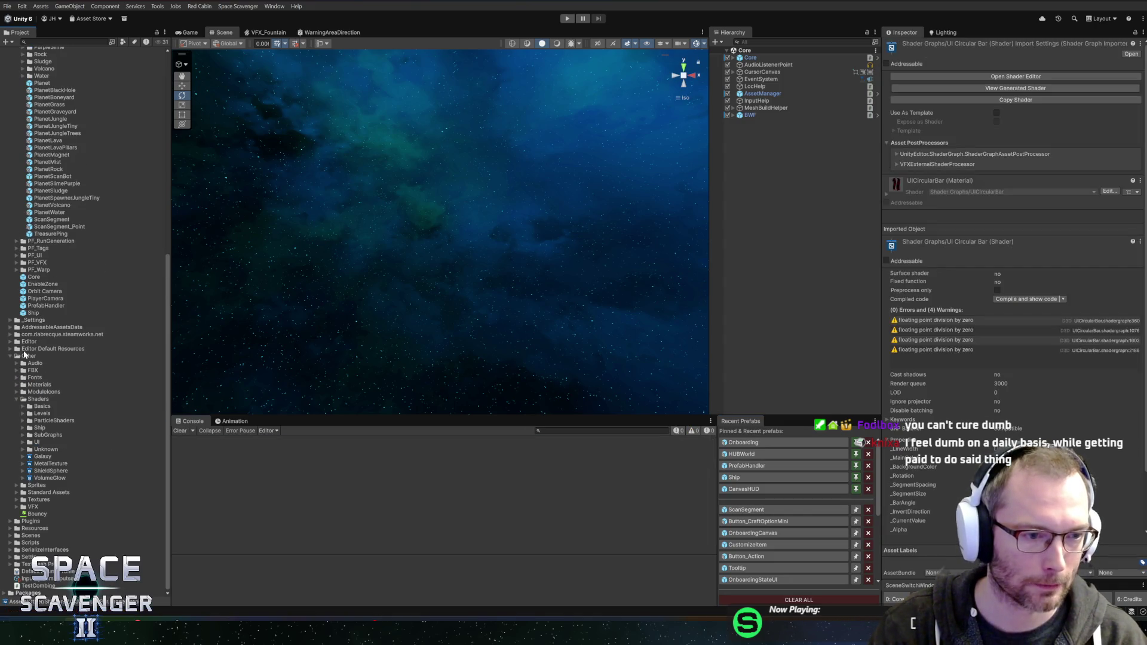
{"action": "left_click", "coordinate": [17, 399]}
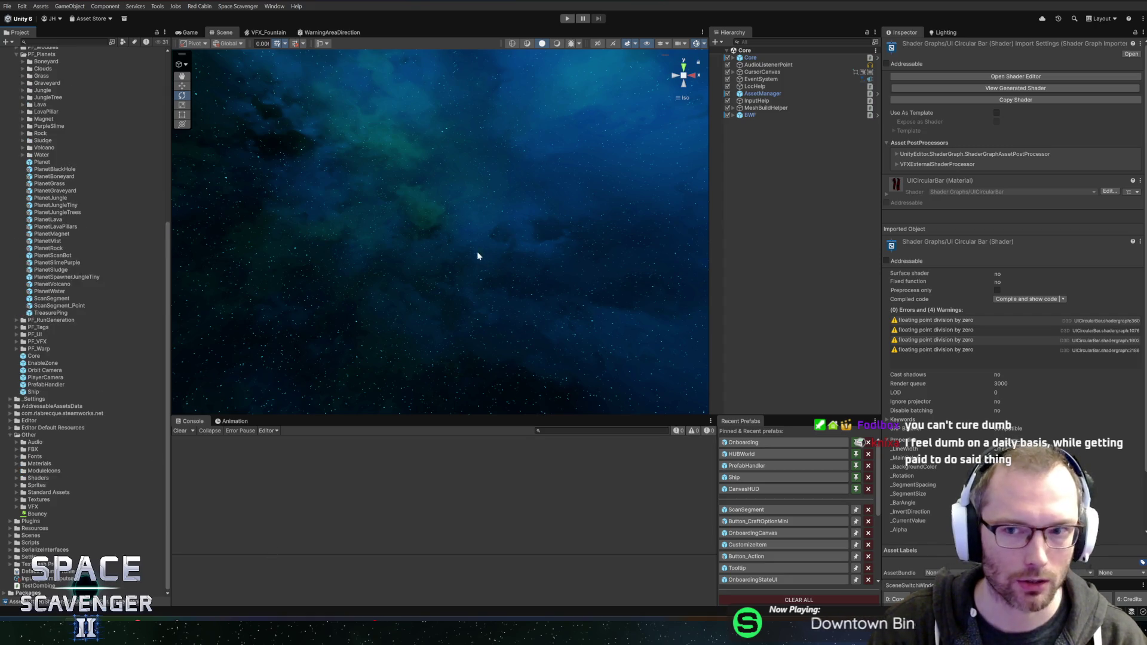
{"action": "key", "text": "alt+Tab"}
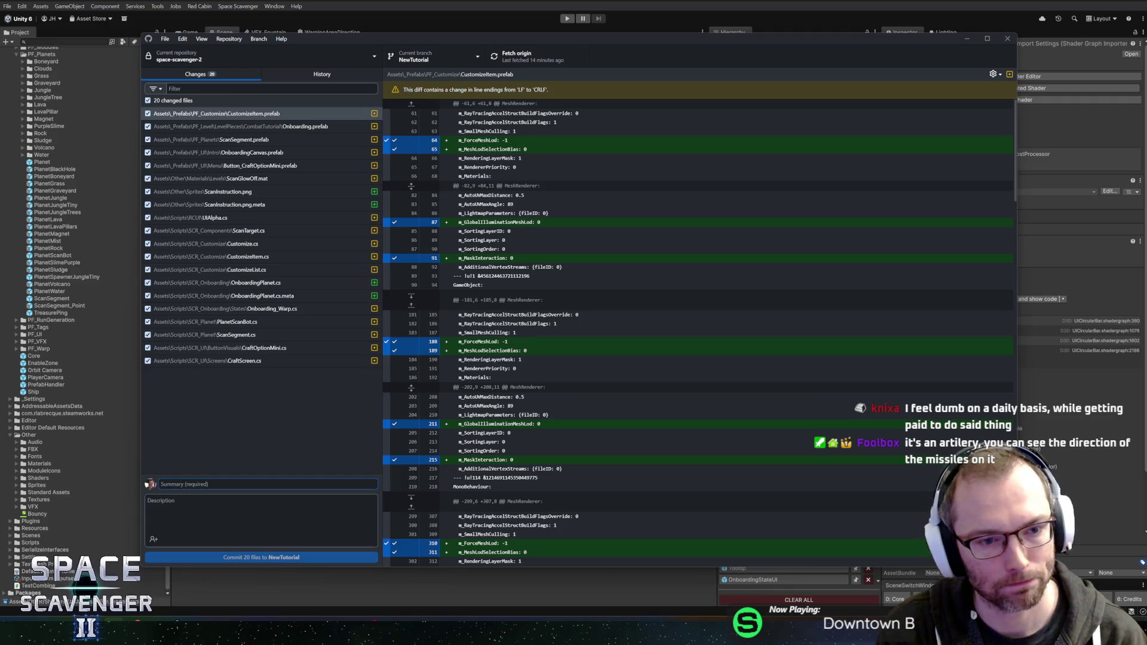
Commit 20 files to NewTutorial as 'More onboarding arrows in important places' and push to origin.
{"action": "type", "text": "M"}
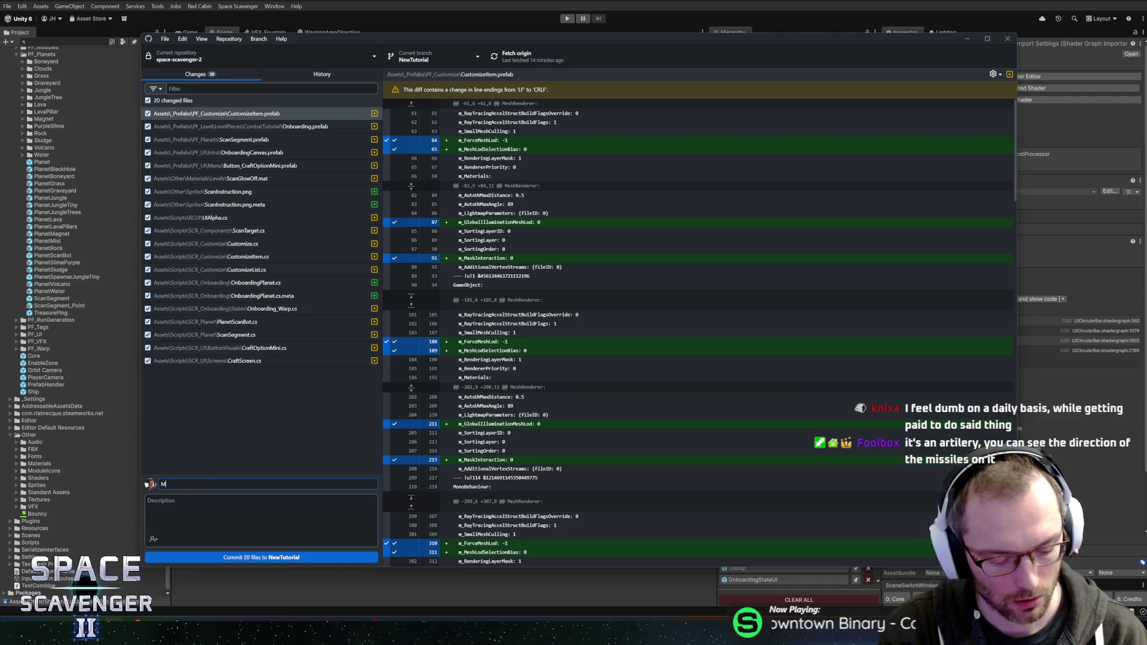
{"action": "type", "text": "ore onarding ar"}
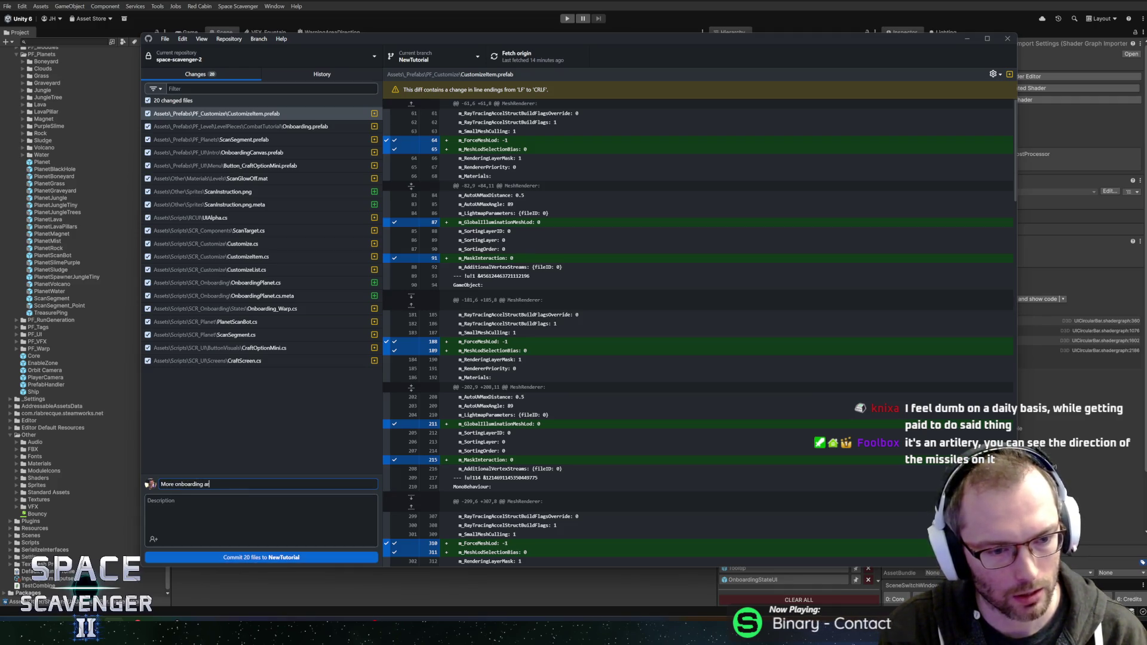
{"action": "type", "text": "rows on o"}
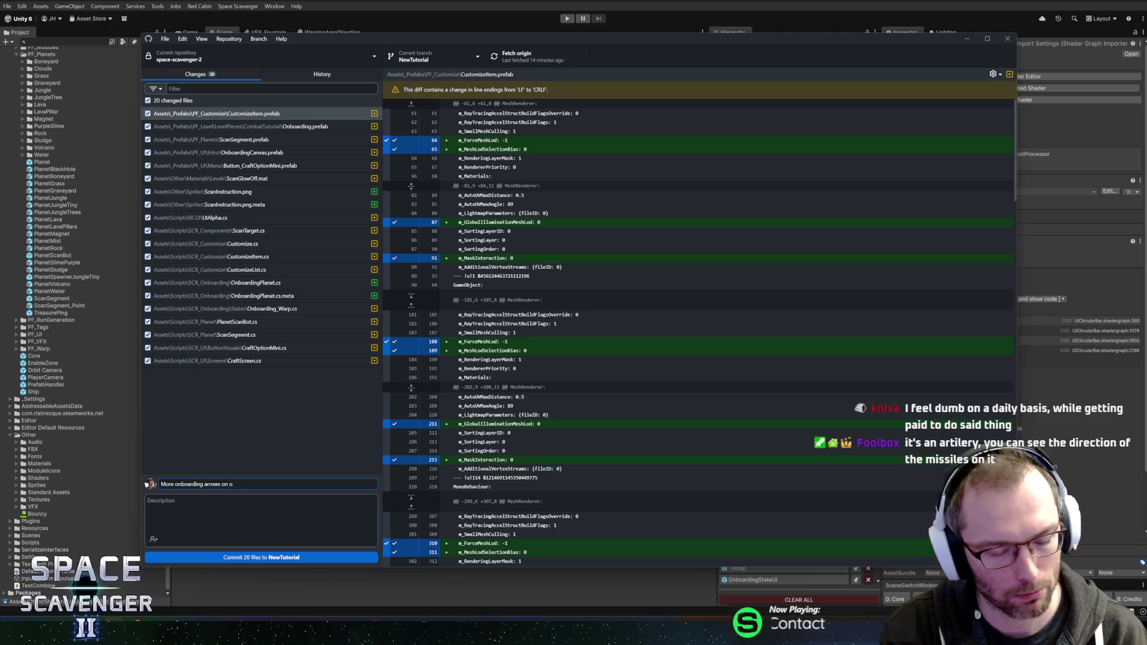
{"action": "key", "text": "BackSpace"}
{"action": "type", "text": "important"}
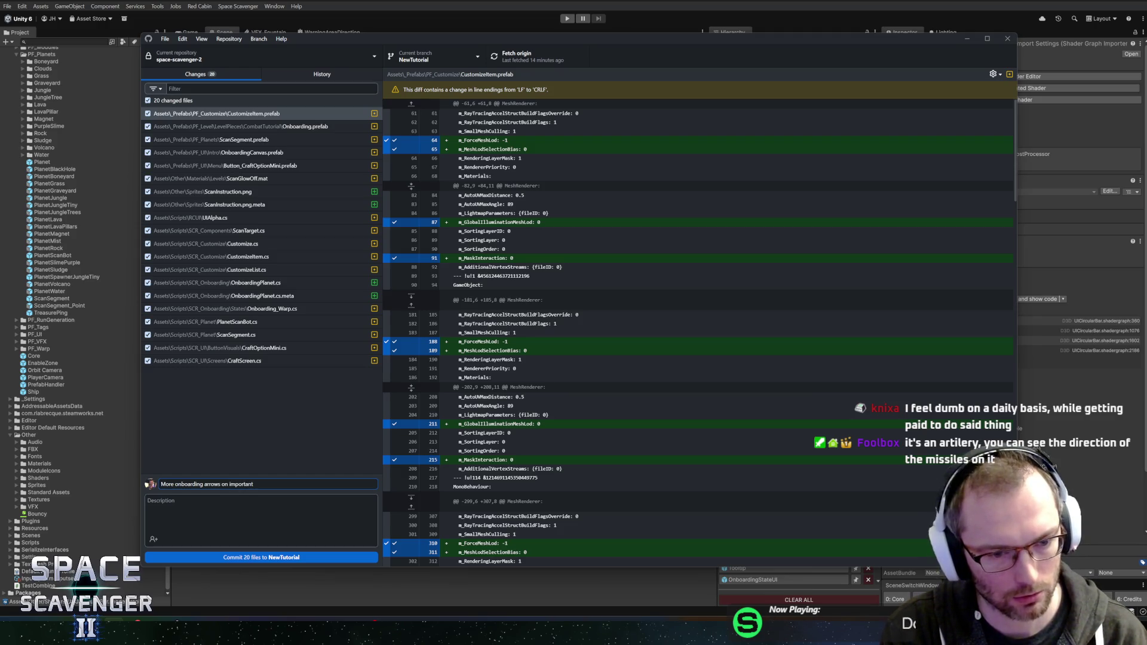
{"action": "type", "text": " objects"}
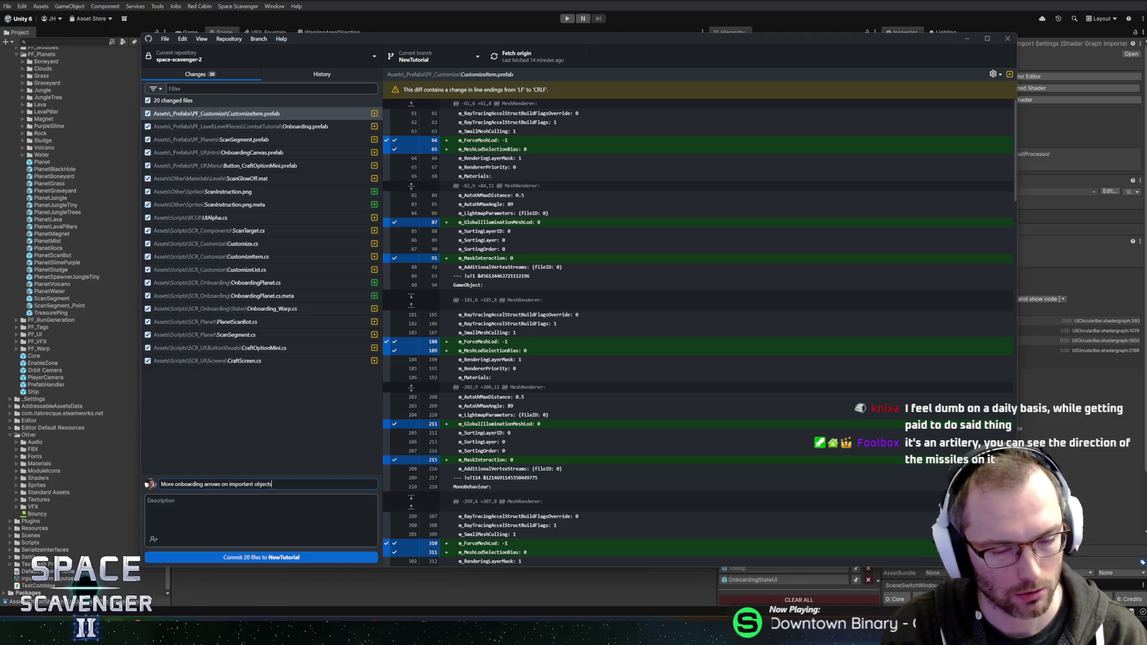
{"action": "key", "text": "ctrl+shift+Left"}
{"action": "key", "text": "BackSpace"}
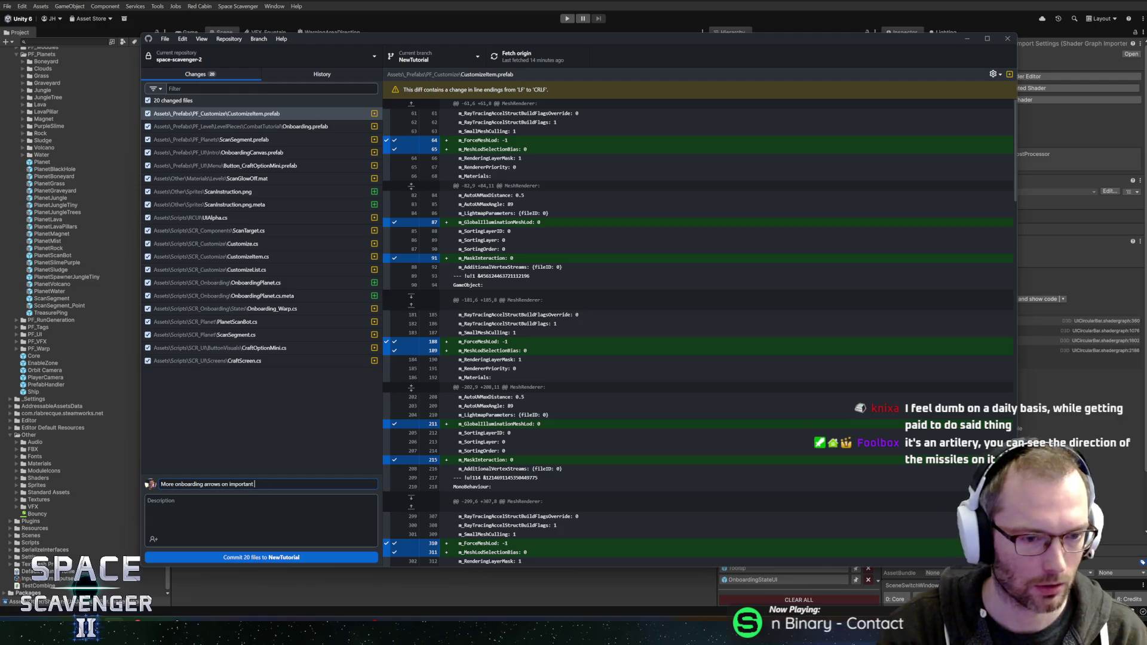
{"action": "type", "text": "places"}
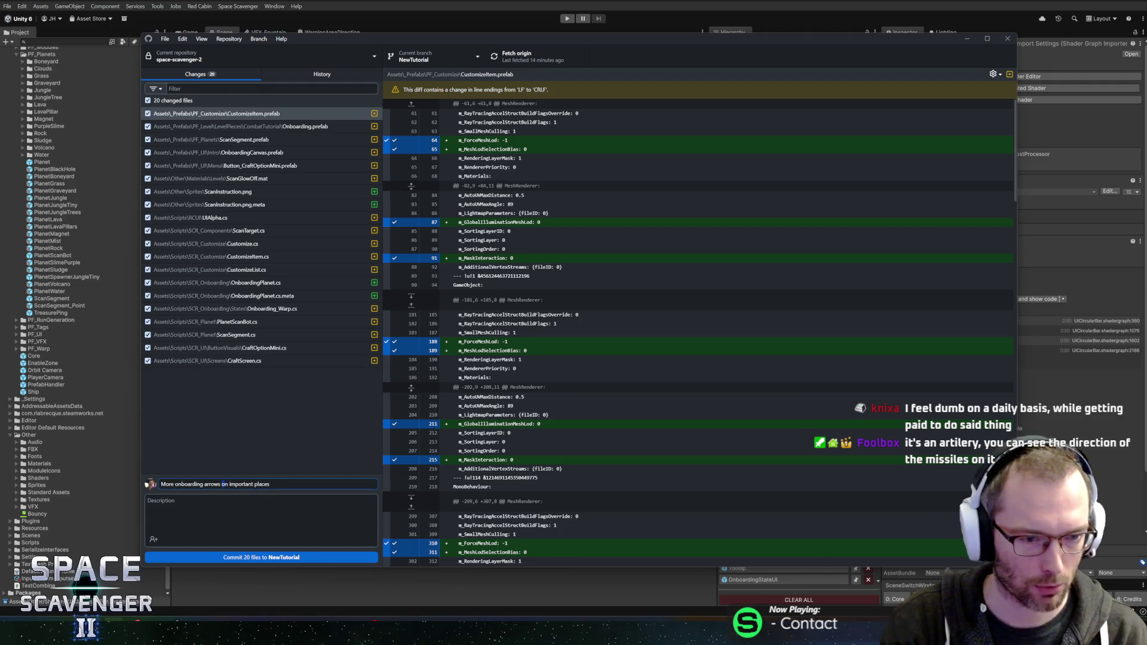
{"action": "type", "text": "in"}
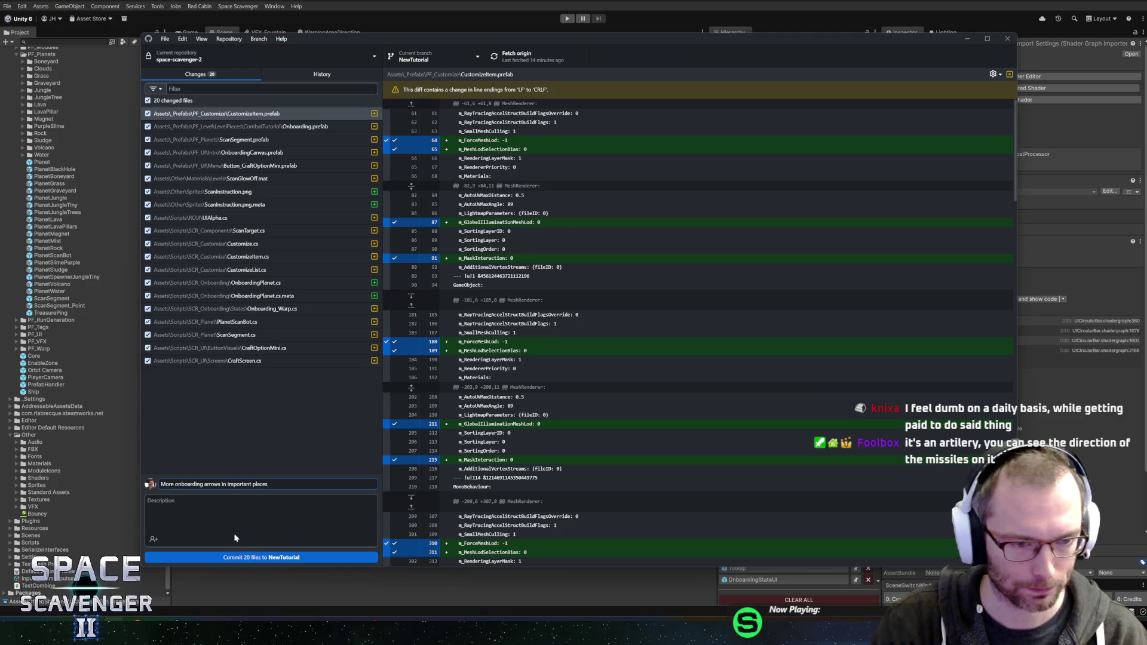
{"action": "left_click", "coordinate": [235, 554]}
{"action": "left_click", "coordinate": [540, 57]}
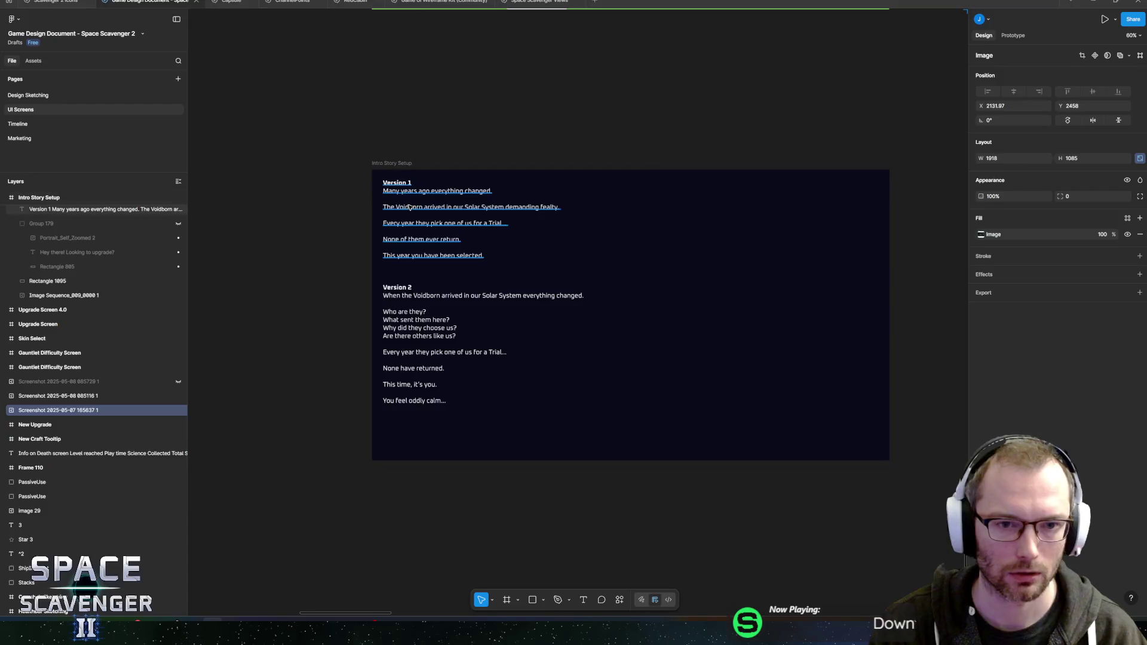
Select the Version 1 and Version 2 text blocks and centre the Intro Story Setup drafts.
{"action": "left_click", "coordinate": [410, 207]}
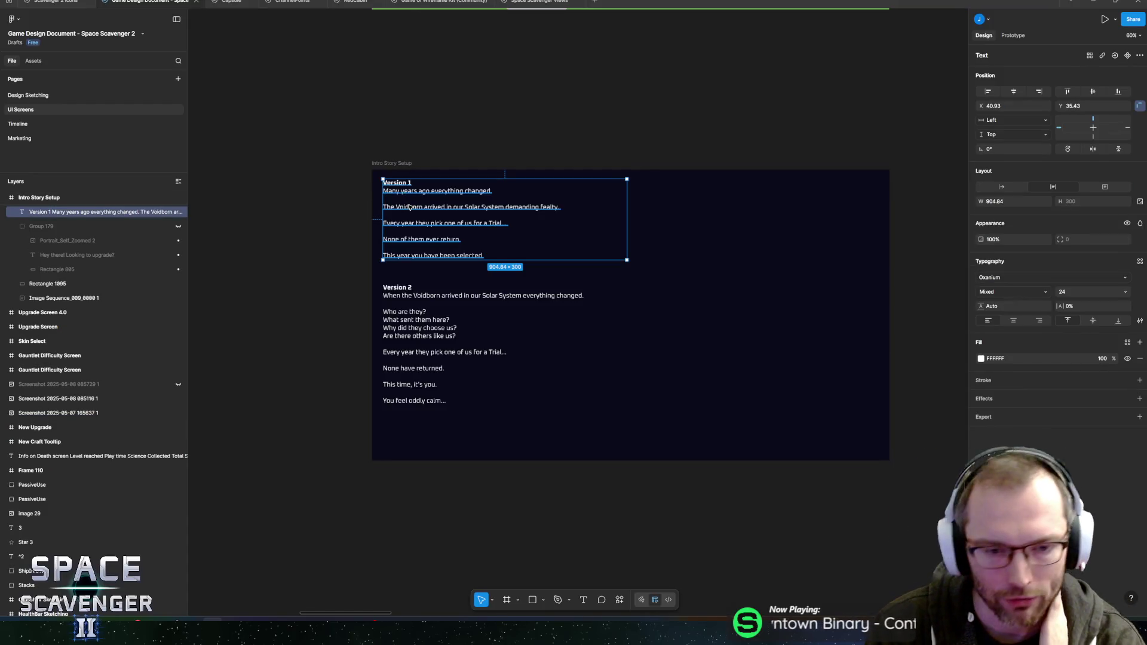
{"action": "left_click", "coordinate": [395, 316]}
{"action": "scroll", "coordinate": [307, 291], "scroll_direction": "right", "scroll_amount": 1}
{"action": "scroll", "coordinate": [346, 310], "scroll_direction": "up", "scroll_amount": 5, "text": "ctrl"}
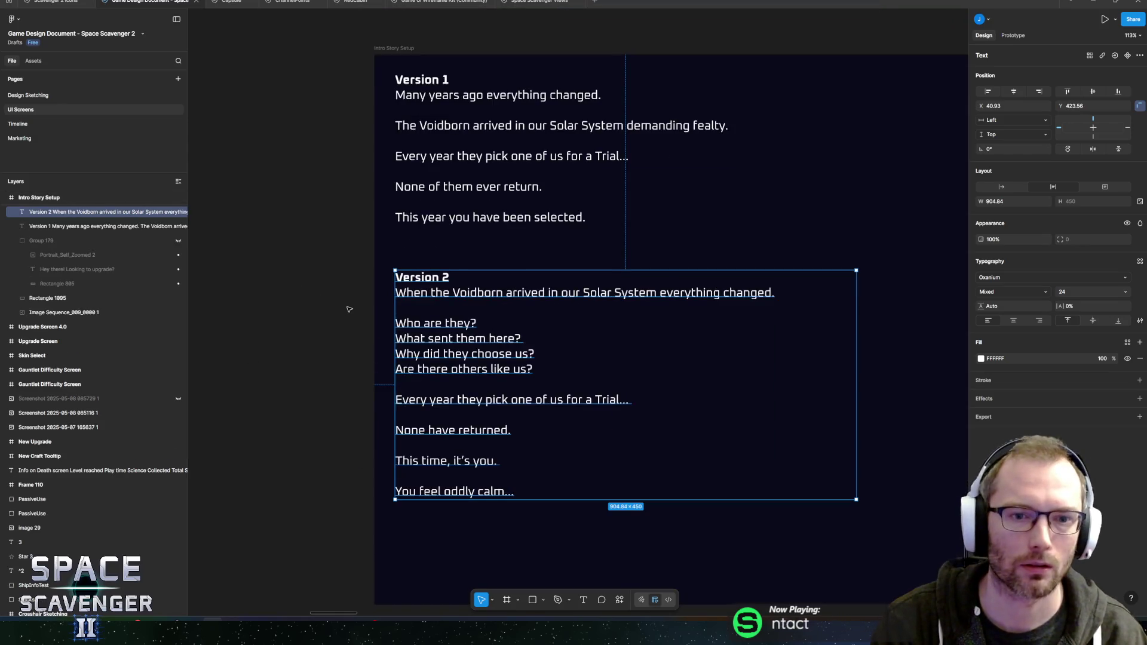
{"action": "left_click_drag", "start_coordinate": [346, 311], "coordinate": [237, 270]}
{"action": "scroll", "coordinate": [258, 293], "scroll_direction": "up", "scroll_amount": 2, "text": "ctrl"}
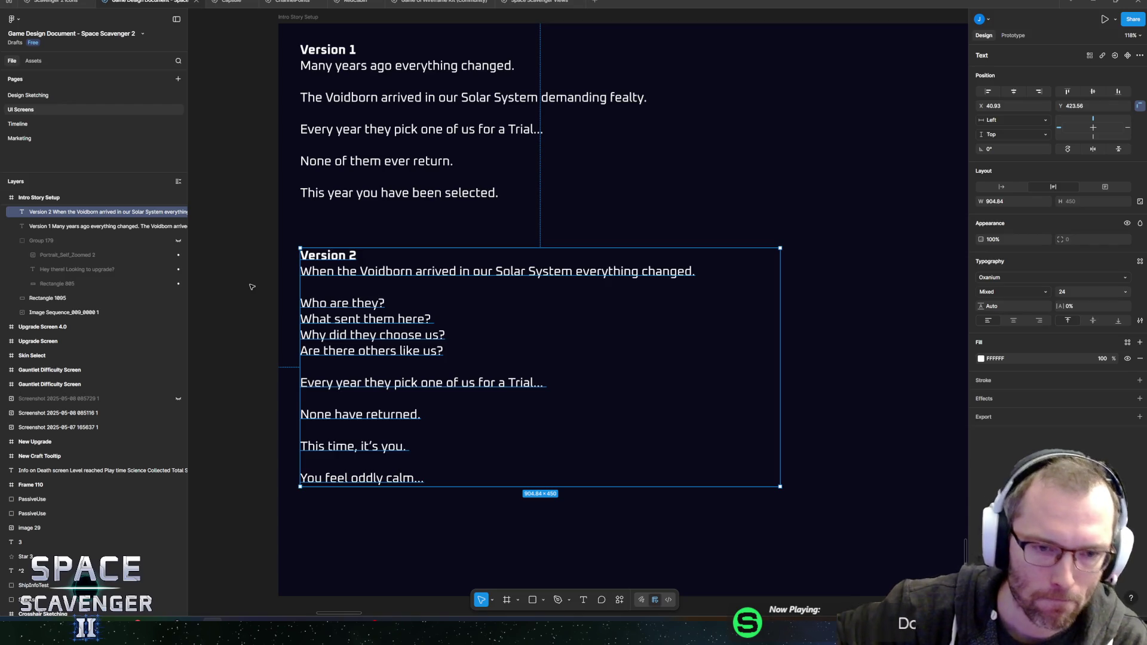
{"action": "scroll", "coordinate": [245, 263], "scroll_direction": "up", "scroll_amount": 1}
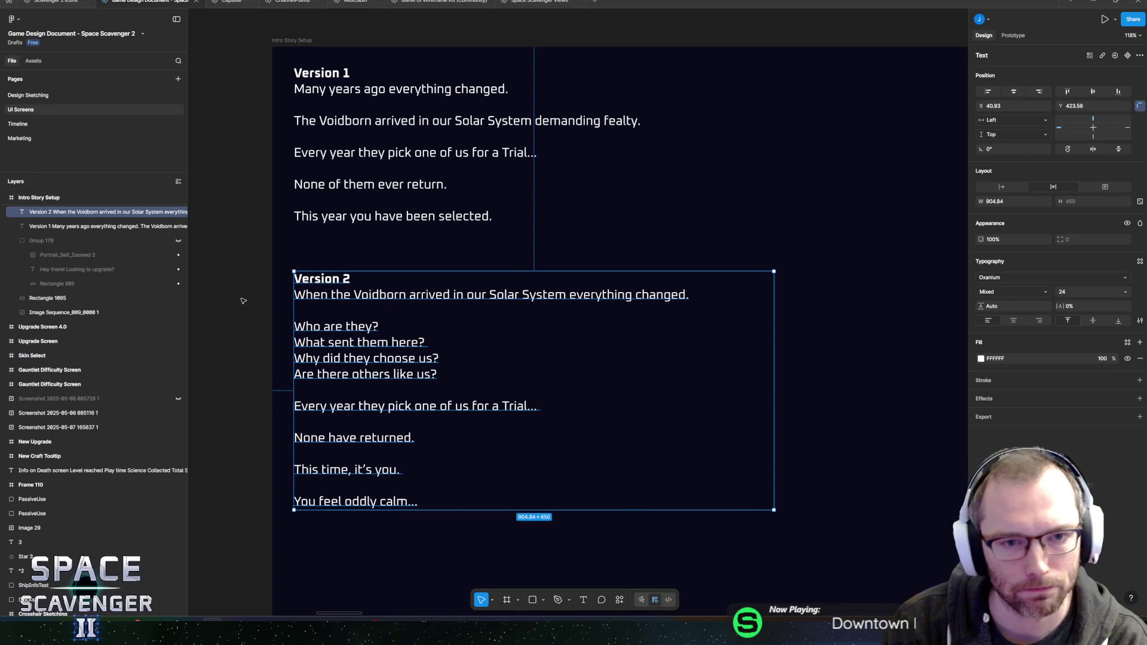
{"action": "left_click", "coordinate": [243, 301]}
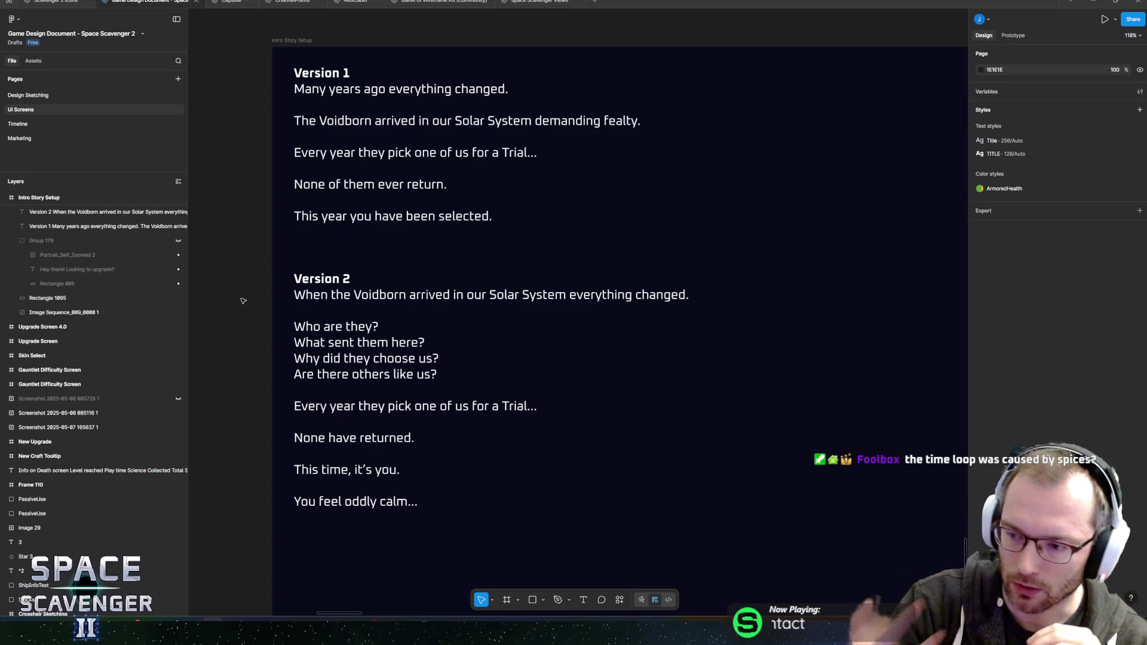
{"action": "left_click", "coordinate": [296, 328]}
{"action": "double_click", "coordinate": [304, 328]}
{"action": "left_click", "coordinate": [305, 327]}
{"action": "mouse_move", "coordinate": [294, 327]}
{"action": "left_mouse_down"}
{"action": "mouse_move", "coordinate": [378, 327]}
{"action": "mouse_move", "coordinate": [438, 358]}
{"action": "mouse_move", "coordinate": [437, 375]}
{"action": "mouse_move", "coordinate": [294, 327]}
{"action": "mouse_move", "coordinate": [378, 342]}
{"action": "mouse_move", "coordinate": [438, 374]}
{"action": "mouse_move", "coordinate": [306, 342]}
{"action": "mouse_move", "coordinate": [294, 327]}
{"action": "mouse_move", "coordinate": [439, 359]}
{"action": "mouse_move", "coordinate": [437, 374]}
{"action": "mouse_move", "coordinate": [292, 335]}
{"action": "left_mouse_up"}
{"action": "left_click", "coordinate": [402, 358]}
{"action": "left_click", "coordinate": [294, 327]}
{"action": "left_click", "coordinate": [437, 374]}
{"action": "left_click", "coordinate": [294, 327]}
{"action": "left_click", "coordinate": [437, 375]}
{"action": "left_click", "coordinate": [312, 342]}
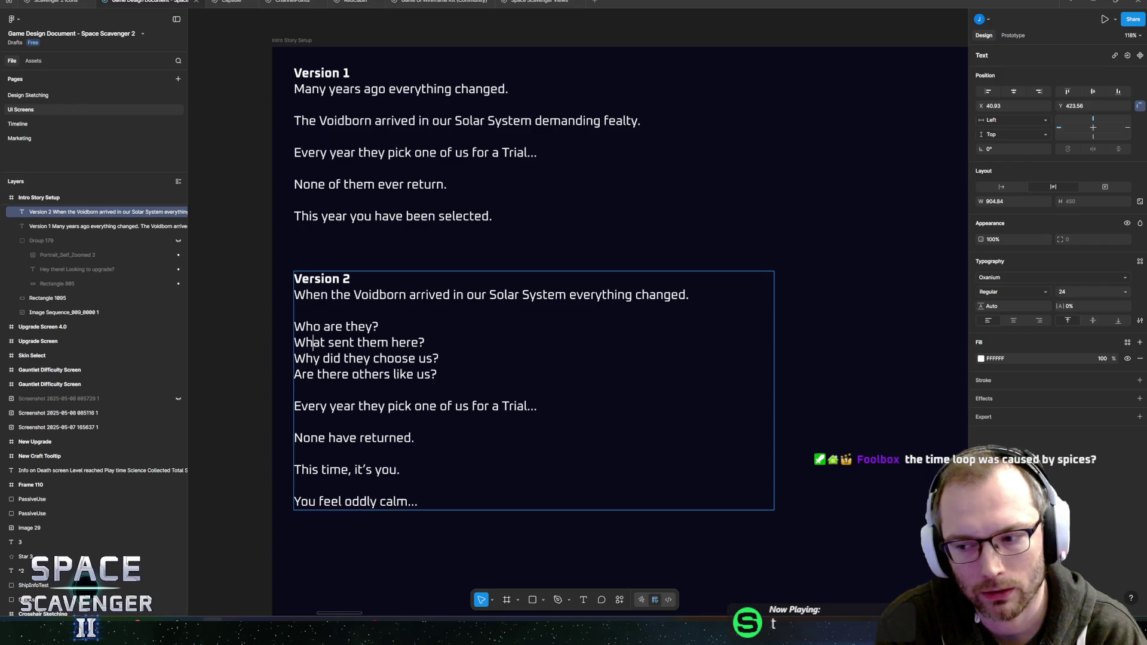
{"action": "left_click", "coordinate": [311, 342]}
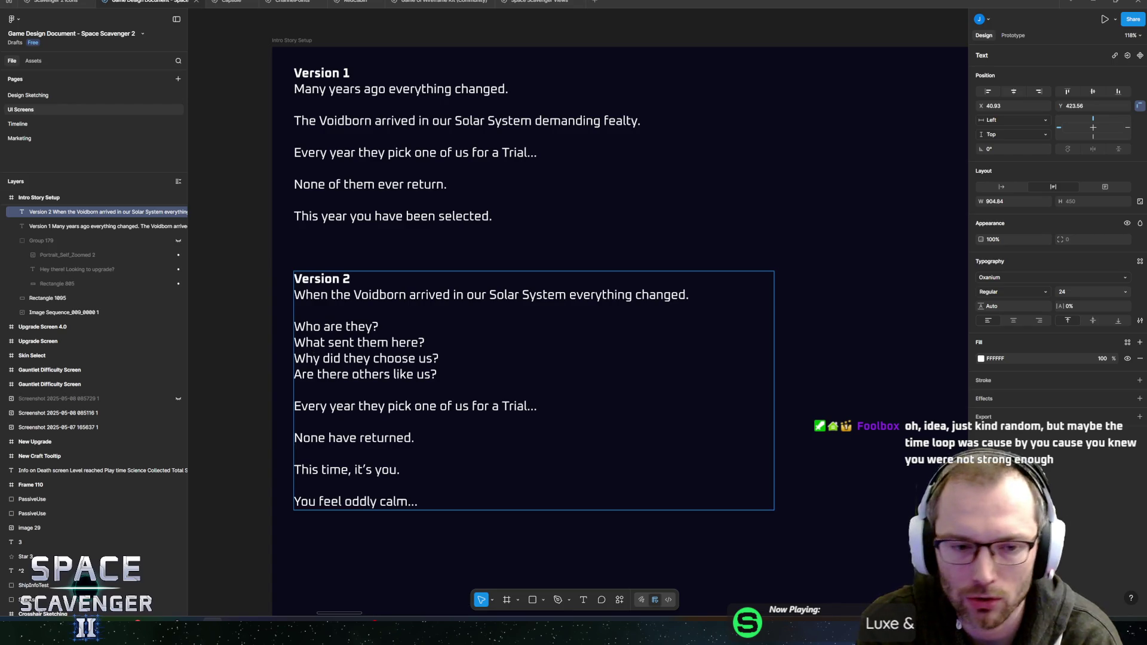
{"action": "left_click", "coordinate": [418, 501]}
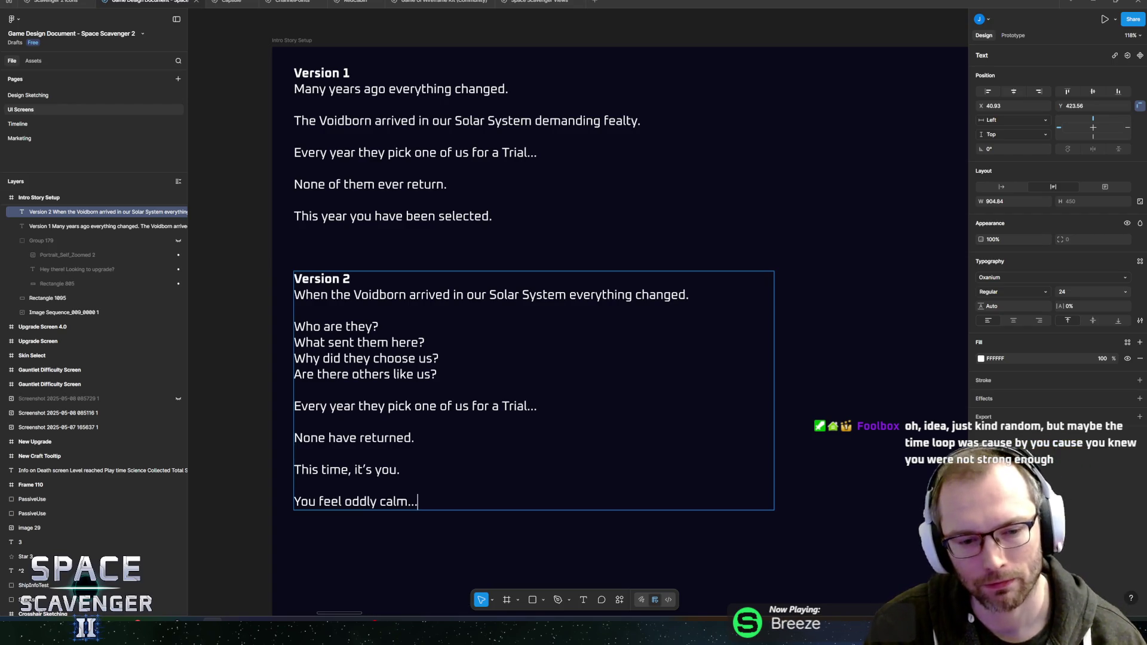
{"action": "key", "text": "Return"}
{"action": "key", "text": "Return"}
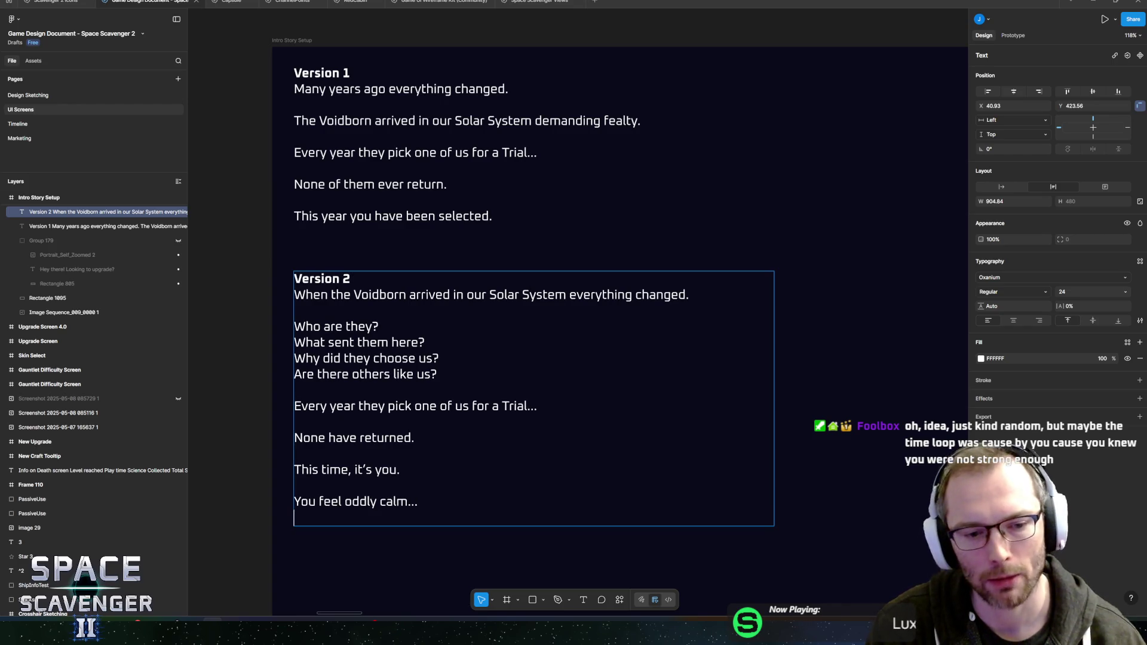
{"action": "type", "text": "-"}
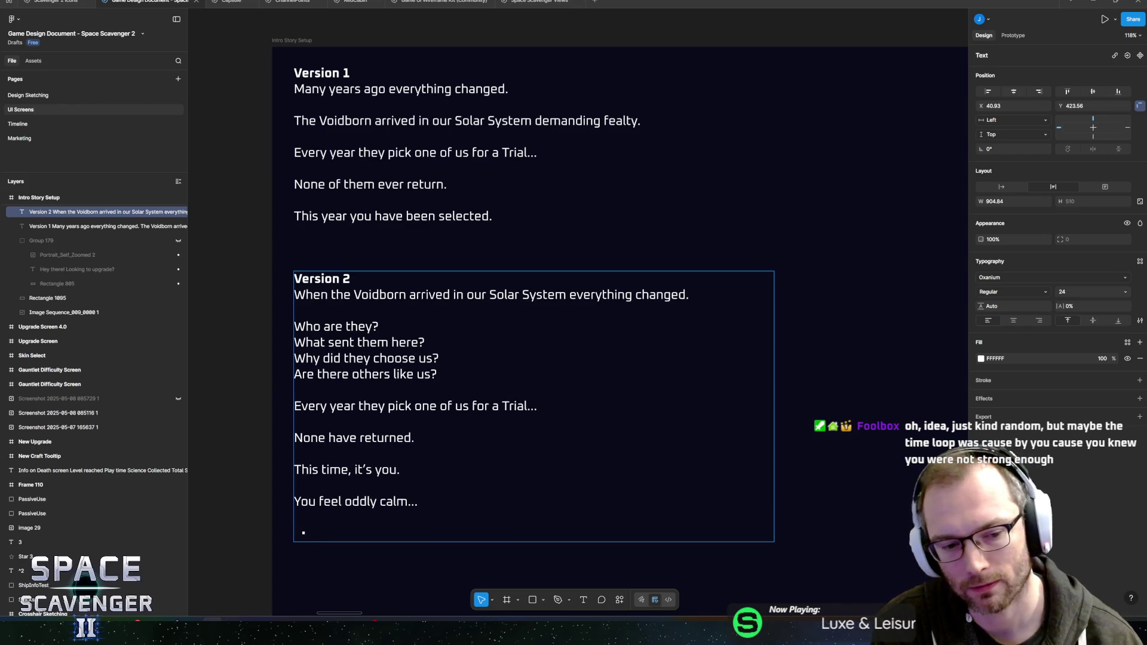
{"action": "type", "text": " -"}
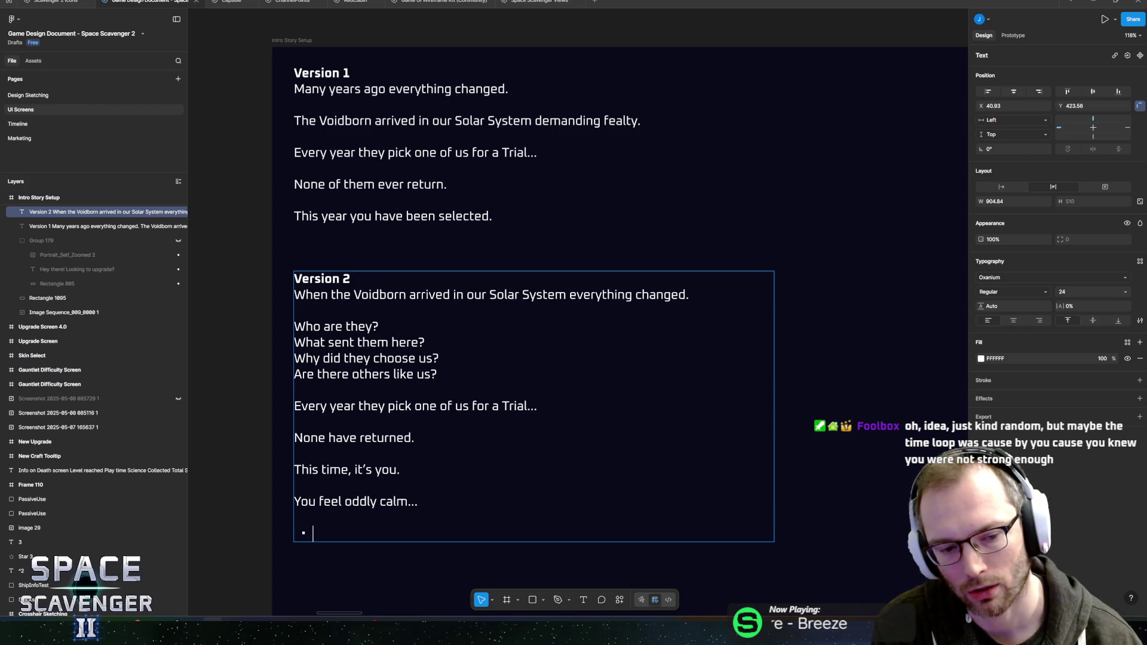
{"action": "type", "text": "Unknown"}
{"action": "key", "text": "Up"}
{"action": "key", "text": "Up"}
{"action": "key", "text": "End"}
{"action": "key", "text": "Up"}
{"action": "key", "text": "Up"}
{"action": "key", "text": "Up"}
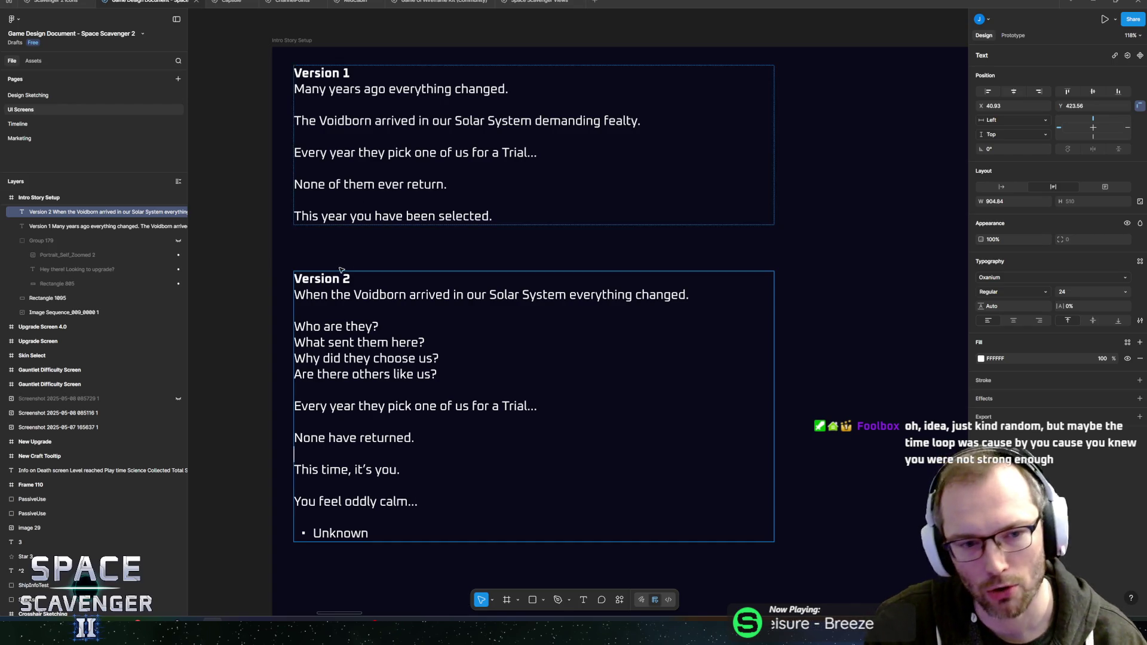
{"action": "left_click_drag", "start_coordinate": [307, 295], "coordinate": [690, 294]}
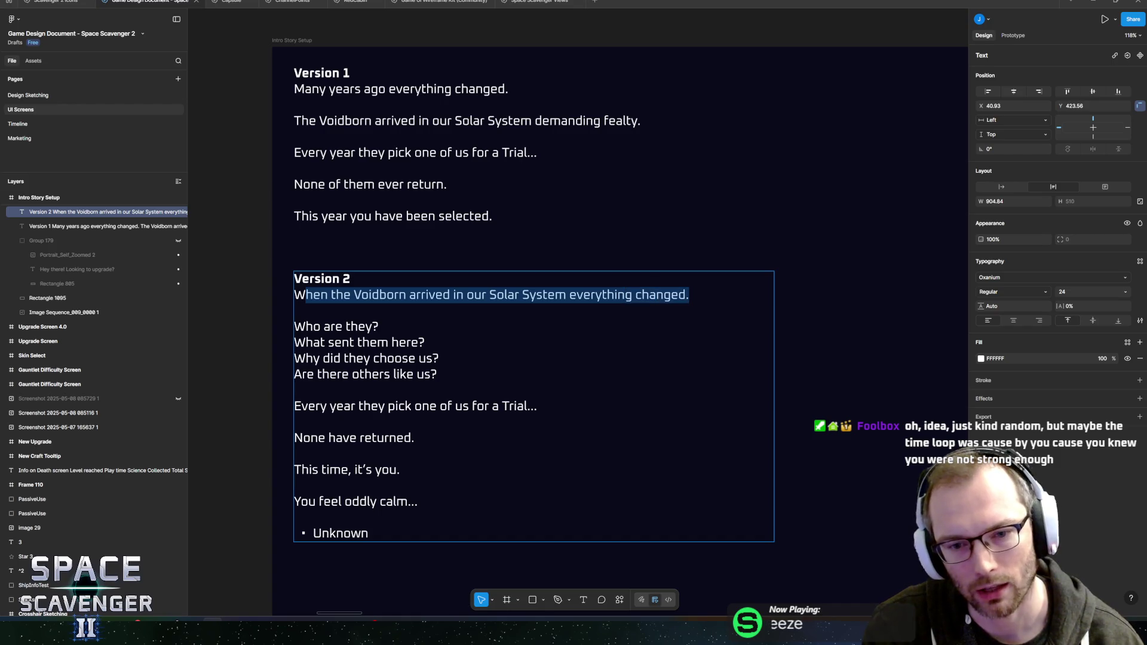
{"action": "left_click", "coordinate": [689, 294]}
{"action": "key", "text": "shift+Home"}
{"action": "key", "text": "shift+End"}
{"action": "key", "text": "shift+Home"}
{"action": "key", "text": "shift+End"}
{"action": "key", "text": "Down"}
{"action": "key", "text": "Down"}
{"action": "key", "text": "Down"}
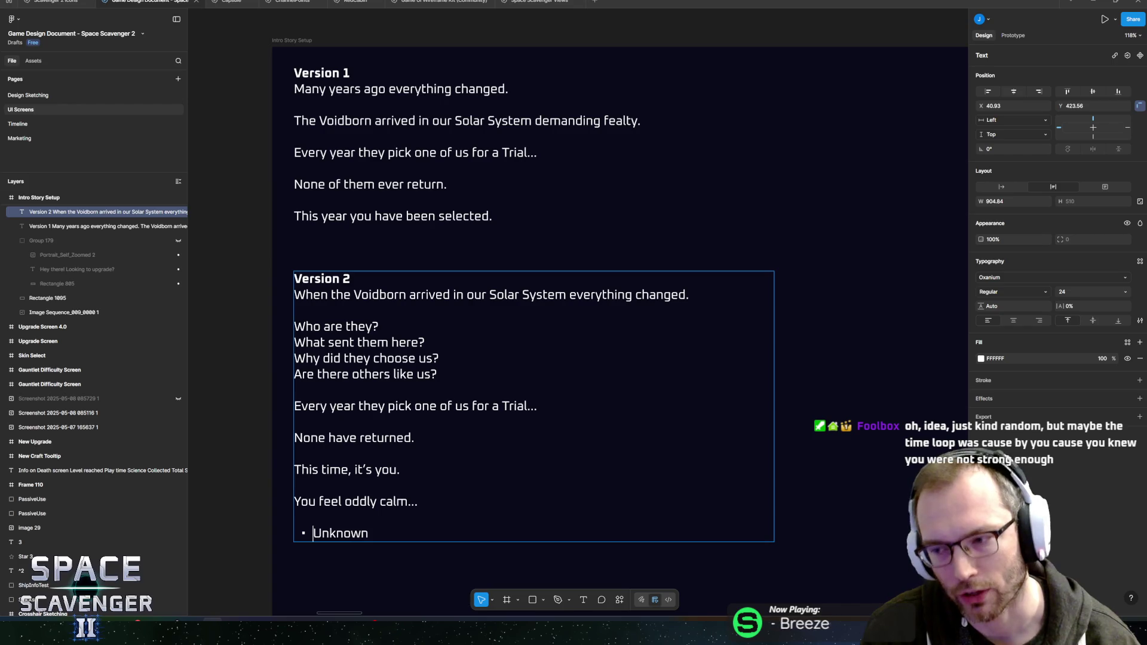
{"action": "key", "text": "shift+Home"}
{"action": "key", "text": "shift+End"}
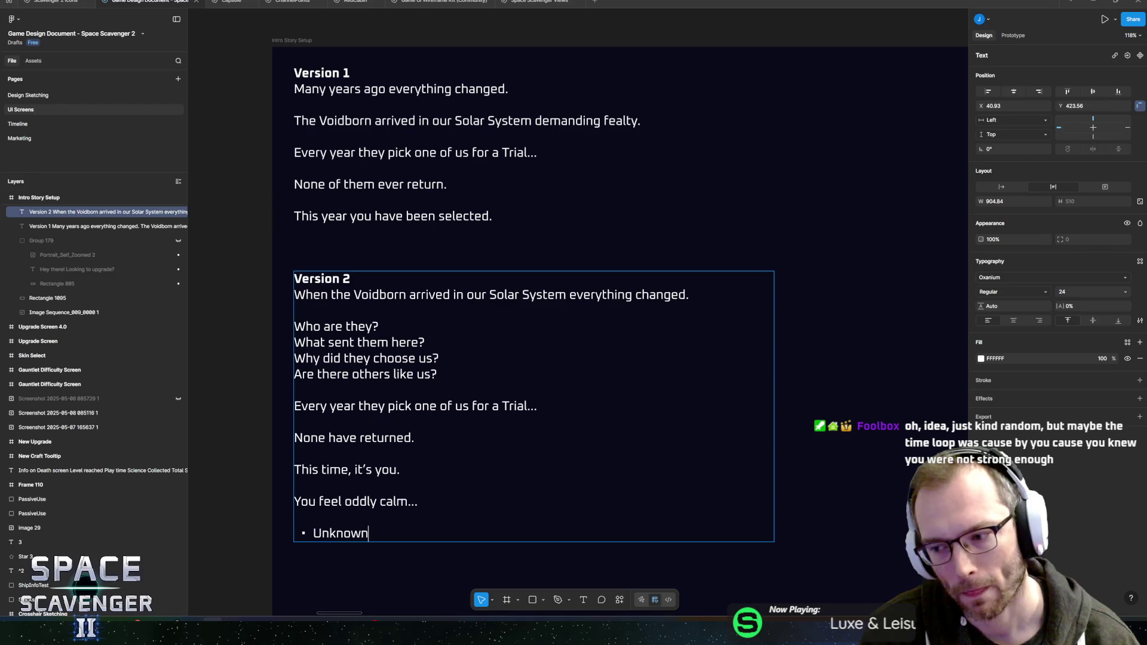
{"action": "key", "text": "Up"}
{"action": "key", "text": "Up"}
{"action": "key", "text": "Up"}
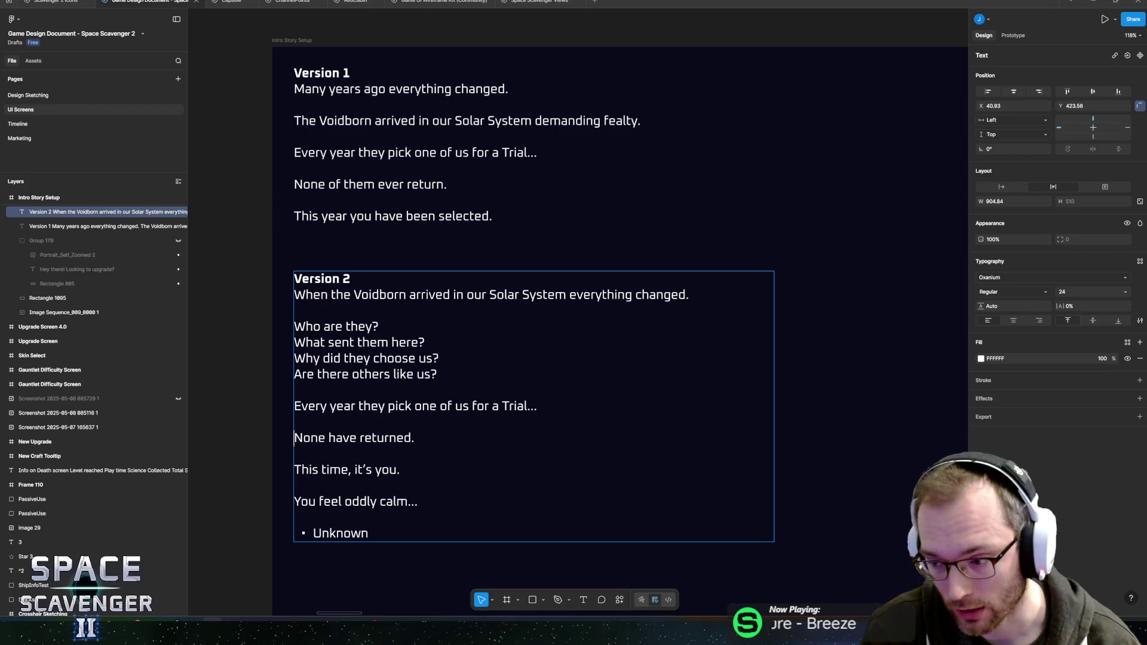
{"action": "key", "text": "Up"}
{"action": "key", "text": "Up"}
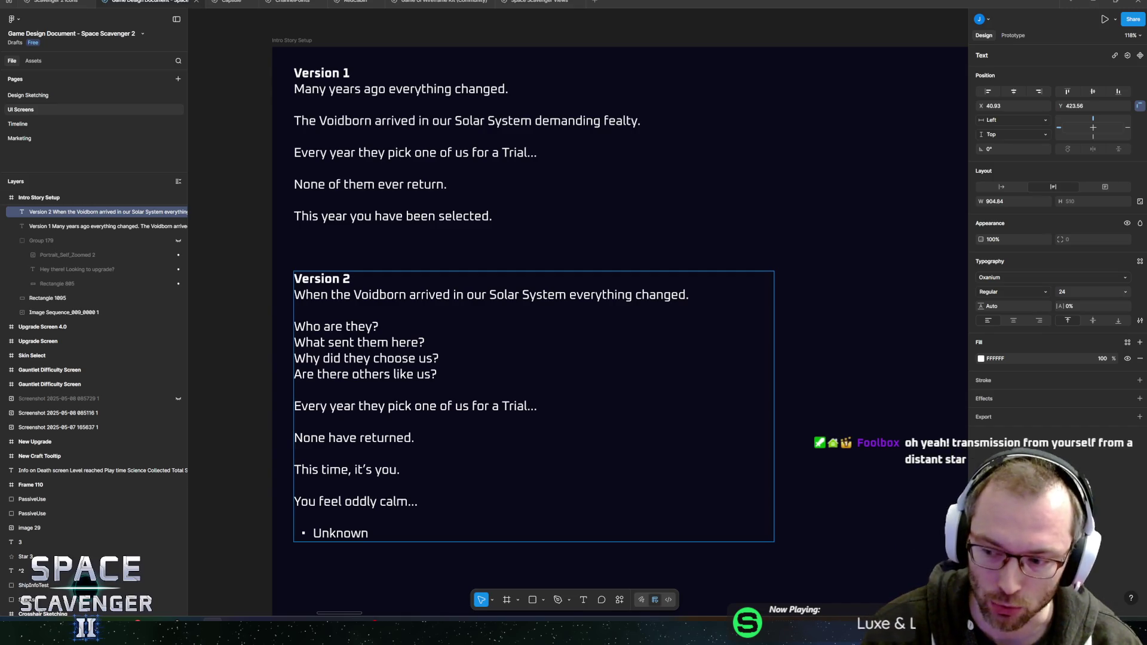
{"action": "key", "text": "End"}
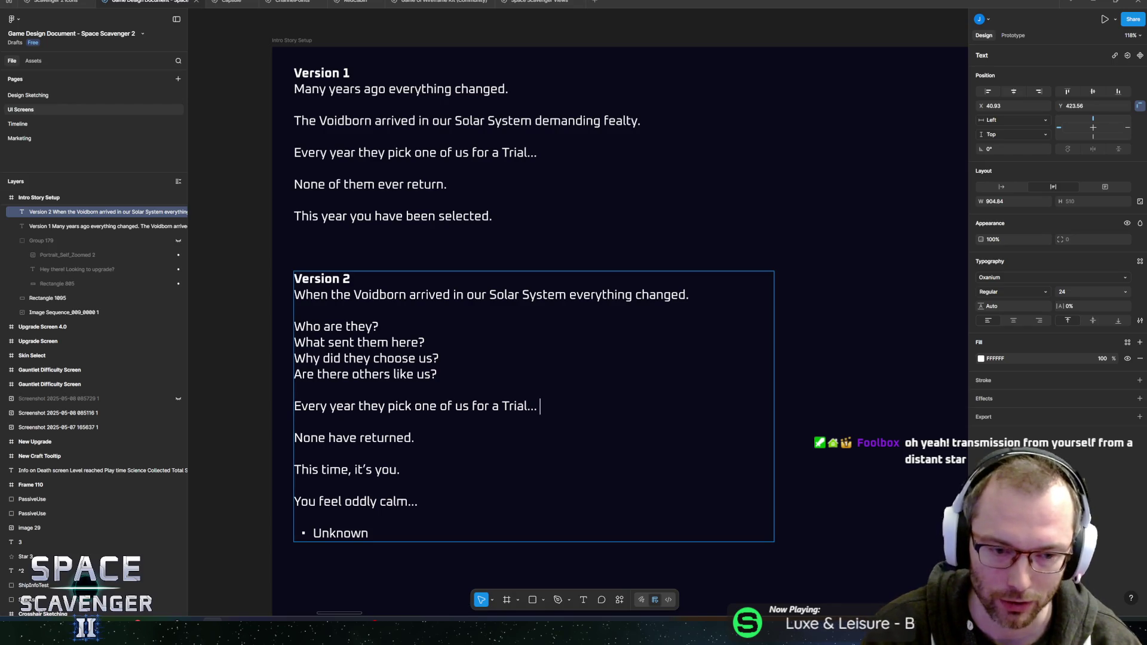
{"action": "key", "text": "shift+Home"}
{"action": "key", "text": "End"}
{"action": "key", "text": "shift+Home"}
{"action": "key", "text": "End"}
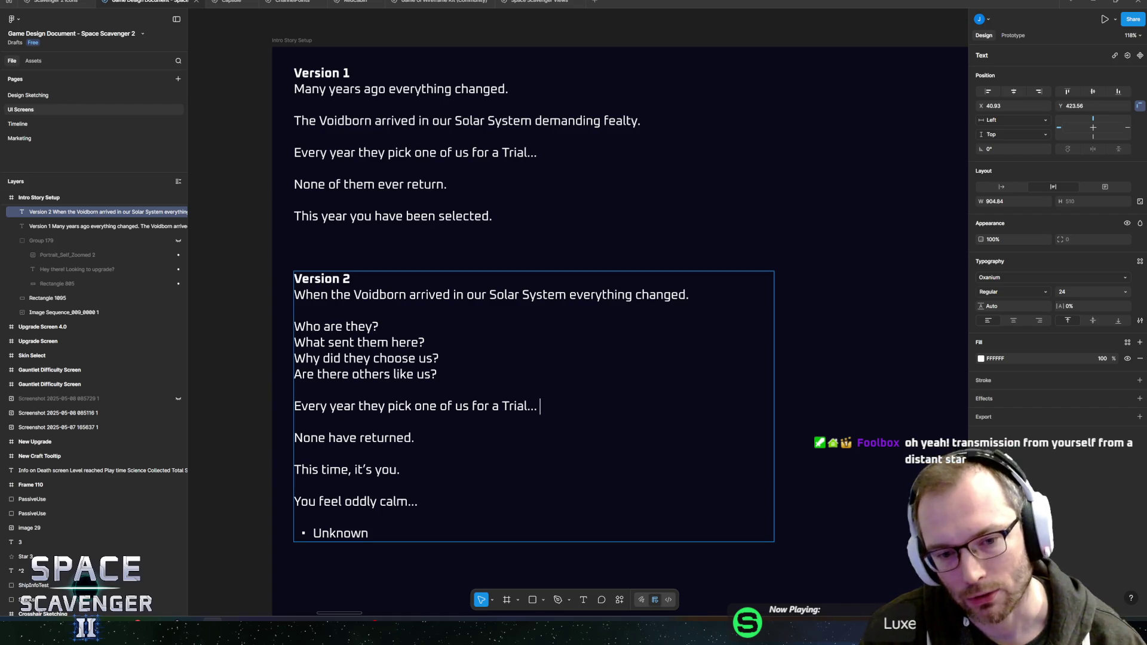
{"action": "key", "text": "End"}
{"action": "key", "text": "Down"}
{"action": "key", "text": "Down"}
{"action": "key", "text": "Down"}
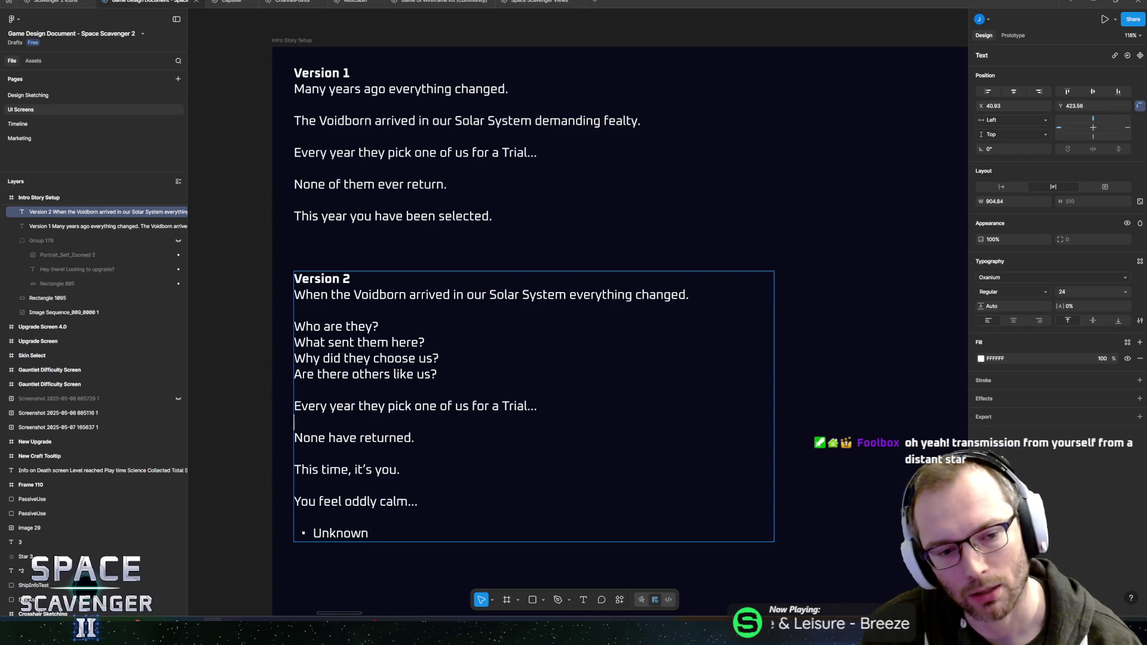
{"action": "key", "text": "Down"}
{"action": "key", "text": "Left"}
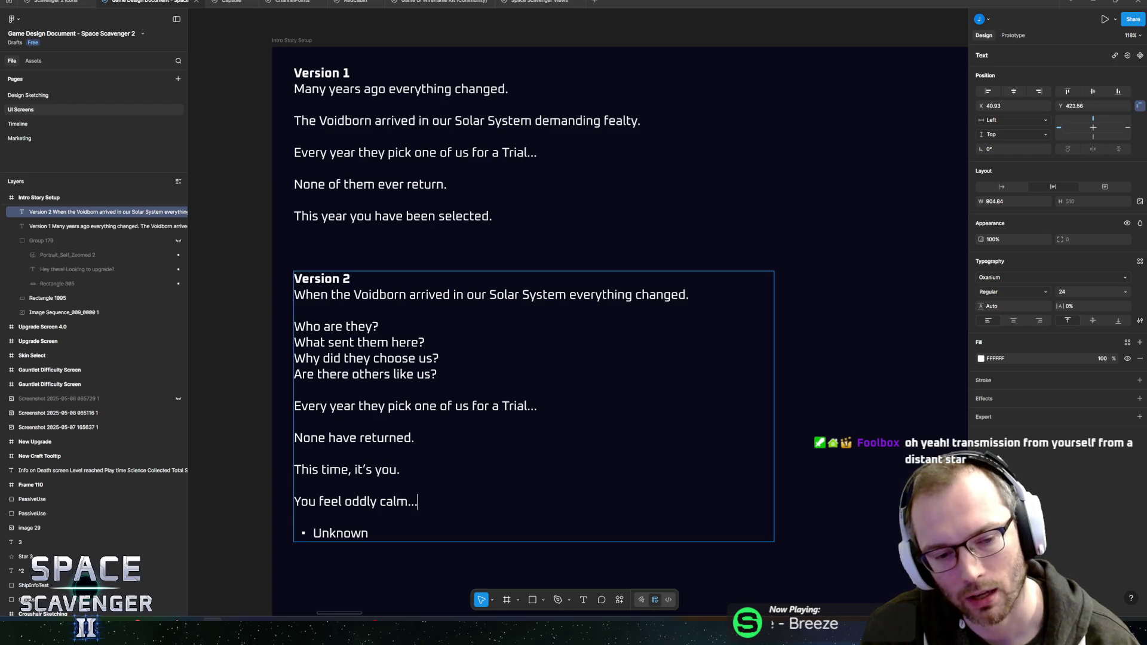
{"action": "key", "text": "Down"}
{"action": "key", "text": "Down"}
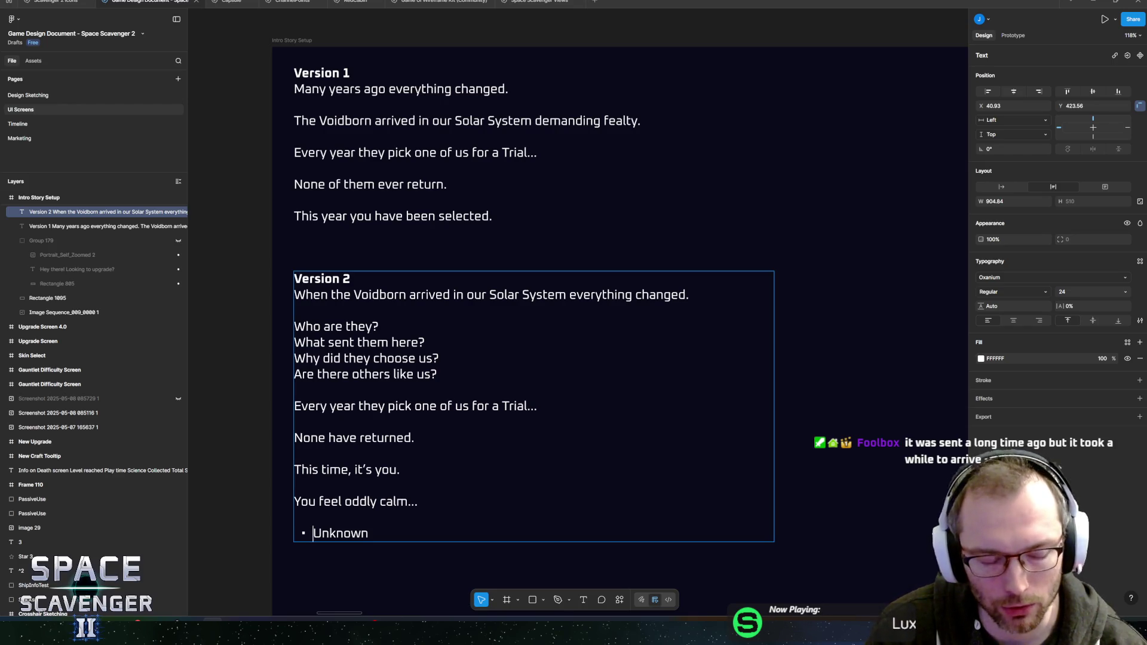
{"action": "double_click", "coordinate": [341, 533]}
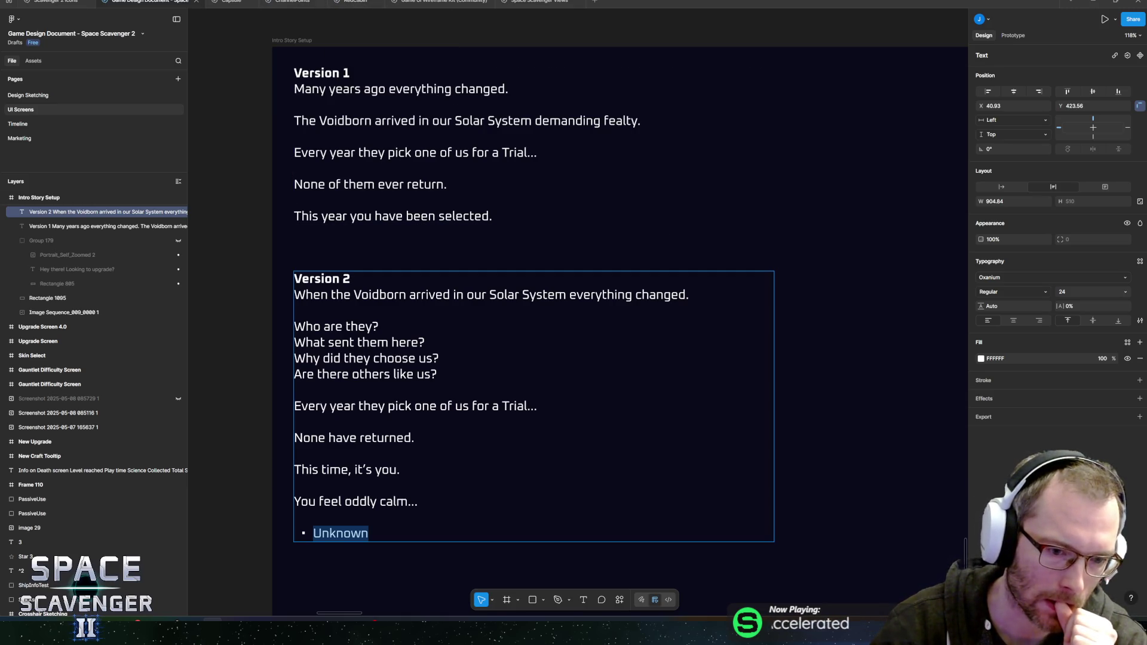
{"action": "left_click", "coordinate": [402, 470]}
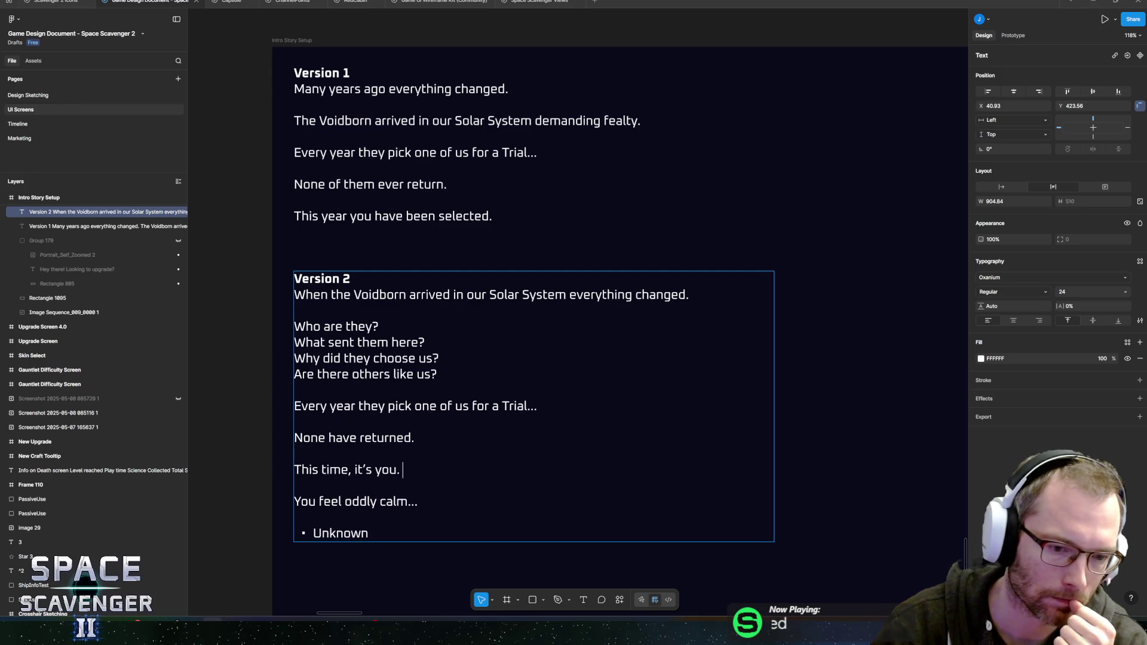
{"action": "scroll", "coordinate": [620, 328], "scroll_direction": "up", "scroll_amount": 1}
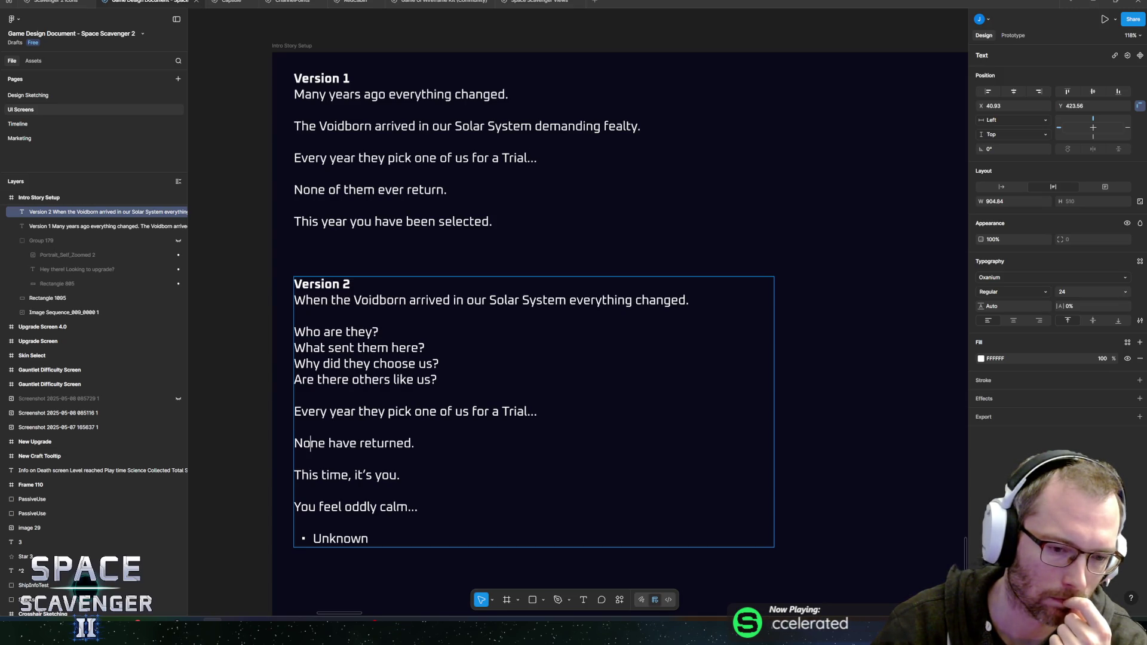
{"action": "mouse_move", "coordinate": [443, 379]}
{"action": "left_mouse_down"}
{"action": "mouse_move", "coordinate": [425, 384]}
{"action": "mouse_move", "coordinate": [431, 351]}
{"action": "left_mouse_up"}
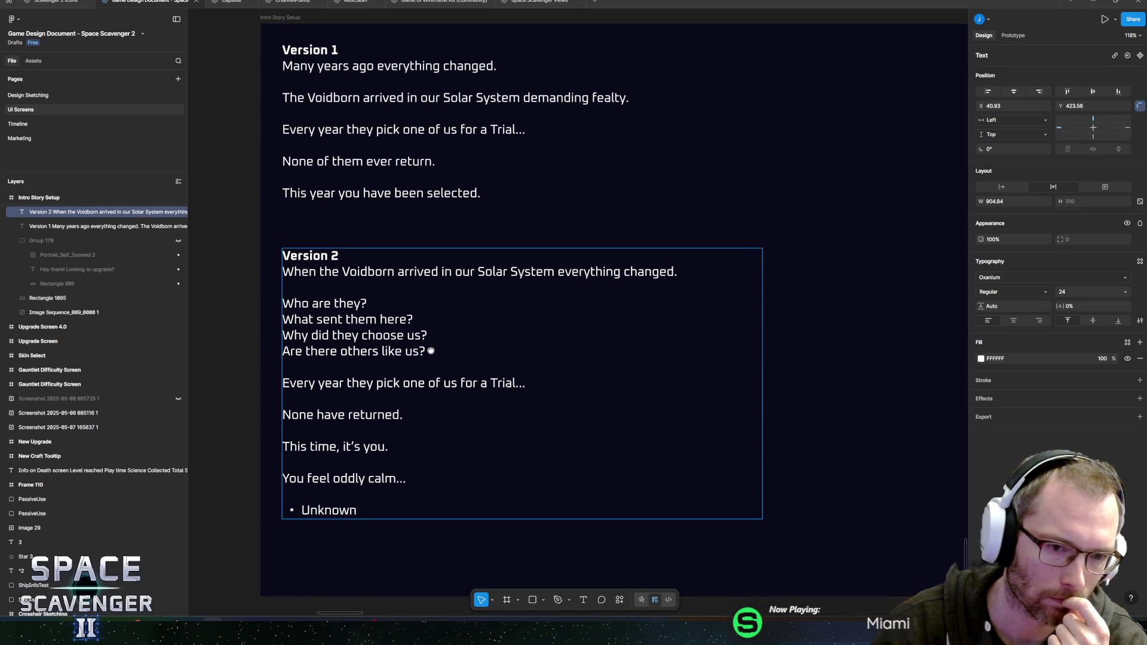
{"action": "mouse_move", "coordinate": [423, 316]}
{"action": "left_mouse_down"}
{"action": "mouse_move", "coordinate": [410, 341]}
{"action": "mouse_move", "coordinate": [407, 300]}
{"action": "left_mouse_up"}
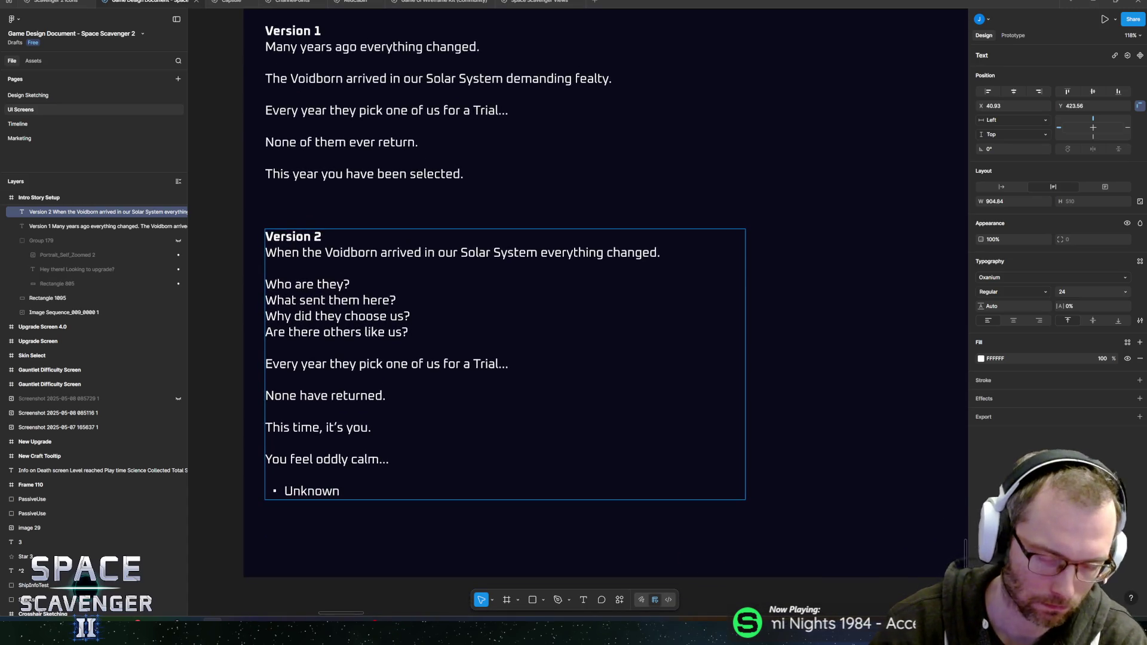
Zoom to about 83% and select the Version 2 text from 'When the Voidborn…' to 'None have returned.'.
{"action": "scroll", "coordinate": [355, 327], "scroll_direction": "down", "scroll_amount": 5}
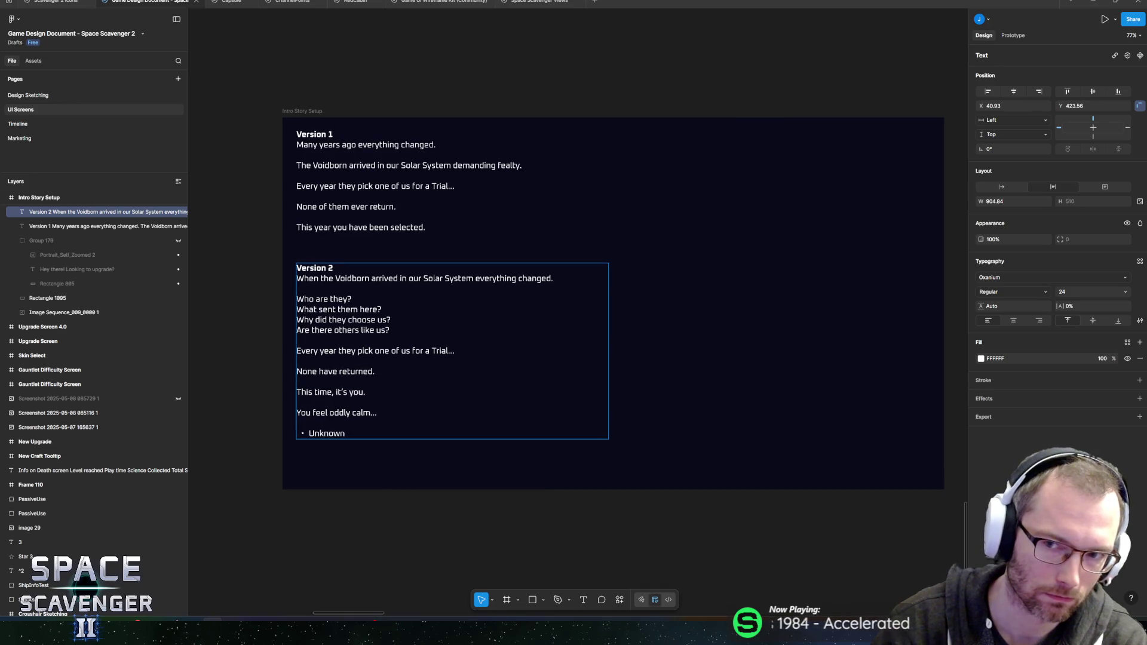
{"action": "scroll", "coordinate": [400, 315], "scroll_direction": "up", "scroll_amount": 2}
{"action": "scroll", "coordinate": [435, 312], "scroll_direction": "down", "scroll_amount": 2}
{"action": "scroll", "coordinate": [430, 325], "scroll_direction": "right", "scroll_amount": 1}
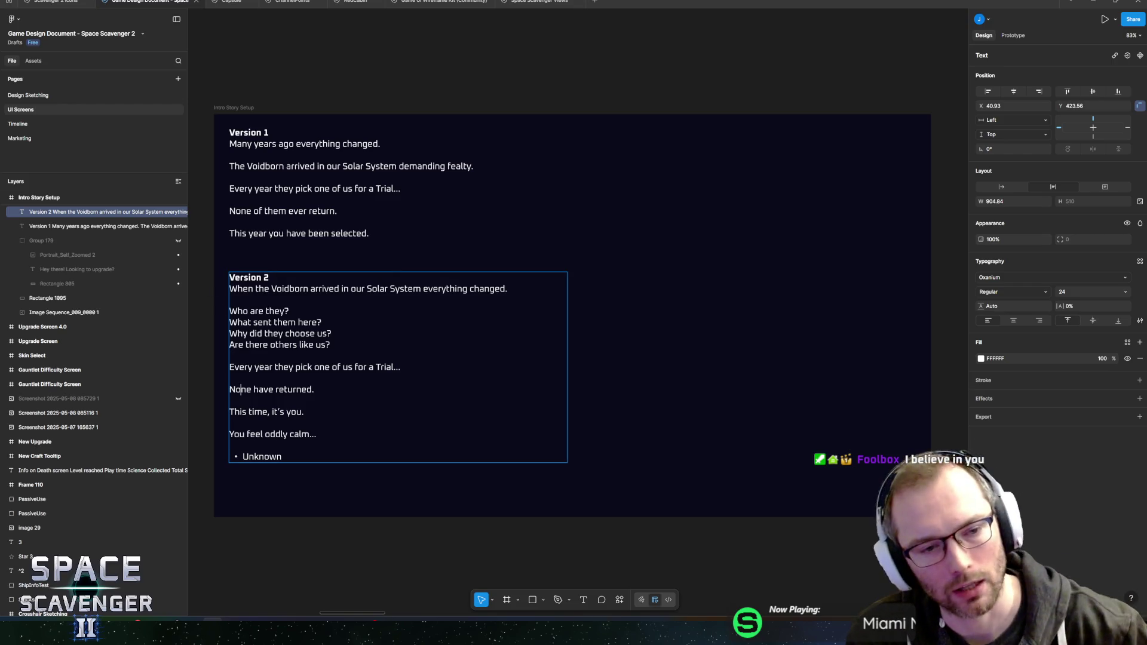
{"action": "key", "text": "shift+Up"}
{"action": "key", "text": "shift+Up"}
{"action": "key", "text": "shift+Up"}
{"action": "left_click", "coordinate": [230, 400]}
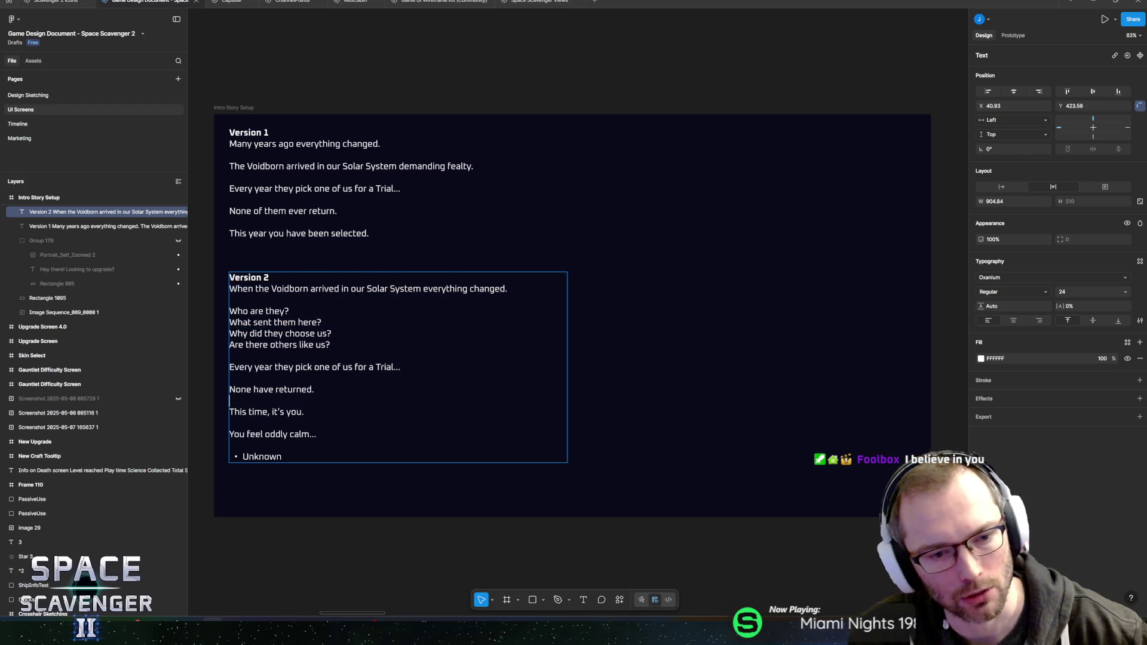
{"action": "key", "text": "shift+Up"}
{"action": "key", "text": "shift+Up"}
{"action": "key", "text": "shift+Up"}
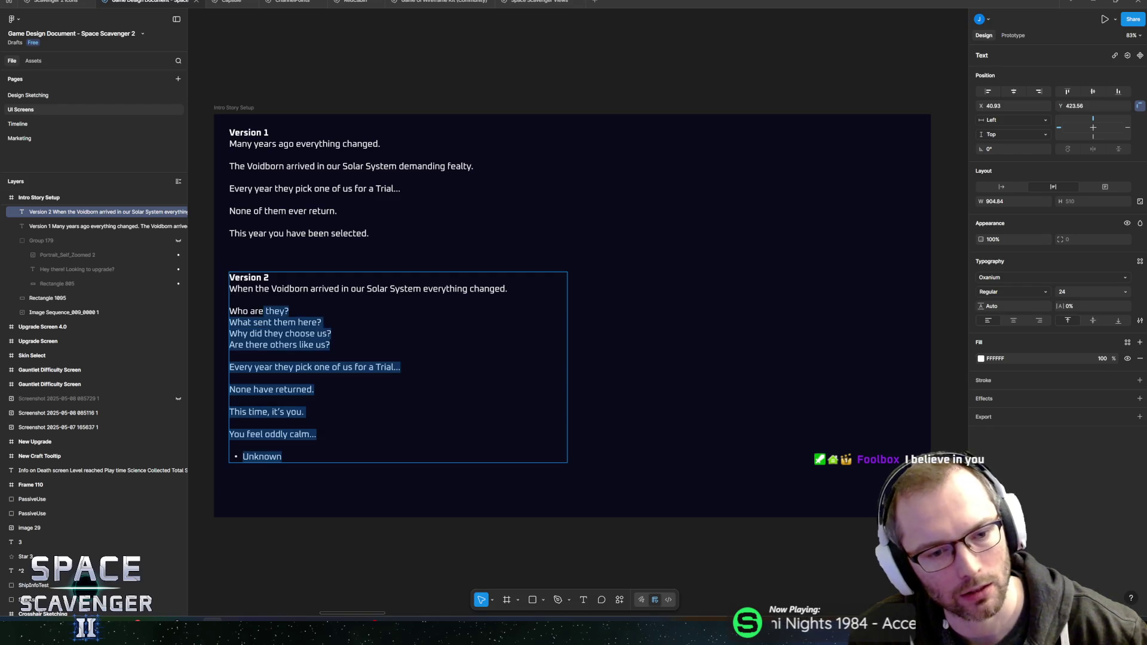
{"action": "key", "text": "shift+Home"}
{"action": "key", "text": "Left"}
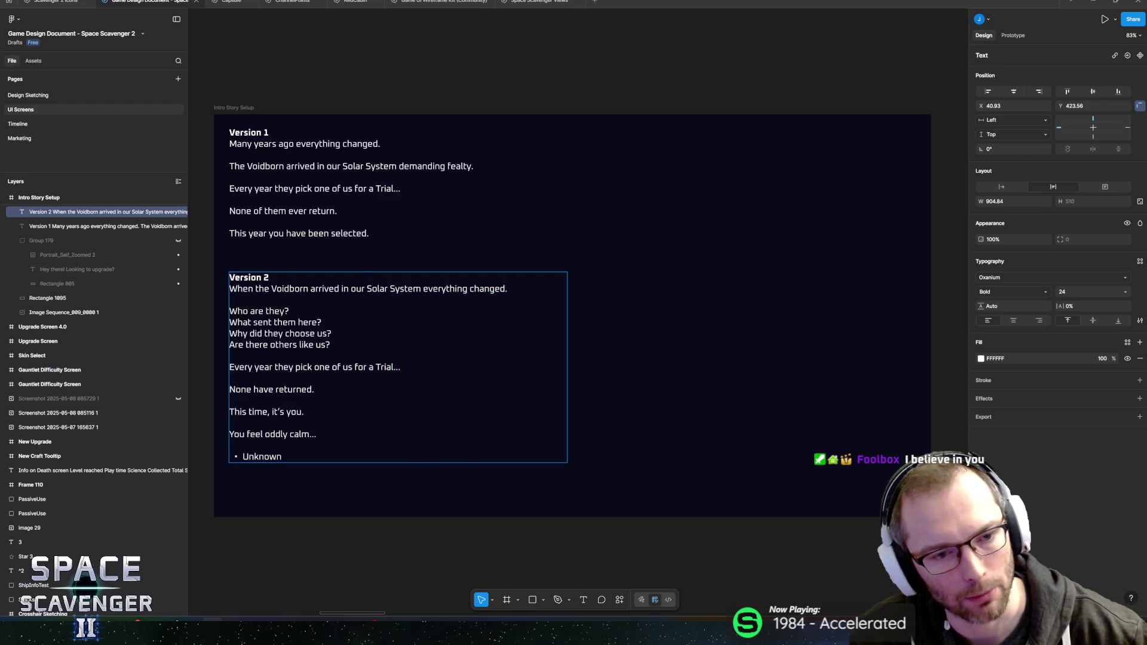
{"action": "key", "text": "shift+Down"}
{"action": "key", "text": "shift+Down"}
{"action": "key", "text": "shift+Down"}
{"action": "key", "text": "Right"}
{"action": "key", "text": "Up"}
{"action": "key", "text": "Up"}
{"action": "key", "text": "Up"}
{"action": "key", "text": "End"}
{"action": "key", "text": "shift+Up"}
{"action": "key", "text": "shift+Up"}
{"action": "key", "text": "shift+Up"}
{"action": "key", "text": "shift+Left"}
{"action": "key", "text": "shift+Left"}
{"action": "key", "text": "shift+Left"}
{"action": "key", "text": "Left"}
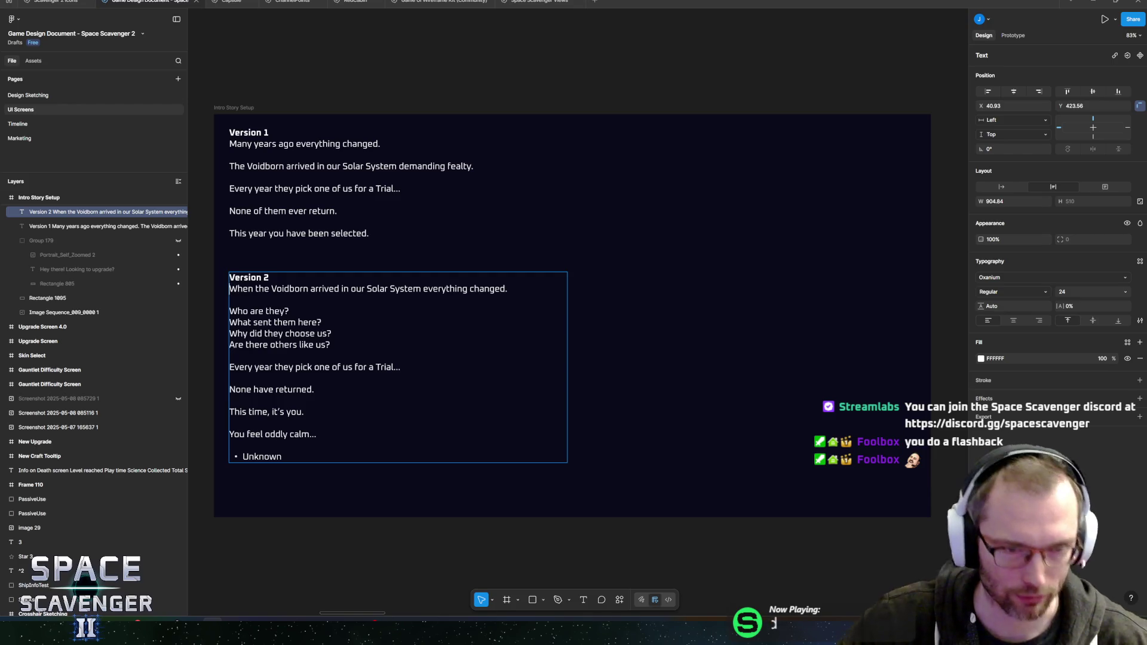
{"action": "key", "text": "shift+Down"}
{"action": "key", "text": "shift+Down"}
{"action": "key", "text": "shift+Down"}
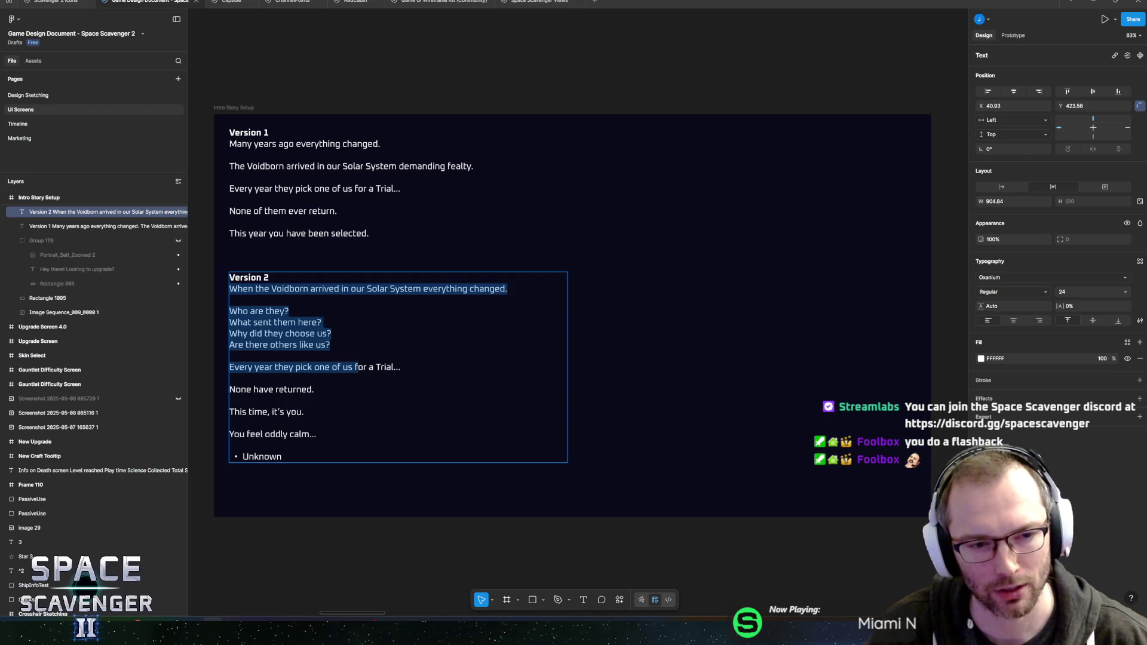
{"action": "key", "text": "shift+Down"}
{"action": "key", "text": "Down"}
{"action": "key", "text": "shift+Up"}
{"action": "key", "text": "shift+Up"}
{"action": "key", "text": "shift+Up"}
{"action": "key", "text": "Left"}
{"action": "key", "text": "shift+Down"}
{"action": "key", "text": "shift+Down"}
{"action": "key", "text": "shift+Down"}
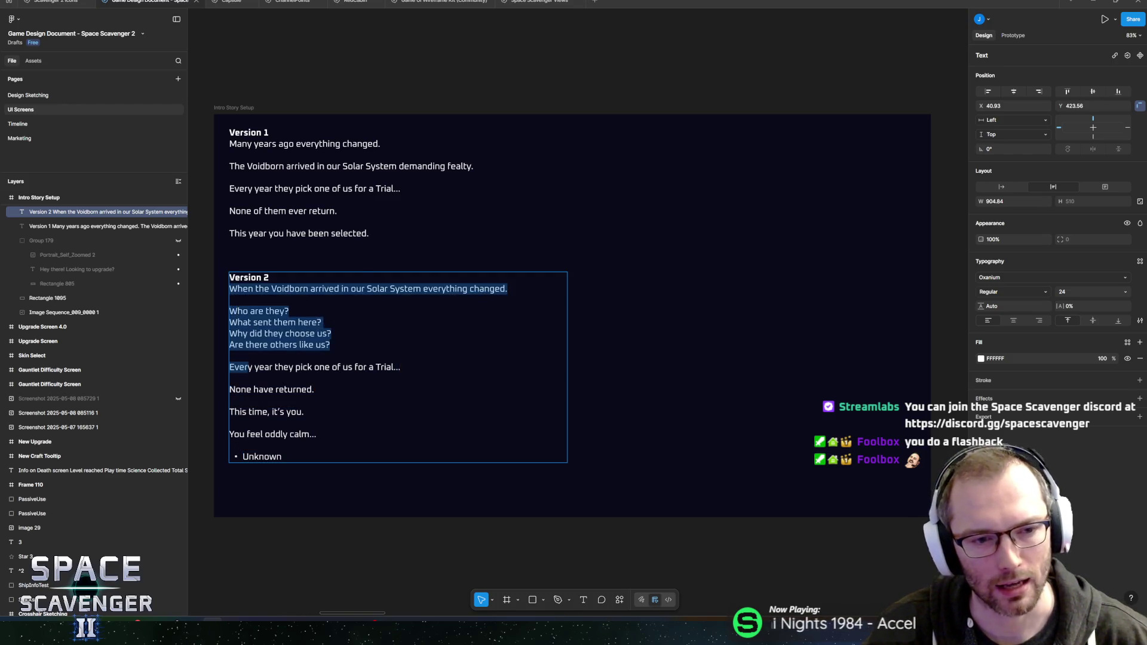
{"action": "key", "text": "Down"}
{"action": "key", "text": "shift+Up"}
{"action": "key", "text": "shift+Up"}
{"action": "key", "text": "shift+Up"}
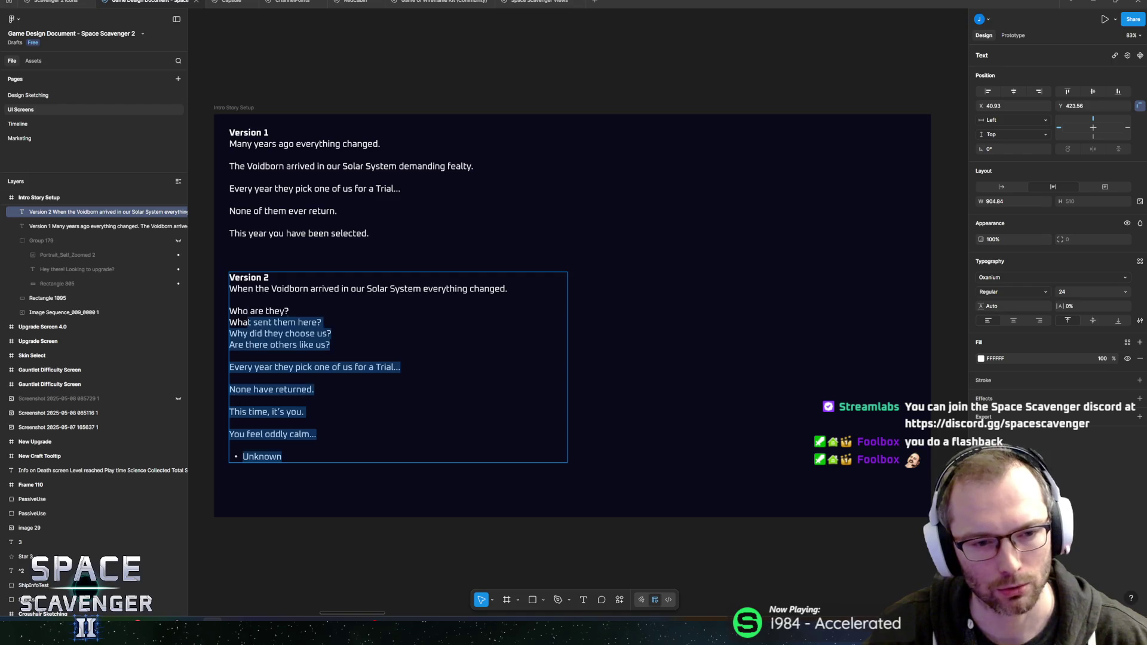
{"action": "key", "text": "Left"}
{"action": "key", "text": "shift+Down"}
{"action": "key", "text": "shift+Down"}
{"action": "key", "text": "shift+Down"}
{"action": "key", "text": "shift+Down"}
{"action": "key", "text": "shift+Down"}
{"action": "key", "text": "Up"}
{"action": "key", "text": "Up"}
{"action": "key", "text": "shift+Down"}
{"action": "key", "text": "shift+Down"}
{"action": "key", "text": "shift+Down"}
{"action": "key", "text": "shift+Down"}
{"action": "key", "text": "shift+Down"}
{"action": "key", "text": "shift+Down"}
{"action": "key", "text": "Down"}
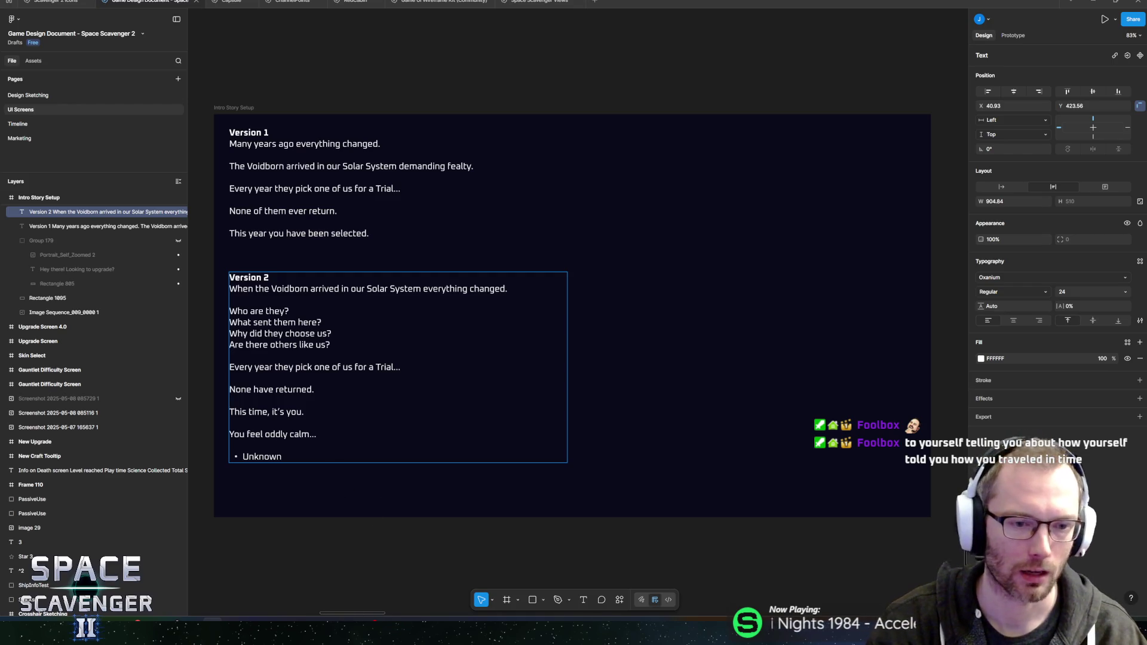
Zoom to 94%, exit Version 2 text editing, and bring the No Time To Explain Remastered Steam page over Figma.
{"action": "scroll", "coordinate": [577, 310], "scroll_direction": "up", "scroll_amount": 5}
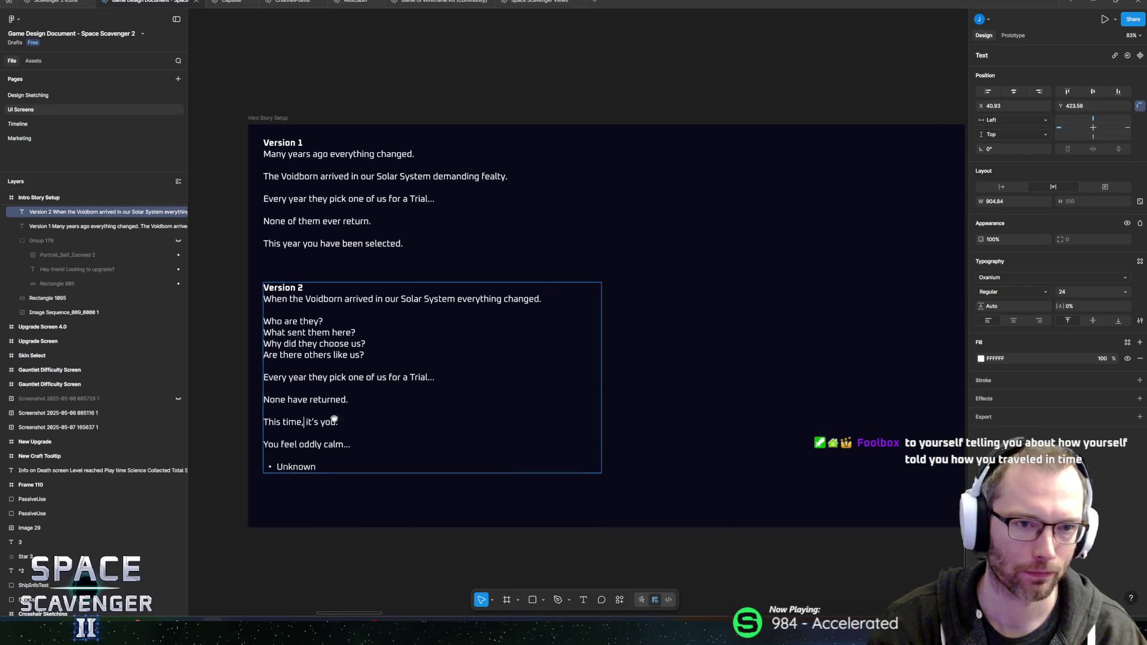
{"action": "scroll", "coordinate": [355, 423], "scroll_direction": "down", "scroll_amount": 3}
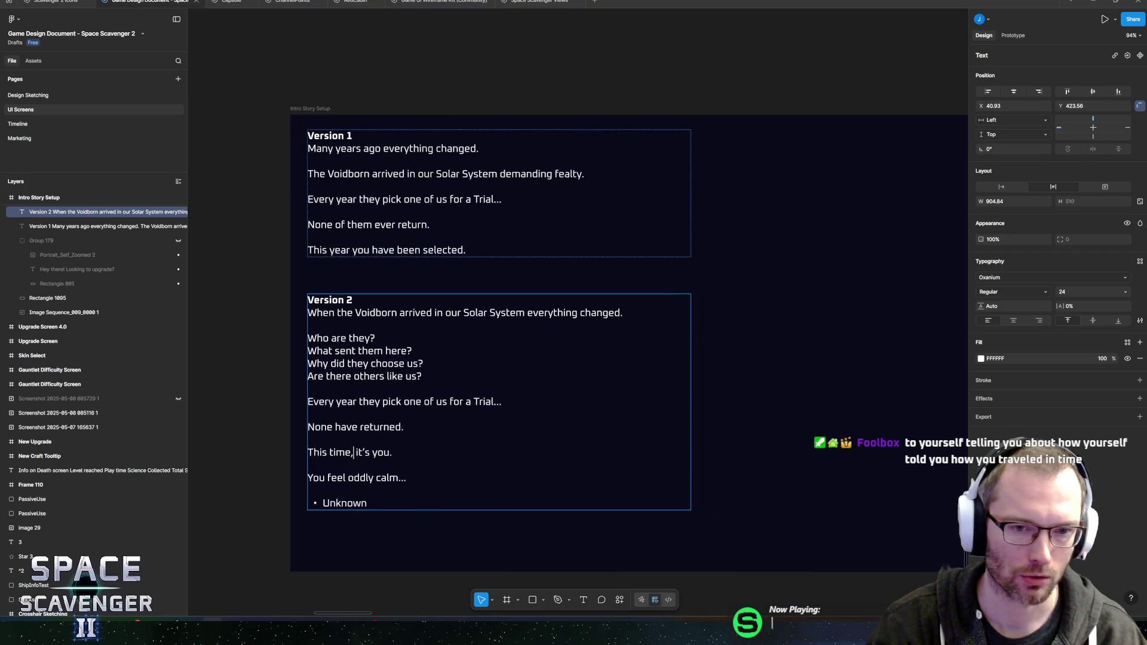
{"action": "key", "text": "Escape"}
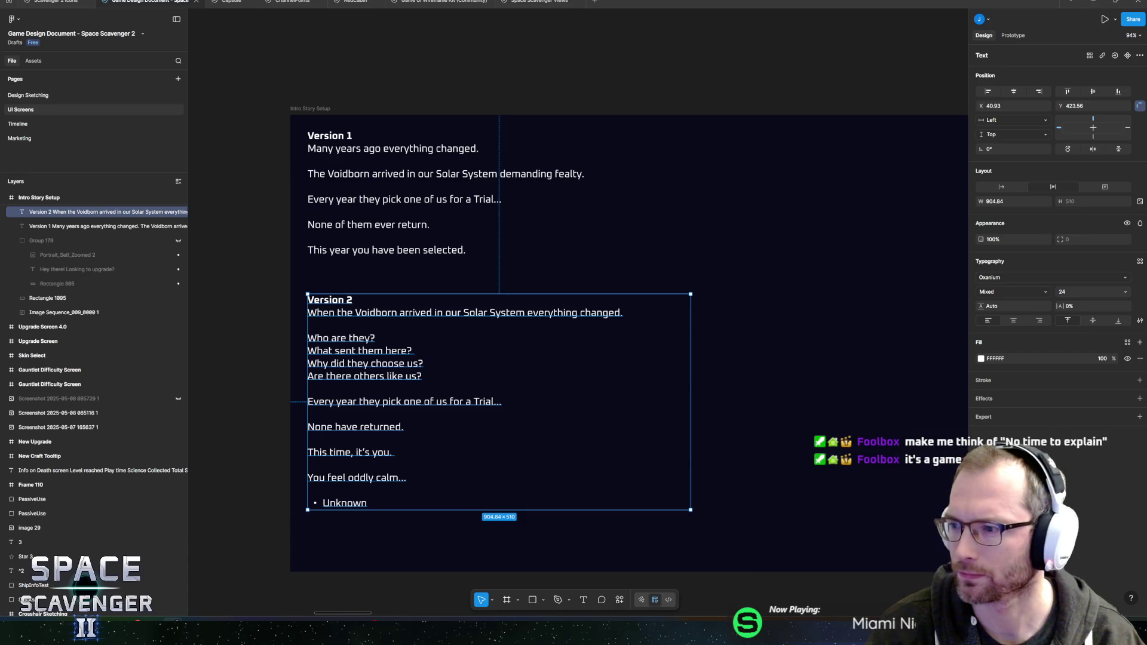
{"action": "left_click_drag", "start_coordinate": [1146, 81], "coordinate": [538, 72]}
{"action": "scroll", "coordinate": [617, 406], "scroll_direction": "down", "scroll_amount": 1}
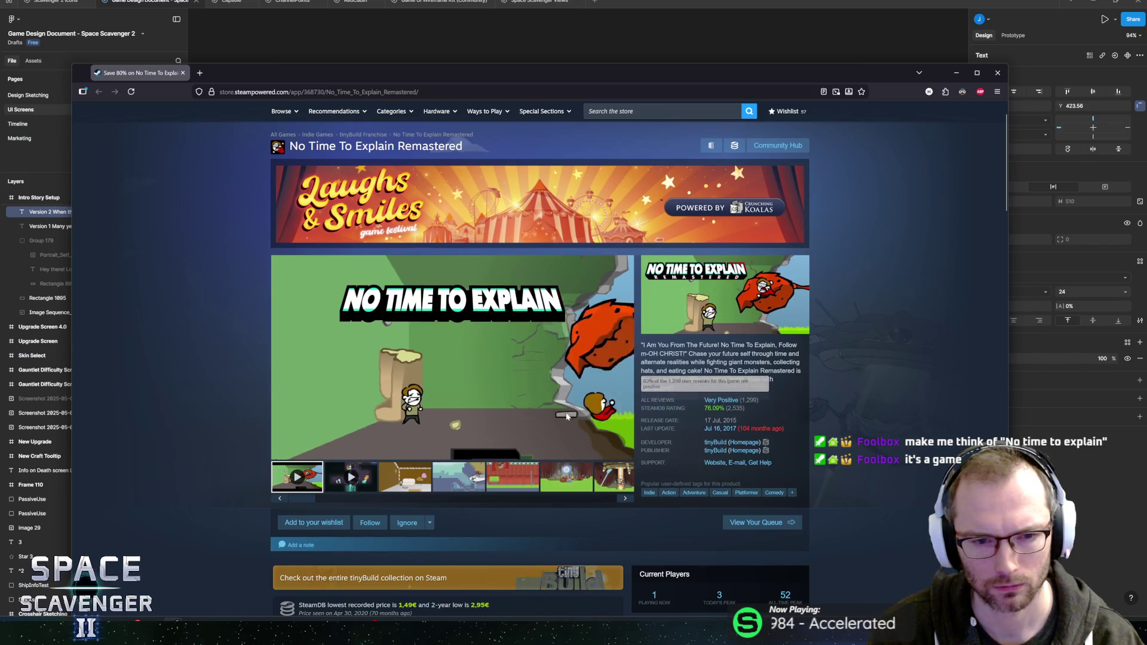
Watch the No Time To Explain Remastered trailer, unmuting, rewinding, muting and skipping ahead.
{"action": "left_click", "coordinate": [298, 452]}
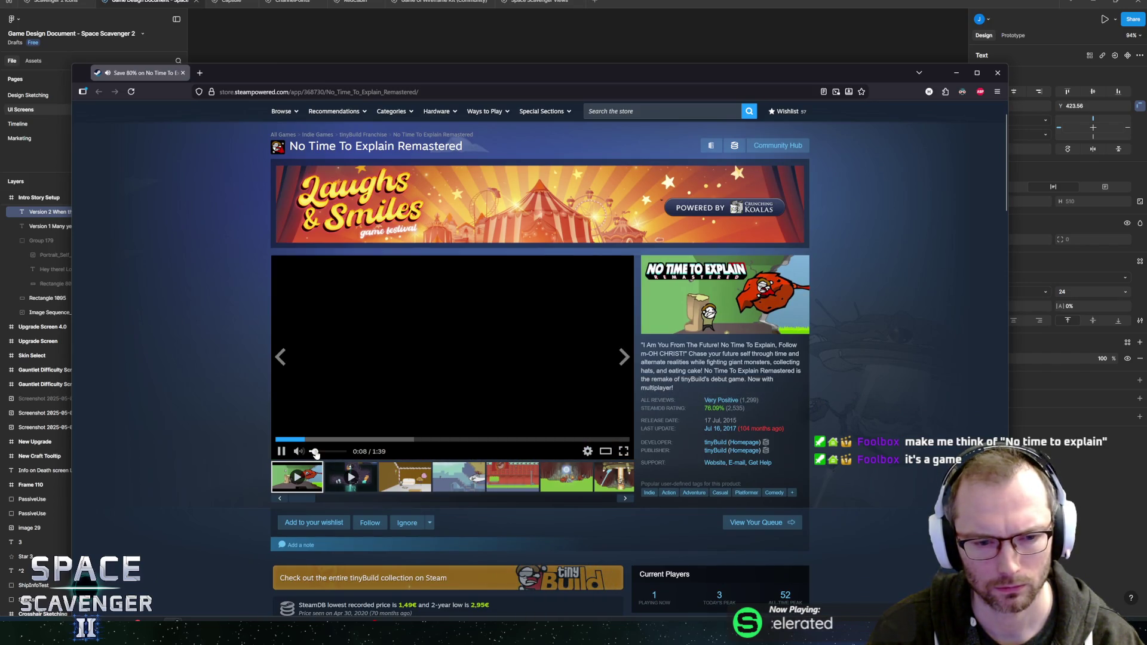
{"action": "left_click", "coordinate": [279, 440]}
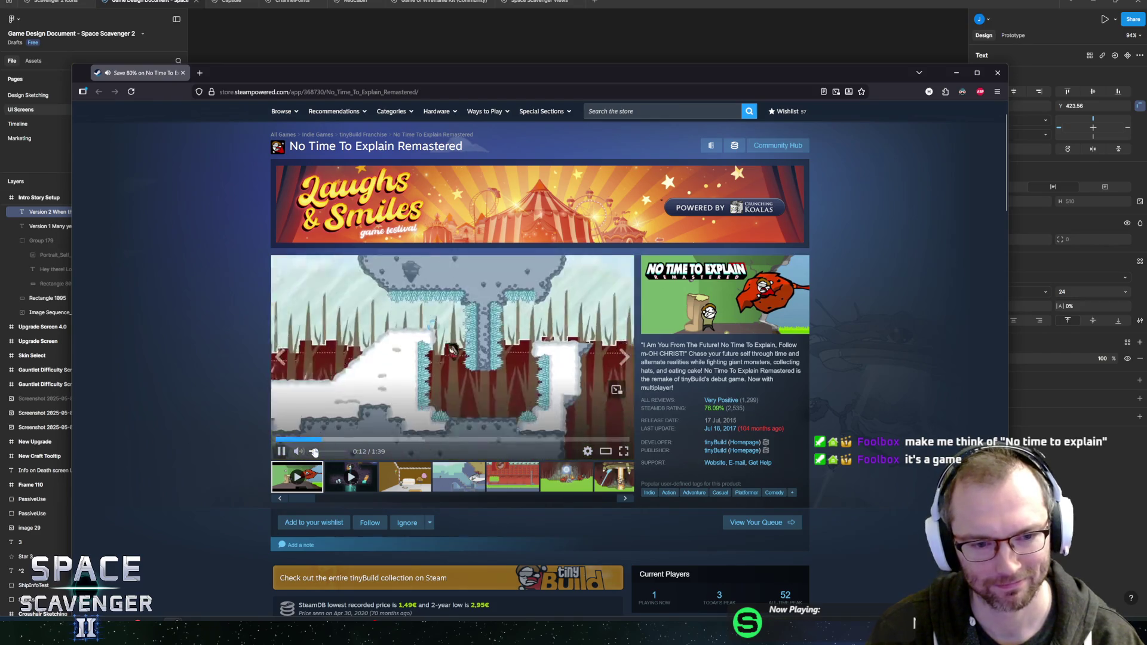
{"action": "mouse_move", "coordinate": [313, 454]}
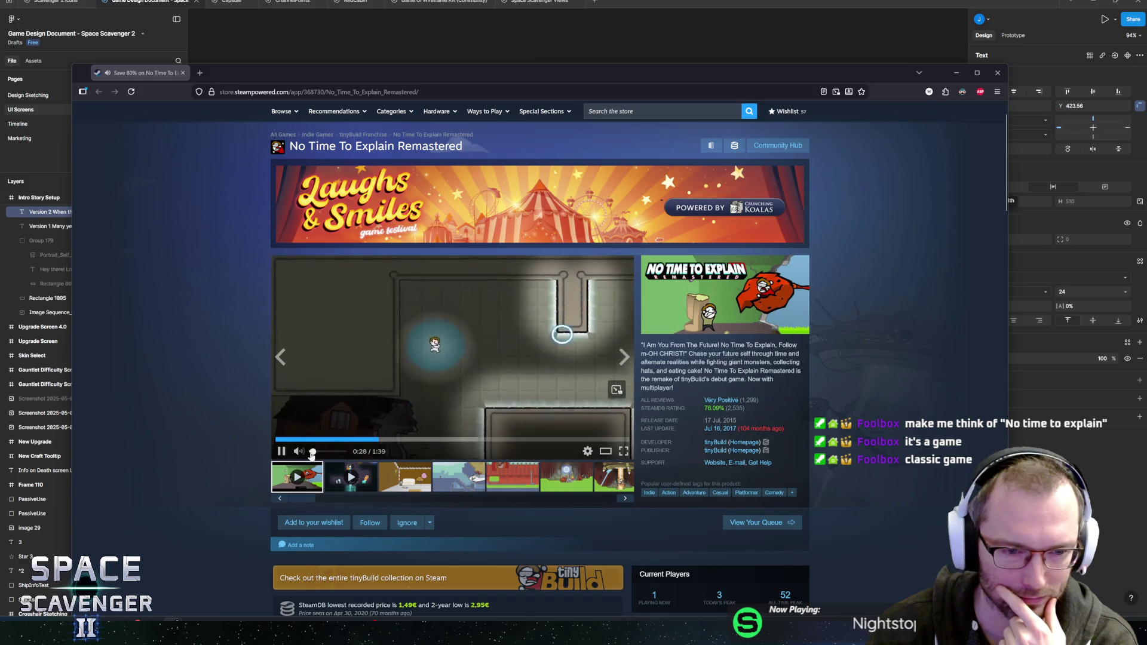
{"action": "left_click", "coordinate": [311, 456]}
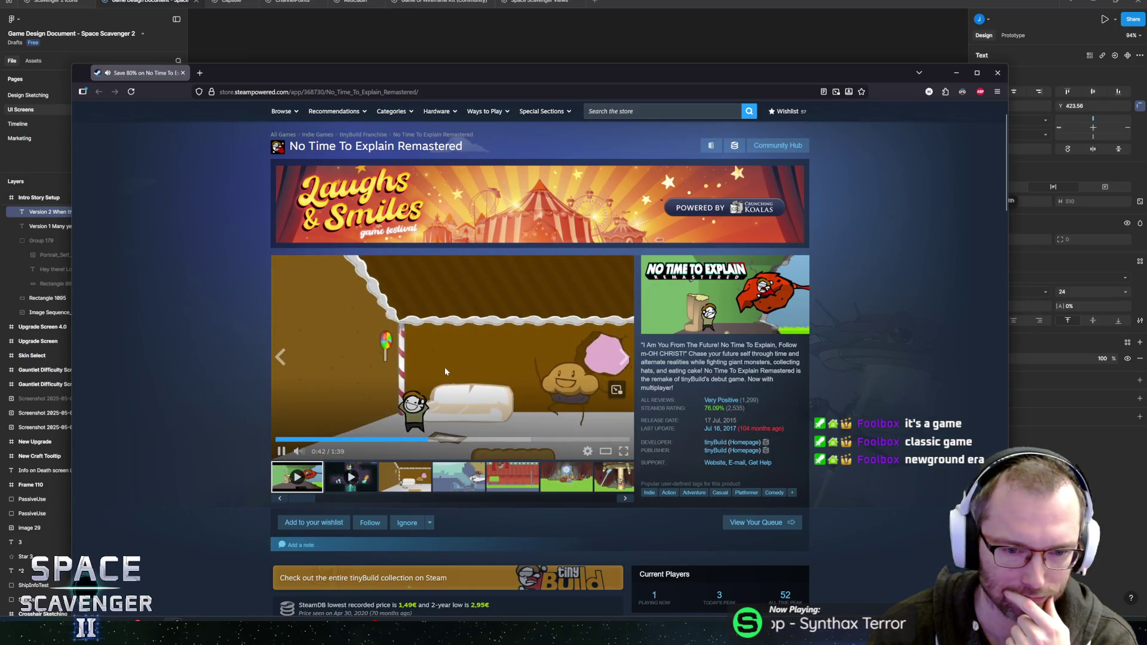
{"action": "left_click", "coordinate": [506, 440]}
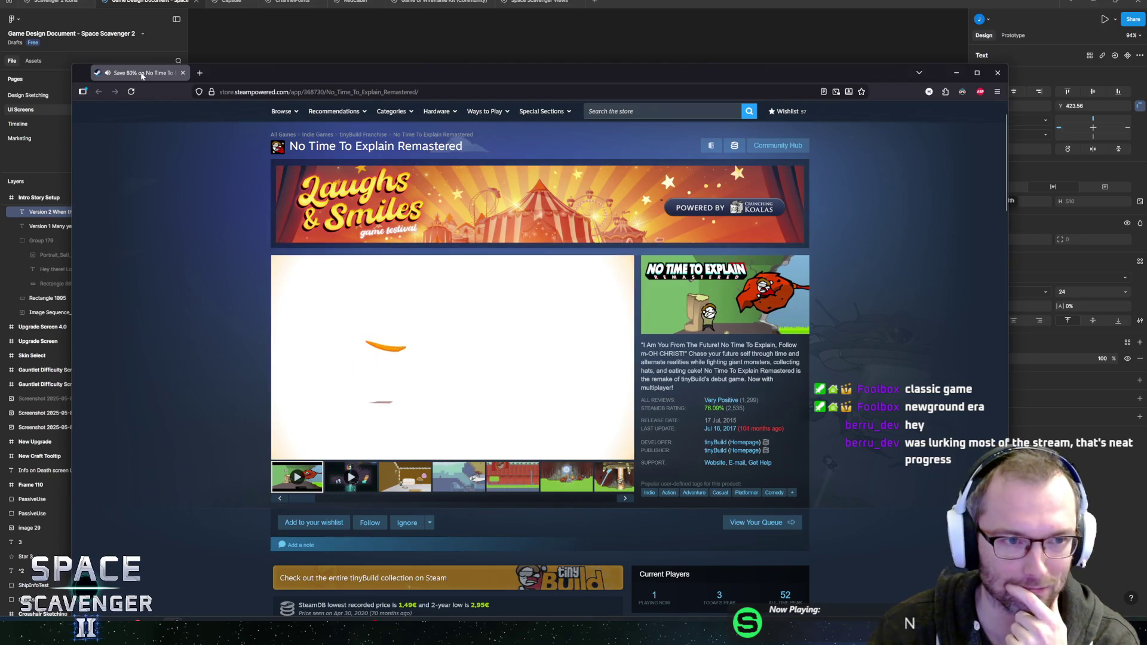
Close the Steam page, reframe the Intro Story Setup frame in Figma, and return to Unity.
{"action": "middle_click", "coordinate": [142, 74]}
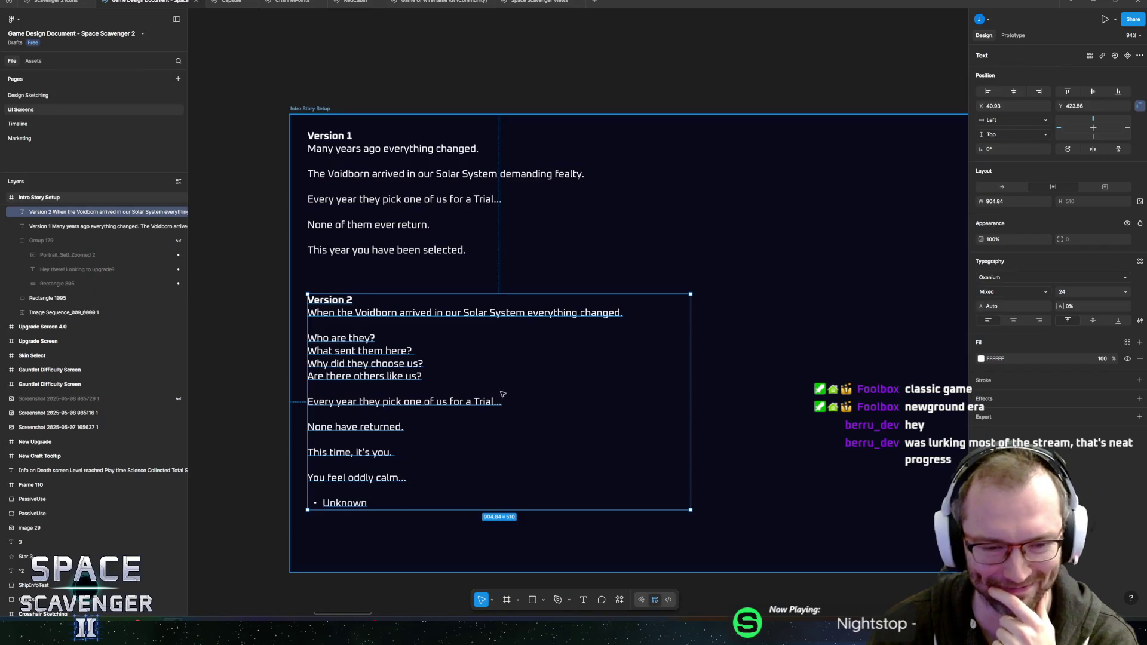
{"action": "scroll", "coordinate": [247, 387], "scroll_direction": "down", "scroll_amount": 3}
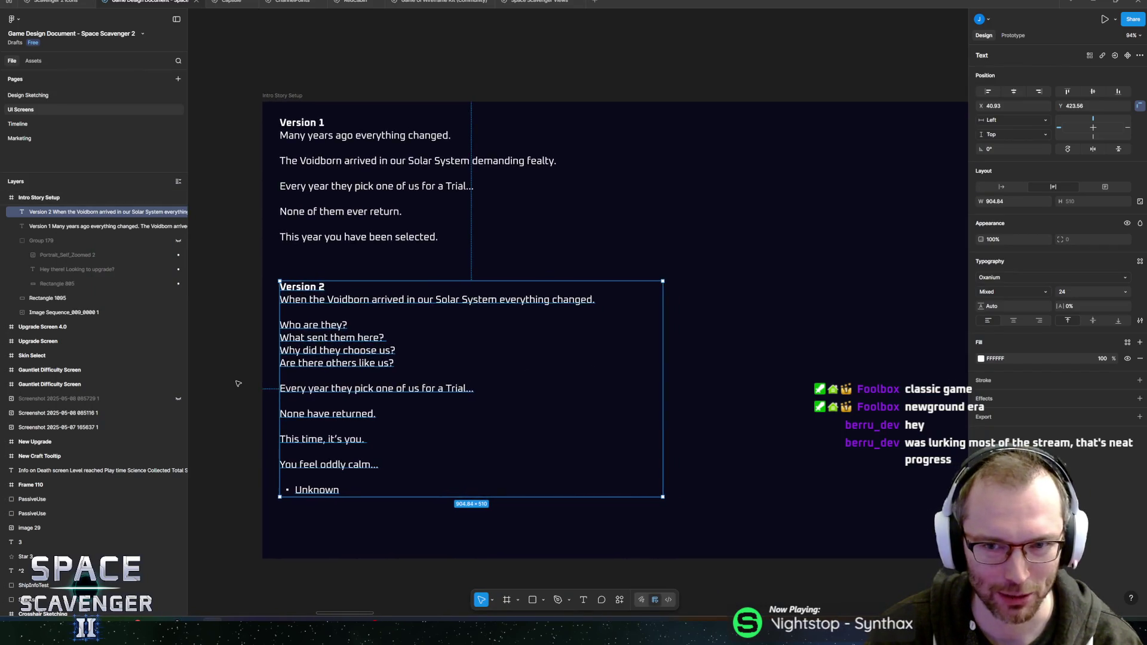
{"action": "mouse_move", "coordinate": [224, 359]}
{"action": "left_mouse_down"}
{"action": "mouse_move", "coordinate": [273, 374]}
{"action": "mouse_move", "coordinate": [281, 333]}
{"action": "left_mouse_up"}
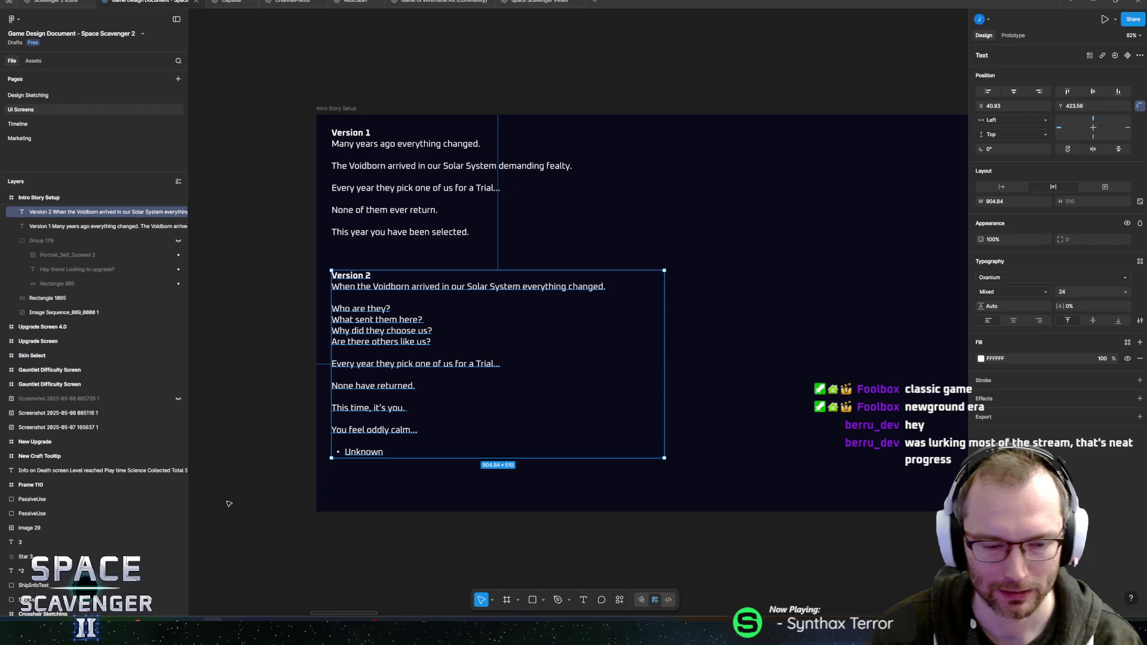
{"action": "key", "text": "alt+Tab"}
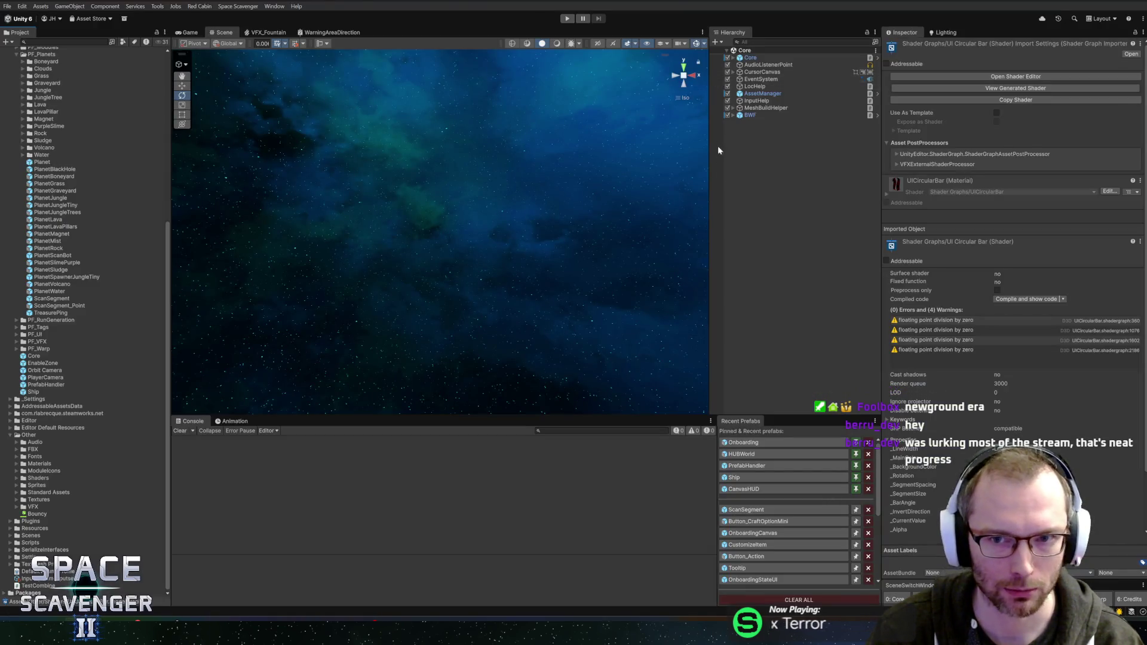
Widen the Inspector slightly and bring up GitHub Desktop.
{"action": "left_click_drag", "start_coordinate": [879, 366], "coordinate": [874, 367]}
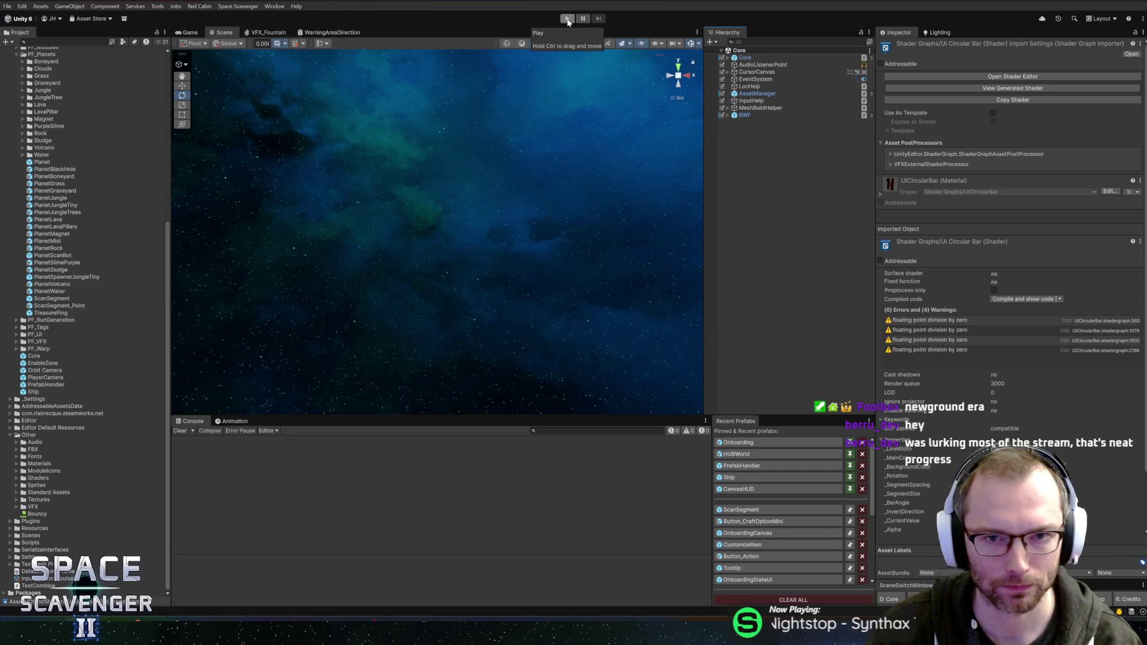
{"action": "key", "text": "alt+Tab"}
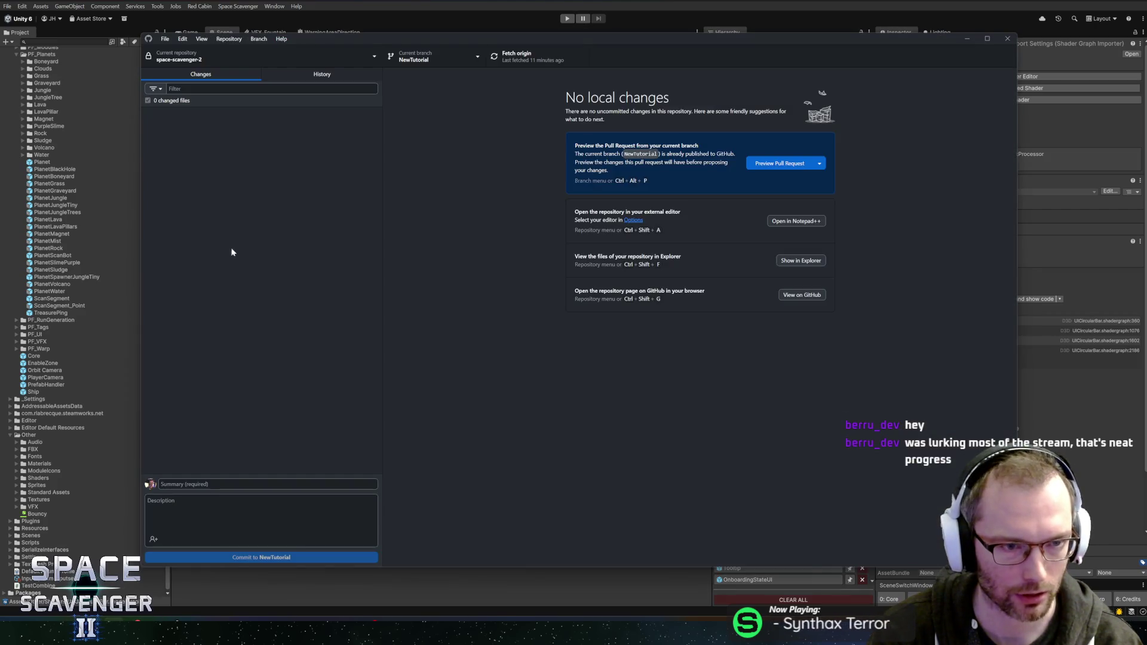
Review the recent onboarding commits' diffs in History, up to 'More onboarding arrows in important places'.
{"action": "left_click", "coordinate": [319, 77]}
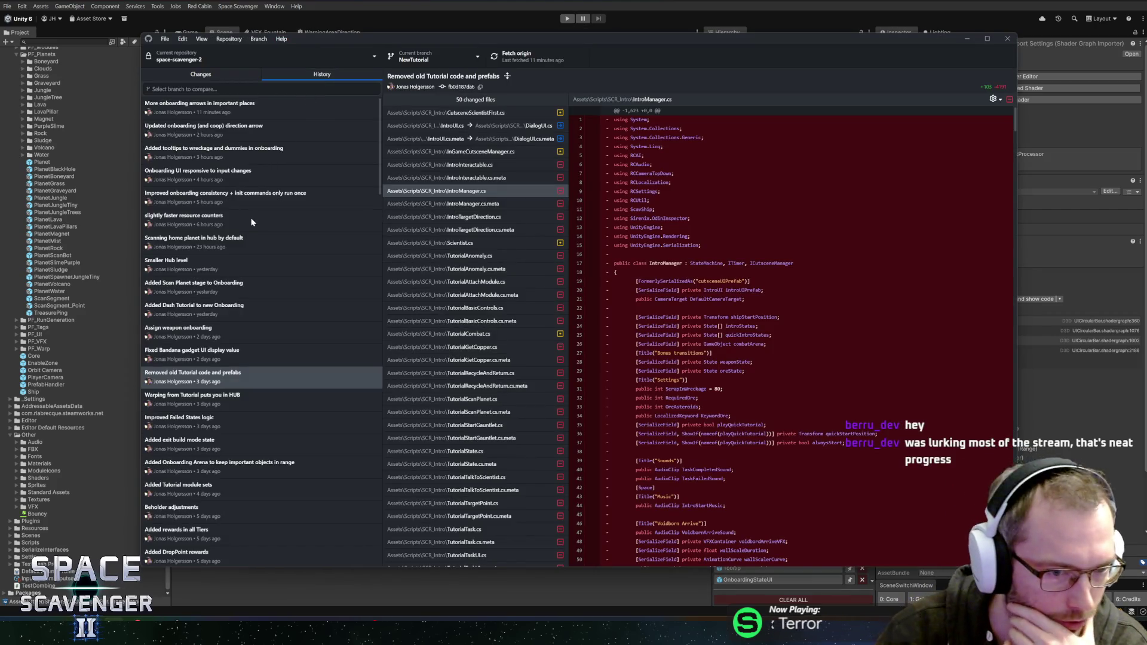
{"action": "left_click", "coordinate": [252, 220]}
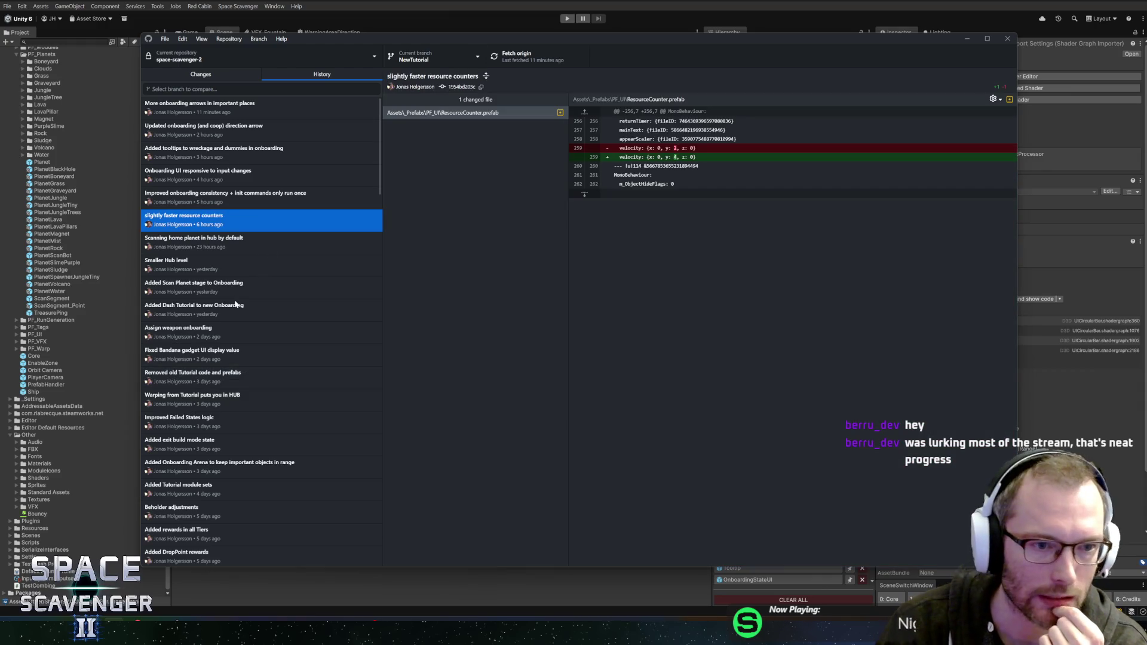
{"action": "left_click", "coordinate": [236, 204]}
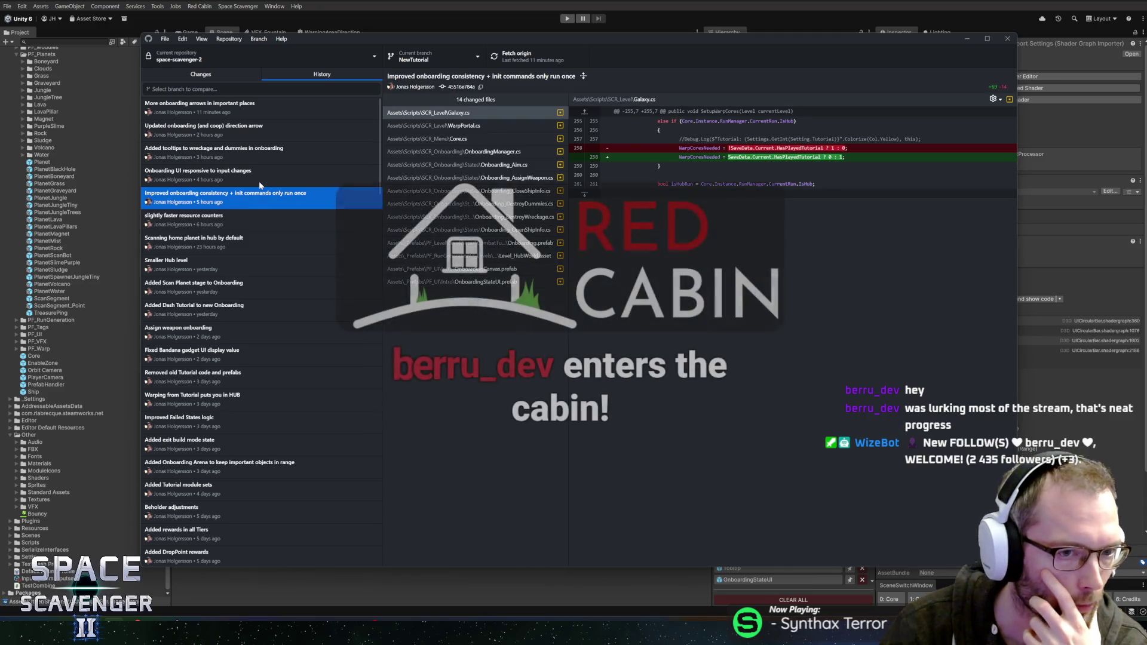
{"action": "left_click", "coordinate": [323, 178]}
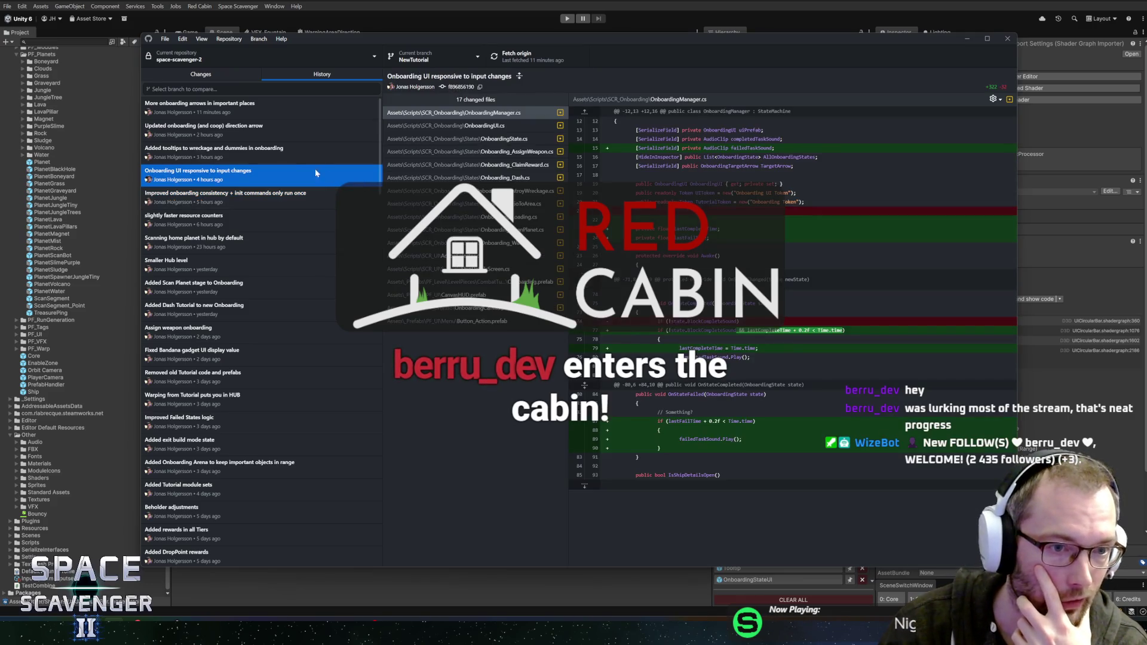
{"action": "left_click", "coordinate": [291, 148]}
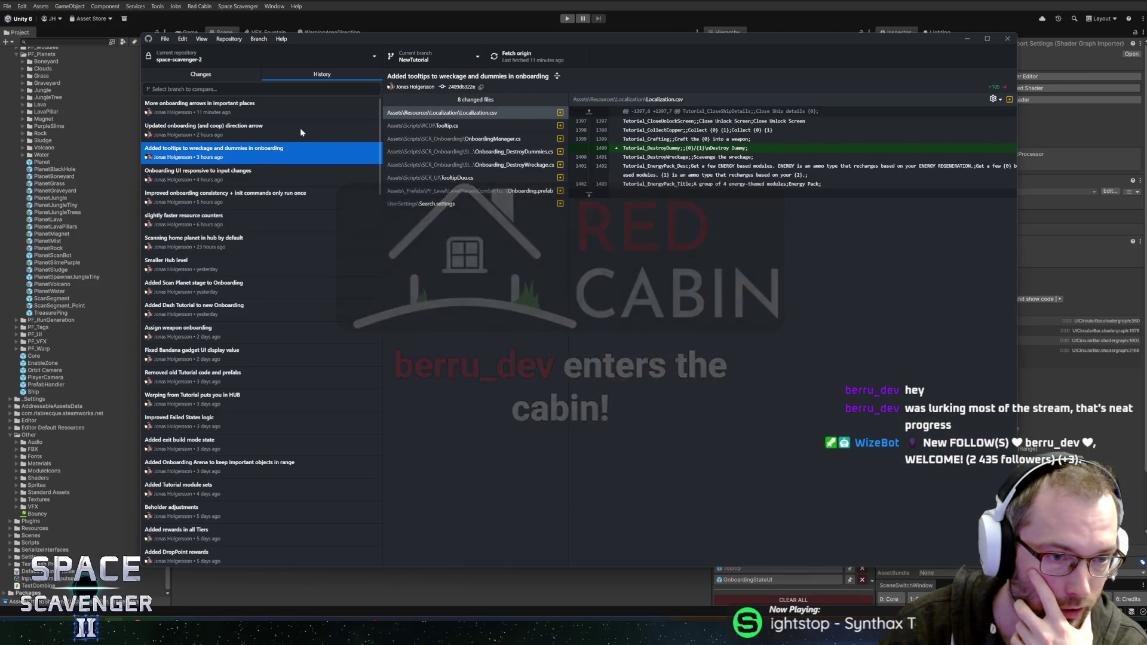
{"action": "left_click", "coordinate": [300, 130]}
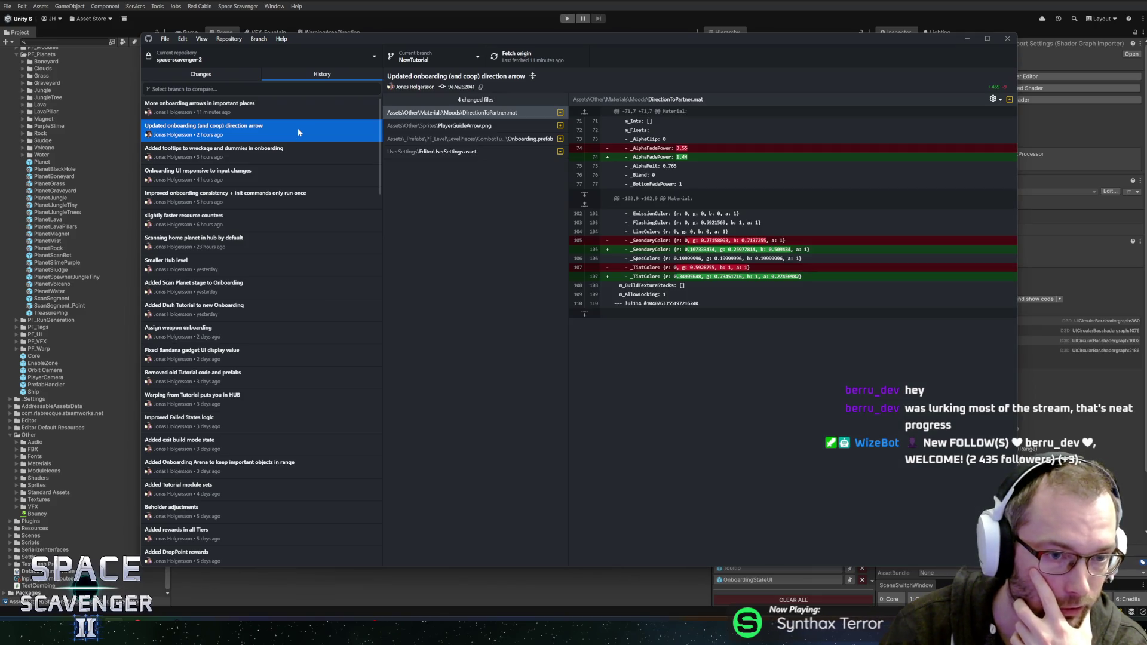
{"action": "left_click", "coordinate": [282, 110]}
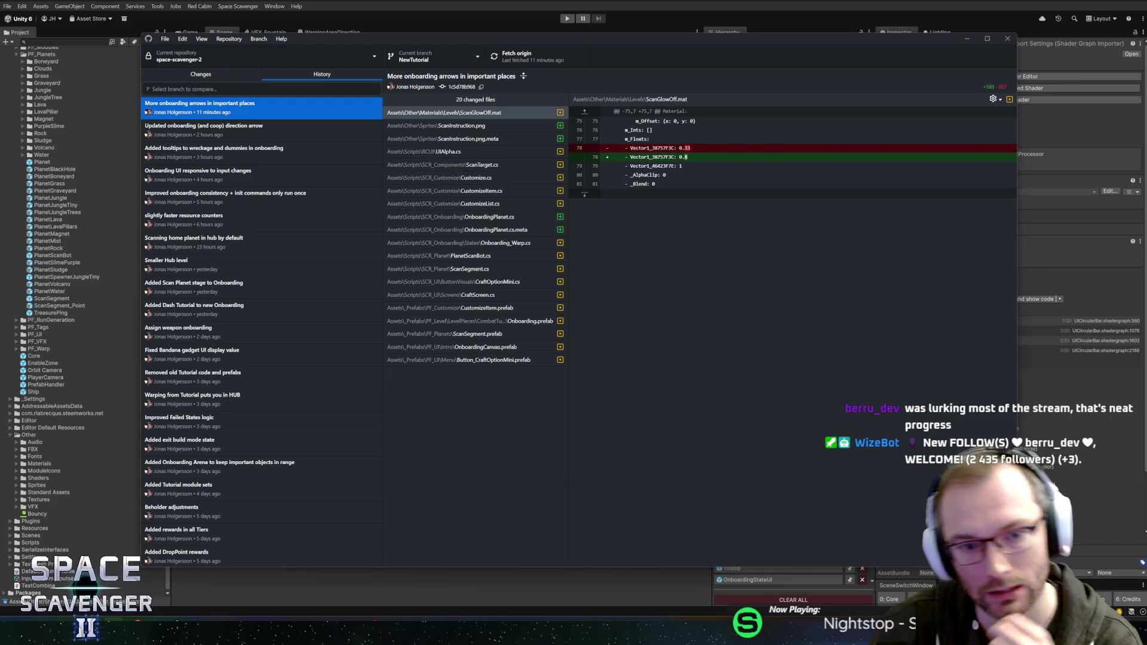
{"action": "key", "text": "alt+Tab"}
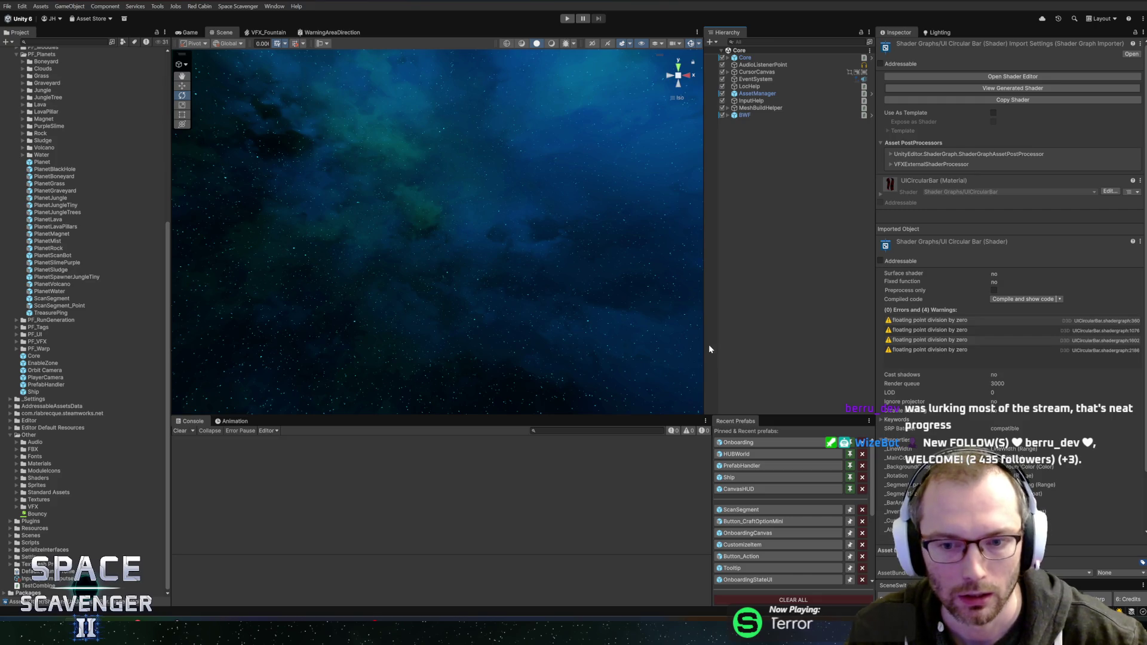
Narrow Unity's Scene view slightly, then bring the Figma document with both intro drafts back.
{"action": "left_click_drag", "start_coordinate": [705, 345], "coordinate": [703, 344]}
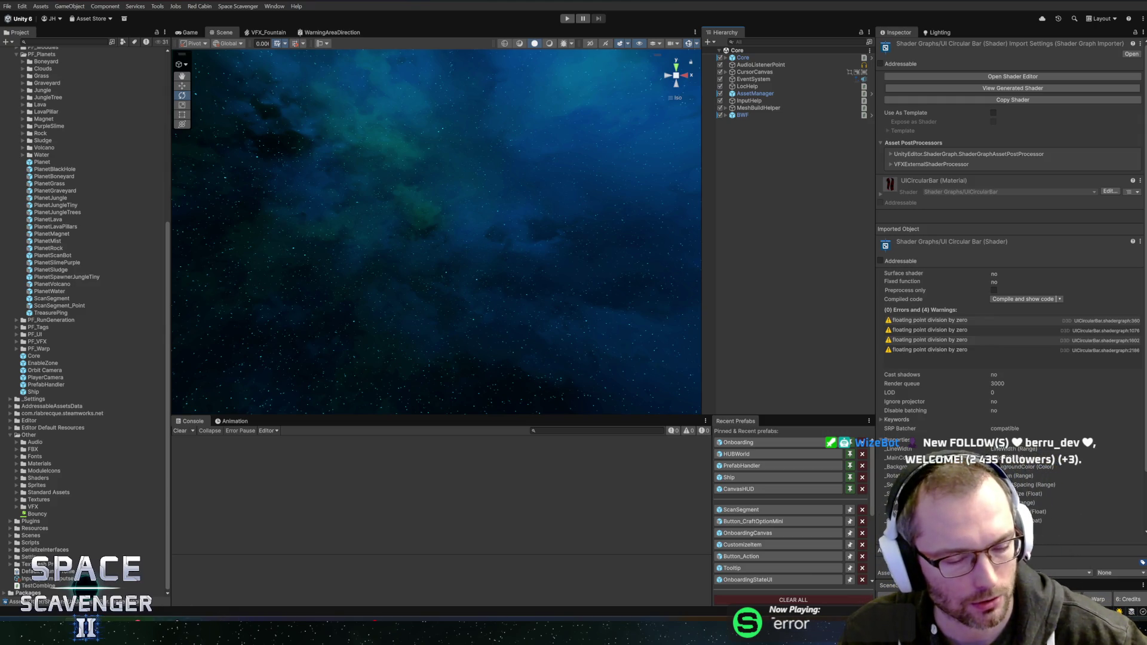
{"action": "left_click", "coordinate": [136, 619]}
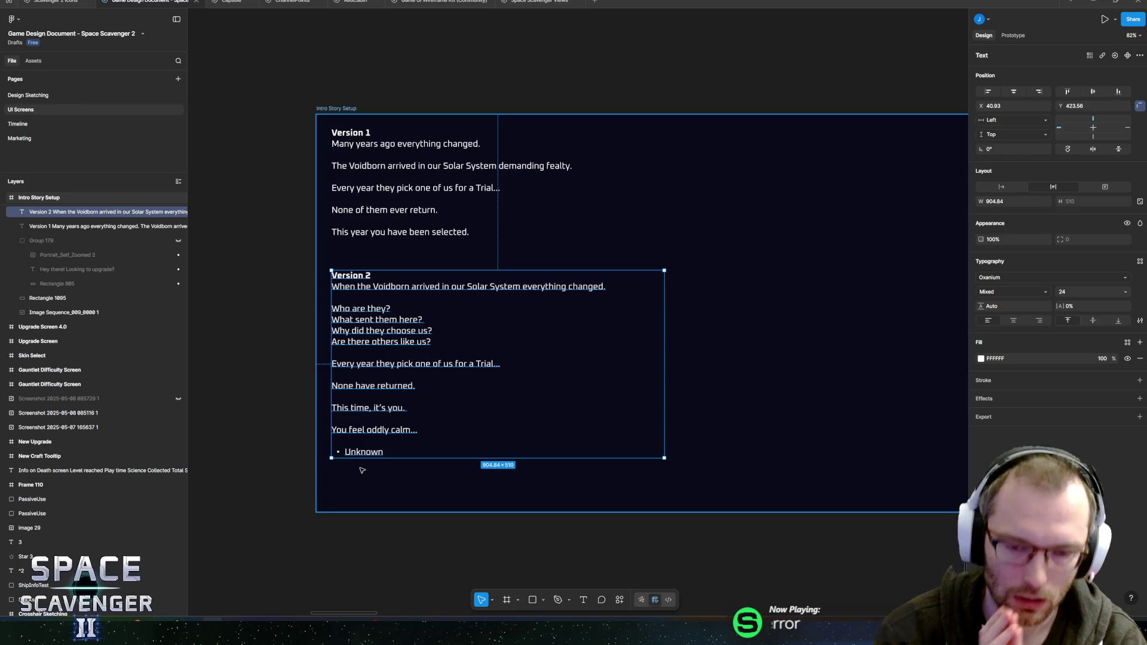
Look over the Version 1 and Version 2 drafts, then select the 1920 × 1080 Intro Story Setup frame.
{"action": "scroll", "coordinate": [571, 251], "scroll_direction": "down", "scroll_amount": 3}
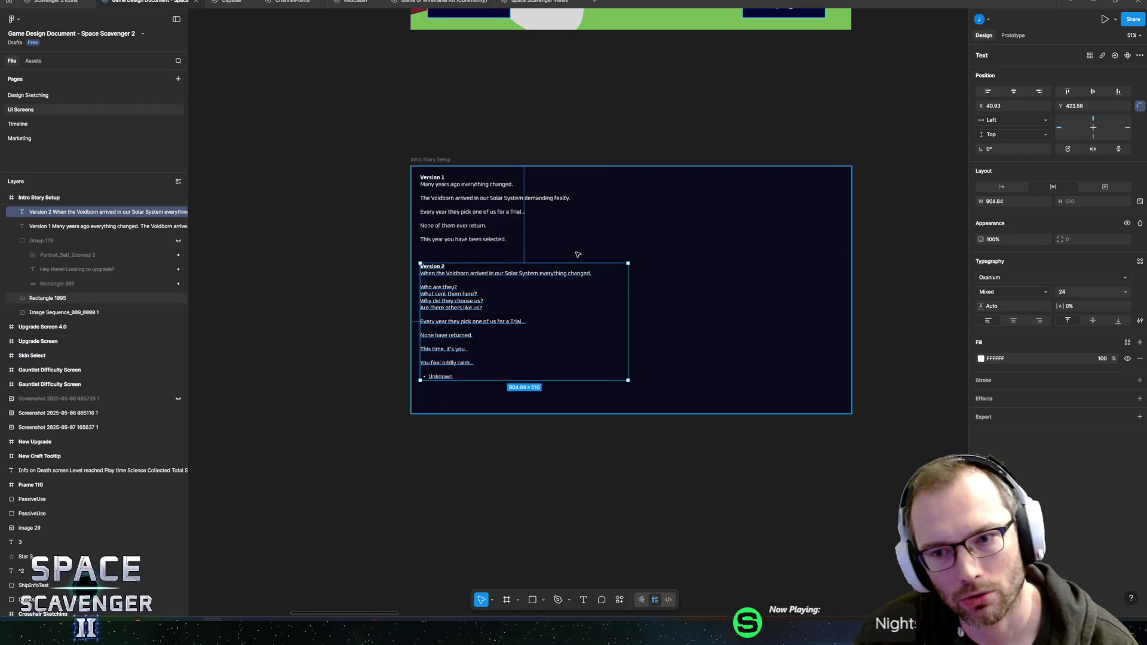
{"action": "scroll", "coordinate": [577, 254], "scroll_direction": "up", "scroll_amount": 3}
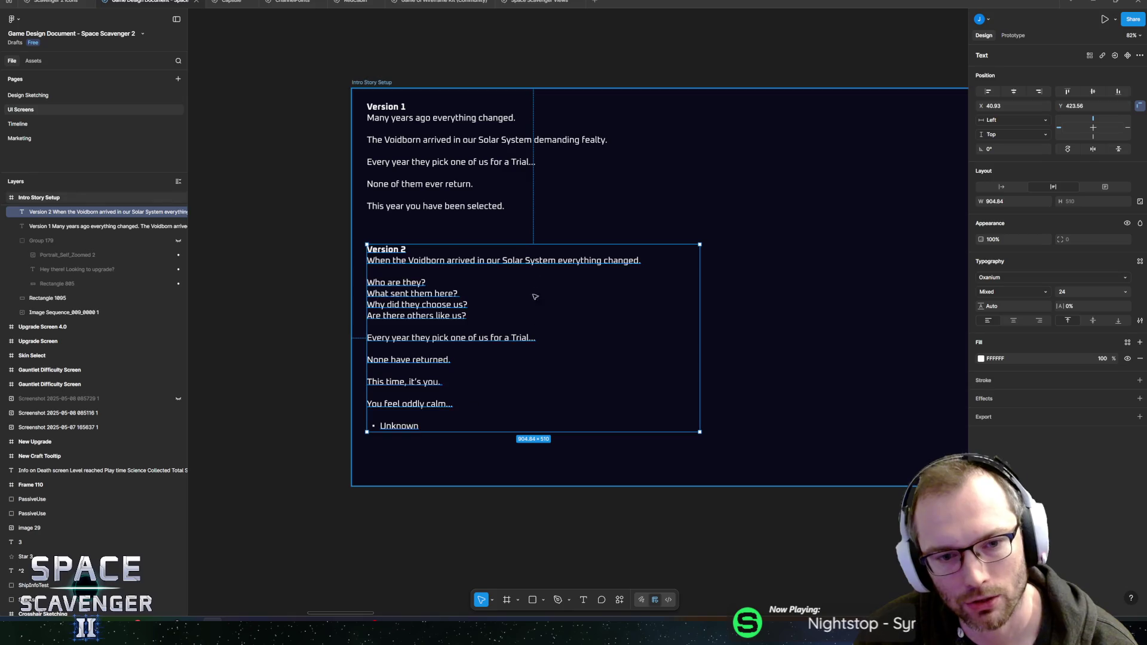
{"action": "scroll", "coordinate": [441, 257], "scroll_direction": "up", "scroll_amount": 1}
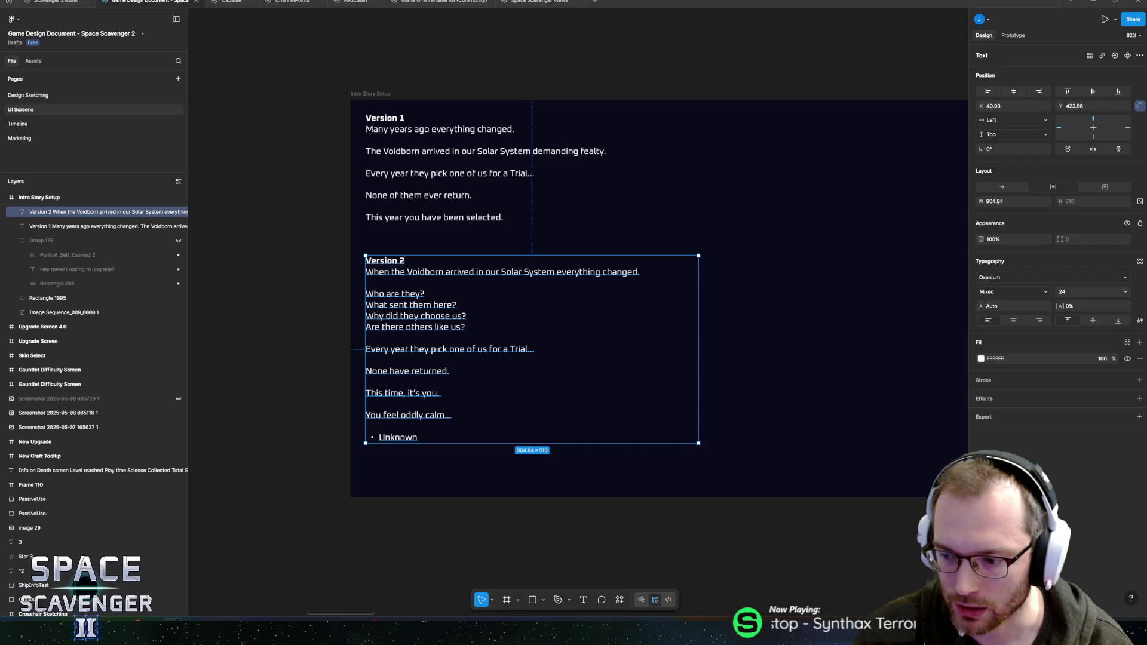
{"action": "scroll", "coordinate": [504, 299], "scroll_direction": "right", "scroll_amount": 2}
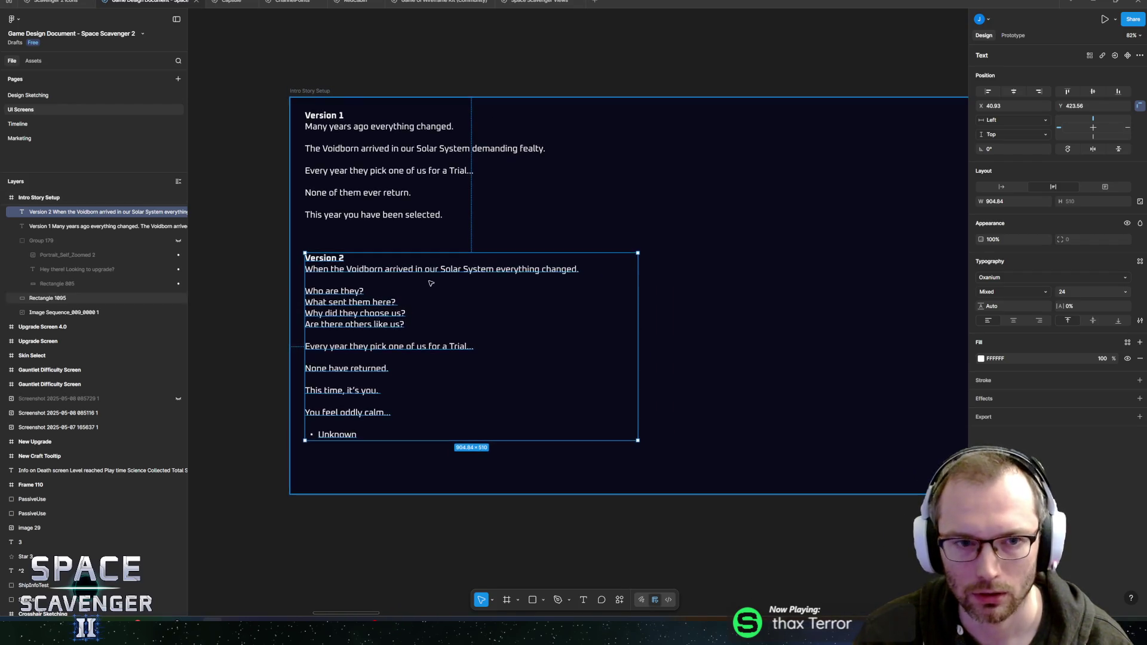
{"action": "scroll", "coordinate": [430, 283], "scroll_direction": "down", "scroll_amount": 3}
{"action": "left_click", "coordinate": [653, 255]}
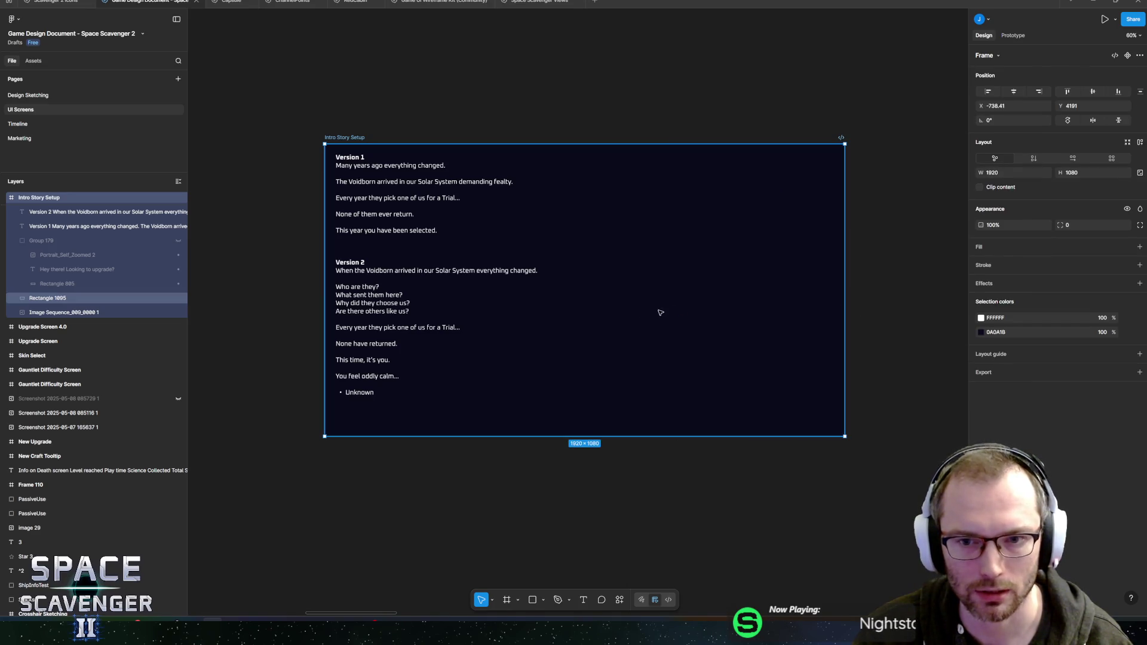
{"action": "scroll", "coordinate": [84, 287], "scroll_direction": "up", "scroll_amount": 3}
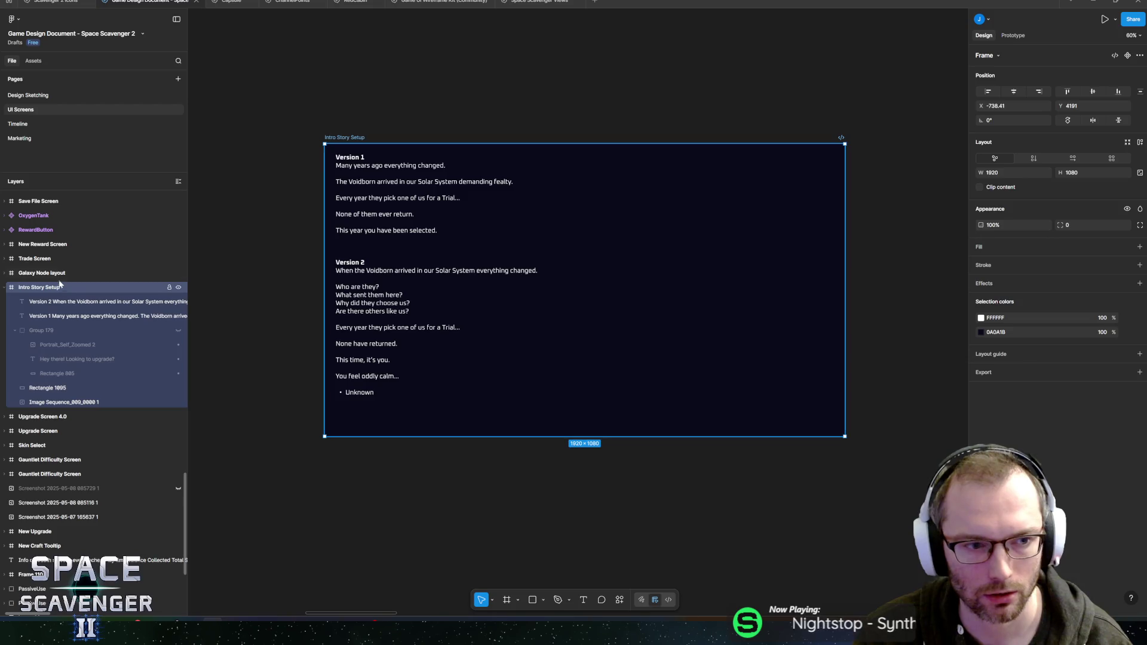
{"action": "left_click_drag", "start_coordinate": [844, 286], "coordinate": [697, 289]}
{"action": "key", "text": "ctrl+z"}
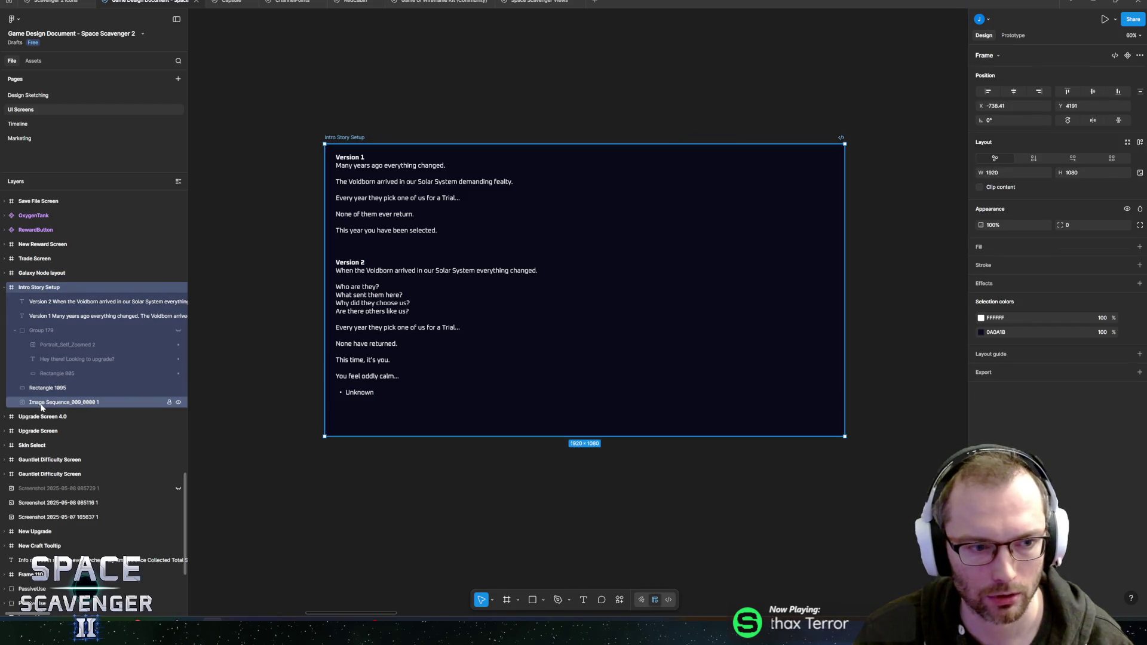